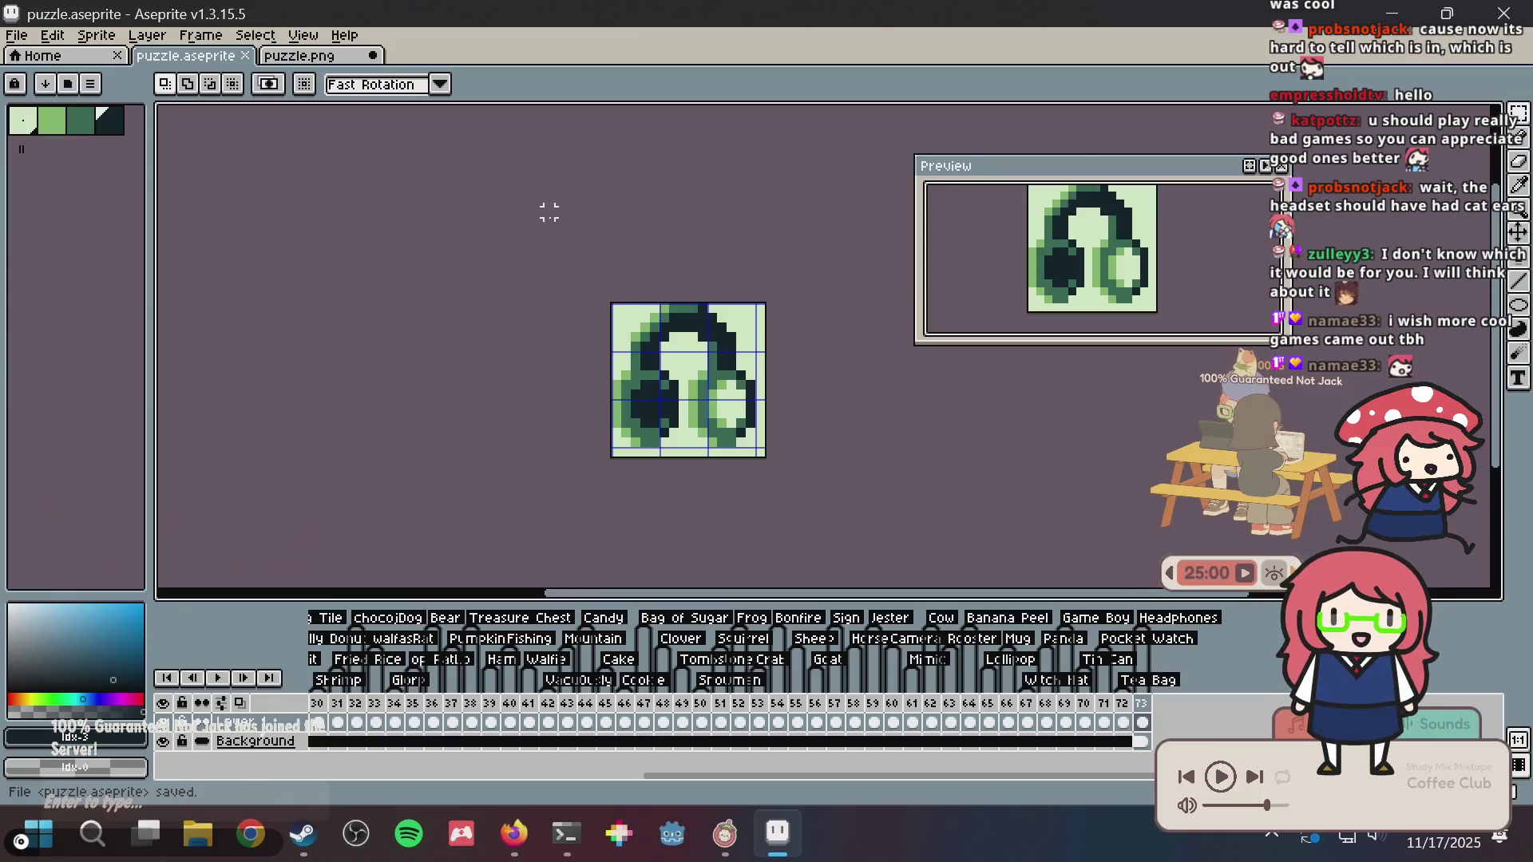
# - Save the black-and-white puzzle.png from its document tab
pyautogui.scroll(5, 599, 319)
pyautogui.press('b')
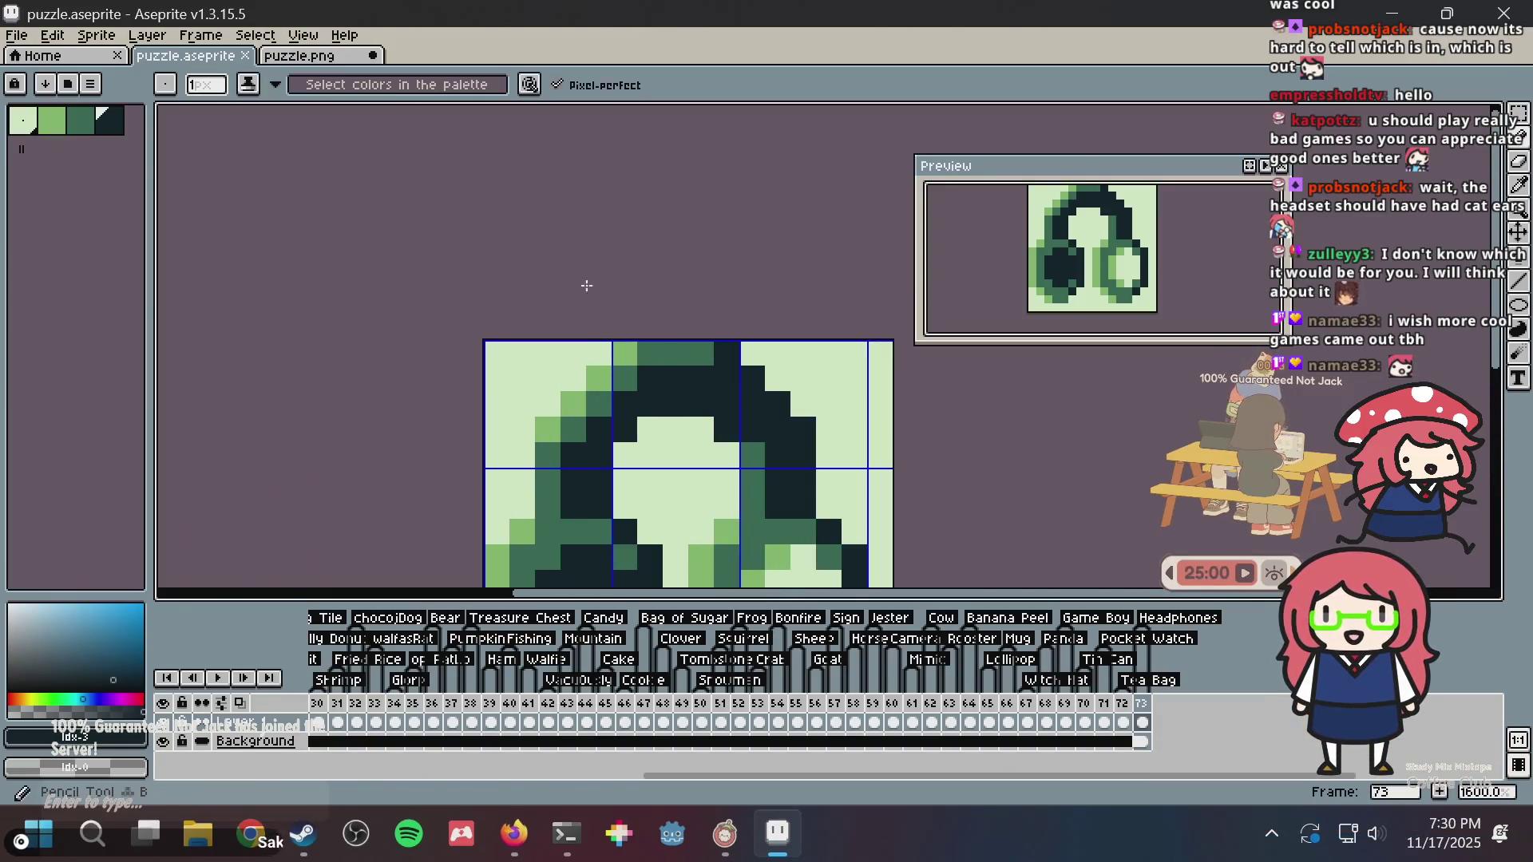
pyautogui.hotkey('ctrl', 'Tab')
pyautogui.scroll(2, 780, 333)
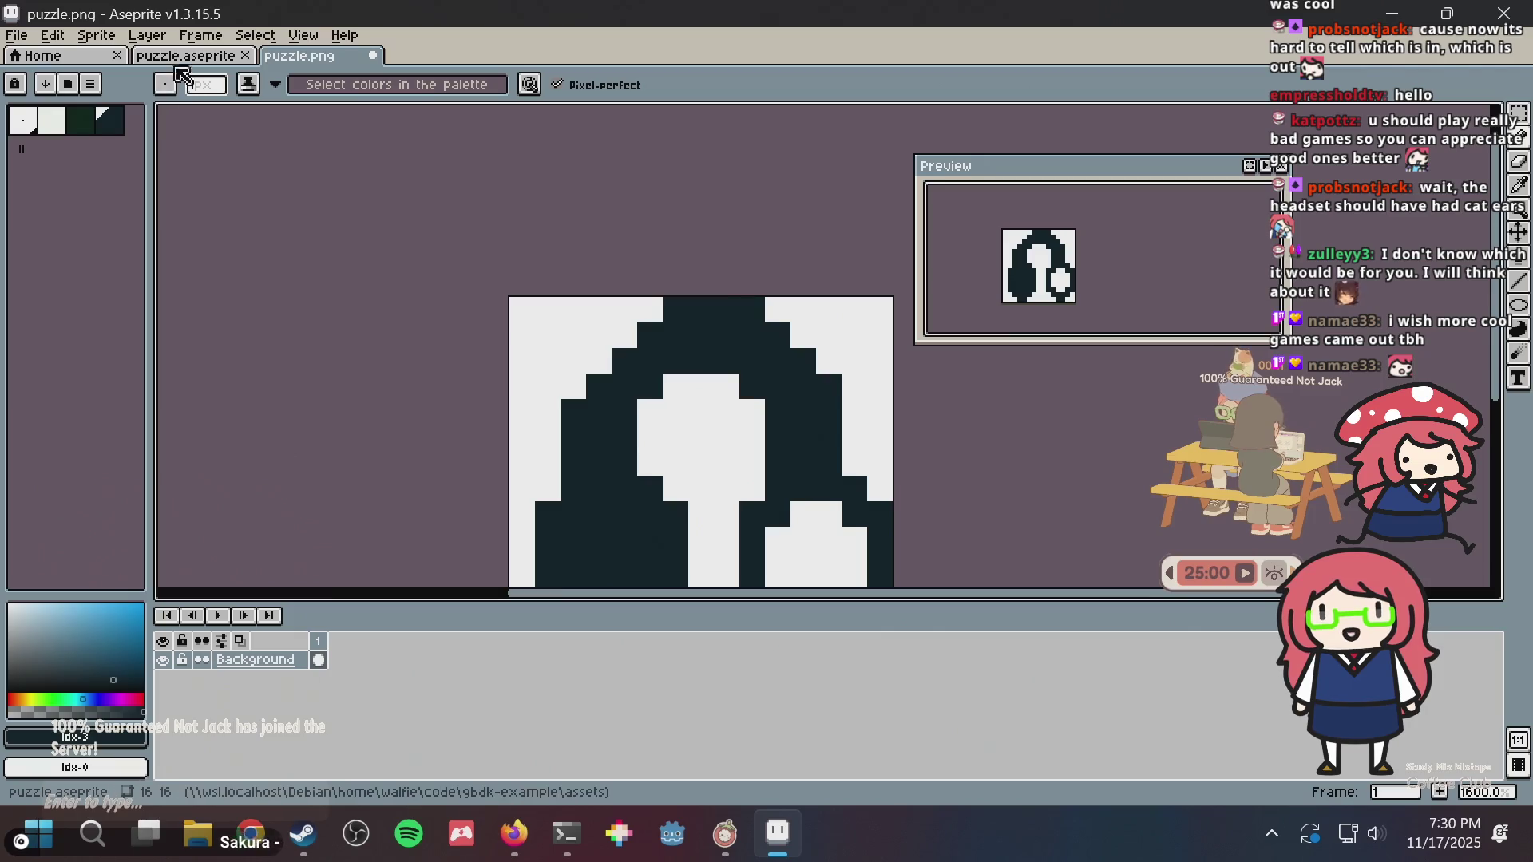
pyautogui.click(182, 57)
pyautogui.click(307, 57)
pyautogui.hotkey('ctrl', 's')
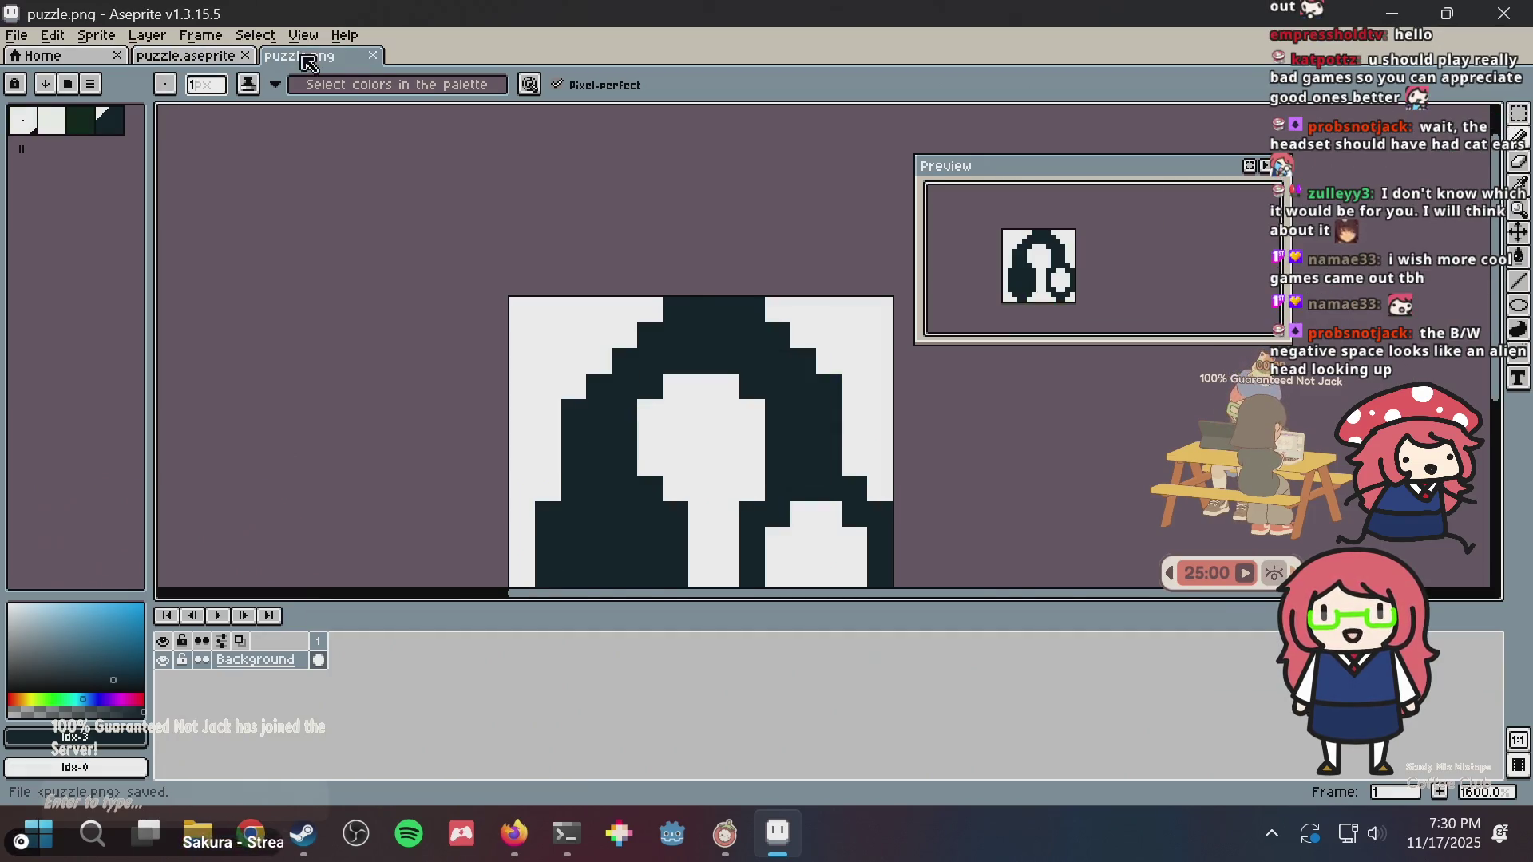
# - Generate a nonogram from puzzle.png in the browser's nonogram maker, then come back to Aseprite
pyautogui.hotkey('alt', 'Tab')
pyautogui.hotkey('alt', 'Tab')
pyautogui.hotkey('alt', 'Tab')
pyautogui.hotkey('alt', 'Tab')
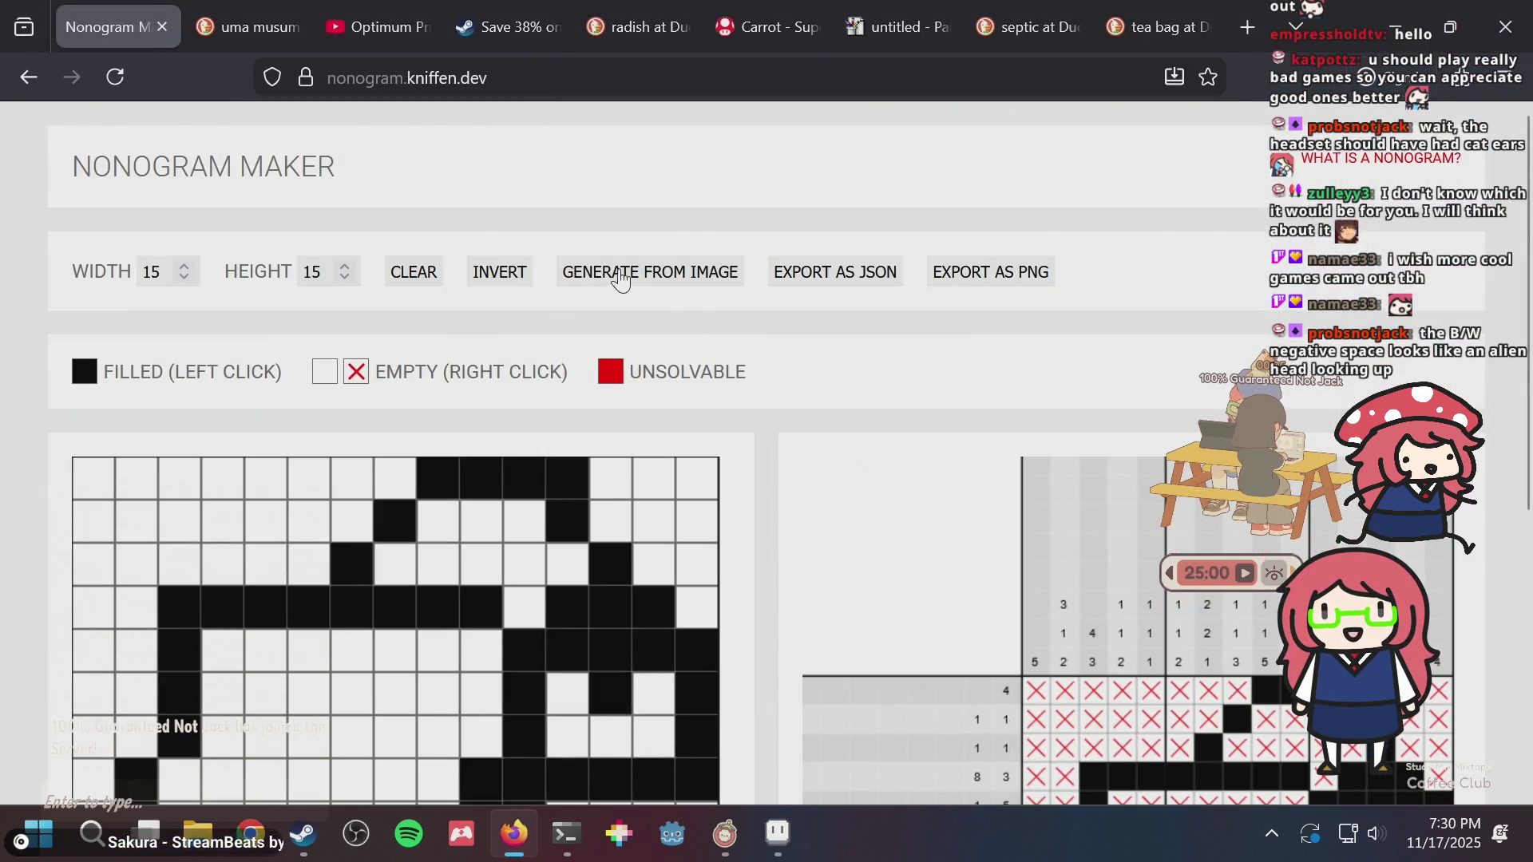
pyautogui.click(622, 279)
pyautogui.doubleClick(564, 267)
pyautogui.scroll(-2, 847, 351)
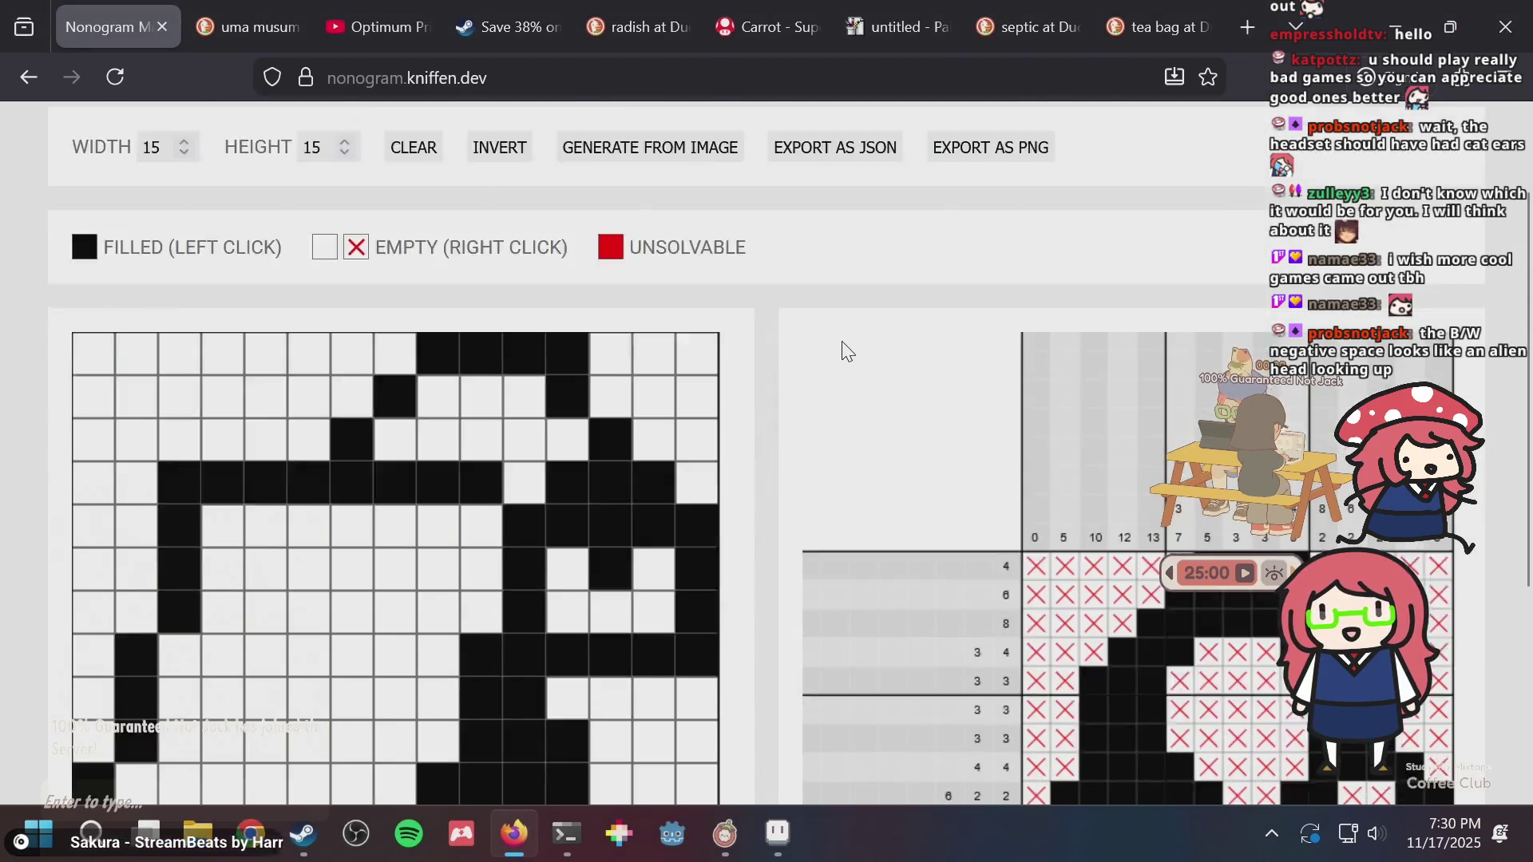
pyautogui.scroll(-5, 843, 345)
pyautogui.hotkey('alt', 'Tab')
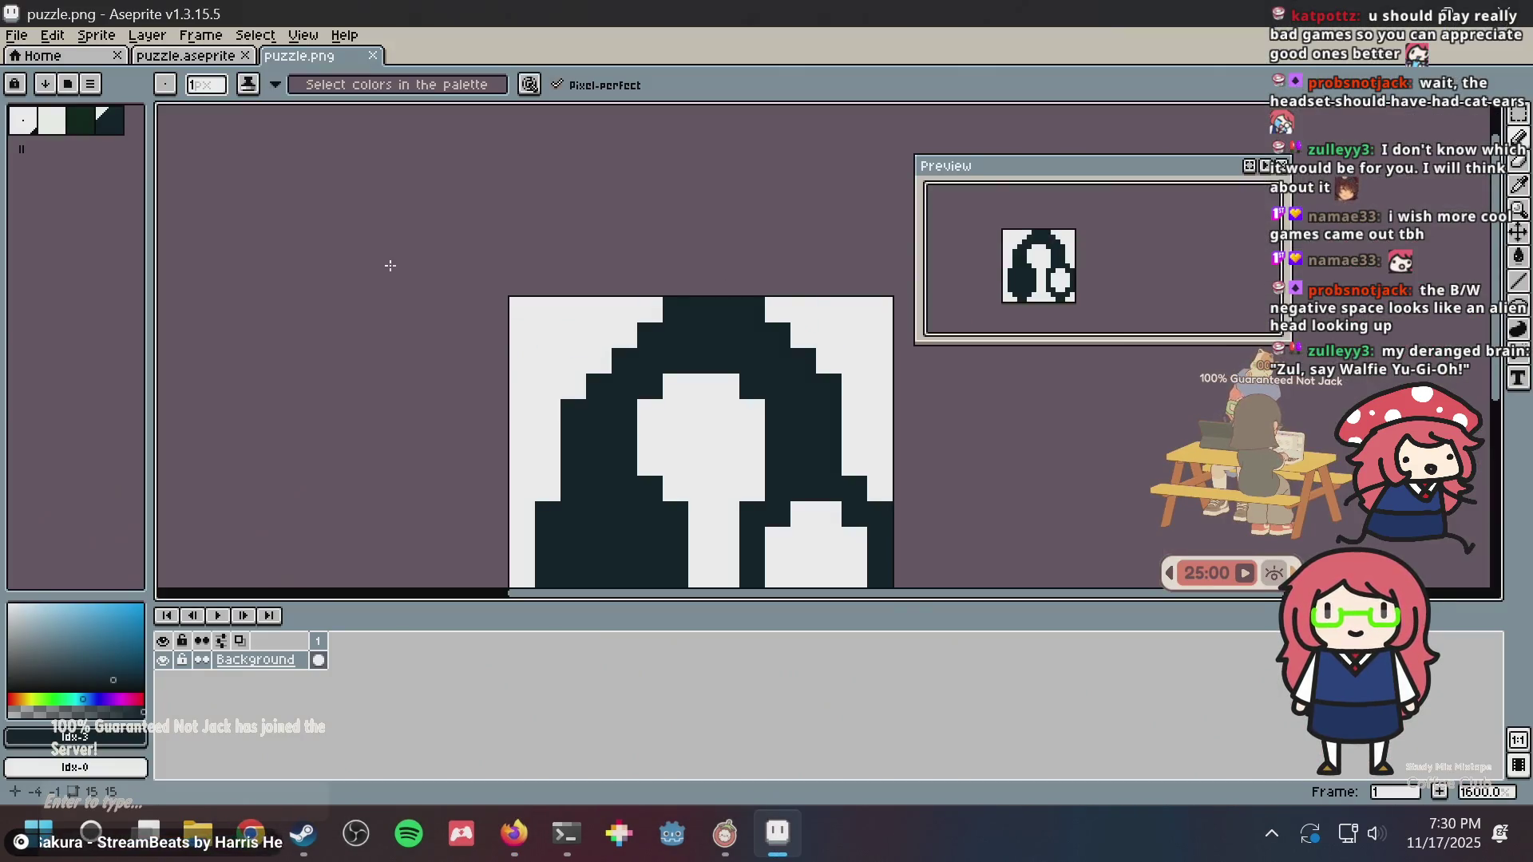
# - Save puzzle.png, then switch to puzzle.aseprite's frame-73 headphones and save it too
pyautogui.hotkey('ctrl', 's')
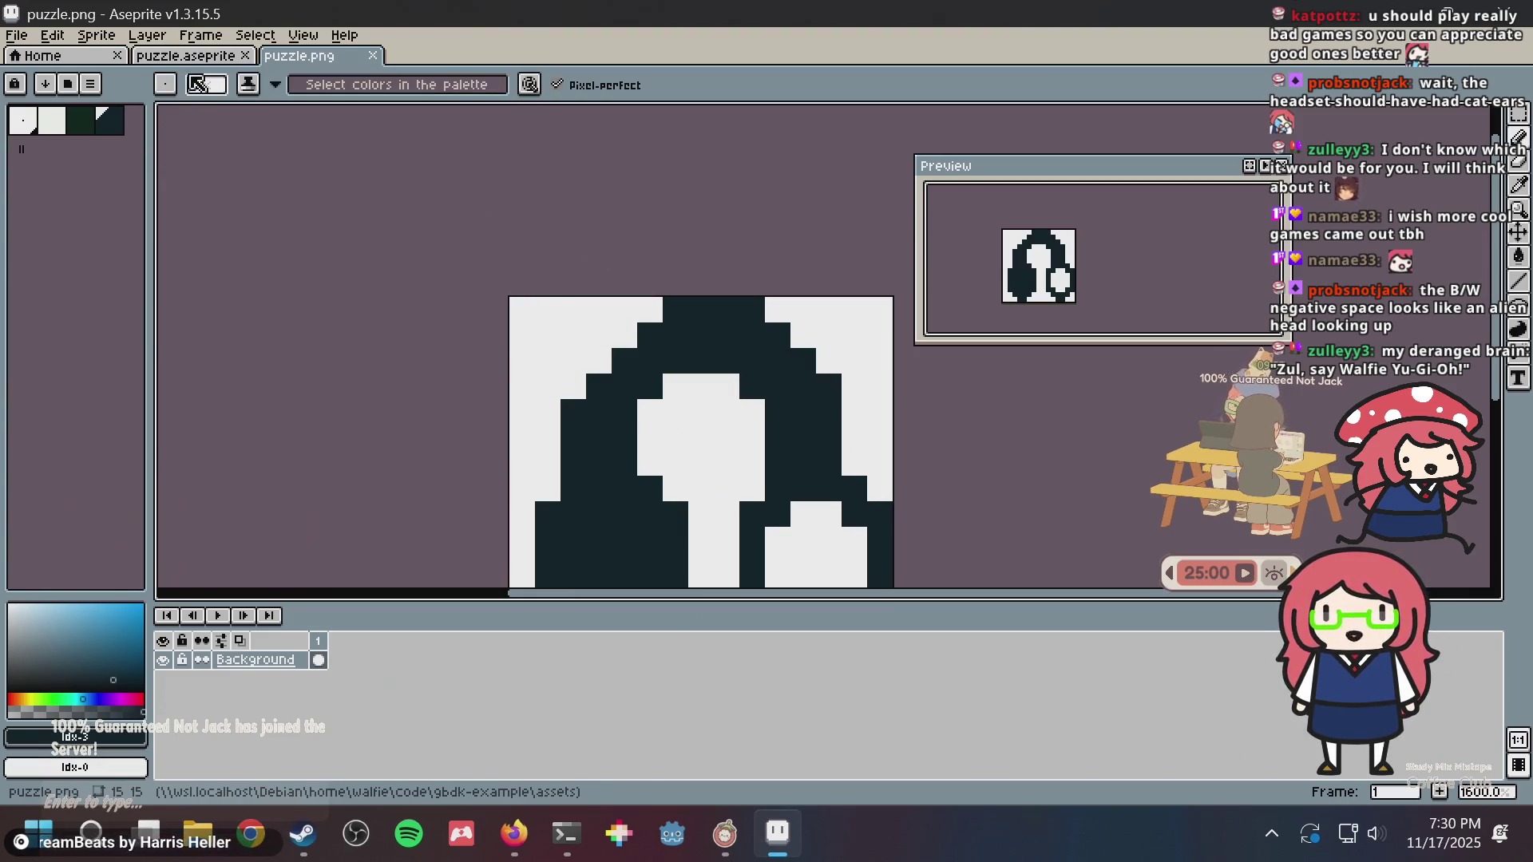
pyautogui.click(197, 60)
pyautogui.scroll(1, 747, 352)
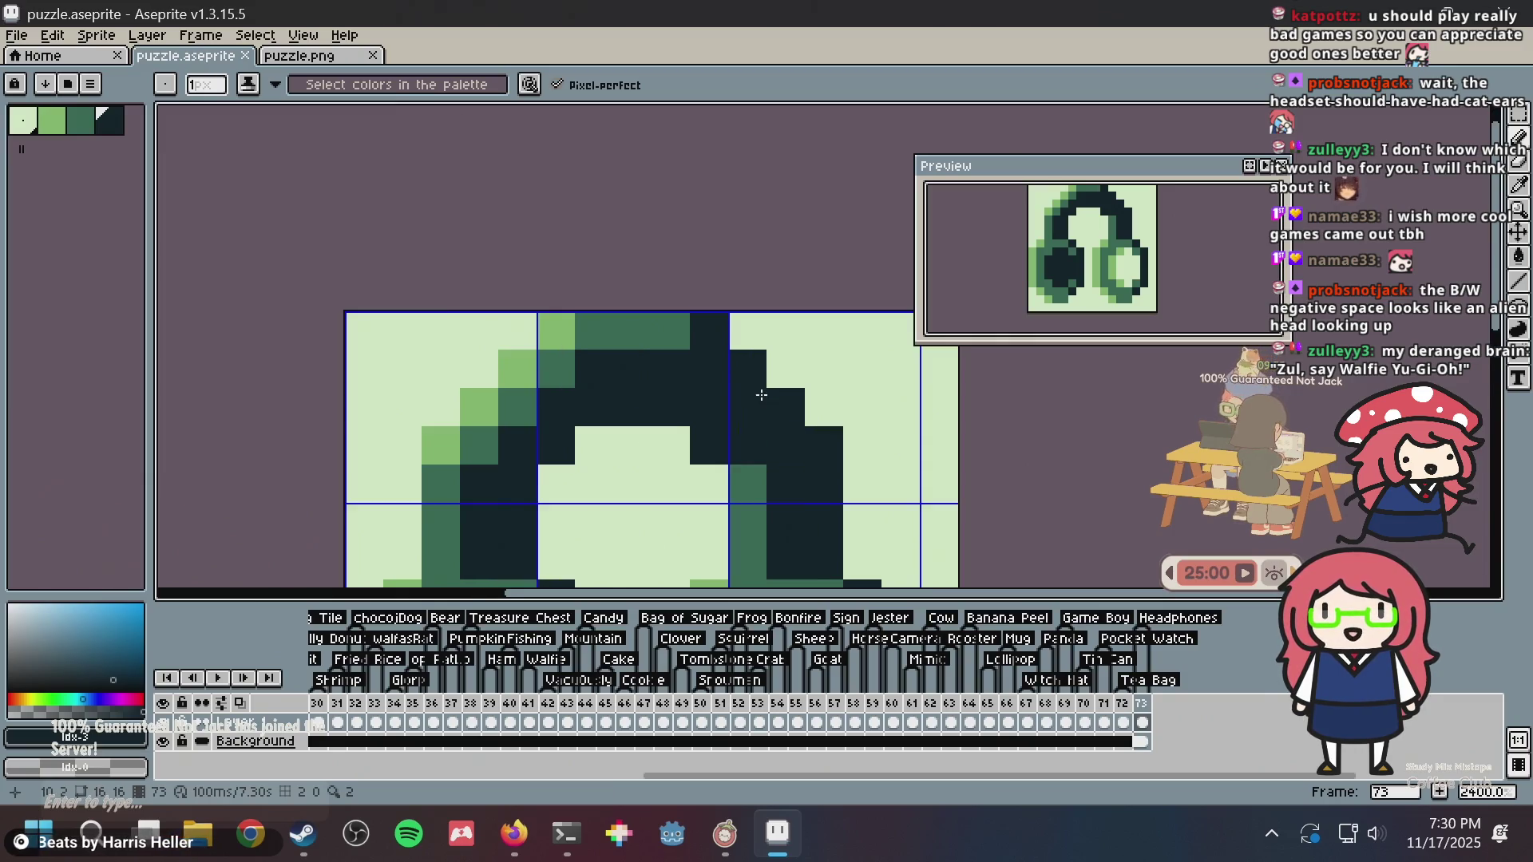
pyautogui.scroll(-2, 763, 375)
pyautogui.moveTo(764, 359); pyautogui.dragTo(580, 307)
pyautogui.hotkey('ctrl', 's')
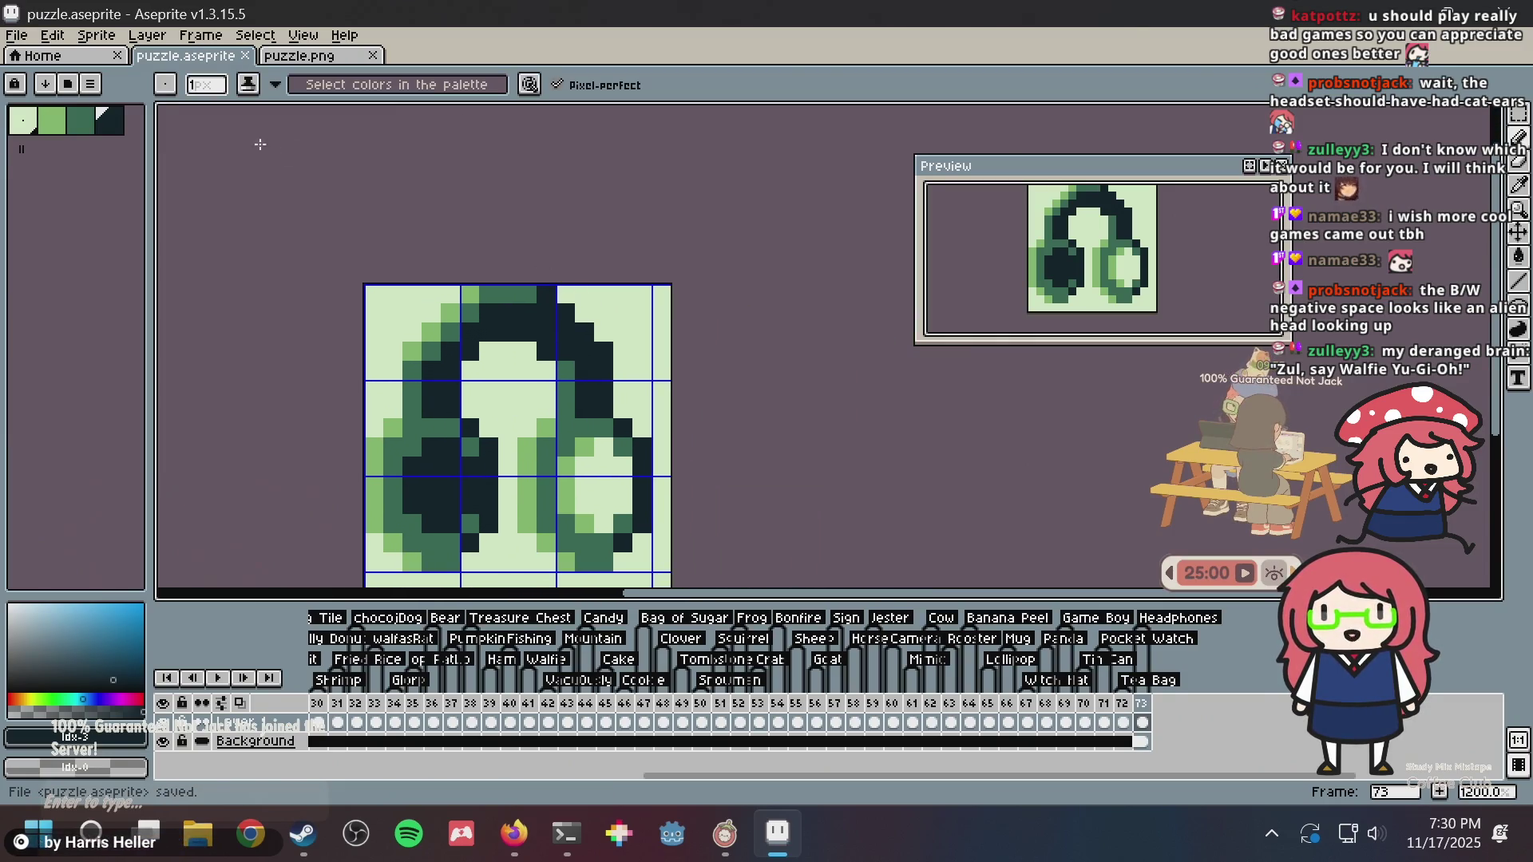
pyautogui.click(83, 124)
pyautogui.click(583, 309)
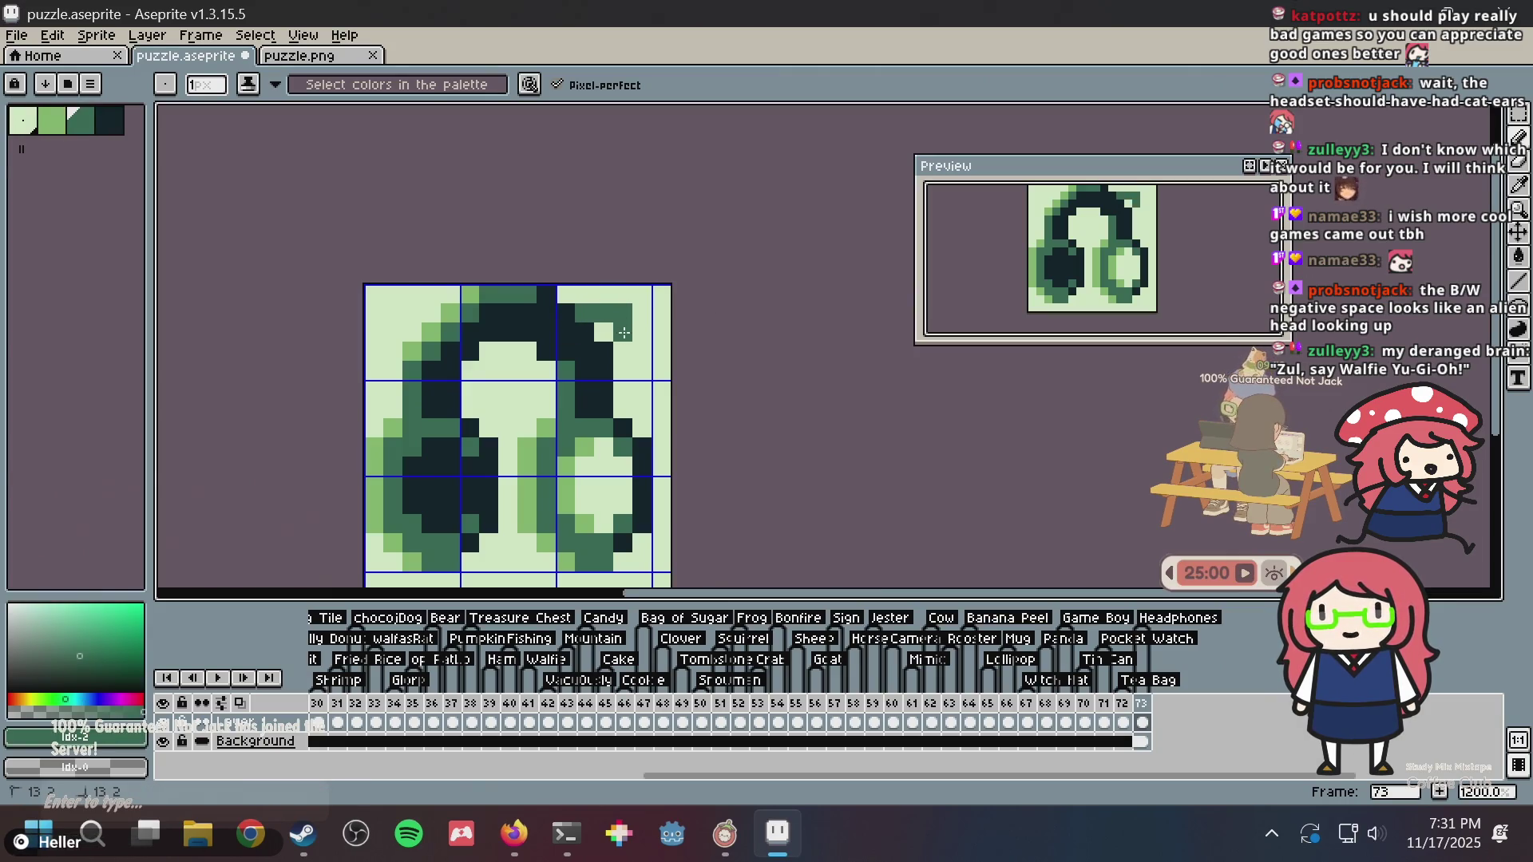
pyautogui.moveTo(606, 352); pyautogui.dragTo(640, 370)
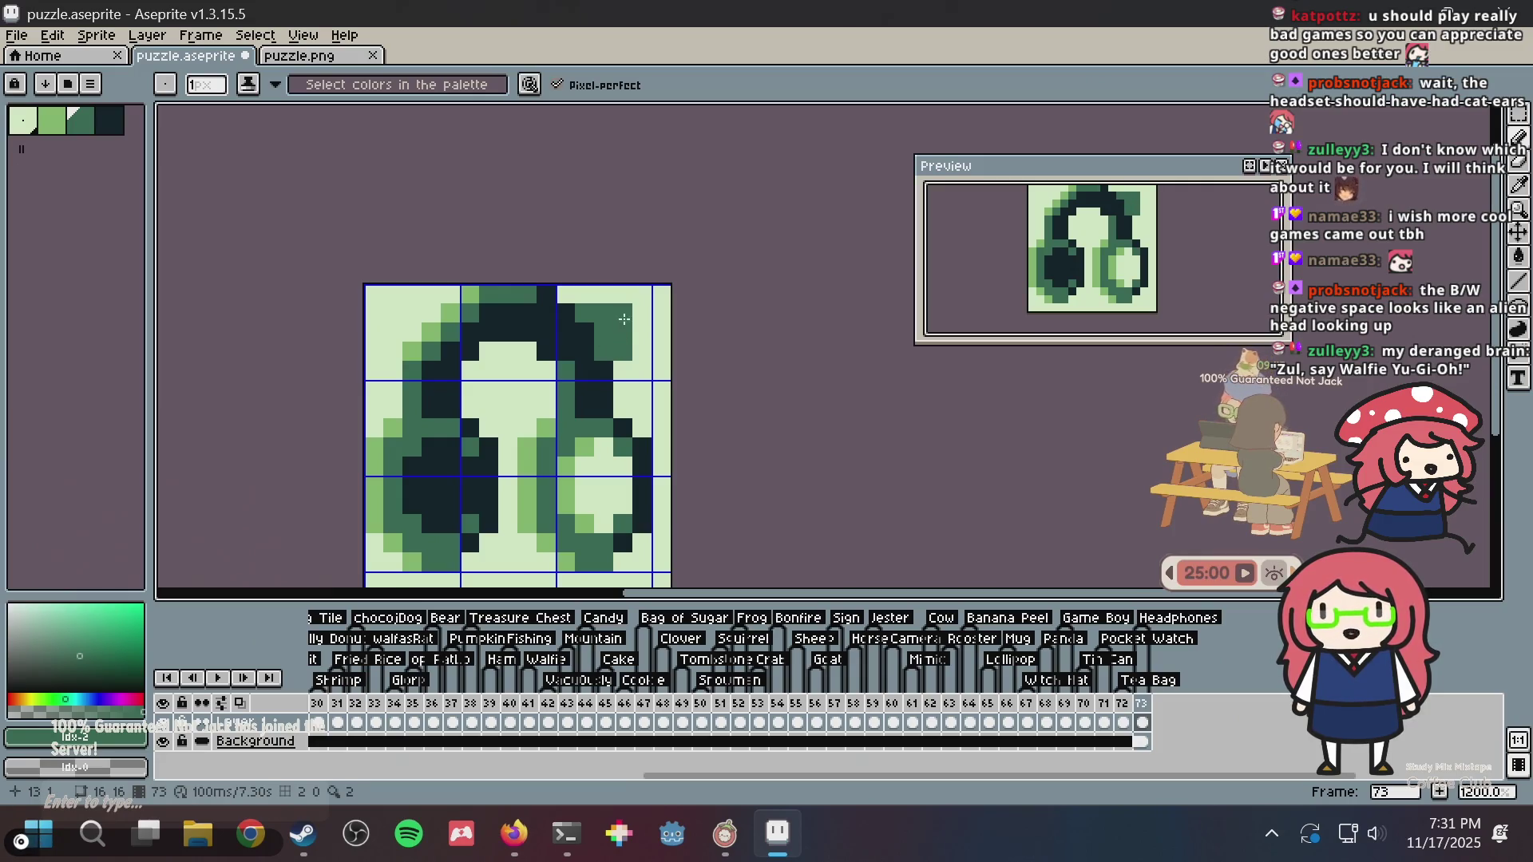
pyautogui.keyDown('alt'); pyautogui.click(636, 352); pyautogui.keyUp('alt')
pyautogui.click(623, 350)
pyautogui.keyDown('alt'); pyautogui.click(620, 310); pyautogui.keyUp('alt')
pyautogui.click(587, 294)
pyautogui.moveTo(588, 294); pyautogui.dragTo(639, 292)
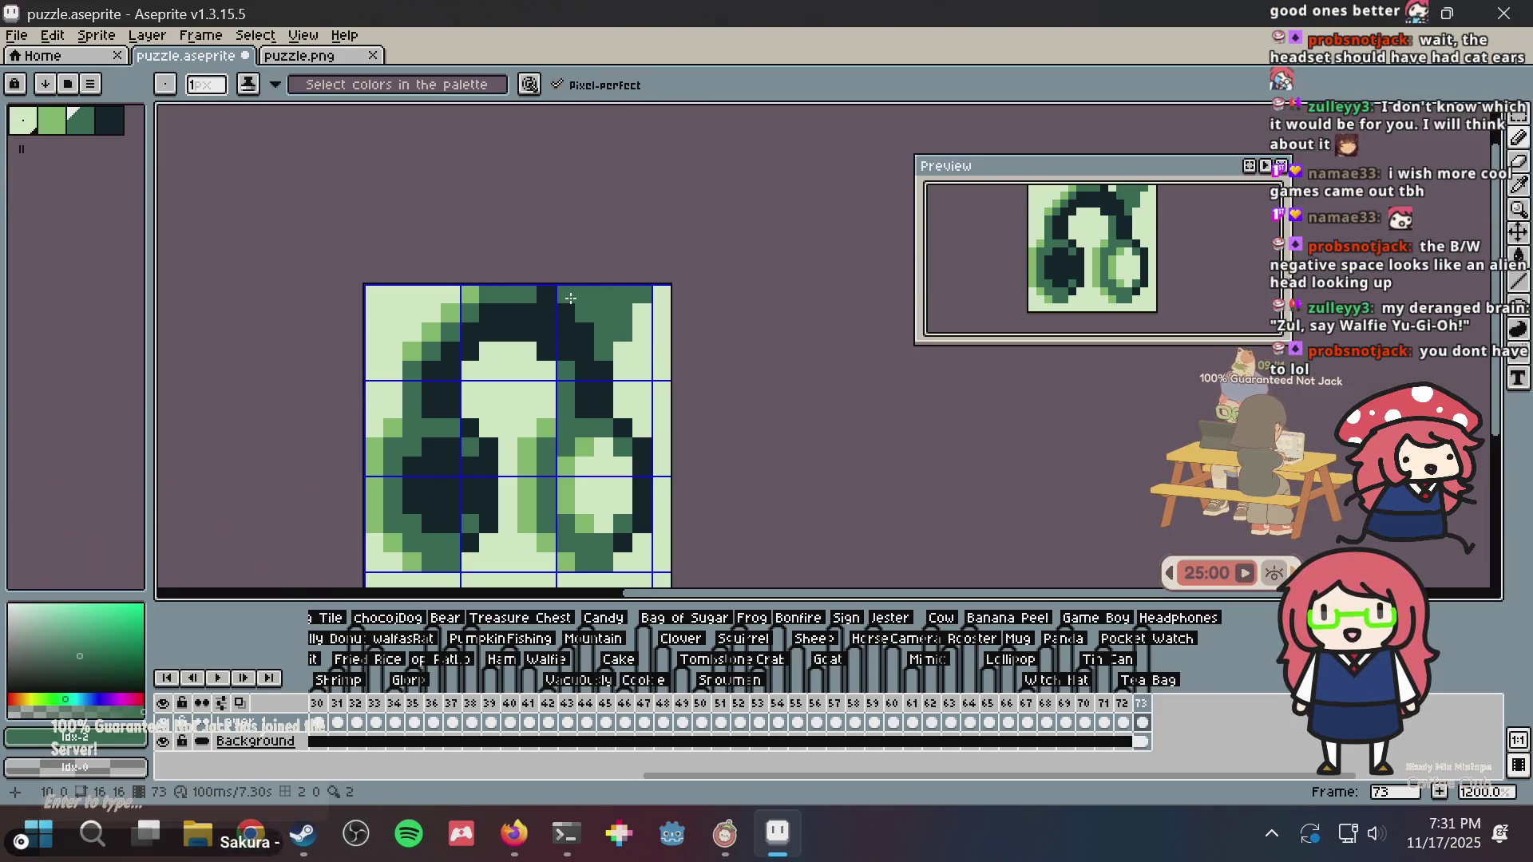
pyautogui.keyDown('alt'); pyautogui.click(565, 295); pyautogui.keyUp('alt')
pyautogui.keyDown('alt'); pyautogui.click(603, 295); pyautogui.keyUp('alt')
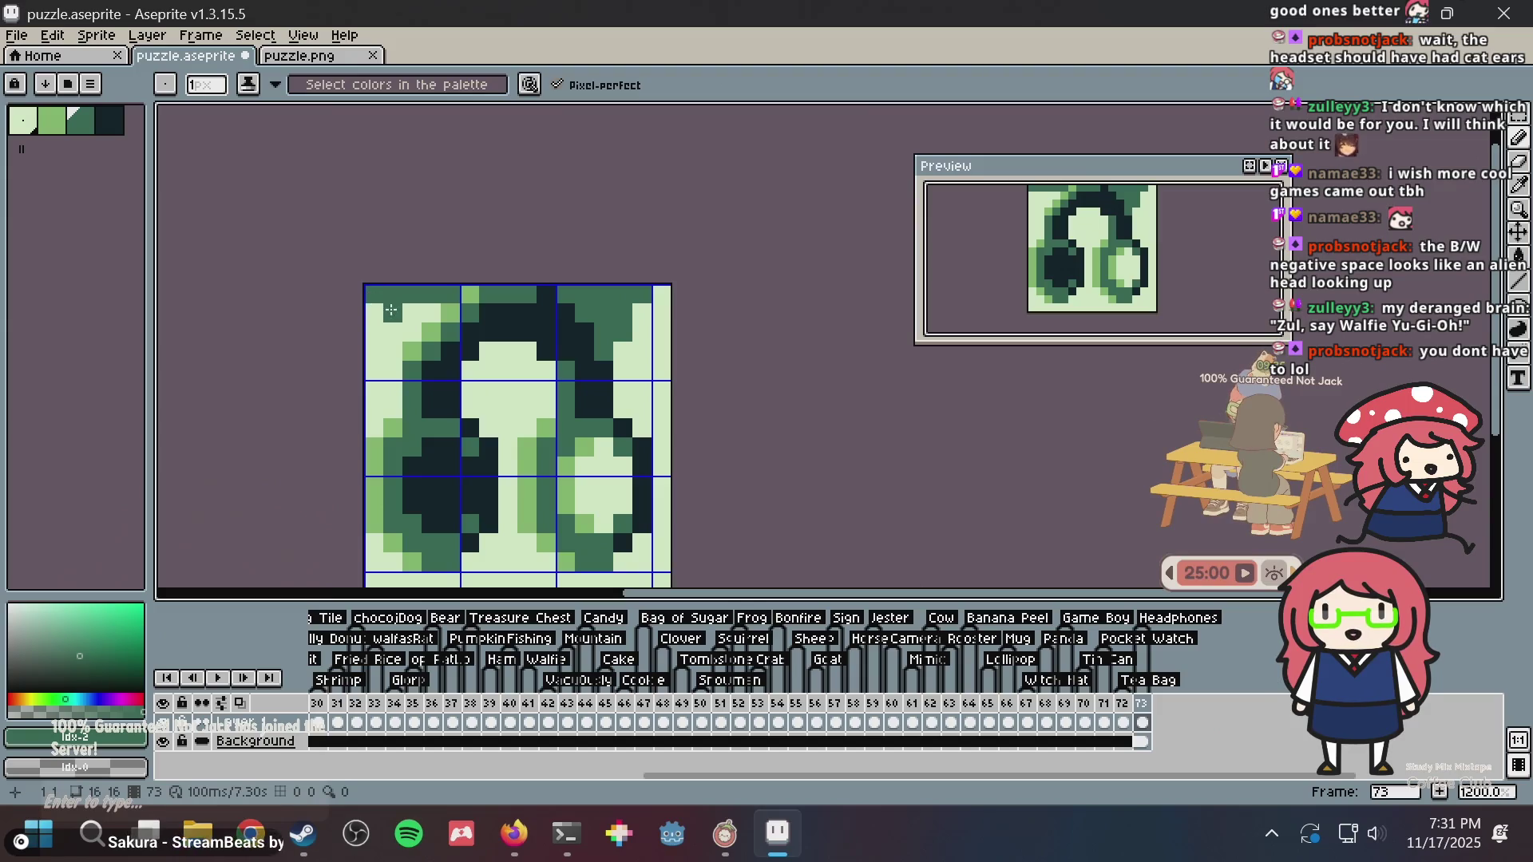
pyautogui.moveTo(414, 313); pyautogui.dragTo(422, 326)
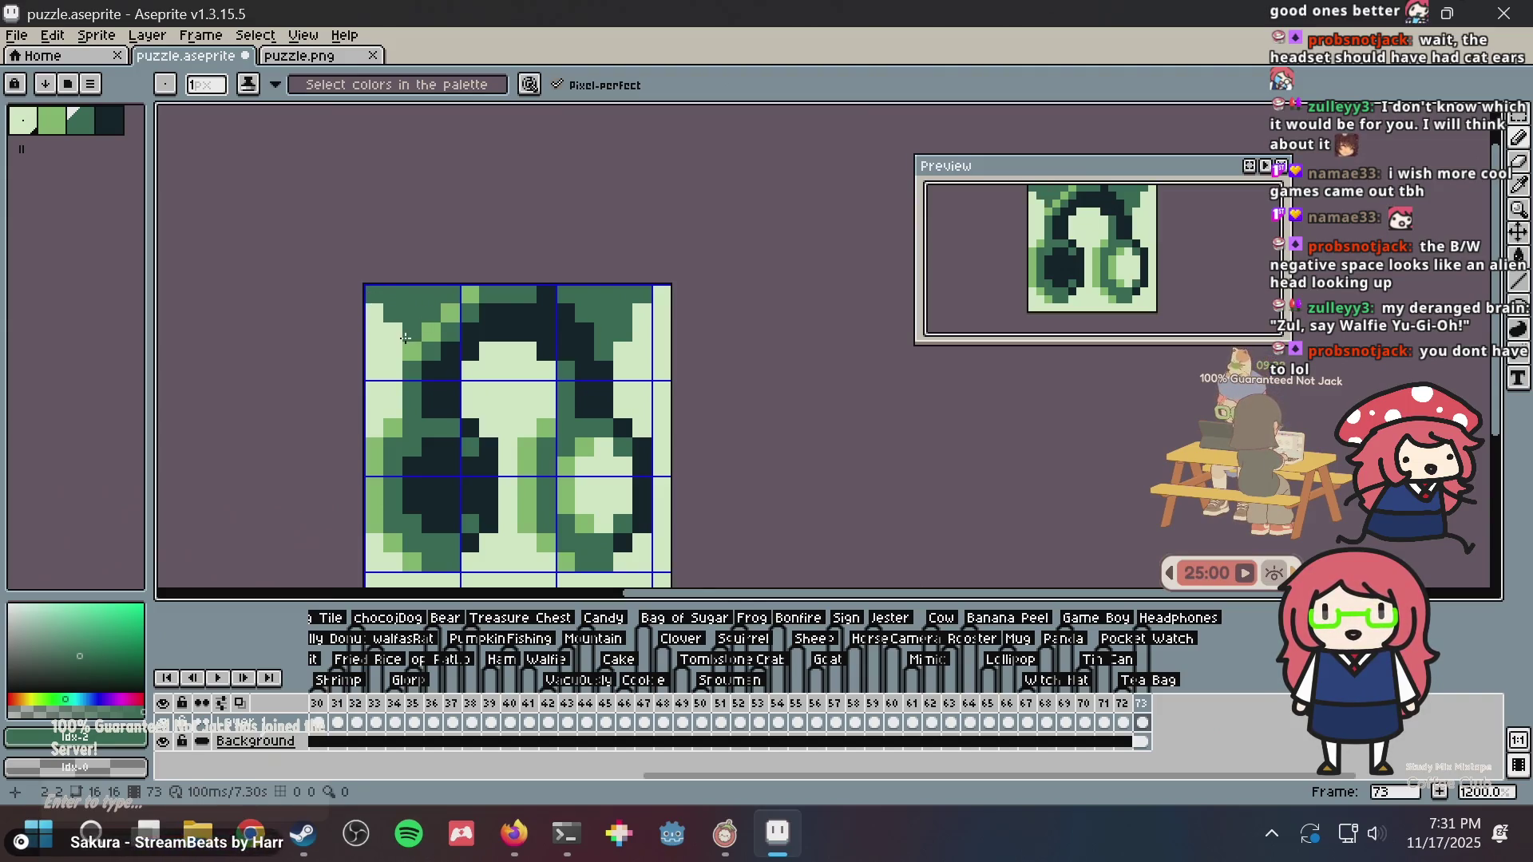
pyautogui.scroll(-8, 596, 285)
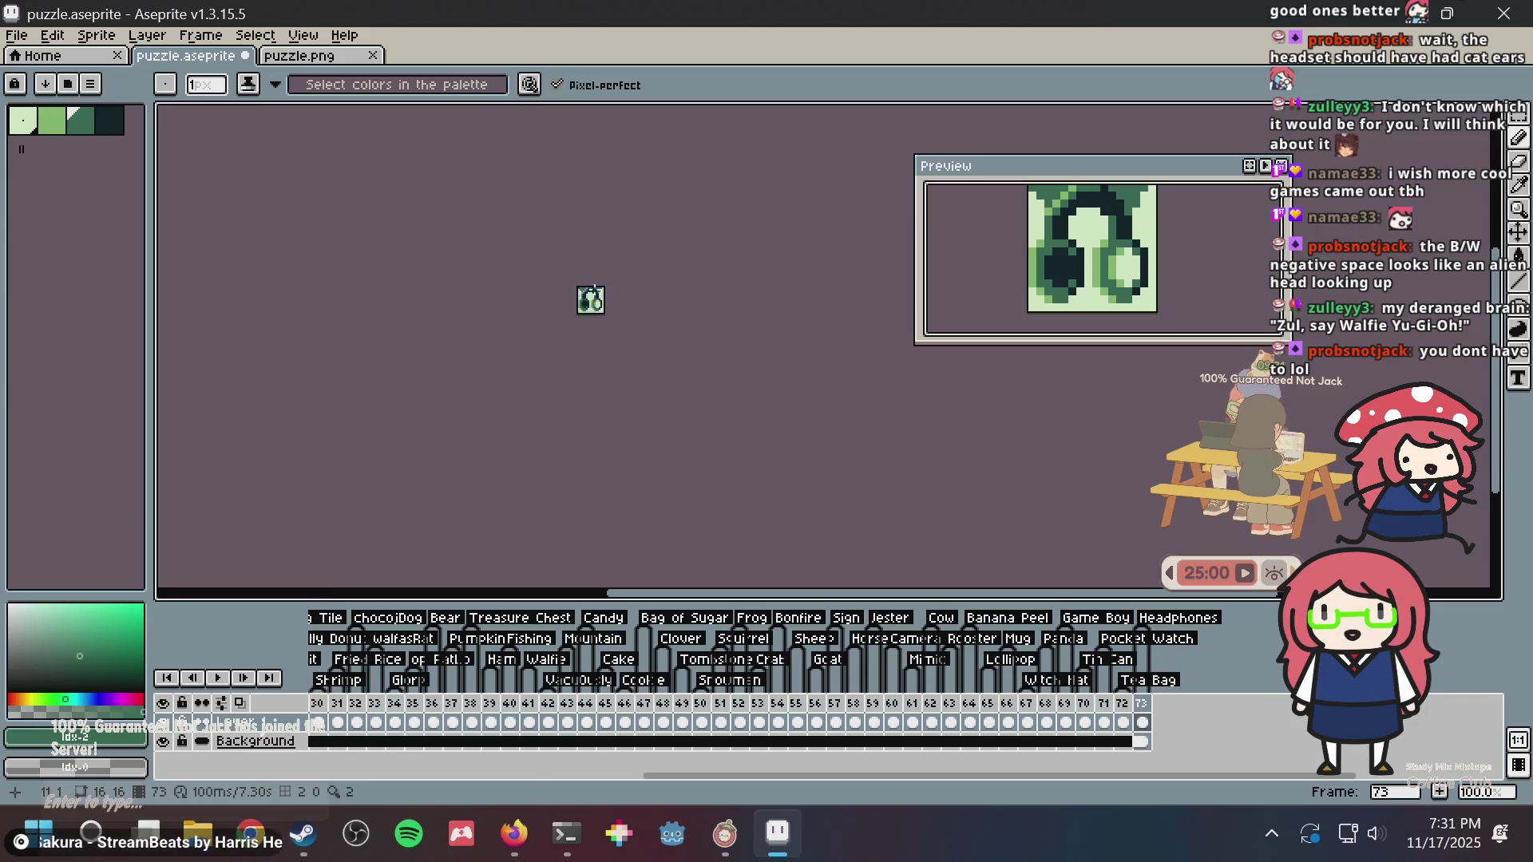
pyautogui.scroll(7, 591, 294)
pyautogui.scroll(-1, 723, 286)
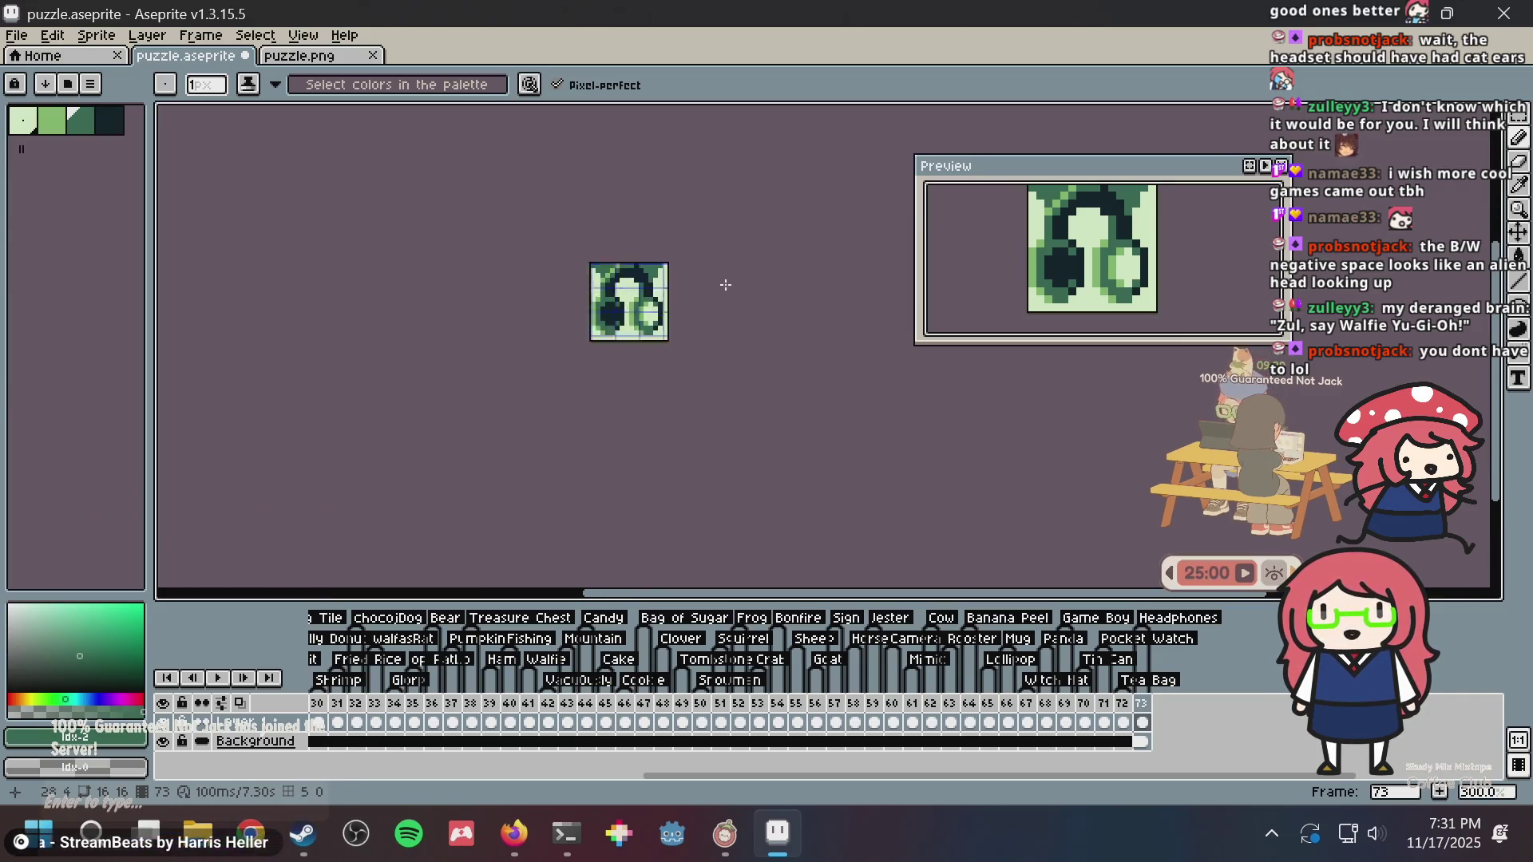
pyautogui.scroll(3, 639, 292)
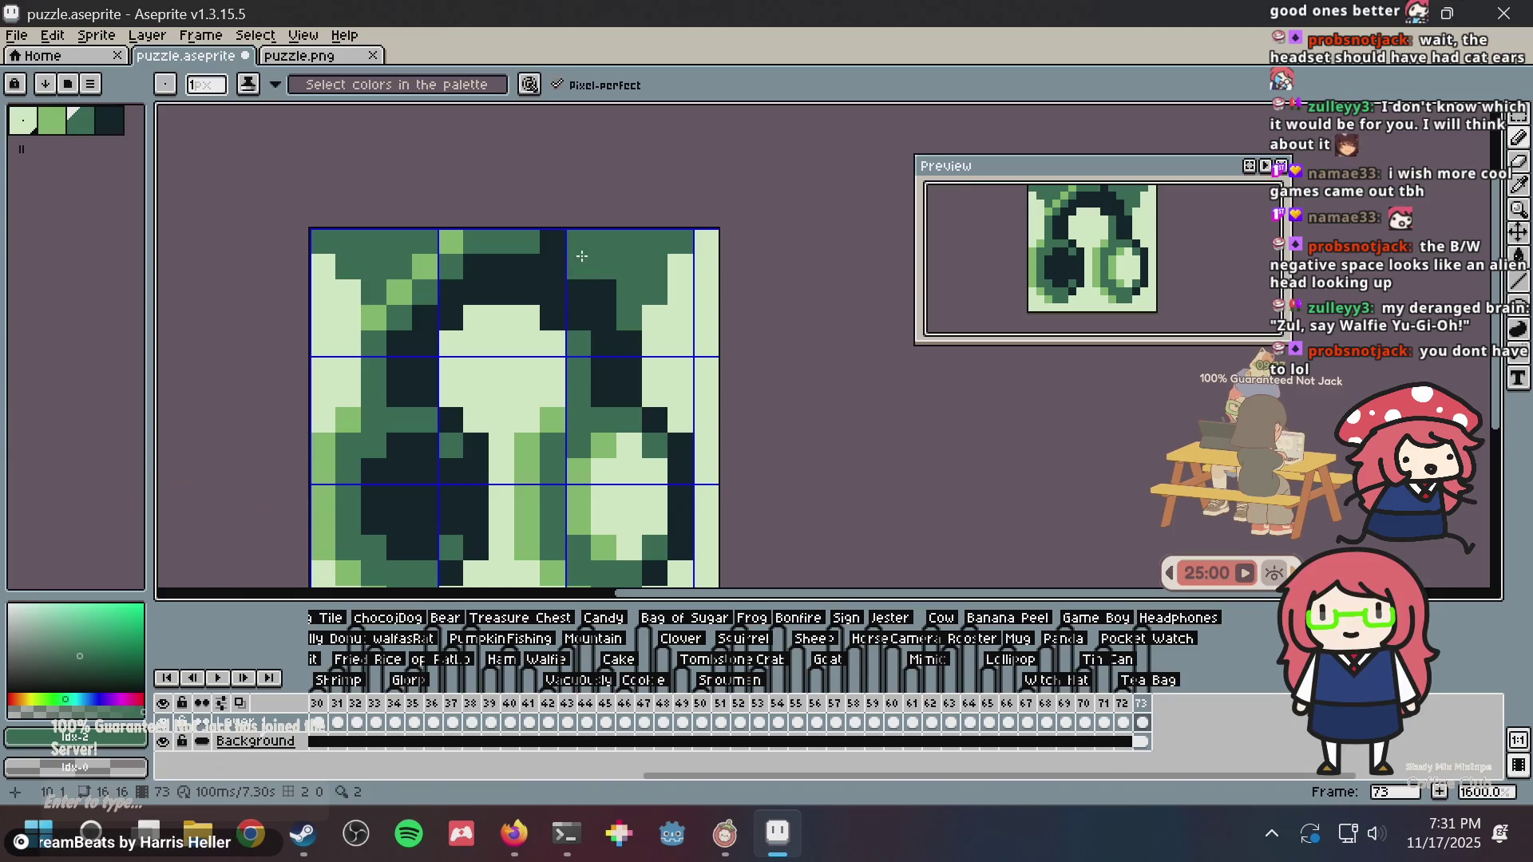
pyautogui.scroll(-3, 679, 281)
pyautogui.scroll(-1, 680, 280)
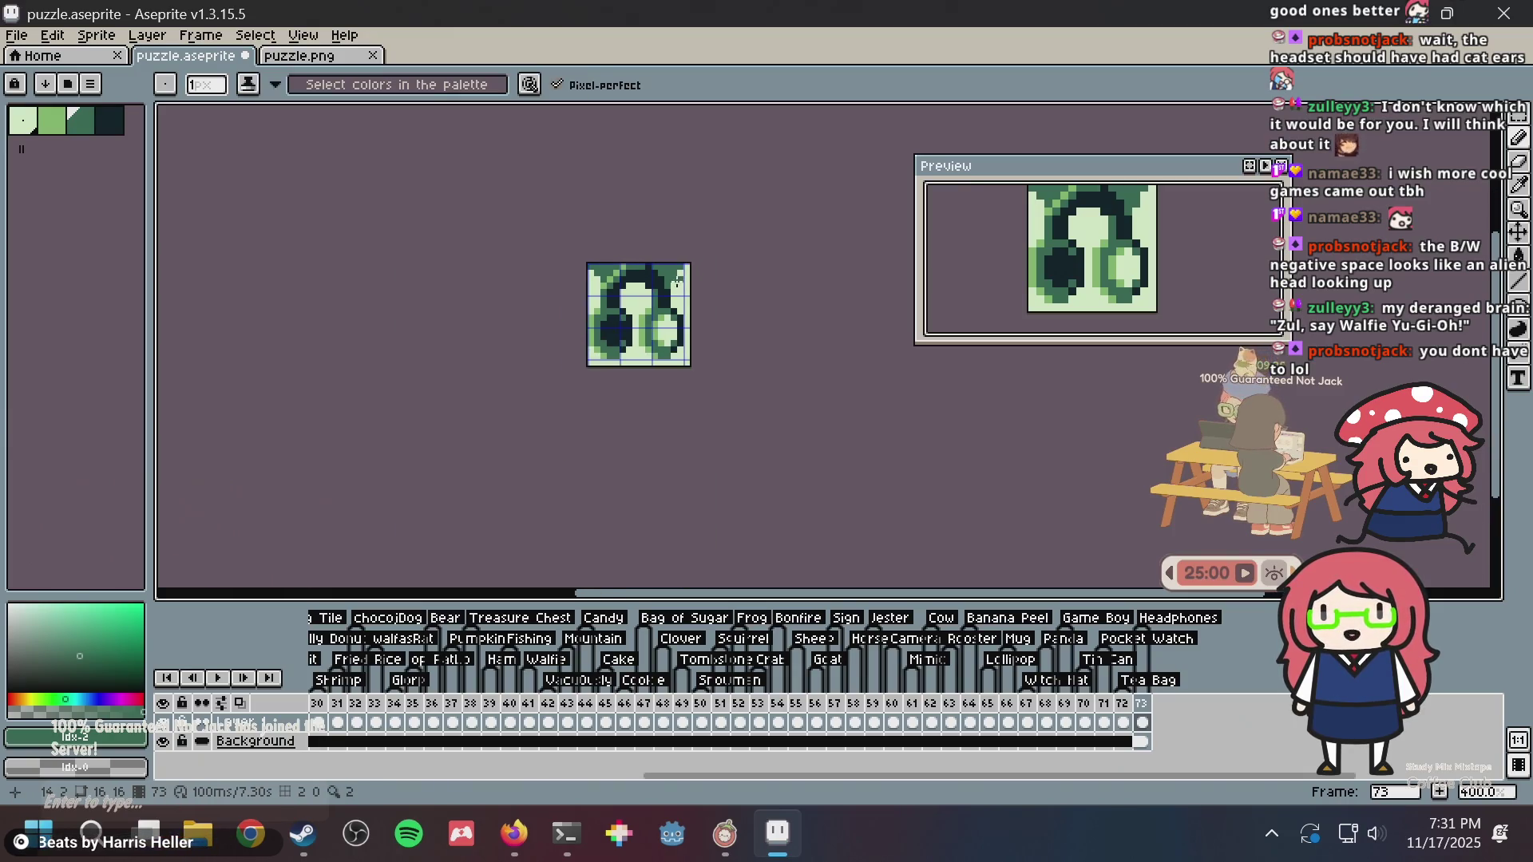
pyautogui.scroll(5, 591, 327)
pyautogui.hotkey('ctrl', 'z')
pyautogui.hotkey('ctrl', 'z')
pyautogui.hotkey('ctrl', 'z')
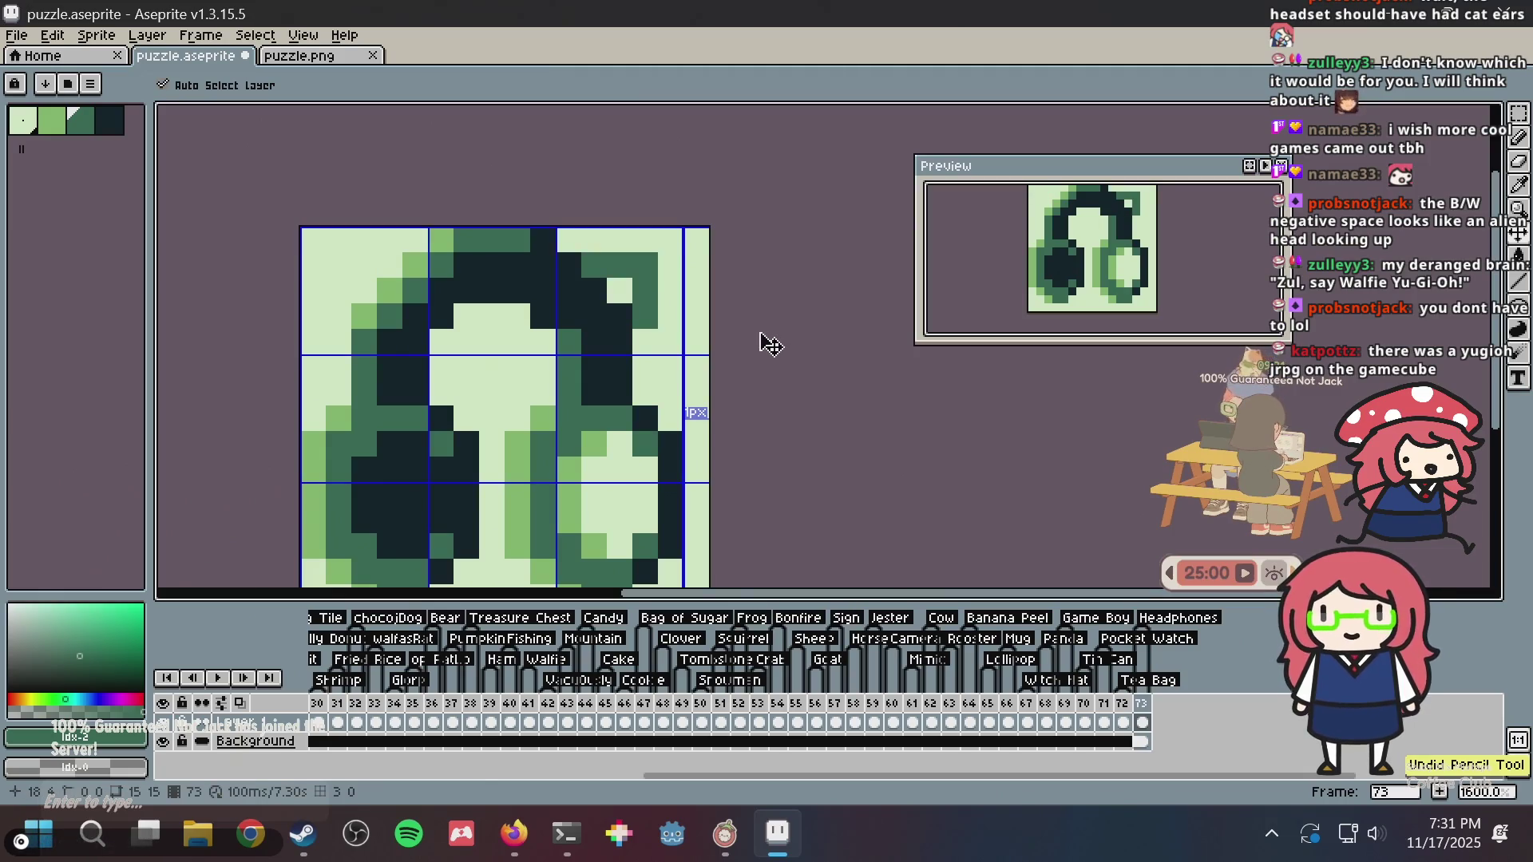
pyautogui.hotkey('ctrl', 'z')
pyautogui.hotkey('ctrl', 'z')
pyautogui.hotkey('ctrl', 's')
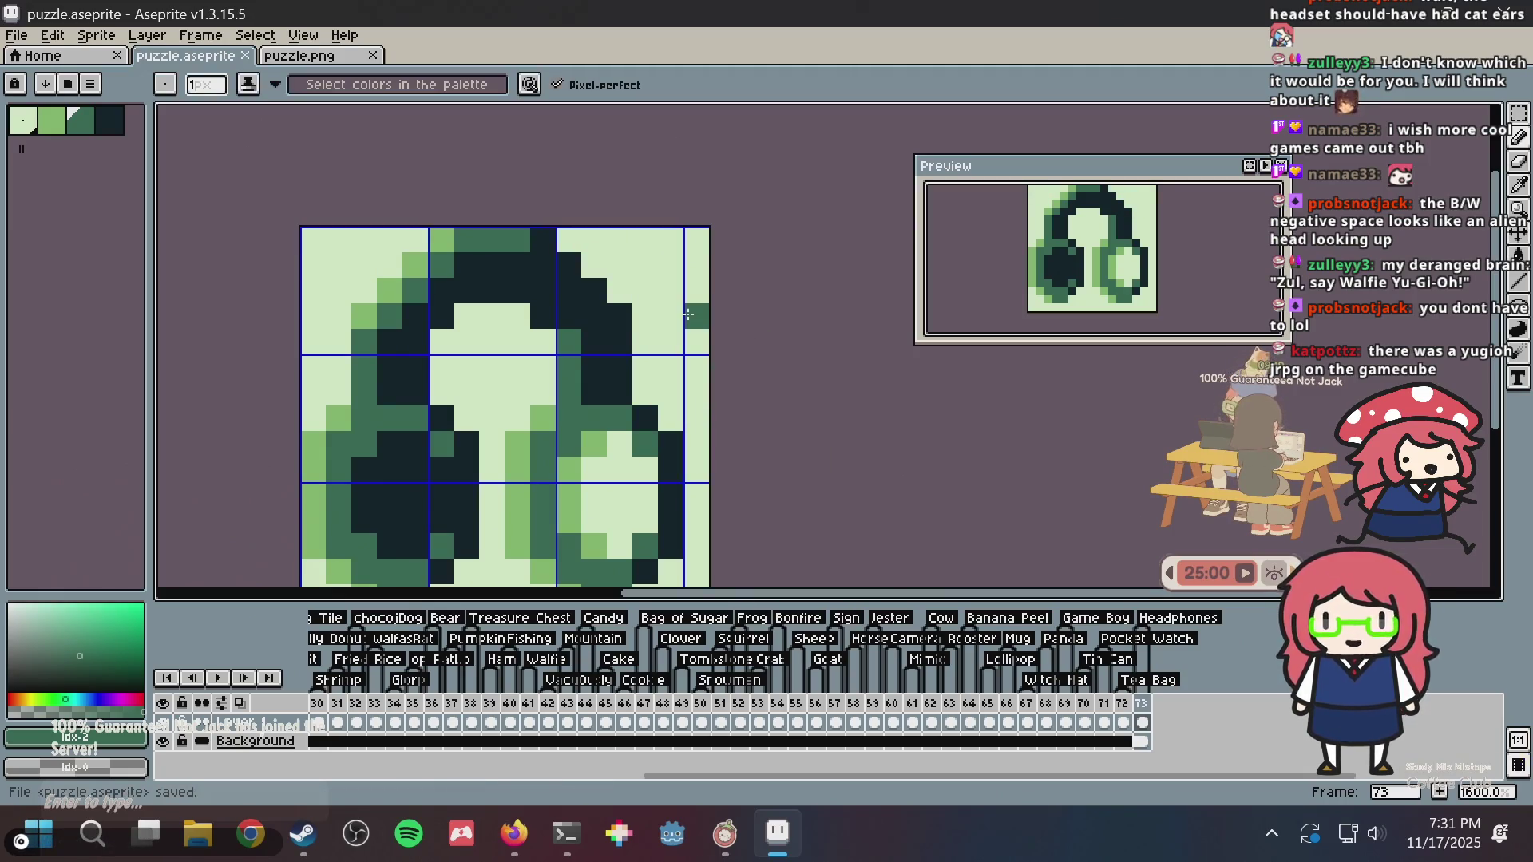
pyautogui.hotkey('ctrl', 's')
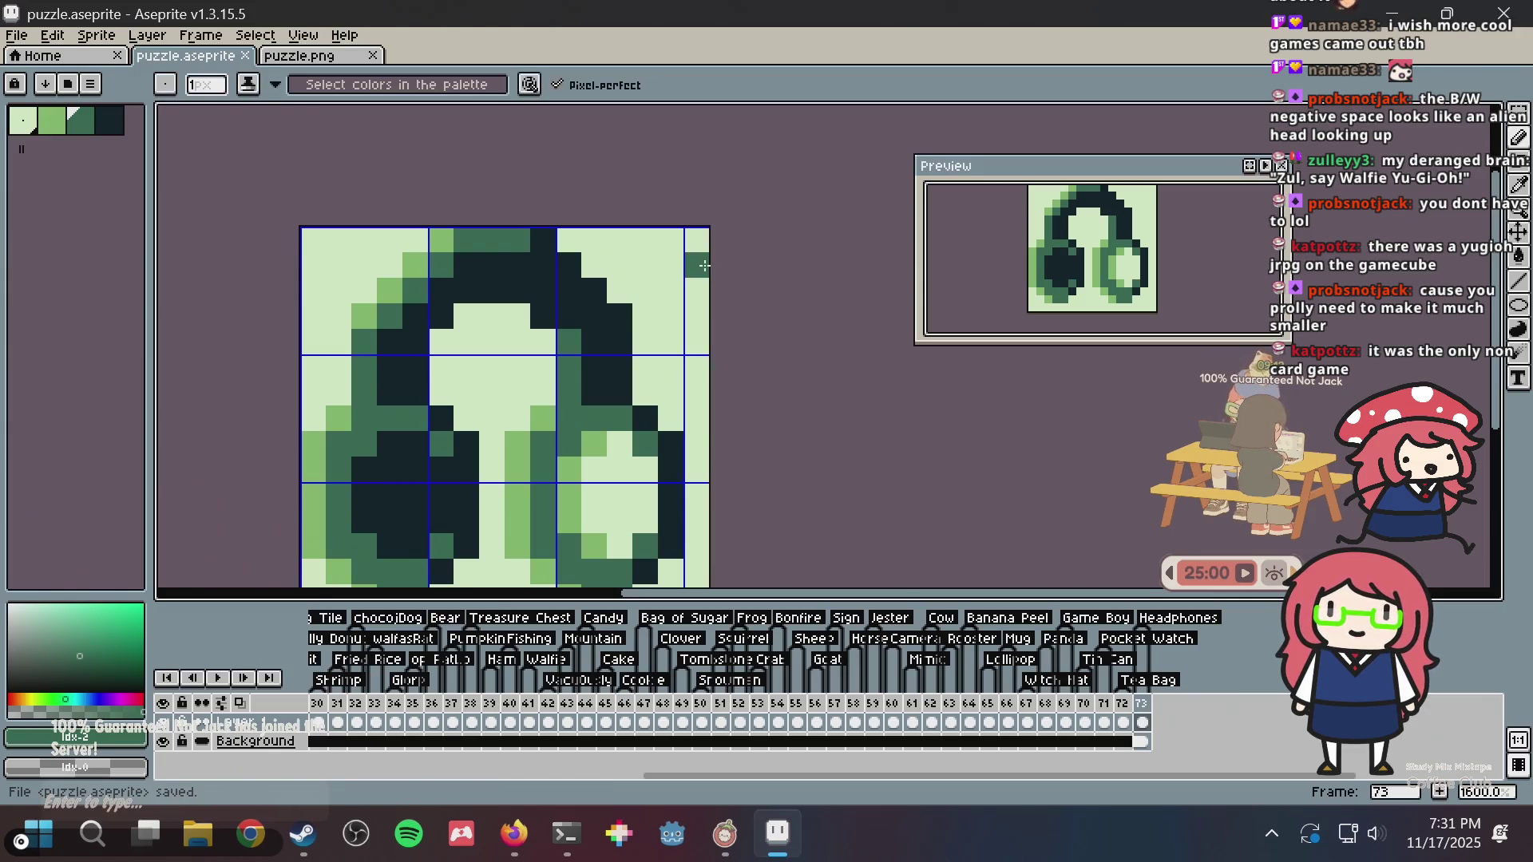
pyautogui.press('m')
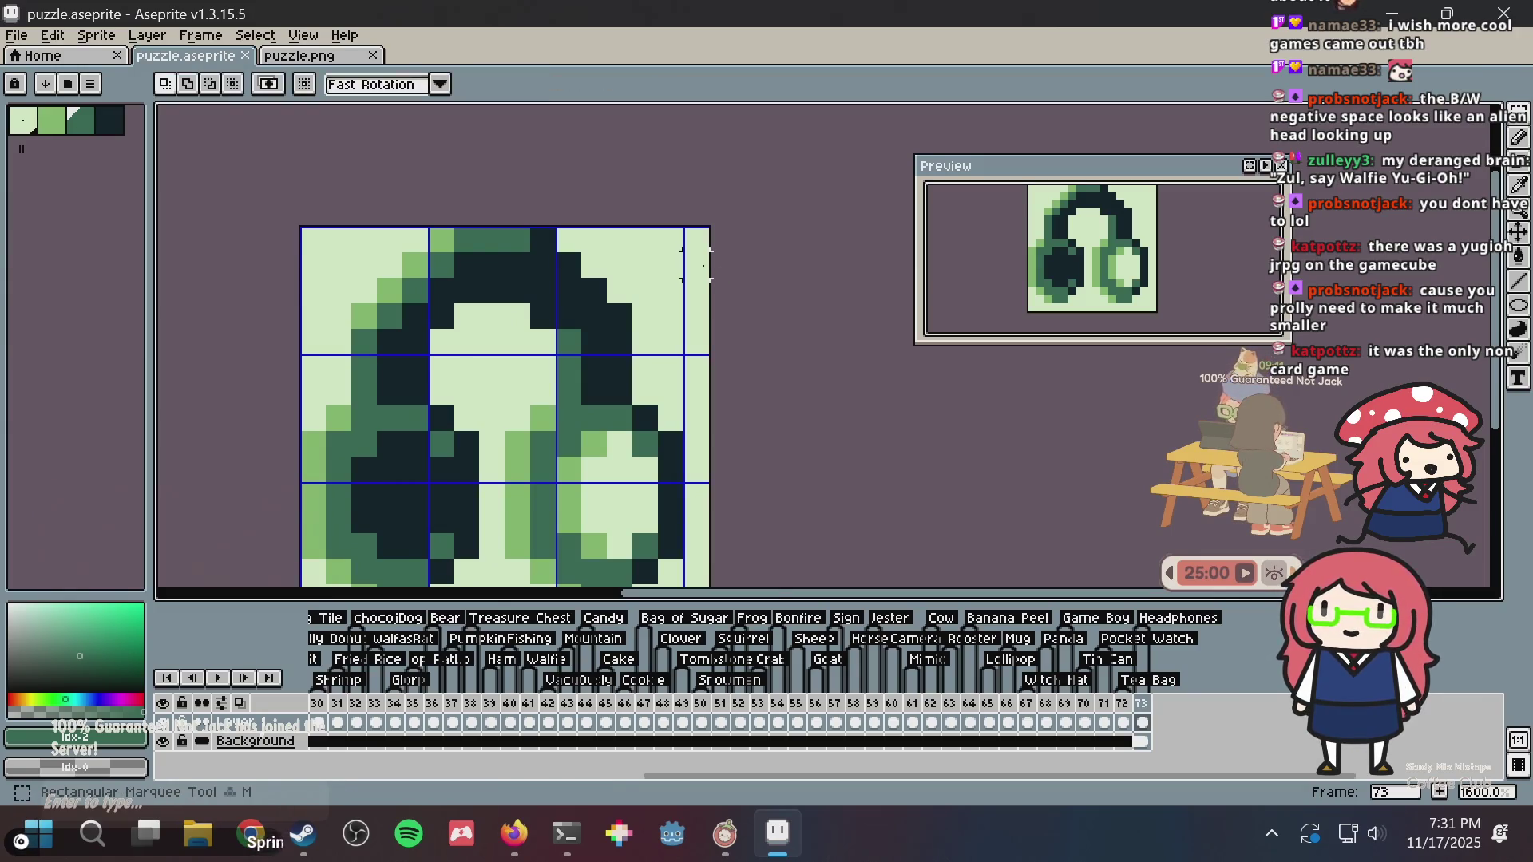
# - Move the sprite's top six rows down one pixel and commit the move
pyautogui.scroll(-1, 671, 387)
pyautogui.moveTo(692, 469)
pyautogui.mouseDown()
pyautogui.moveTo(652, 414)
pyautogui.moveTo(393, 266)
pyautogui.mouseUp()
pyautogui.moveTo(456, 363); pyautogui.dragTo(445, 377)
pyautogui.moveTo(381, 274)
pyautogui.mouseDown()
pyautogui.moveTo(470, 290)
pyautogui.moveTo(684, 394)
pyautogui.mouseUp()
pyautogui.moveTo(602, 316); pyautogui.dragTo(602, 332)
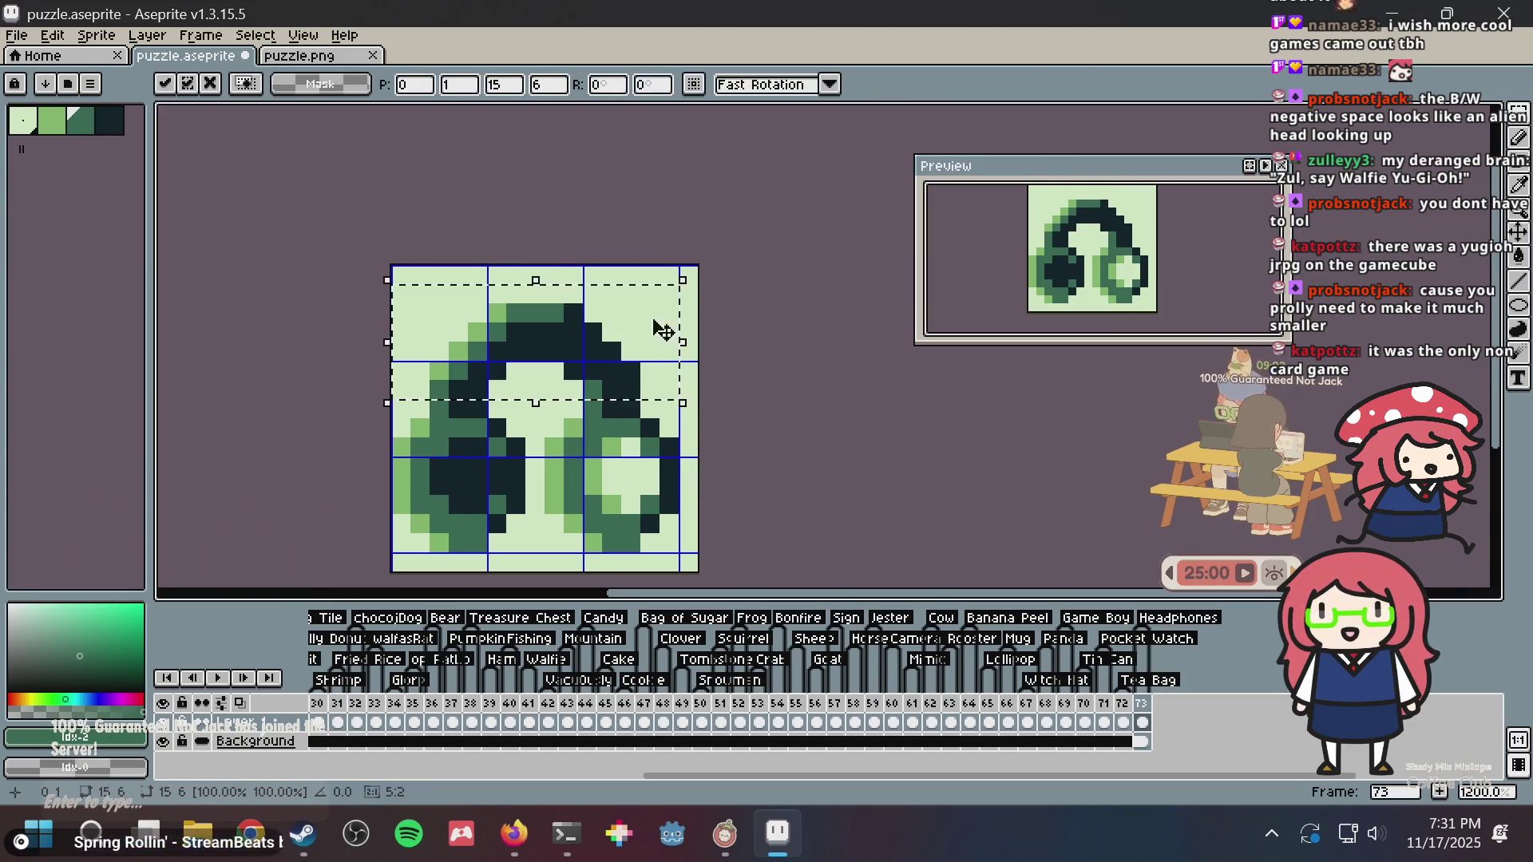
pyautogui.press('b')
# - Draw a dark-green ear shape at the sprite's top-right corner
pyautogui.scroll(3, 626, 320)
pyautogui.moveTo(632, 264)
pyautogui.mouseDown()
pyautogui.moveTo(703, 255)
pyautogui.moveTo(679, 408)
pyautogui.mouseUp()
pyautogui.moveTo(718, 301)
pyautogui.mouseDown()
pyautogui.moveTo(714, 269)
pyautogui.moveTo(639, 307)
pyautogui.moveTo(638, 384)
pyautogui.moveTo(607, 342)
pyautogui.moveTo(644, 308)
pyautogui.mouseUp()
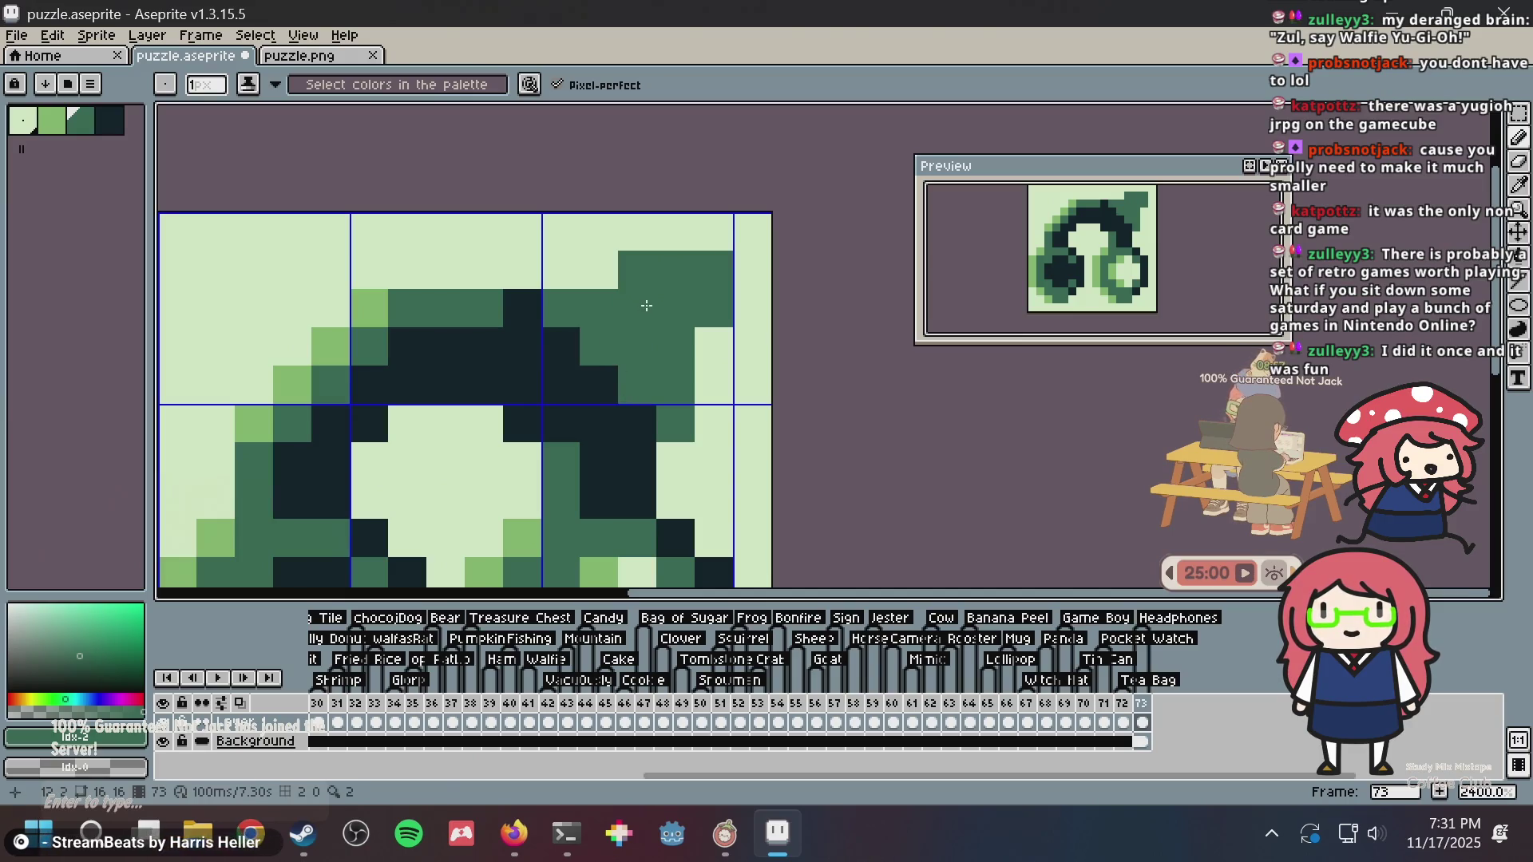
# - Add dark and mid-green pixels to the left ear
pyautogui.hscroll(-3, 607, 316)
pyautogui.moveTo(452, 304)
pyautogui.mouseDown()
pyautogui.moveTo(336, 265)
pyautogui.moveTo(325, 290)
pyautogui.moveTo(372, 307)
pyautogui.moveTo(375, 371)
pyautogui.moveTo(413, 350)
pyautogui.moveTo(337, 343)
pyautogui.moveTo(341, 369)
pyautogui.mouseUp()
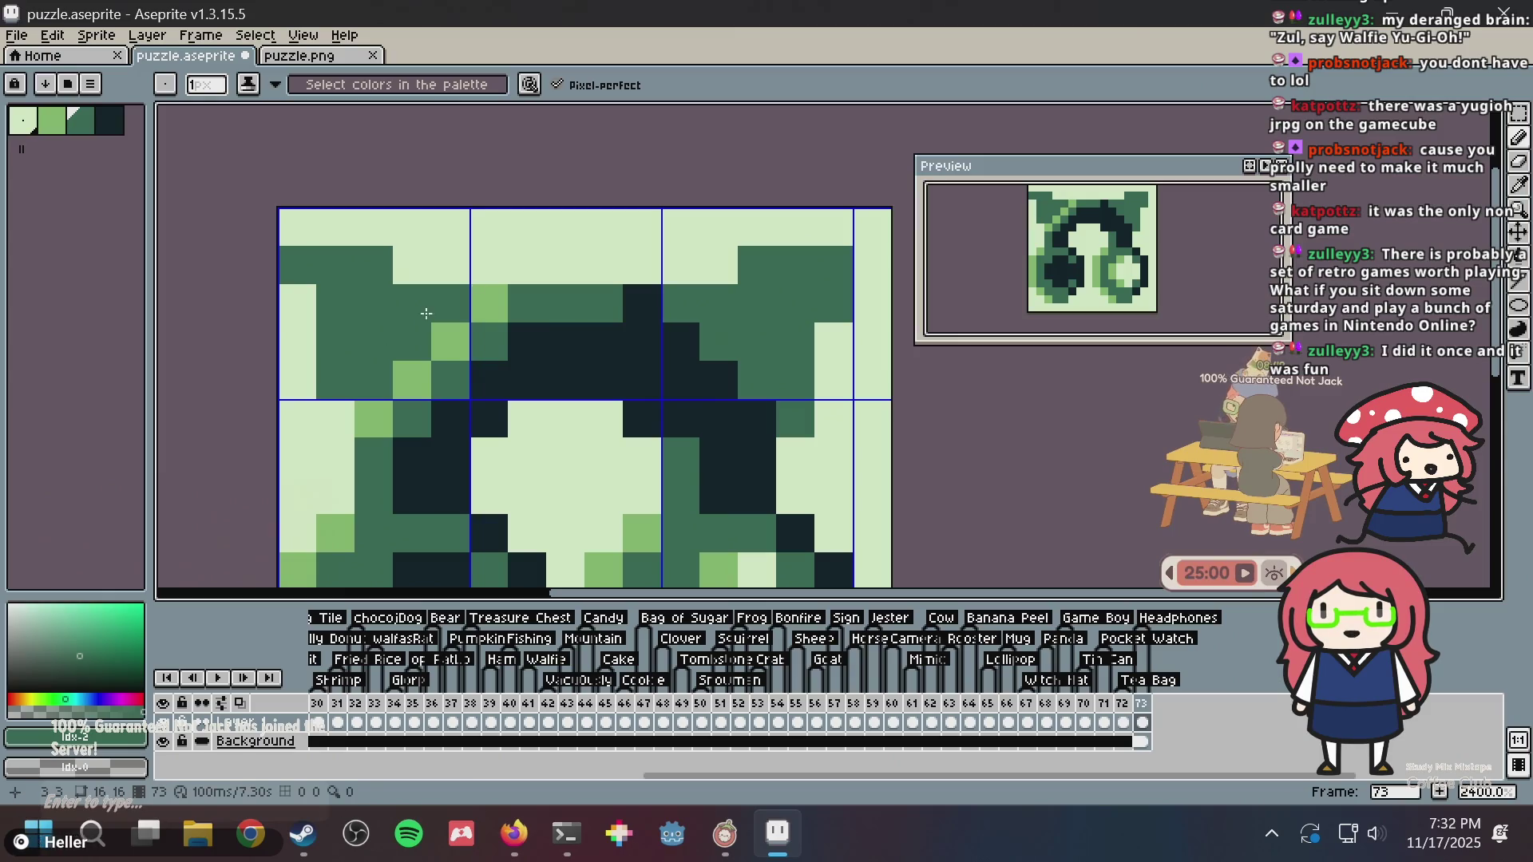
pyautogui.scroll(-7, 426, 314)
pyautogui.scroll(5, 685, 283)
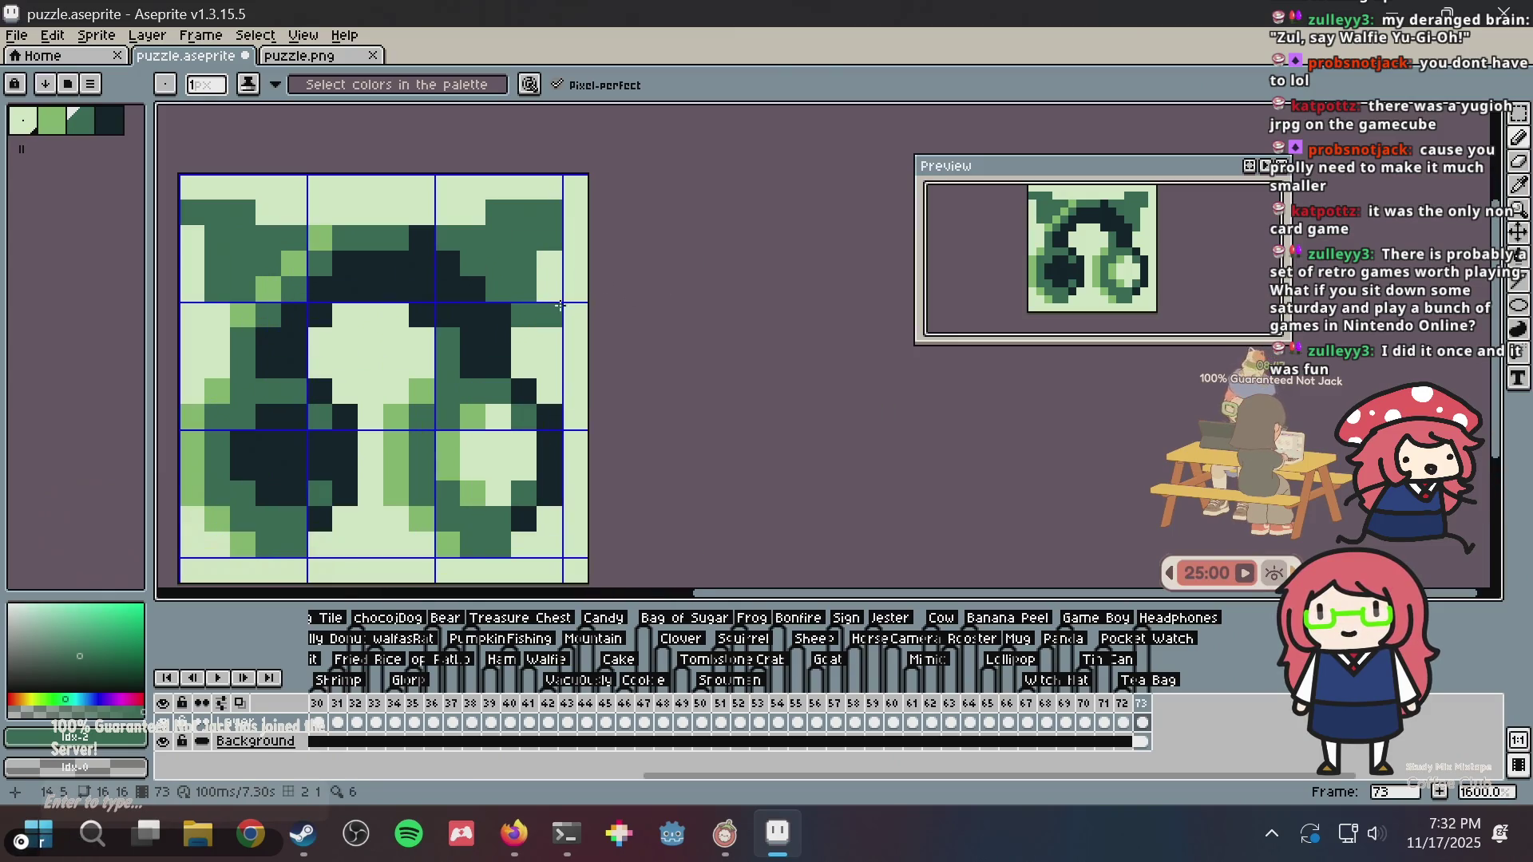
pyautogui.scroll(-2, 628, 313)
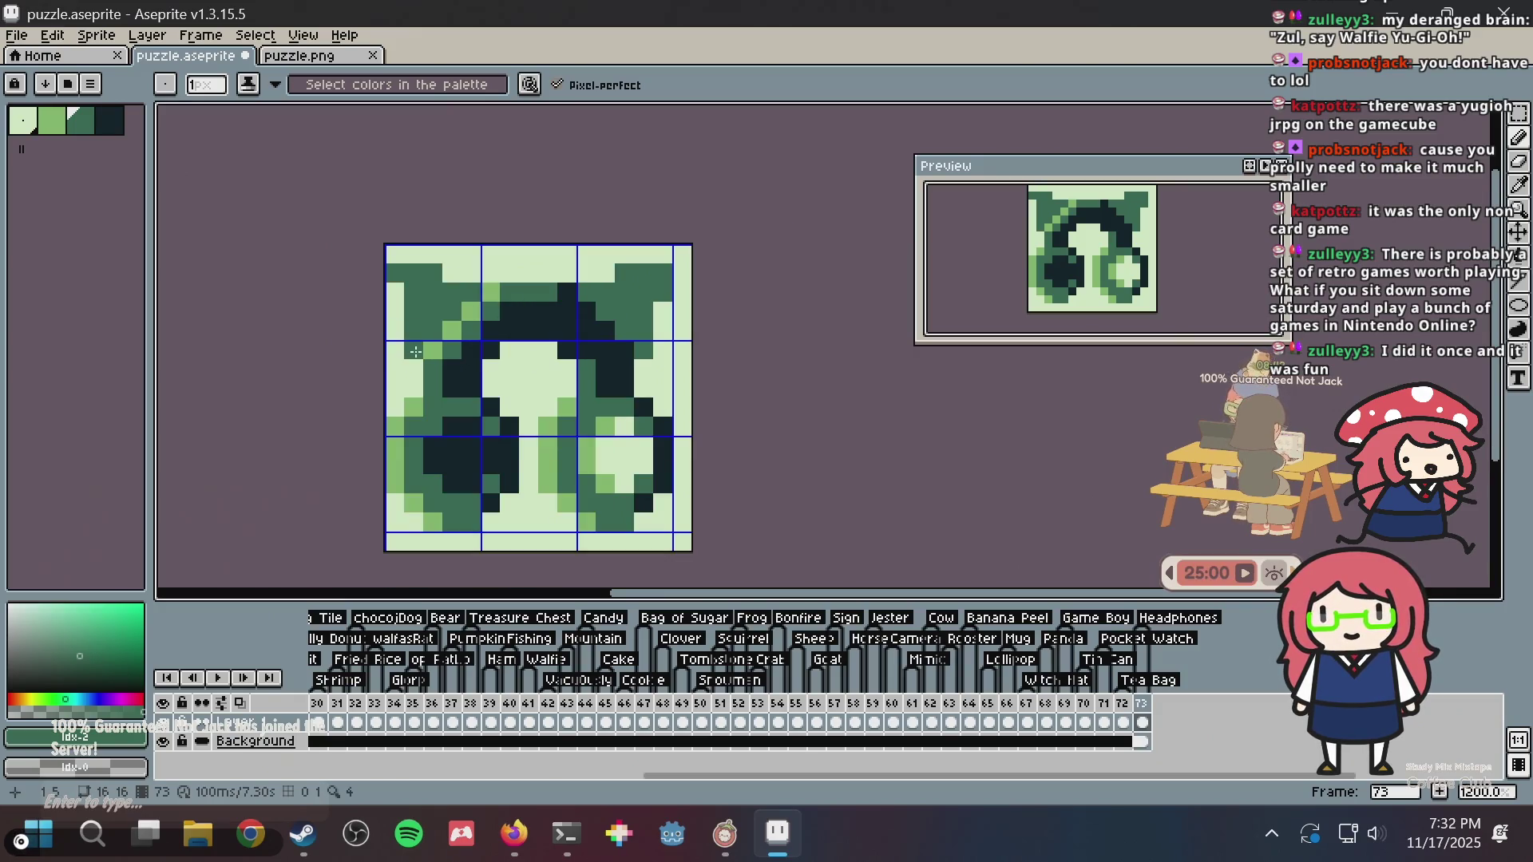
pyautogui.scroll(-1, 560, 294)
pyautogui.scroll(3, 561, 294)
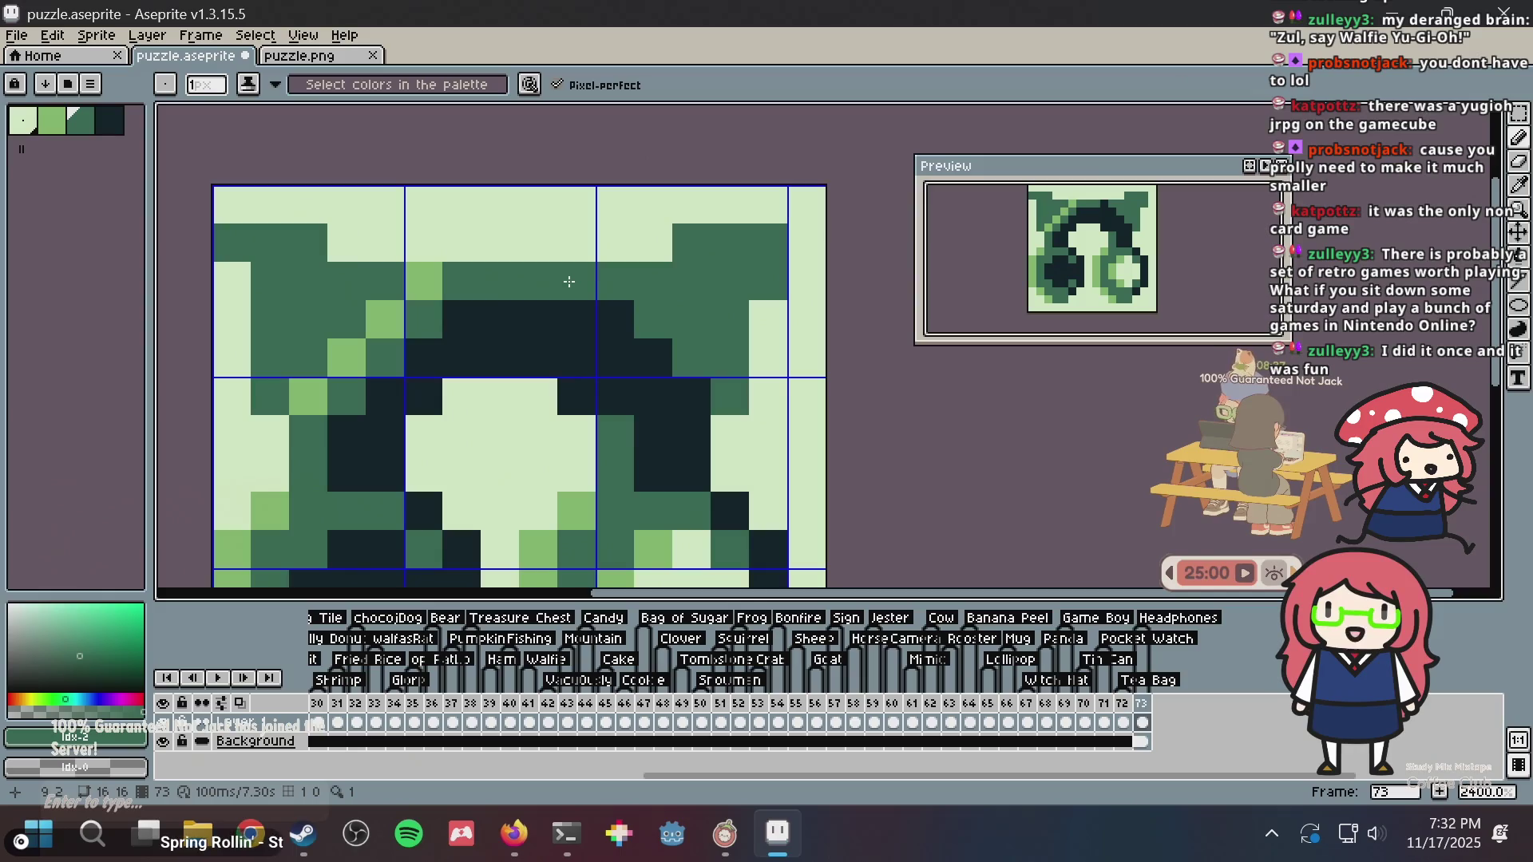
pyautogui.click(559, 278)
pyautogui.rightClick(529, 320)
pyautogui.moveTo(523, 327); pyautogui.dragTo(518, 289)
# - Fill three top-row cells with dark green sampled from the sprite
pyautogui.keyDown('alt'); pyautogui.click(507, 288); pyautogui.keyUp('alt')
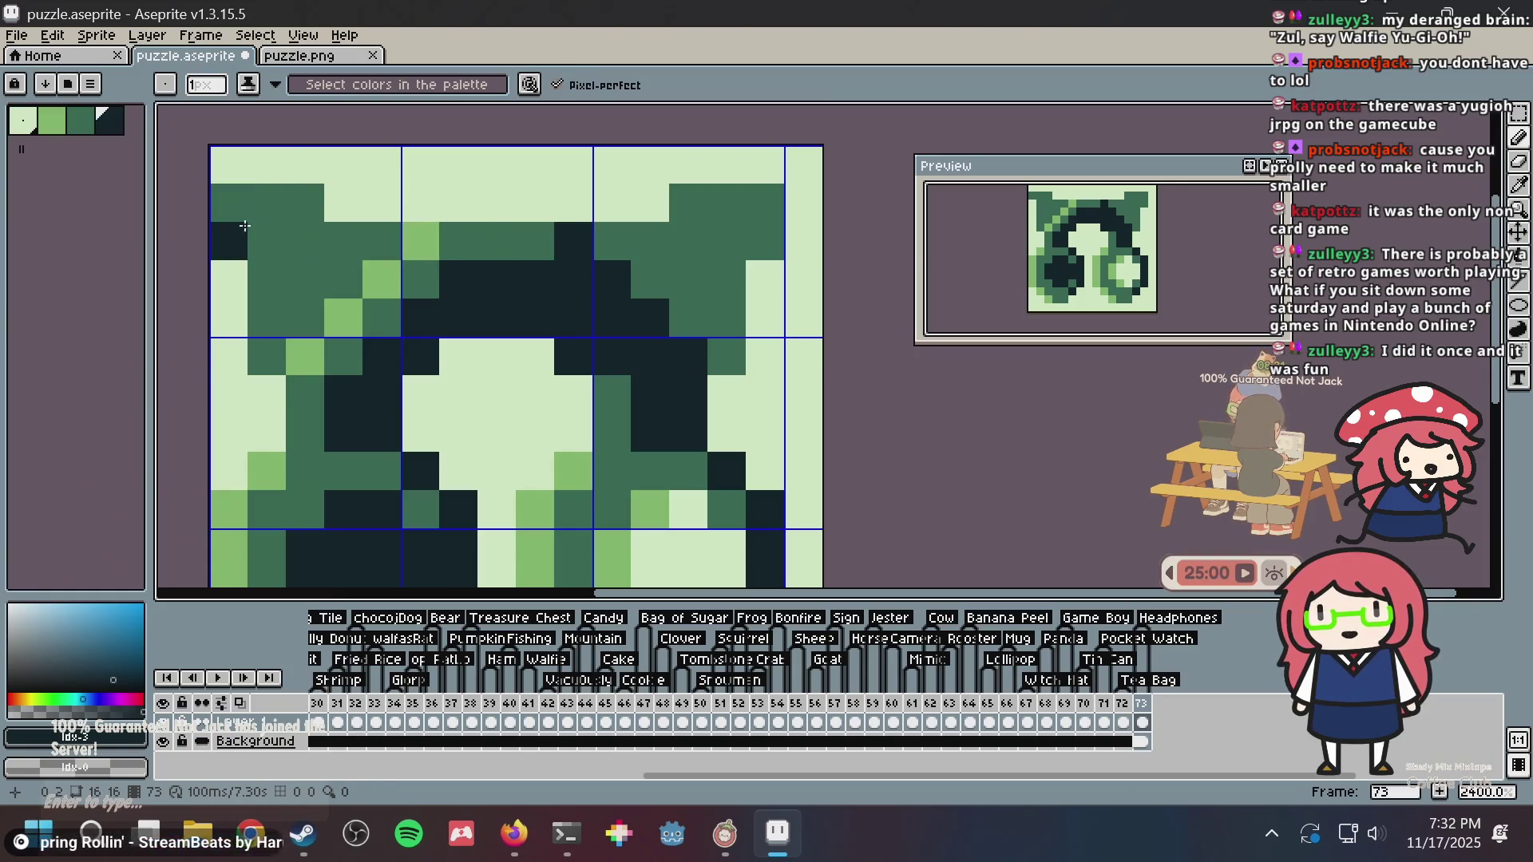
pyautogui.keyDown('alt'); pyautogui.click(245, 227); pyautogui.keyUp('alt')
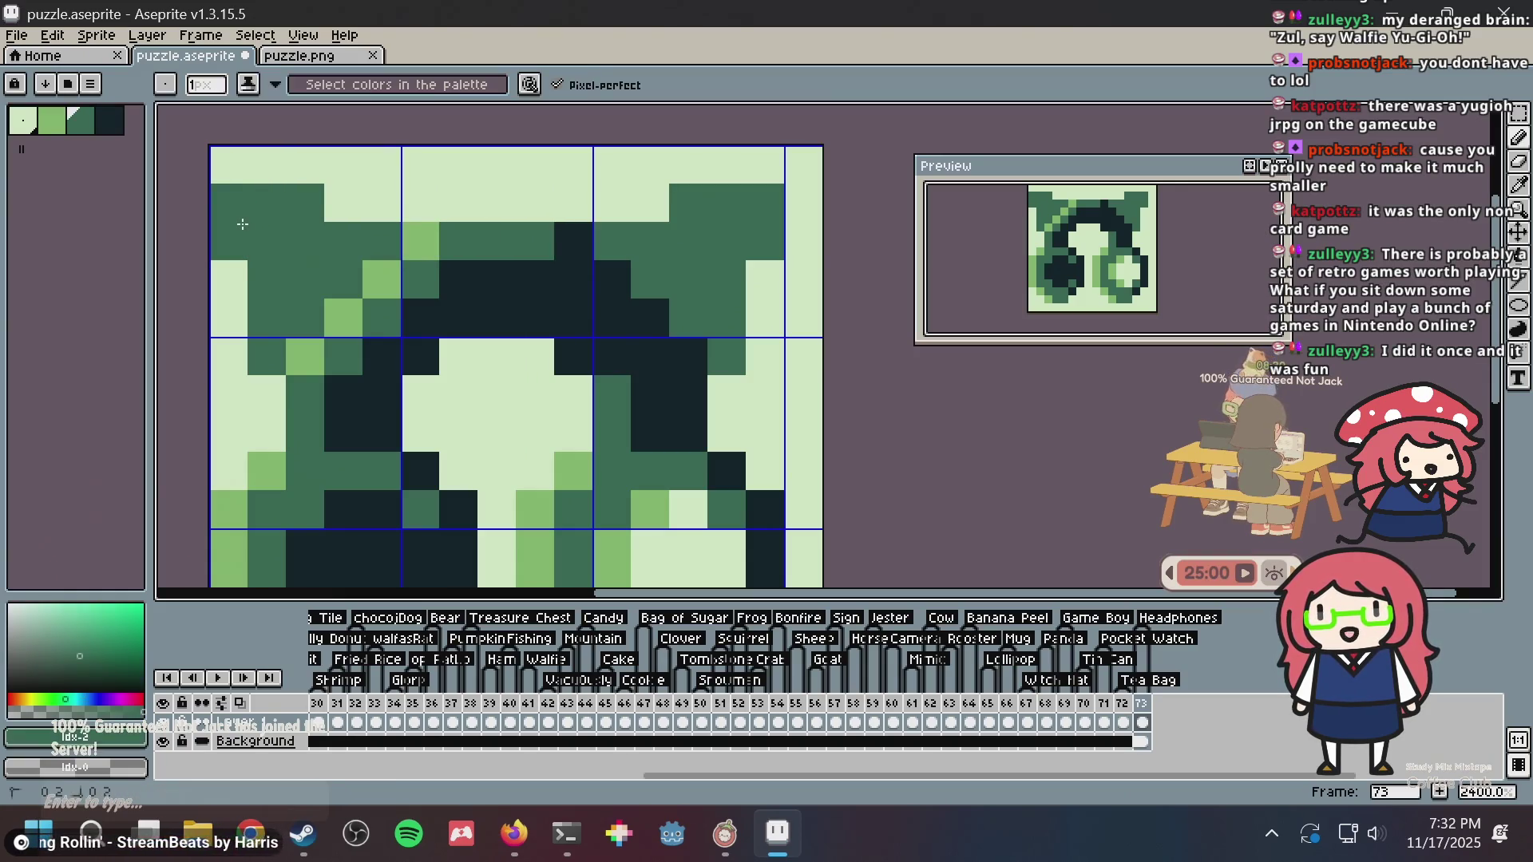
pyautogui.keyDown('alt'); pyautogui.click(404, 371); pyautogui.keyUp('alt')
pyautogui.keyDown('alt'); pyautogui.click(332, 233); pyautogui.keyUp('alt')
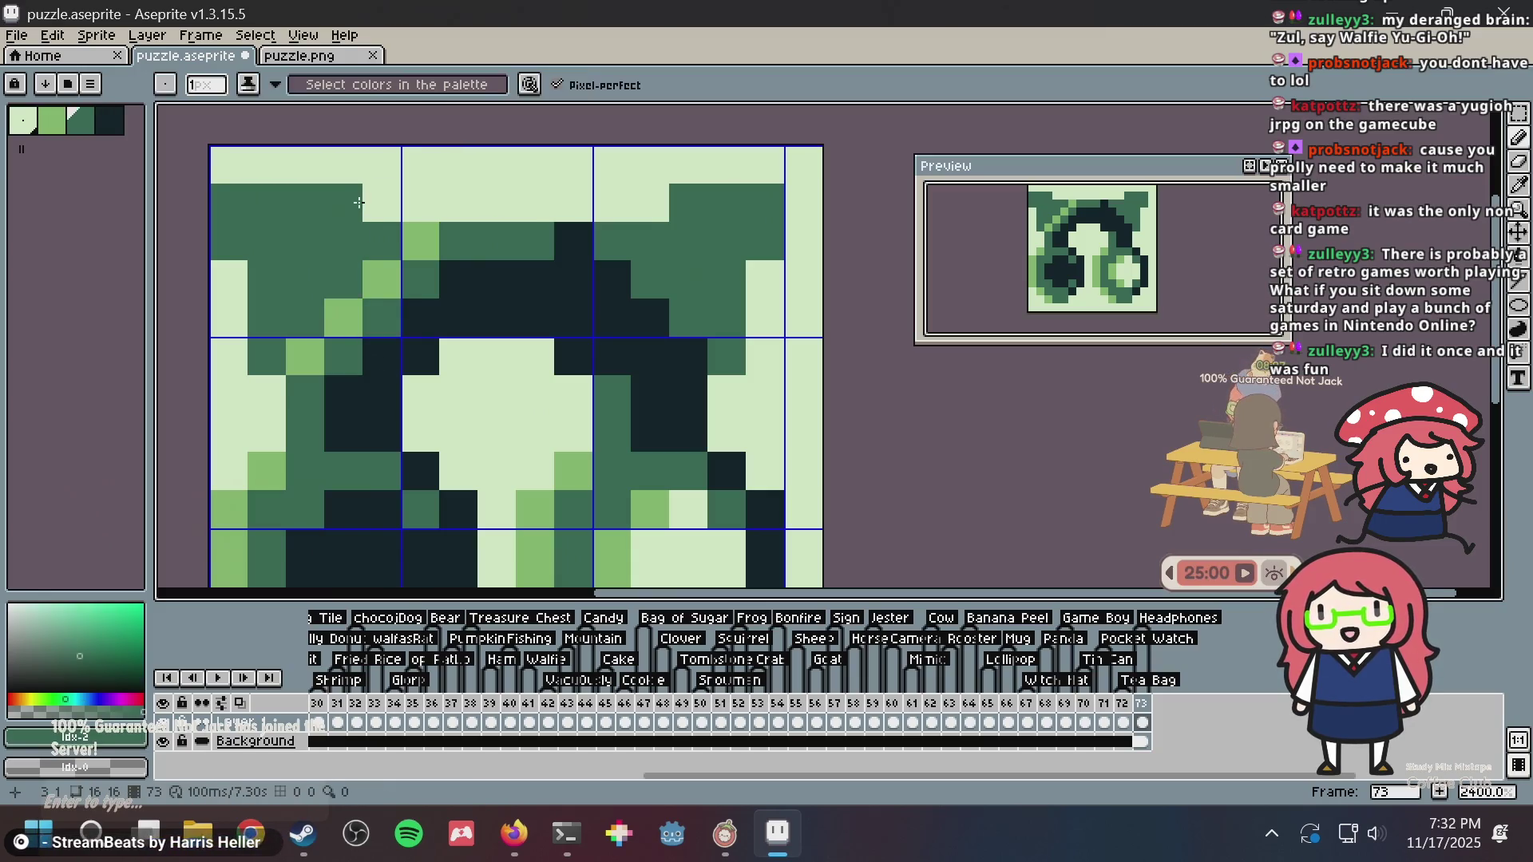
pyautogui.click(382, 202)
pyautogui.click(612, 203)
pyautogui.click(648, 203)
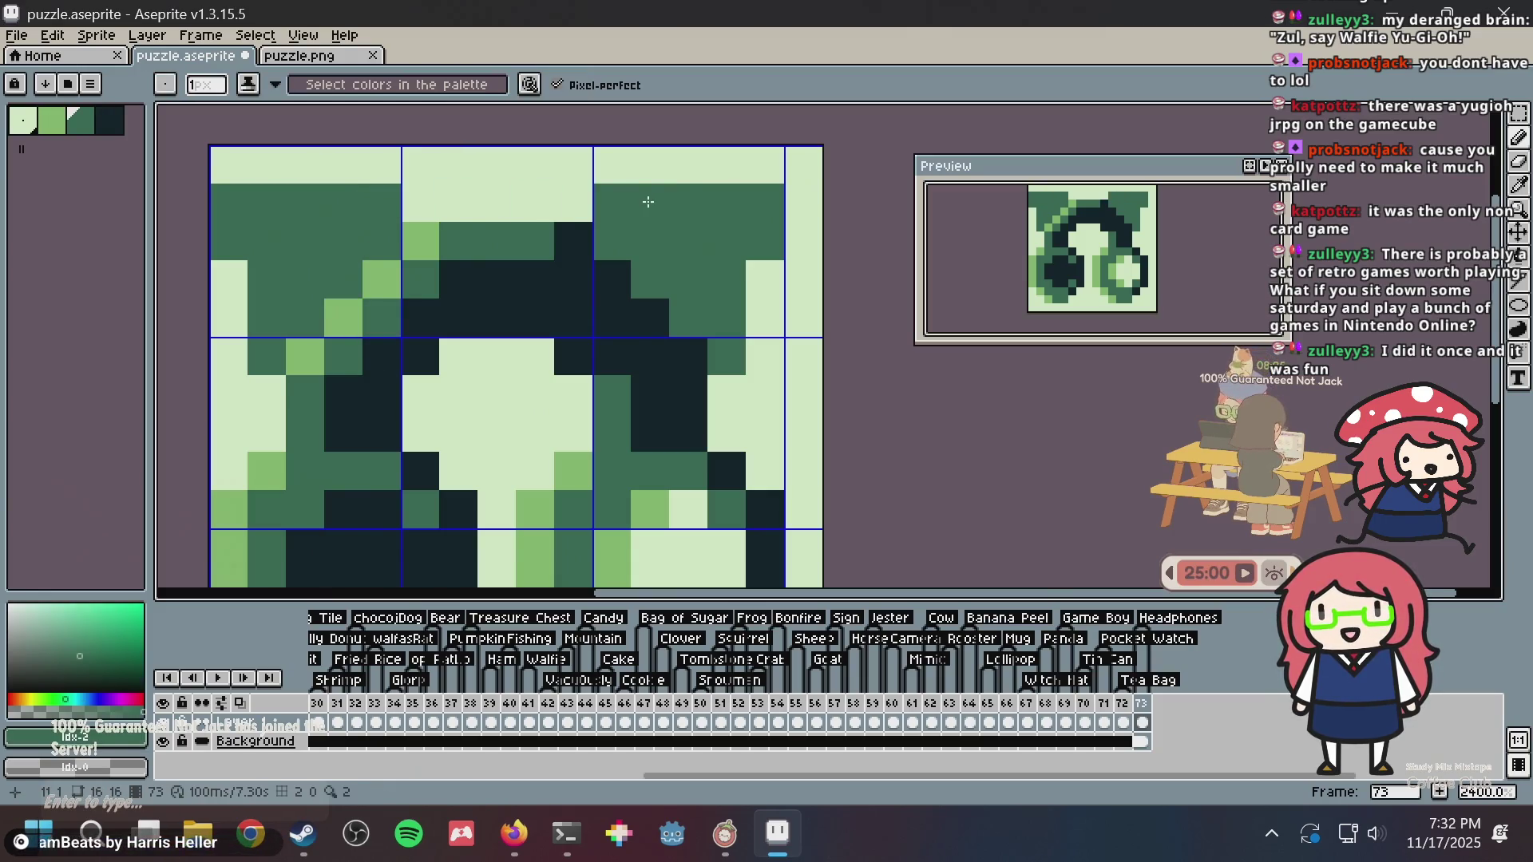
# - Paint a top cell with the darkest colour, undoing a dark line across the top-right block
pyautogui.scroll(-2, 588, 260)
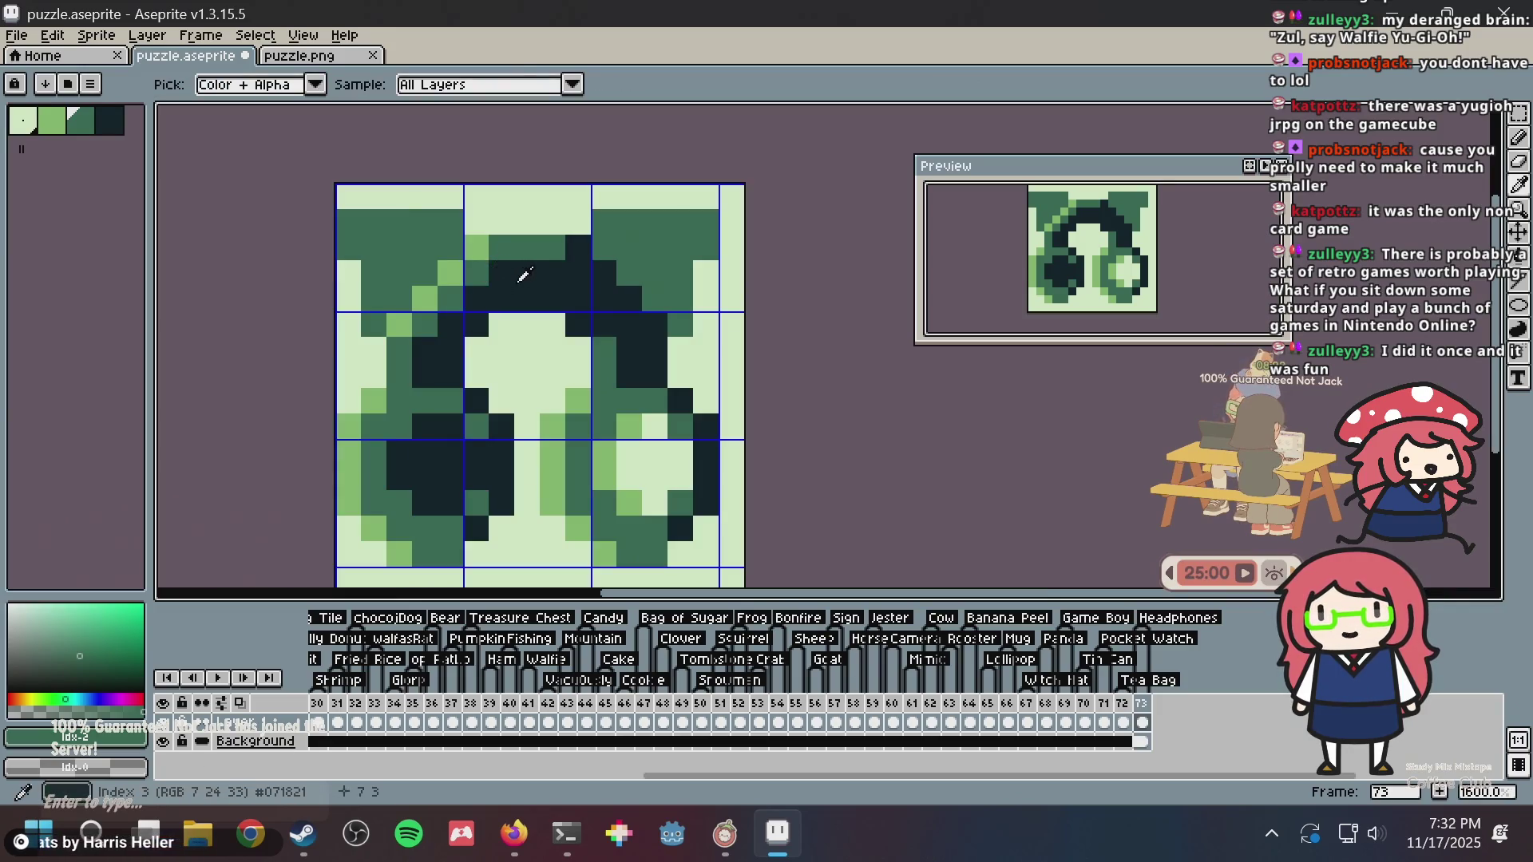
pyautogui.keyDown('alt'); pyautogui.click(525, 275); pyautogui.keyUp('alt')
pyautogui.click(446, 232)
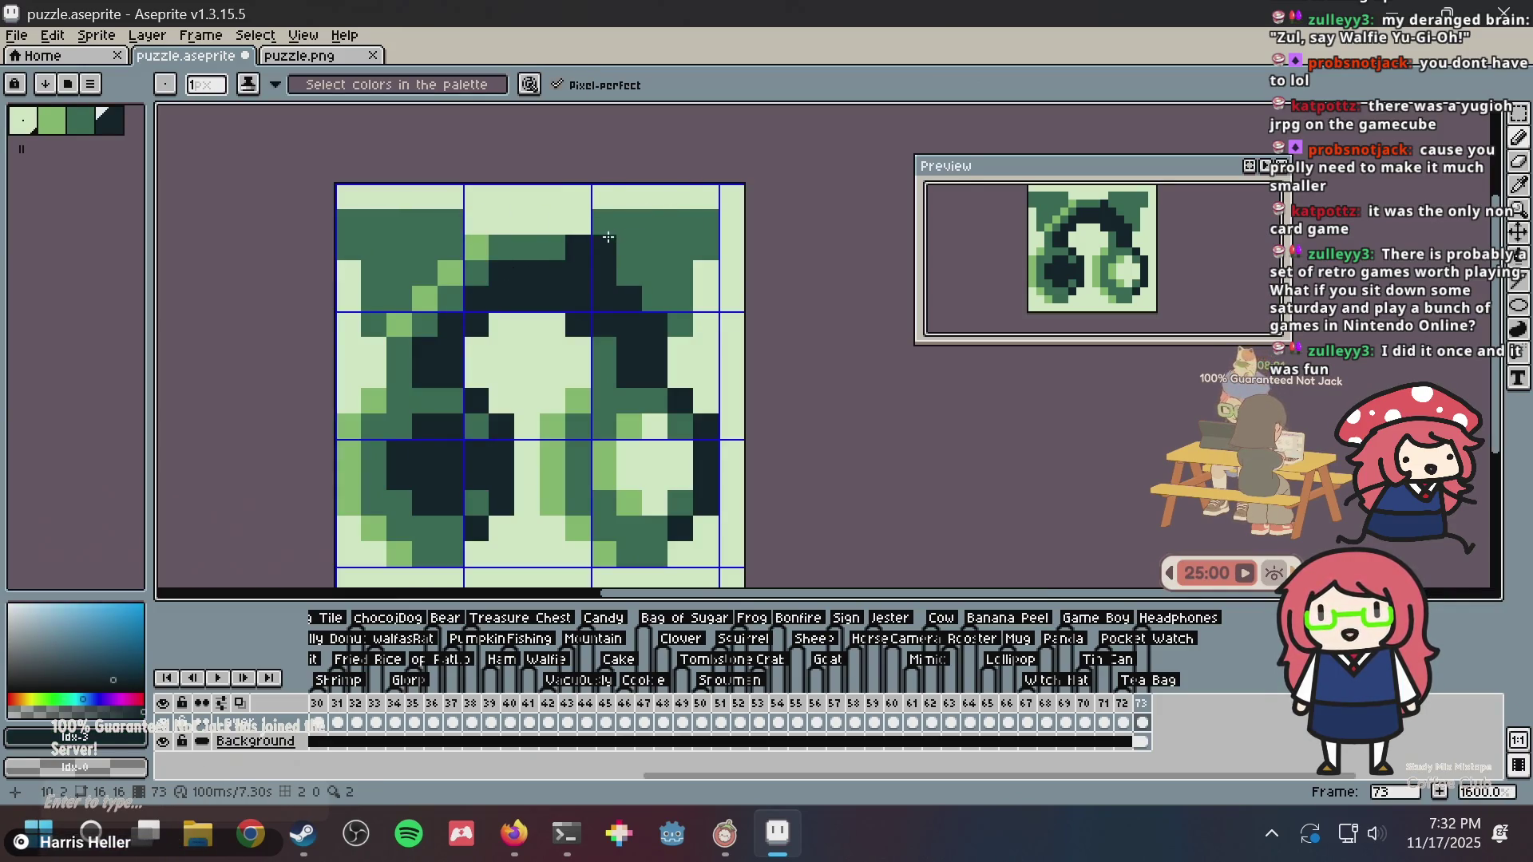
pyautogui.moveTo(605, 222); pyautogui.dragTo(688, 228)
pyautogui.hotkey('ctrl', 'z')
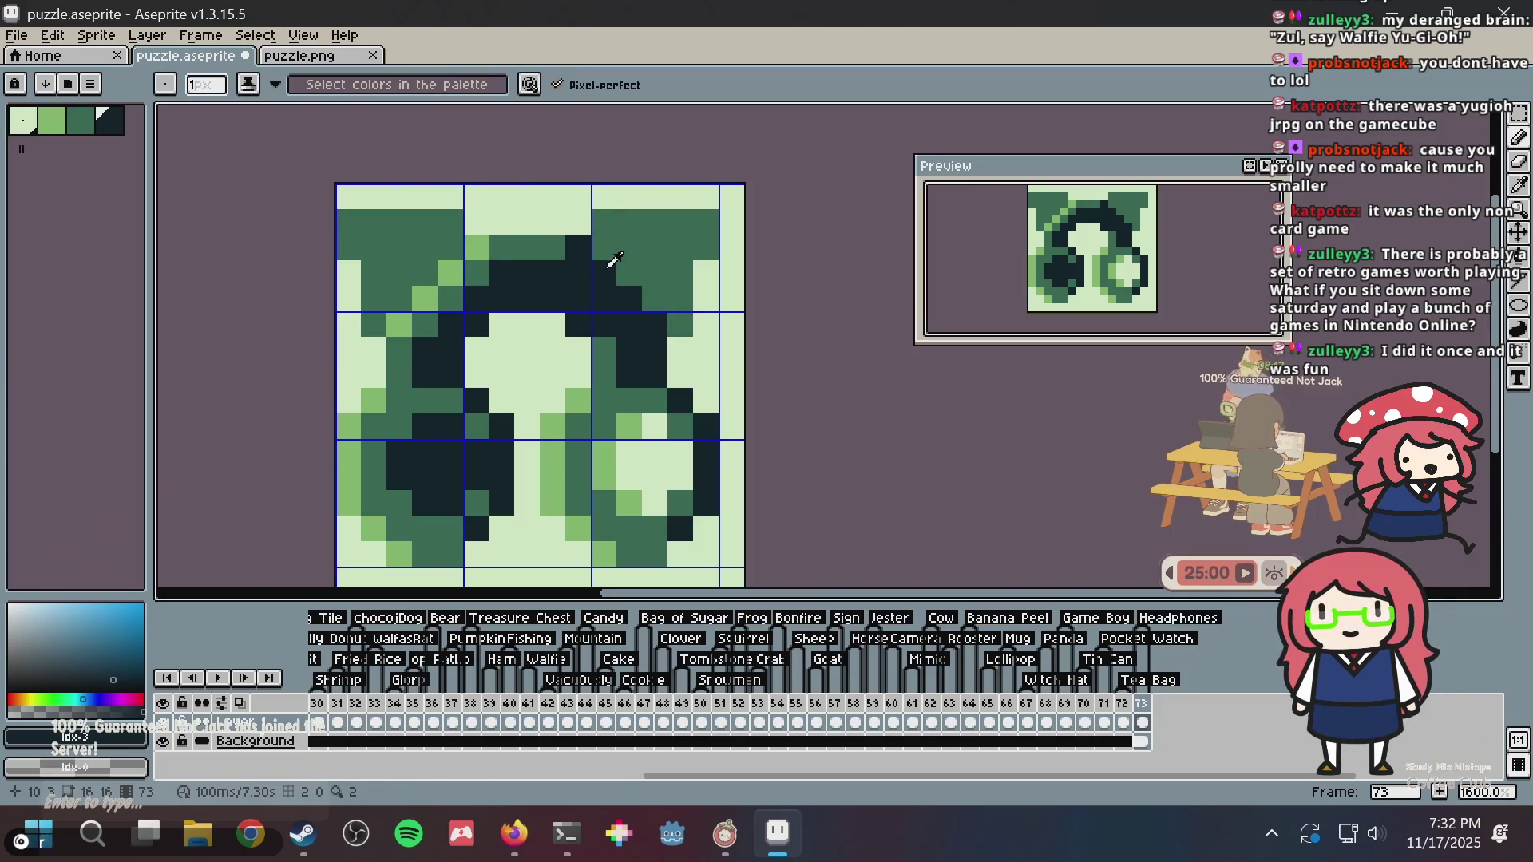
# - Recolour three dark pixels in the top-right block to dark green
pyautogui.keyDown('alt'); pyautogui.click(633, 242); pyautogui.keyUp('alt')
pyautogui.click(606, 270)
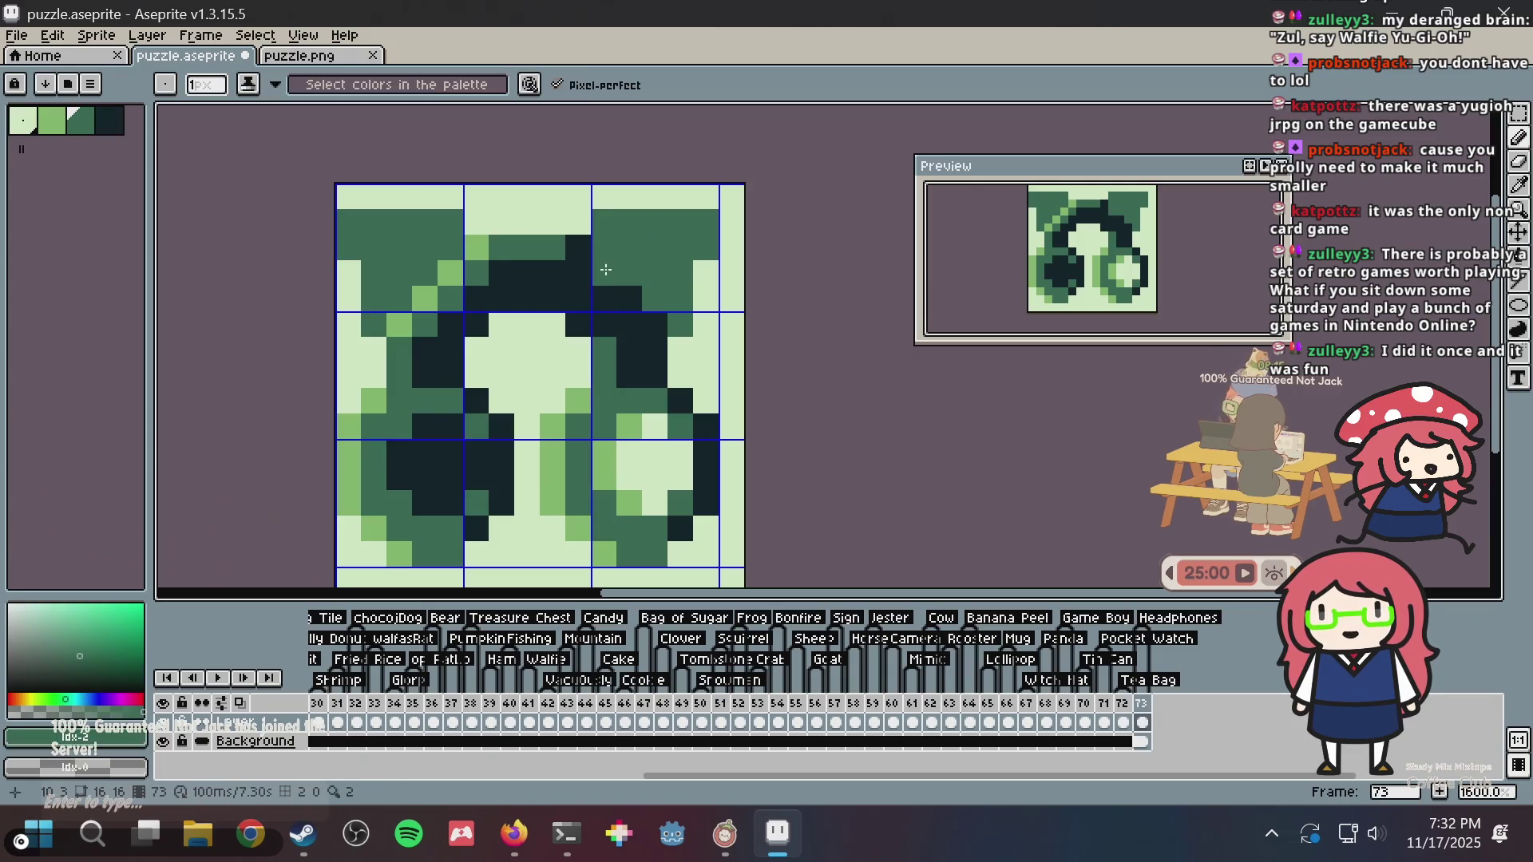
pyautogui.click(649, 320)
pyautogui.click(657, 341)
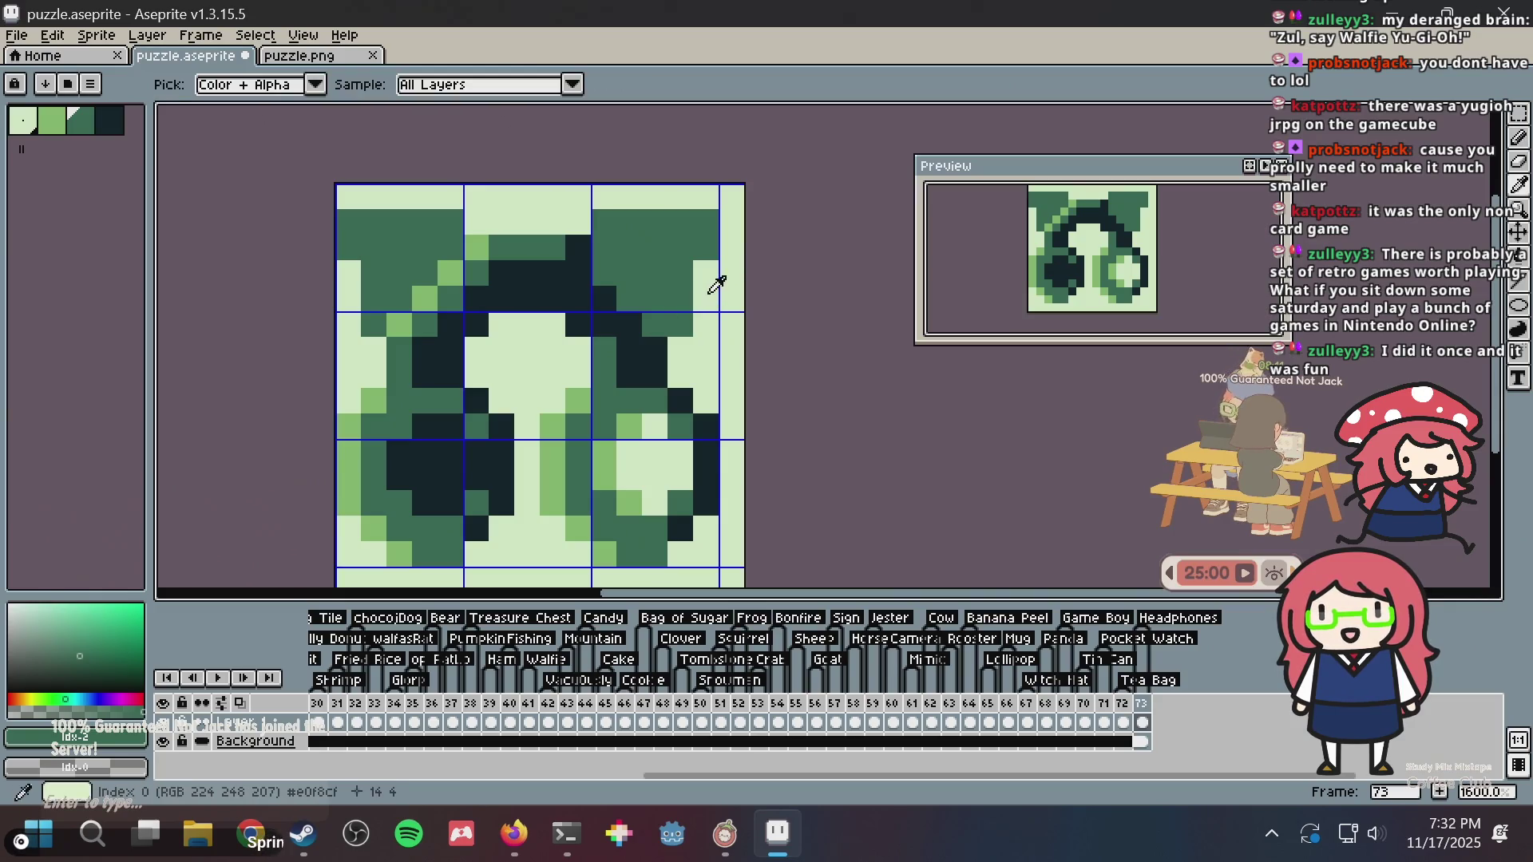
# - Try a light-green stroke along the top-right block's top row, then undo it
pyautogui.keyDown('alt'); pyautogui.click(711, 296); pyautogui.keyUp('alt')
pyautogui.moveTo(647, 221)
pyautogui.mouseDown()
pyautogui.moveTo(600, 221)
pyautogui.moveTo(737, 211)
pyautogui.mouseUp()
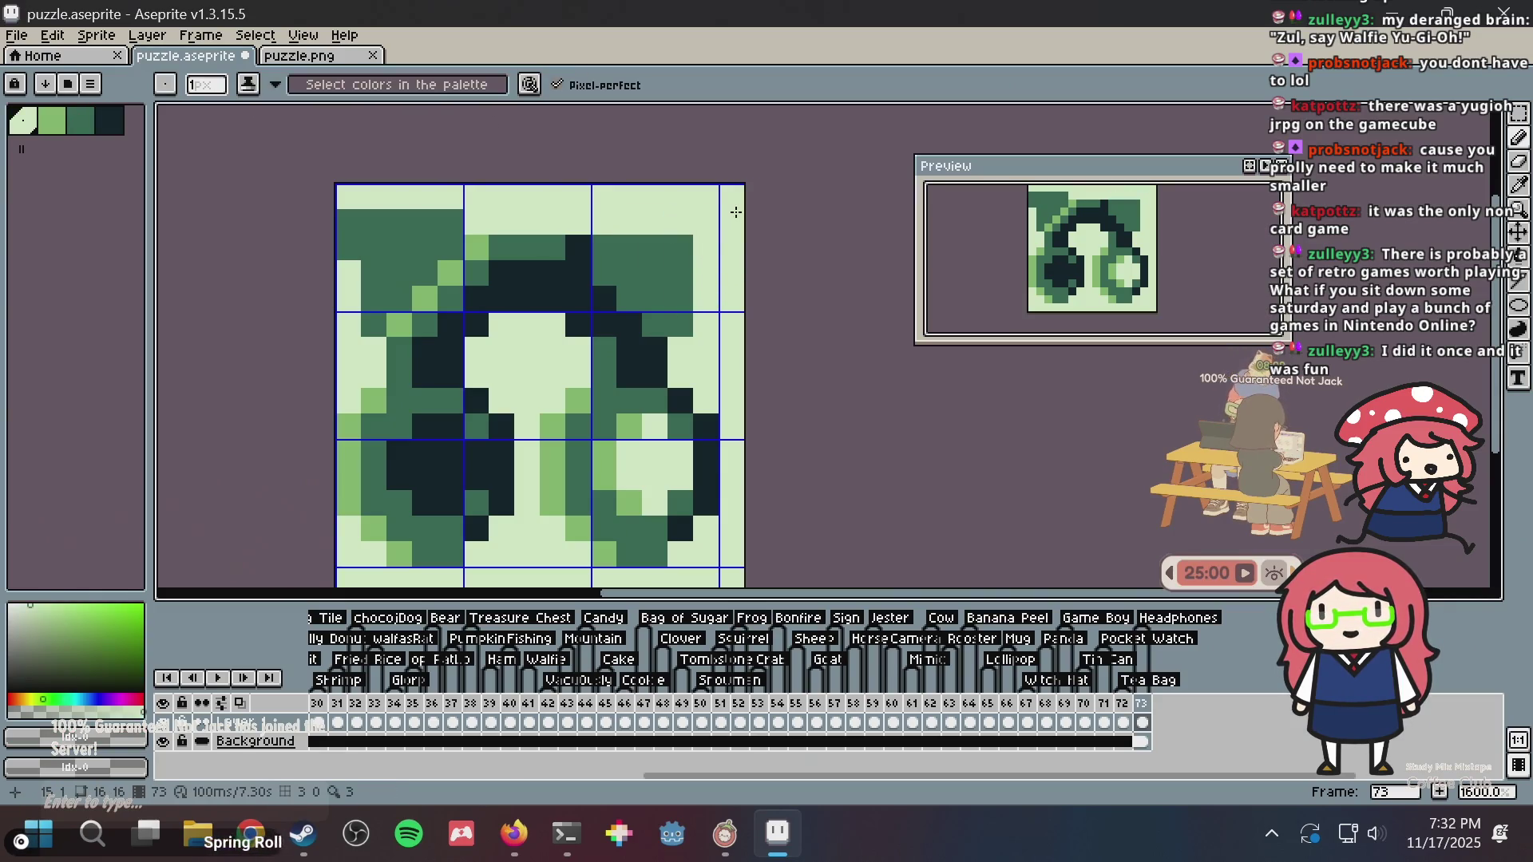
pyautogui.hotkey('ctrl', 'z')
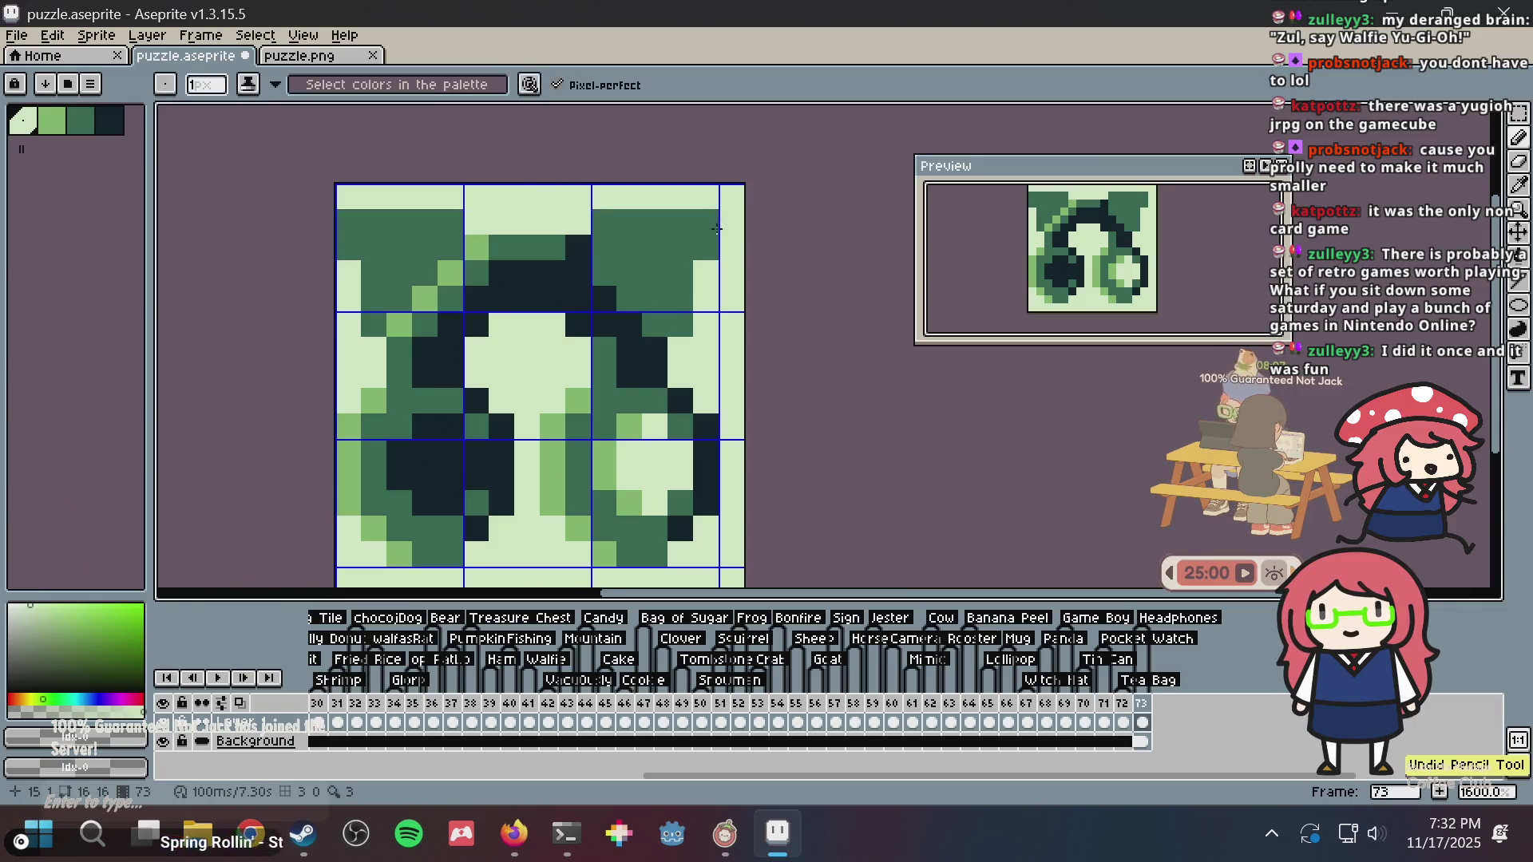
pyautogui.scroll(-5, 719, 230)
pyautogui.scroll(3, 761, 263)
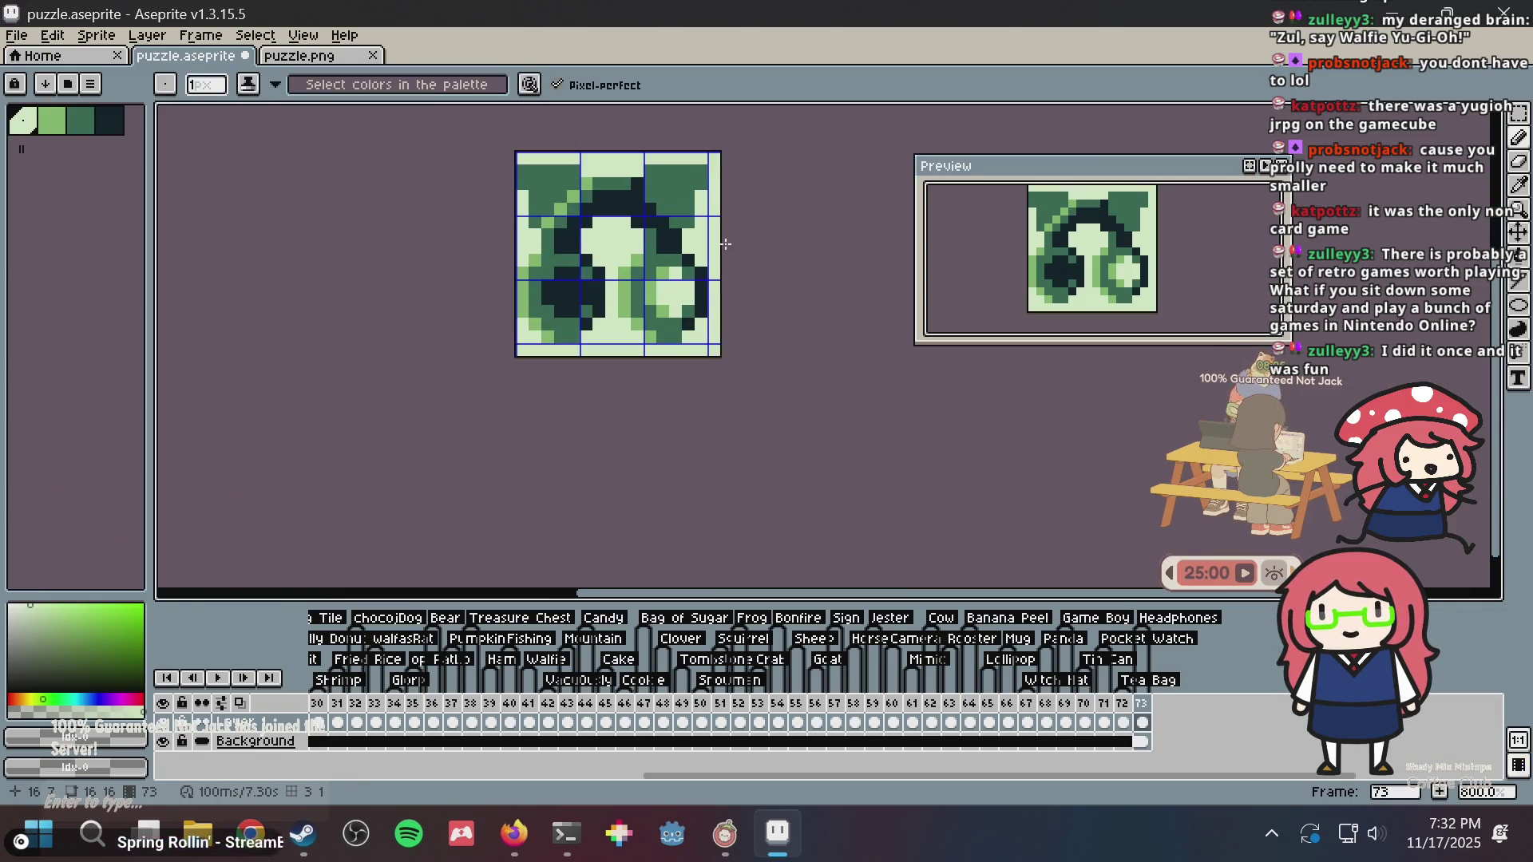
# - Undo the cat ears and row shift back to the original headphones, then save puzzle.aseprite
pyautogui.hotkey('ctrl', 'z')
pyautogui.hotkey('ctrl', 'z')
pyautogui.hotkey('ctrl', 'z')
pyautogui.hotkey('ctrl', 'z')
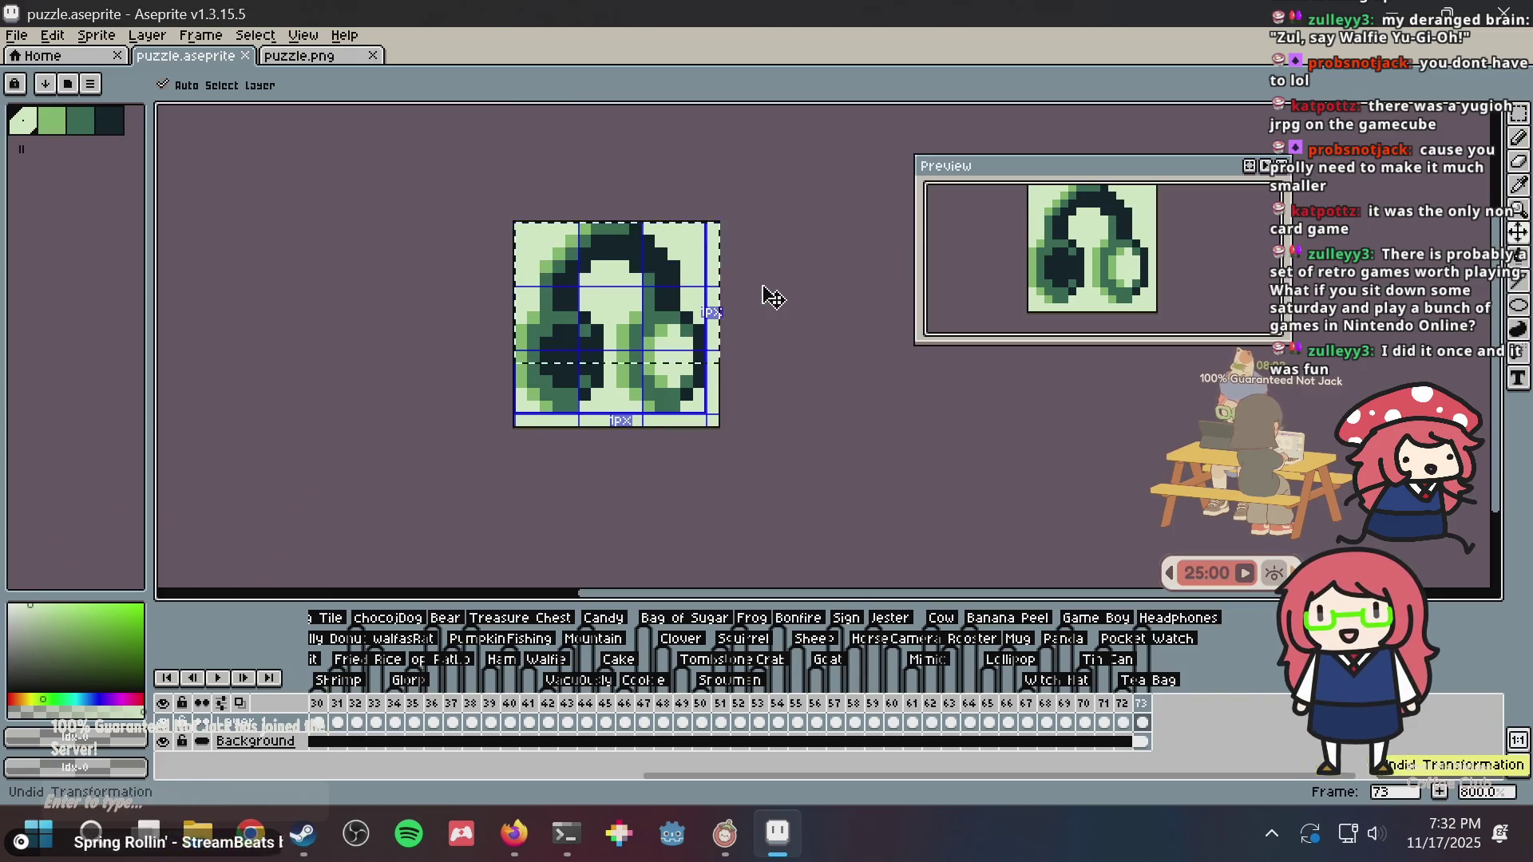
pyautogui.hotkey('ctrl', 'y')
pyautogui.hotkey('ctrl', 'y')
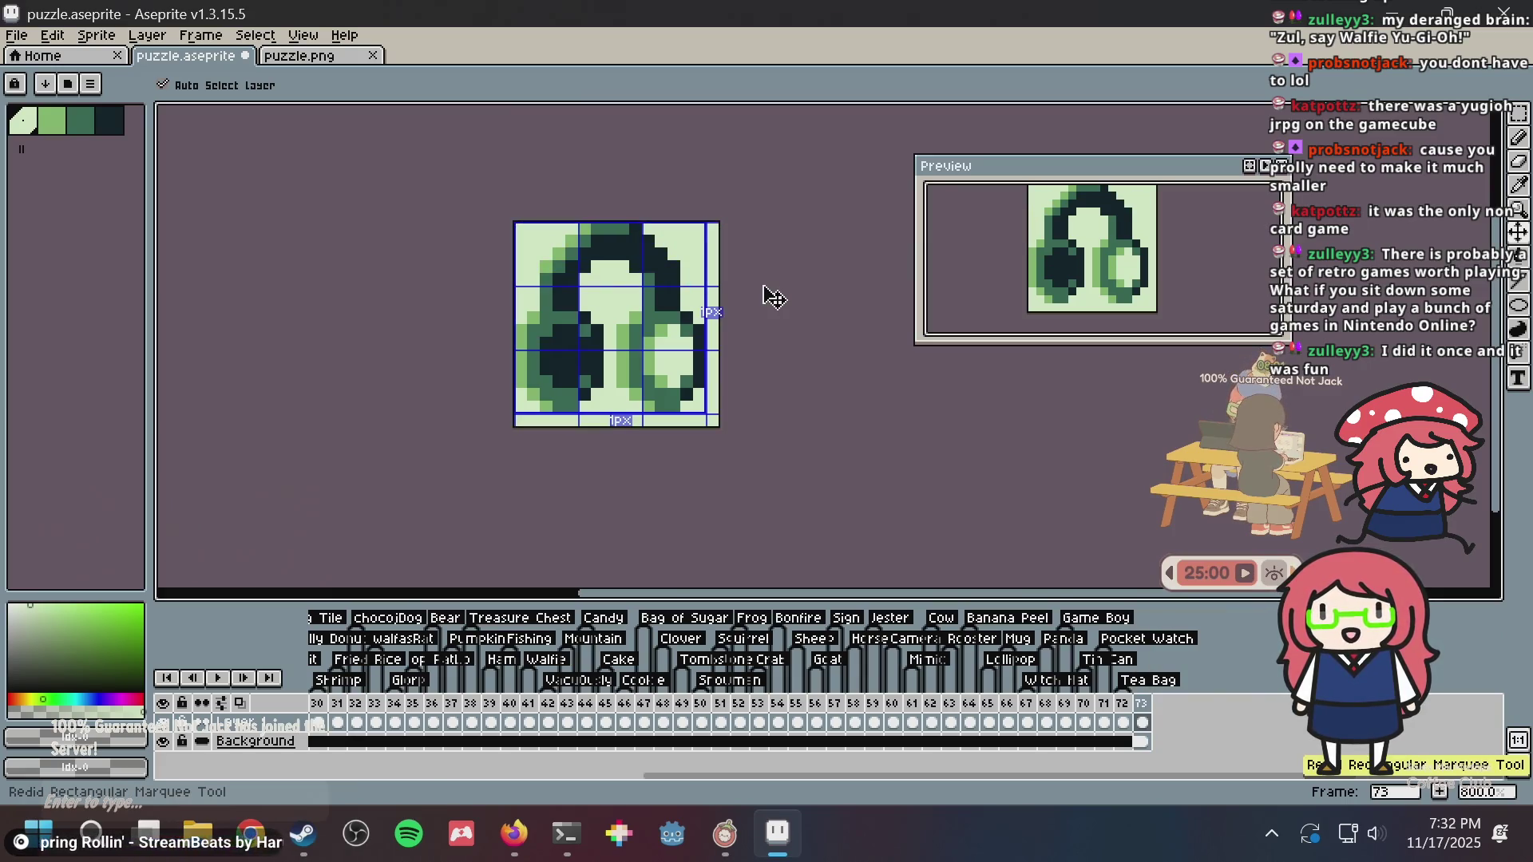
pyautogui.hotkey('ctrl', 's')
pyautogui.hotkey('ctrl', 'z')
pyautogui.hotkey('ctrl', 'y')
pyautogui.press('b')
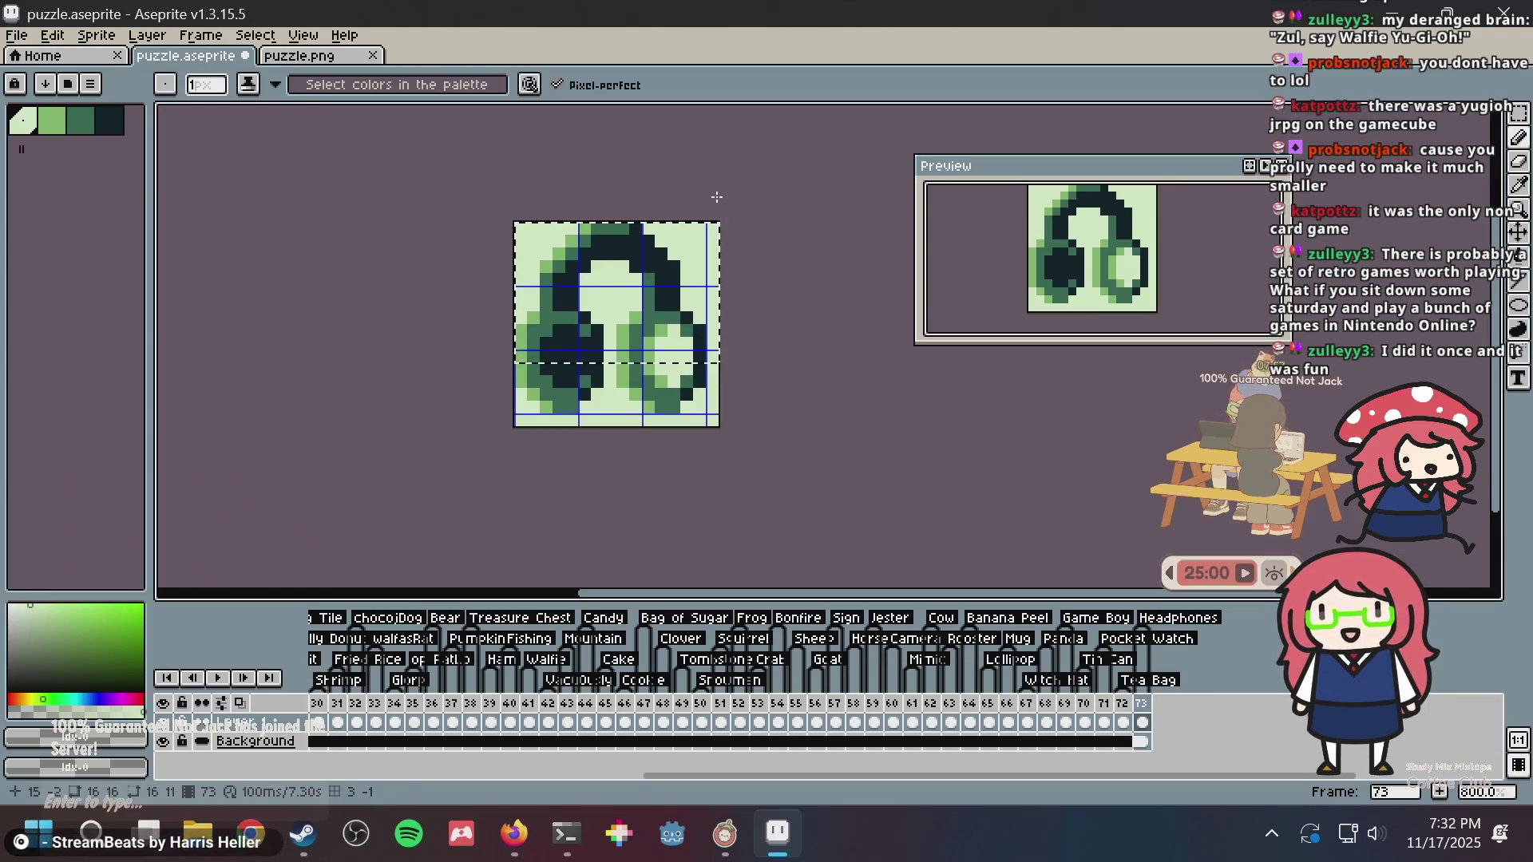
pyautogui.press('m')
pyautogui.hotkey('ctrl', 's')
pyautogui.hotkey('ctrl', 's')
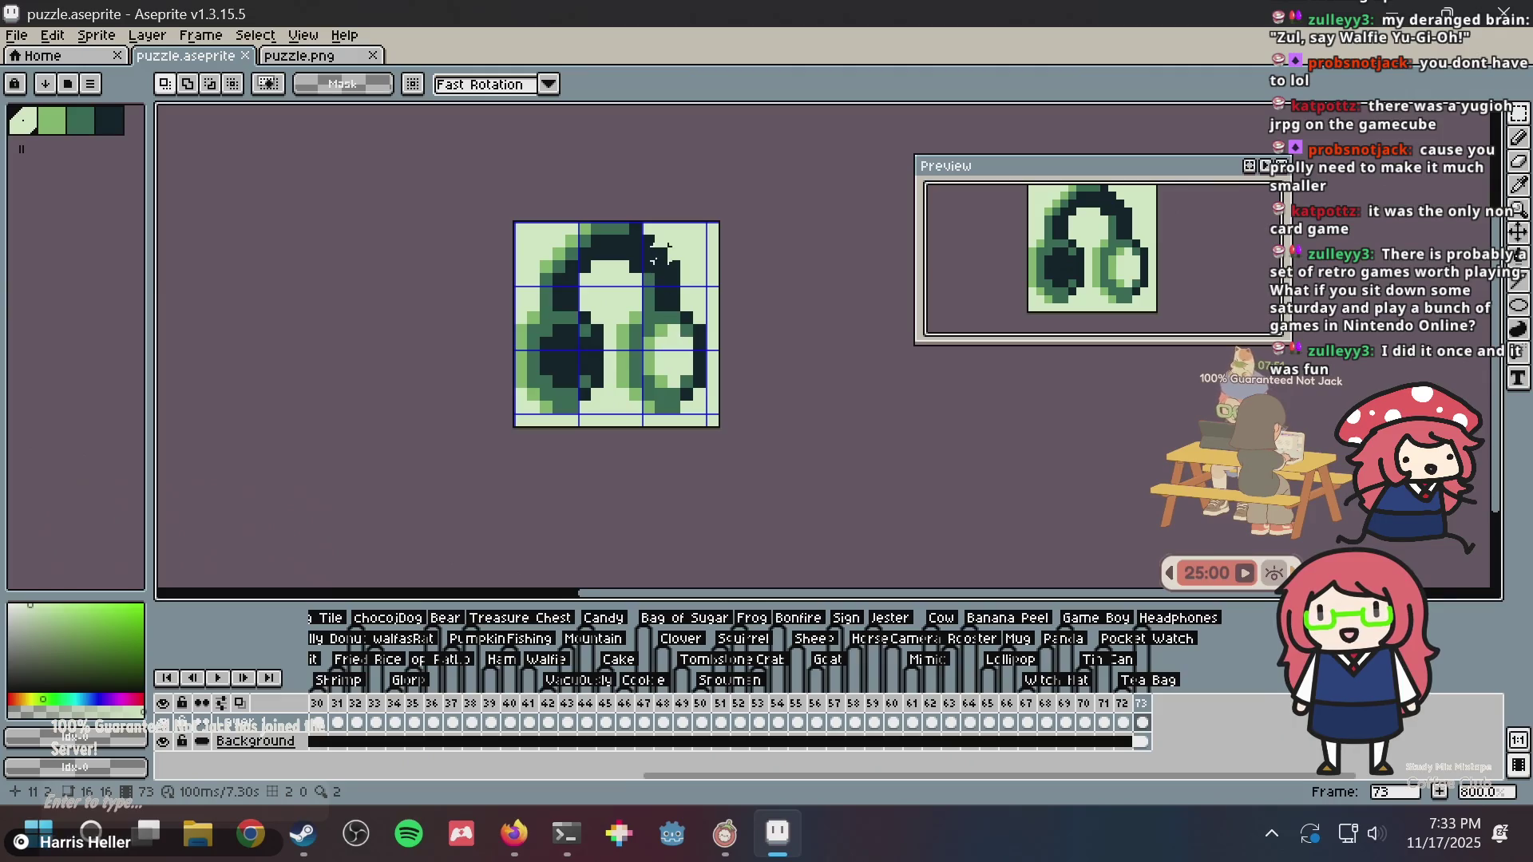
# - Shift the top seven rows of the headphones down one pixel
pyautogui.scroll(3, 655, 254)
pyautogui.scroll(-3, 413, 254)
pyautogui.hotkey('ctrl', 'z')
pyautogui.hotkey('ctrl', 'z')
pyautogui.hotkey('ctrl', 'z')
pyautogui.press('Down')
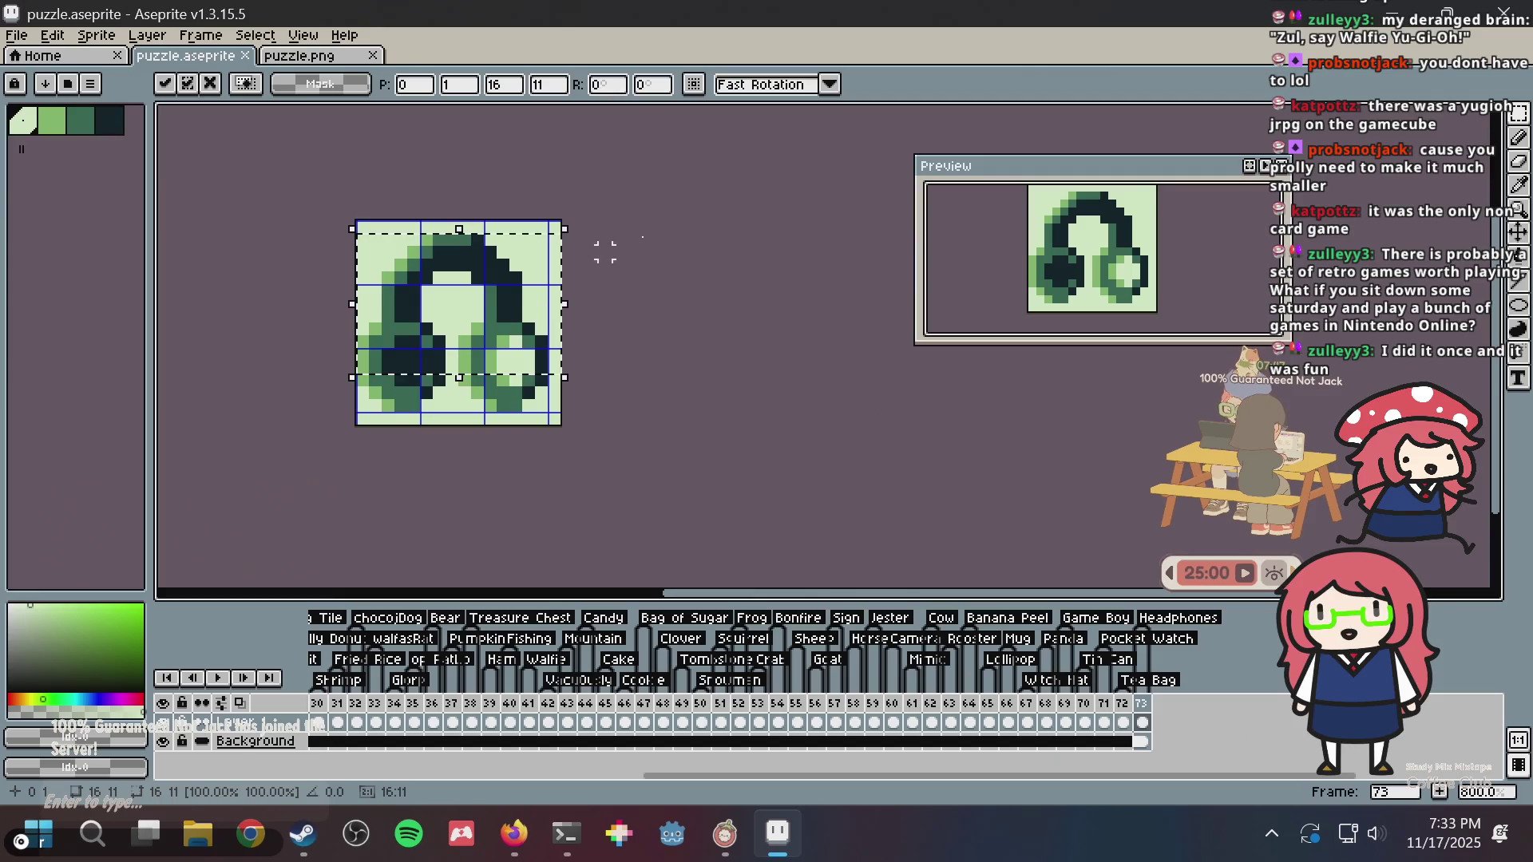
pyautogui.moveTo(319, 231); pyautogui.dragTo(563, 315)
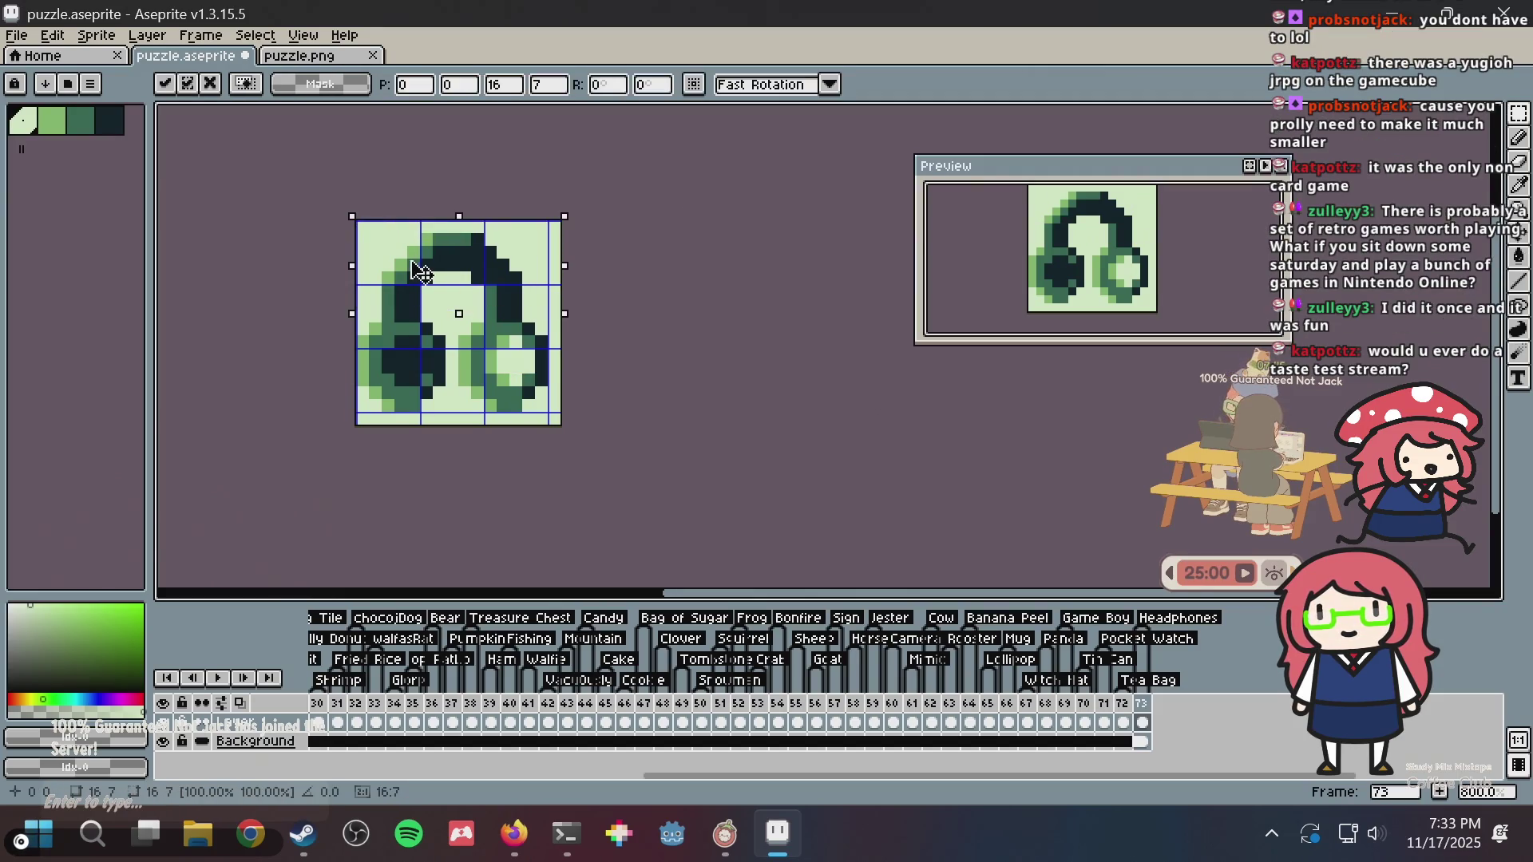
pyautogui.moveTo(412, 262); pyautogui.dragTo(412, 274)
pyautogui.press('b')
# - Try dark strokes at the sprite's top-right corner, undoing the zigzag attempts
pyautogui.scroll(1, 570, 266)
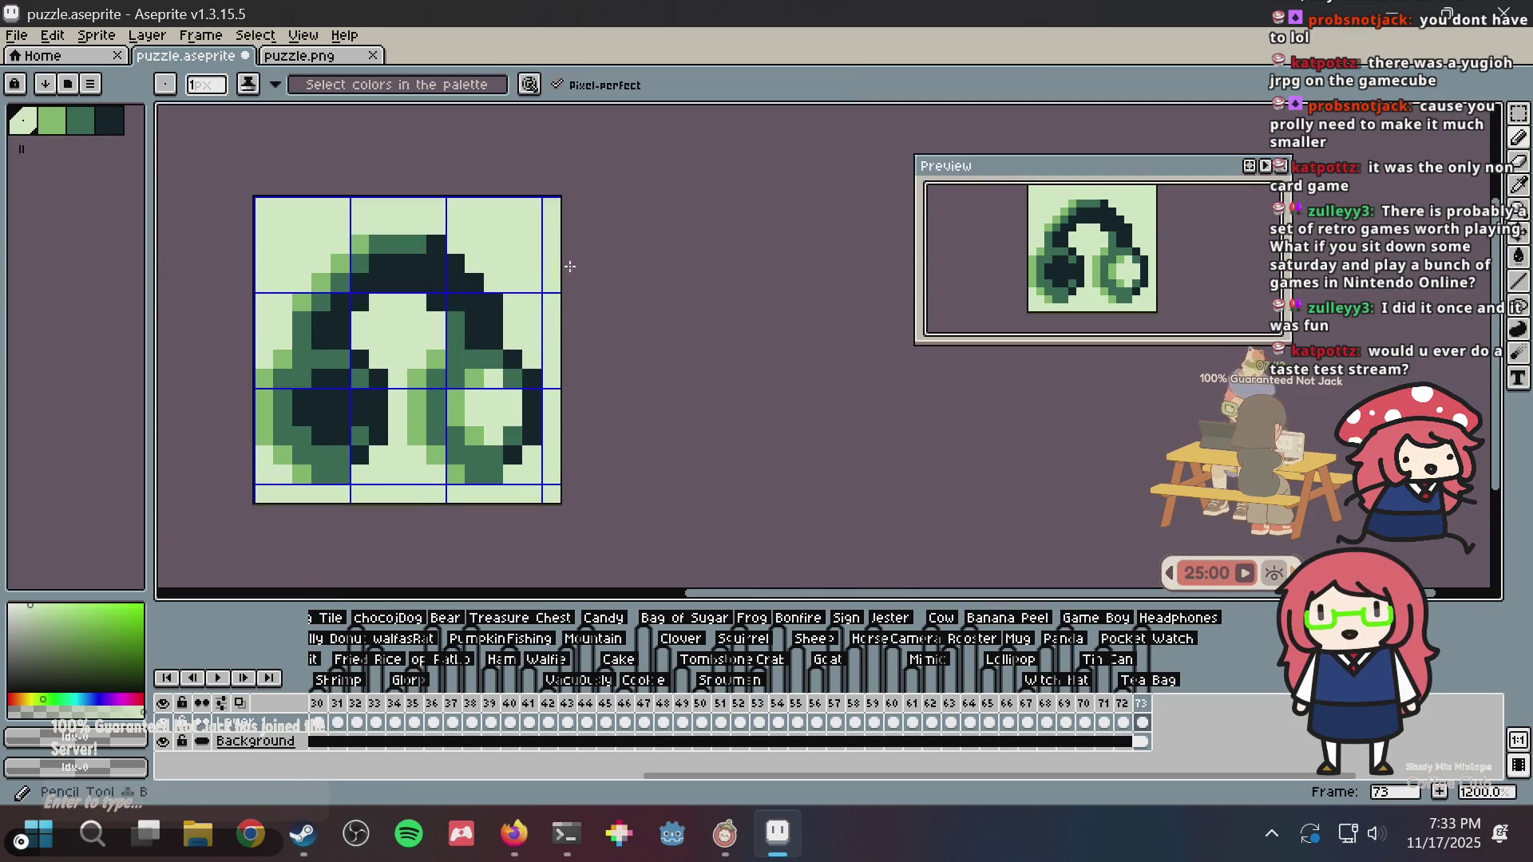
pyautogui.scroll(4, 506, 301)
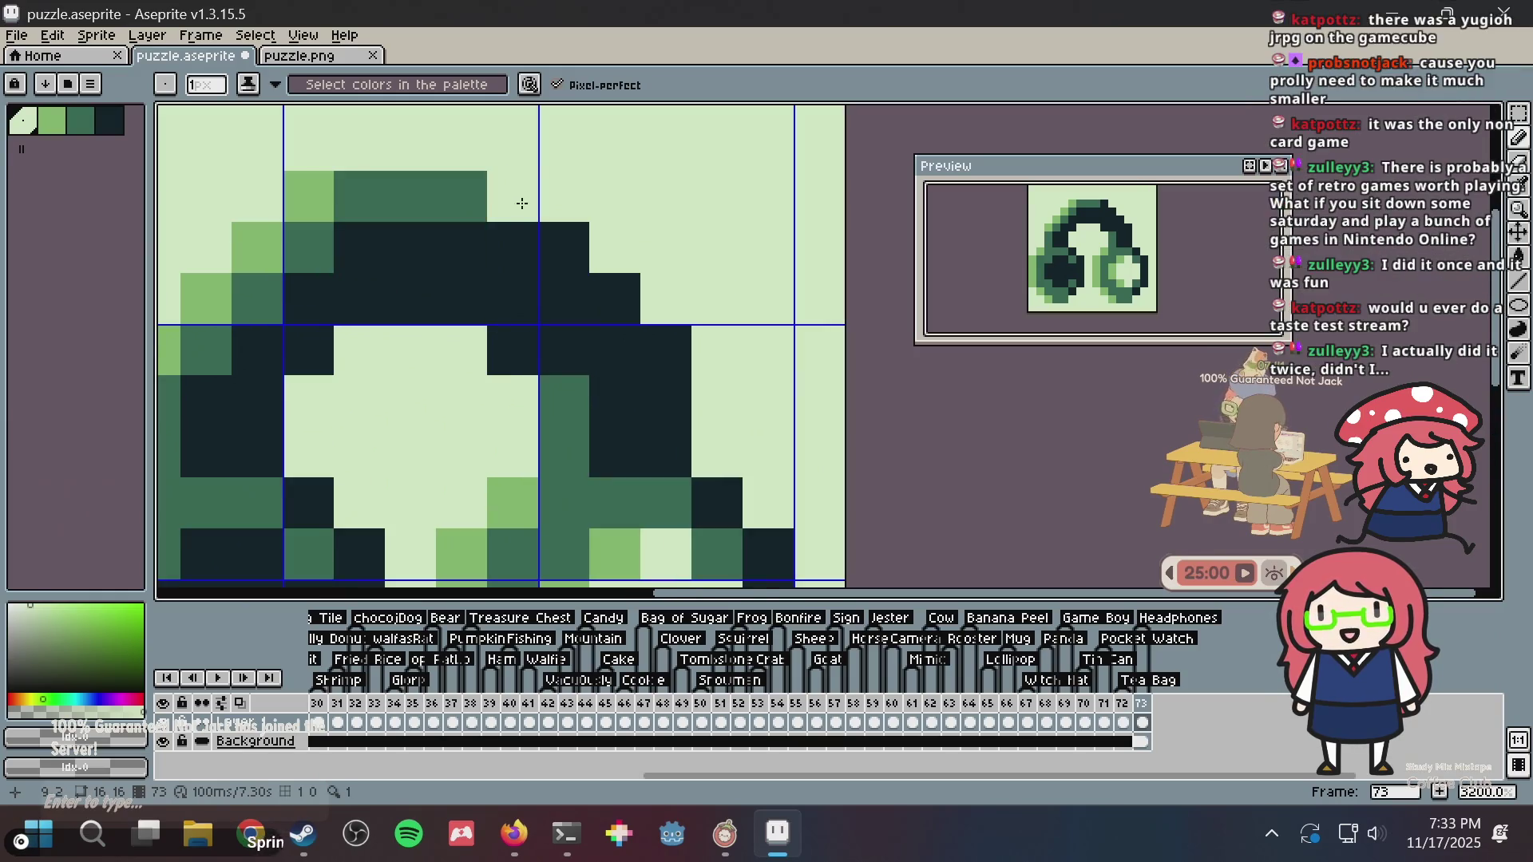
pyautogui.press('alt')
pyautogui.moveTo(564, 196)
pyautogui.mouseDown()
pyautogui.moveTo(615, 144)
pyautogui.moveTo(719, 151)
pyautogui.moveTo(728, 195)
pyautogui.mouseUp()
pyautogui.scroll(-3, 728, 195)
pyautogui.scroll(-1, 729, 195)
pyautogui.hotkey('ctrl', 'z')
pyautogui.moveTo(651, 244)
pyautogui.mouseDown()
pyautogui.moveTo(691, 223)
pyautogui.moveTo(691, 299)
pyautogui.moveTo(680, 248)
pyautogui.moveTo(695, 288)
pyautogui.mouseUp()
pyautogui.hotkey('ctrl', 'z')
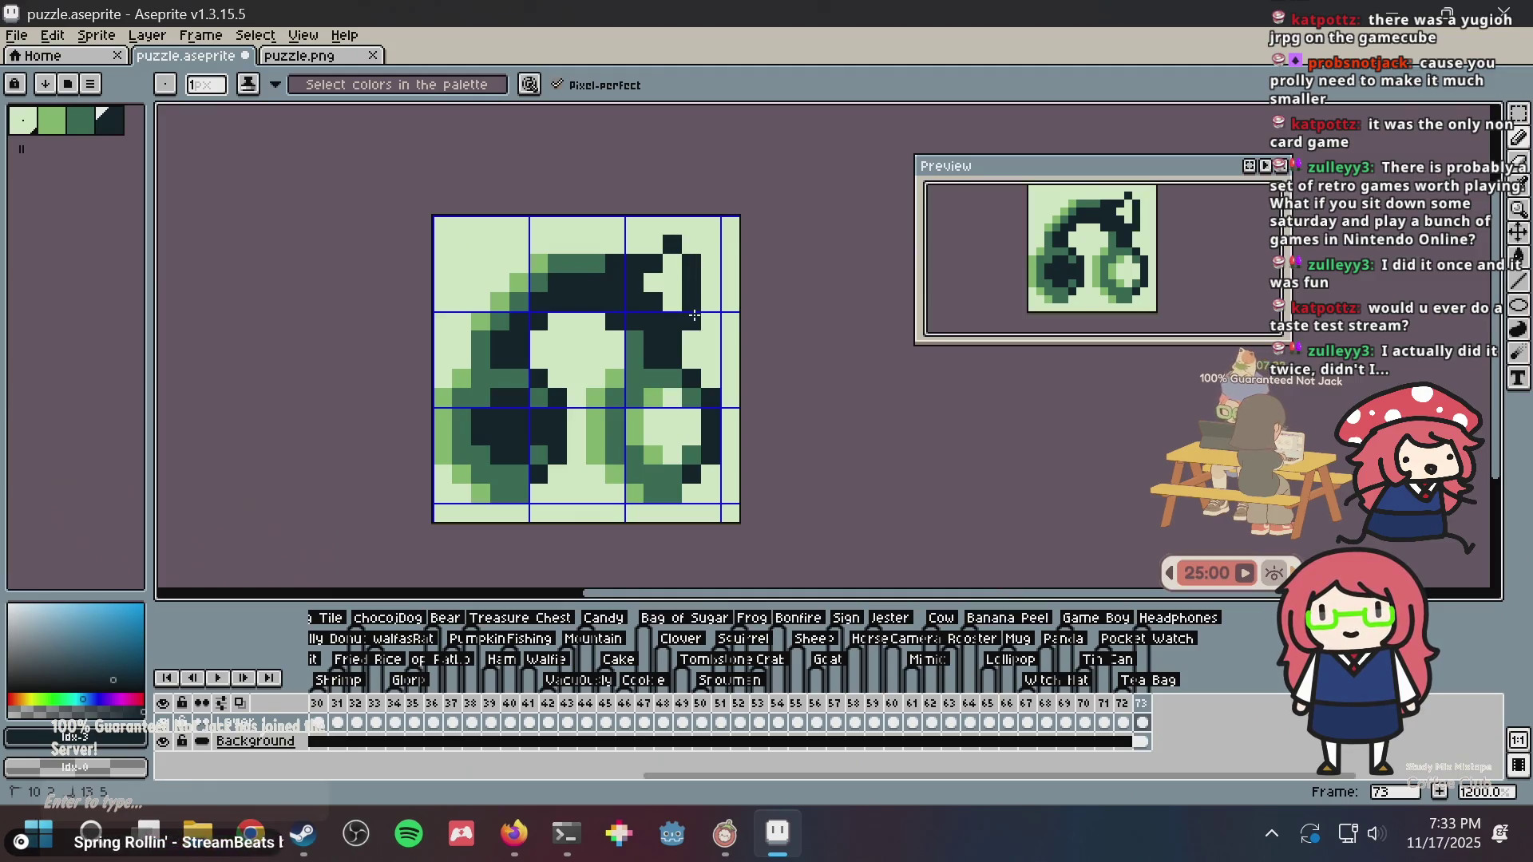
# - Darken a top-right pixel and draw a dark top-left edge, repainting stray pixels light
pyautogui.moveTo(649, 284); pyautogui.dragTo(670, 296)
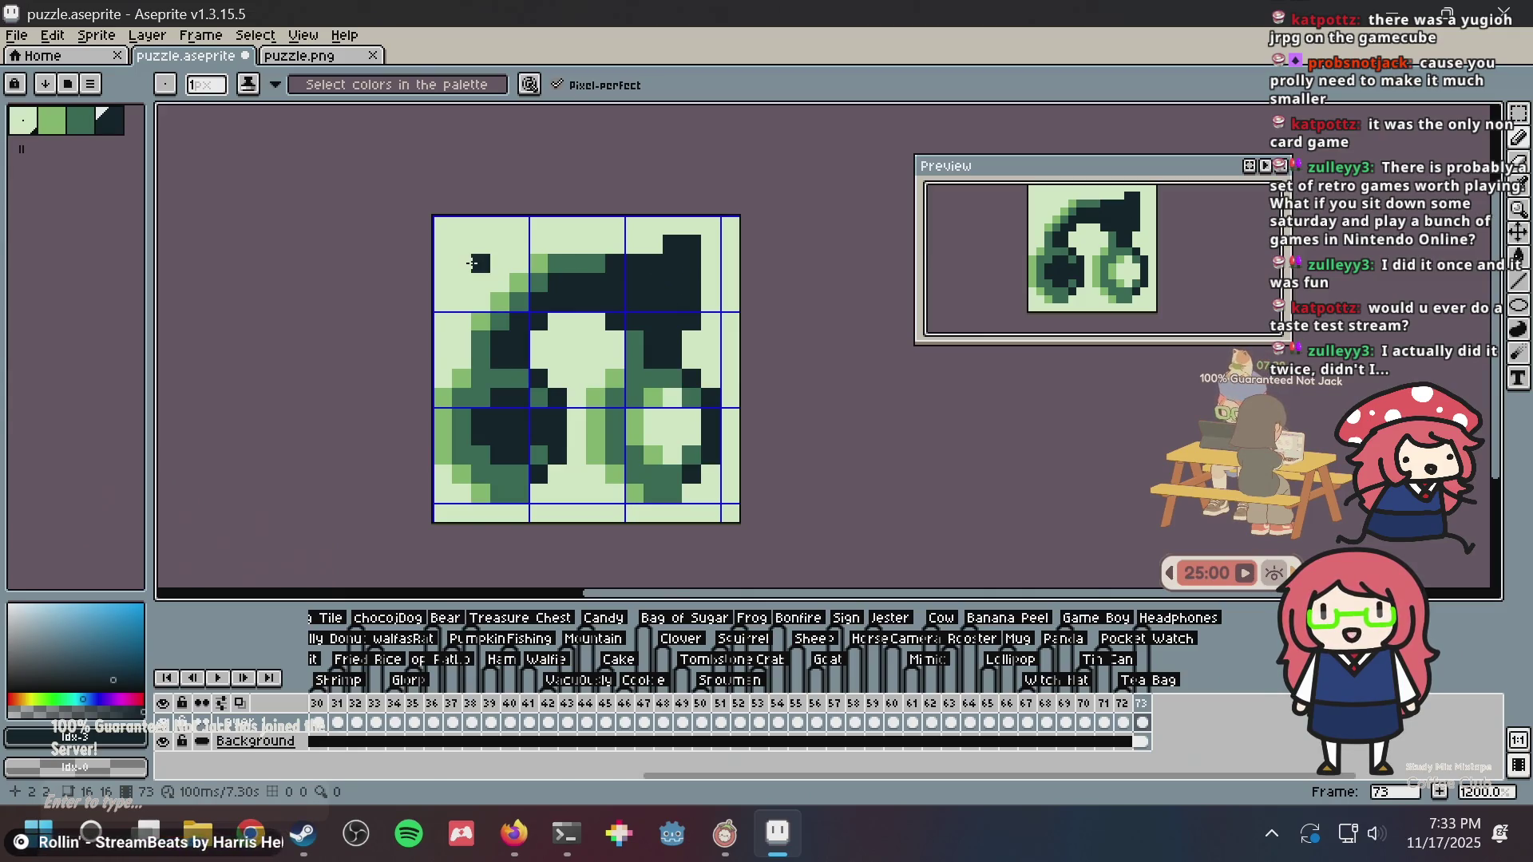
pyautogui.moveTo(512, 267)
pyautogui.mouseDown()
pyautogui.moveTo(460, 226)
pyautogui.moveTo(455, 316)
pyautogui.moveTo(480, 265)
pyautogui.mouseUp()
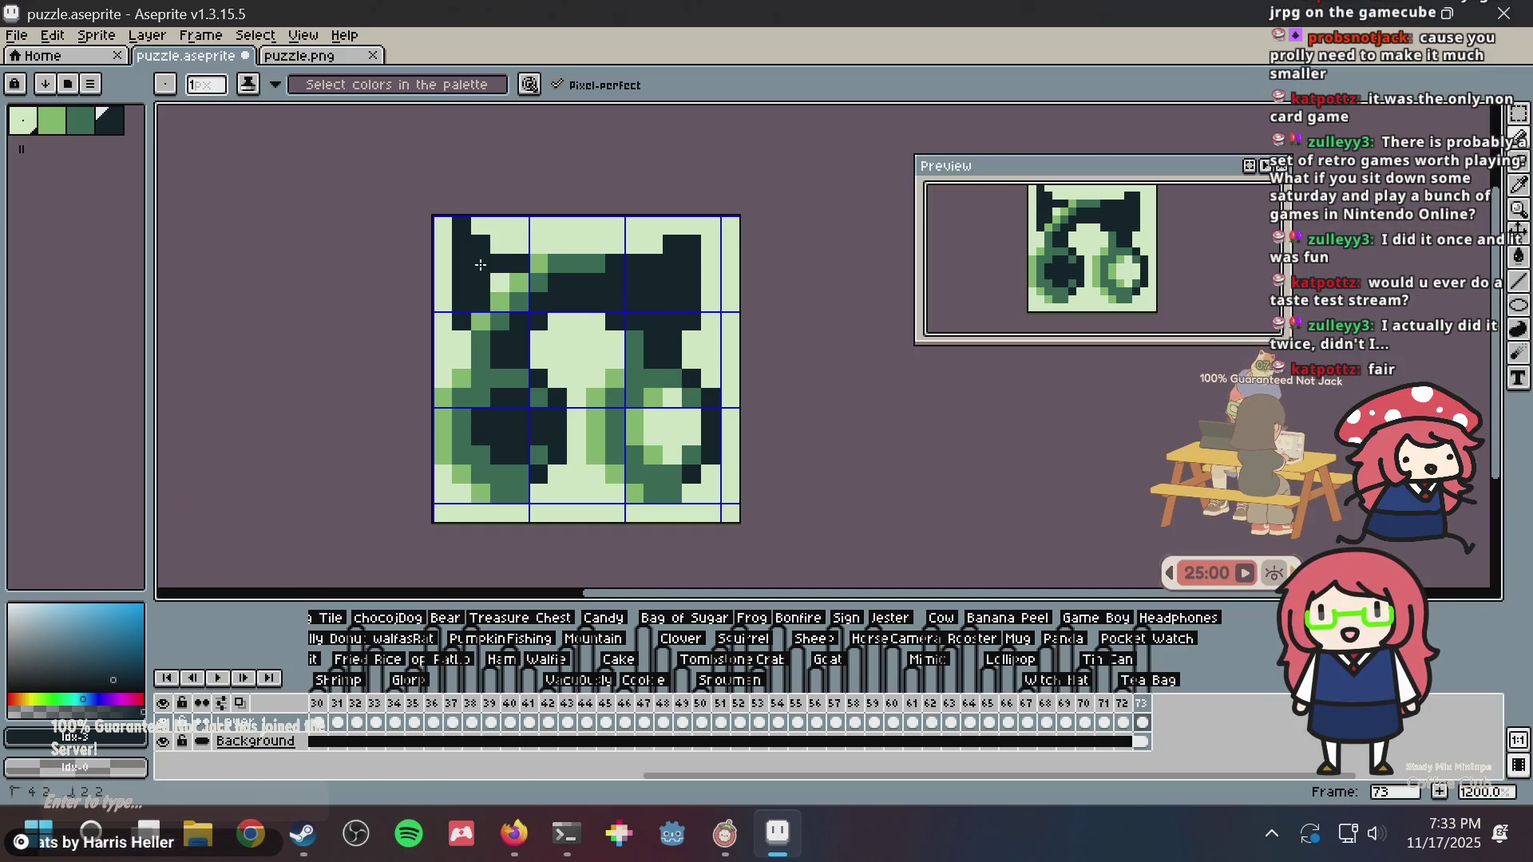
pyautogui.keyDown('alt'); pyautogui.click(499, 224); pyautogui.keyUp('alt')
pyautogui.click(462, 225)
pyautogui.click(480, 245)
# - Paint one pixel light green and several pixels along the sprite's top row dark
pyautogui.scroll(-3, 596, 254)
pyautogui.scroll(-1, 596, 255)
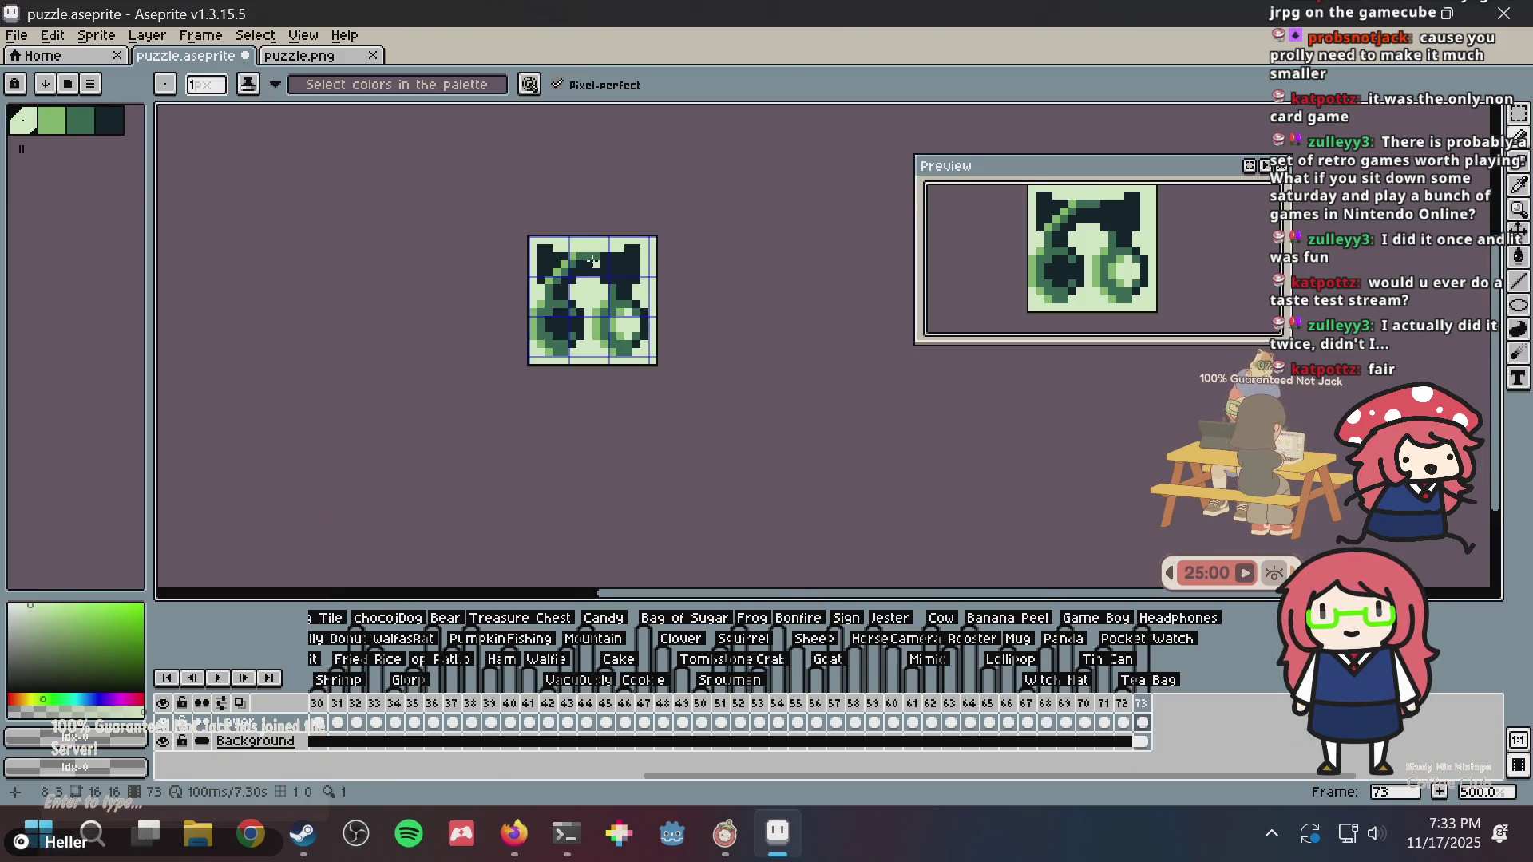
pyautogui.scroll(8, 595, 254)
pyautogui.scroll(-3, 358, 313)
pyautogui.click(358, 313)
pyautogui.moveTo(358, 313); pyautogui.dragTo(445, 308)
pyautogui.keyDown('alt'); pyautogui.click(403, 294); pyautogui.keyUp('alt')
pyautogui.click(396, 273)
pyautogui.click(425, 273)
pyautogui.click(583, 275)
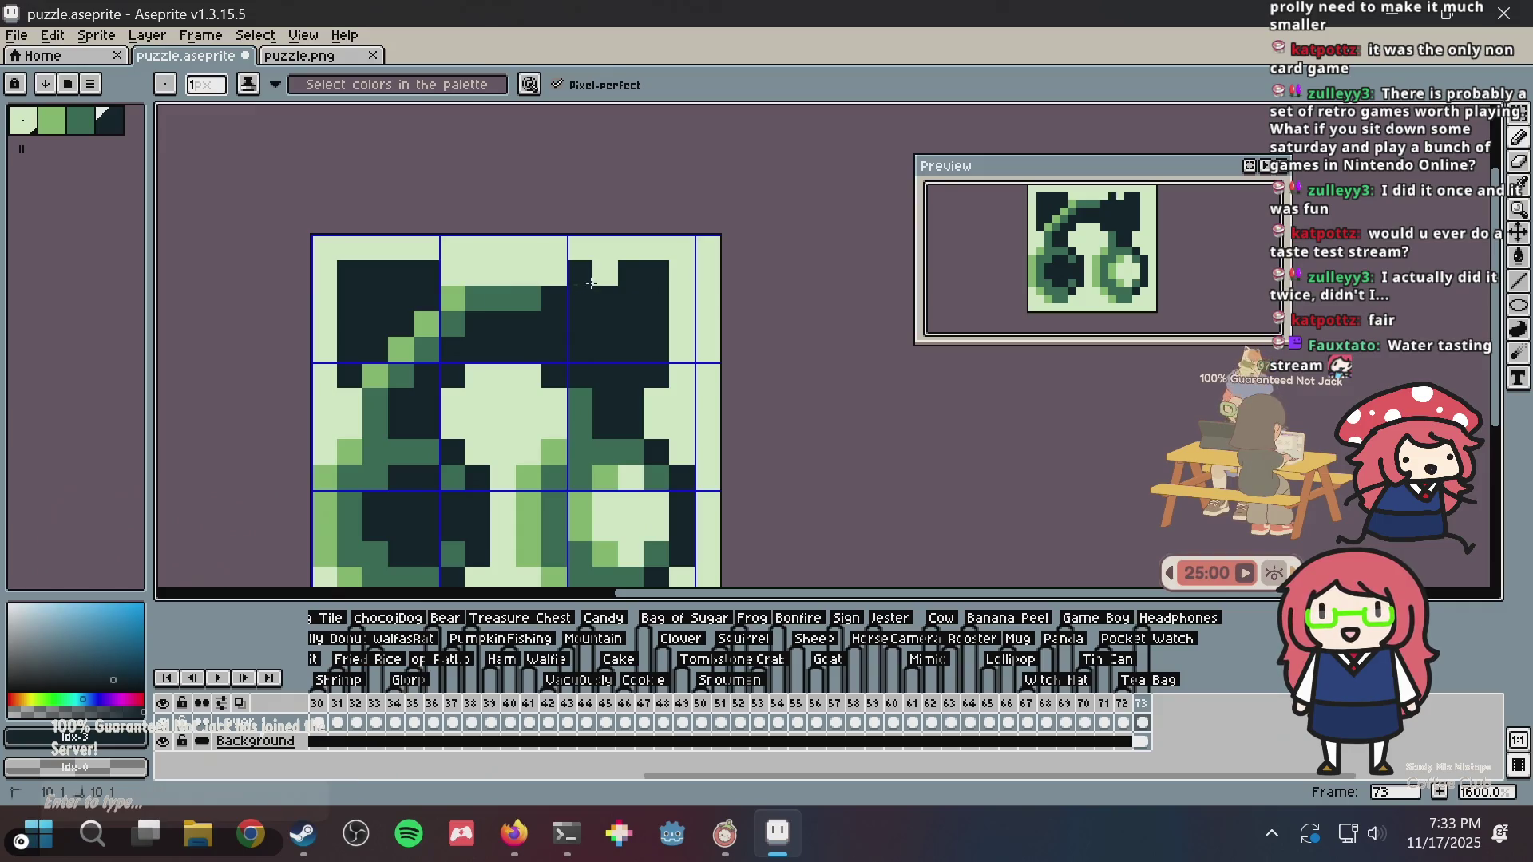
pyautogui.click(605, 278)
# - Undo all the corner strokes back to the plain saved headphones sprite
pyautogui.scroll(-5, 631, 320)
pyautogui.hotkey('ctrl', 'z')
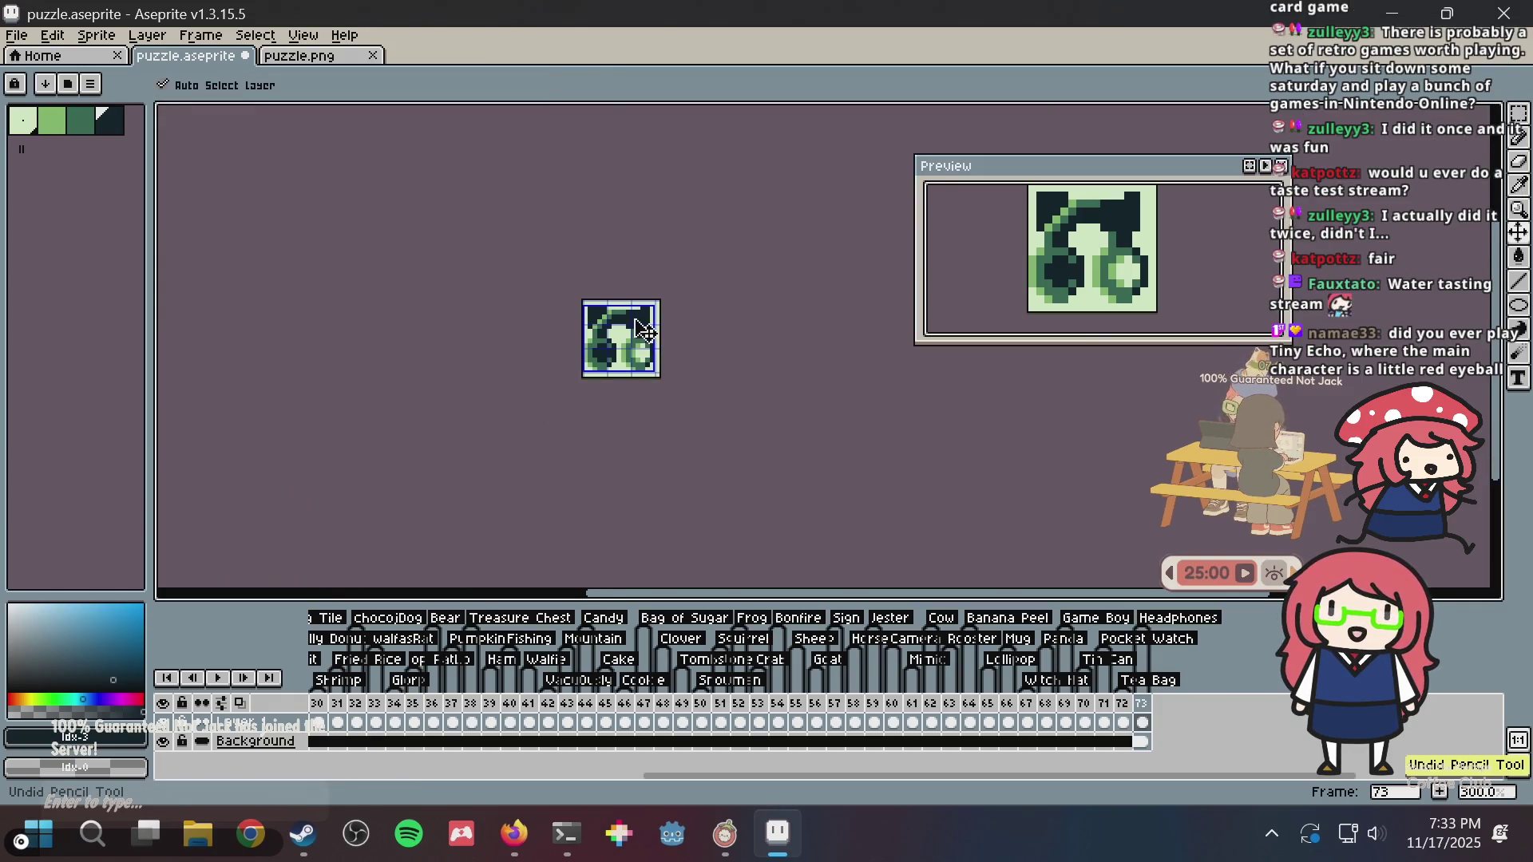
pyautogui.hotkey('ctrl', 'z')
pyautogui.hotkey('ctrl', 'z')
pyautogui.hotkey('ctrl', 'z')
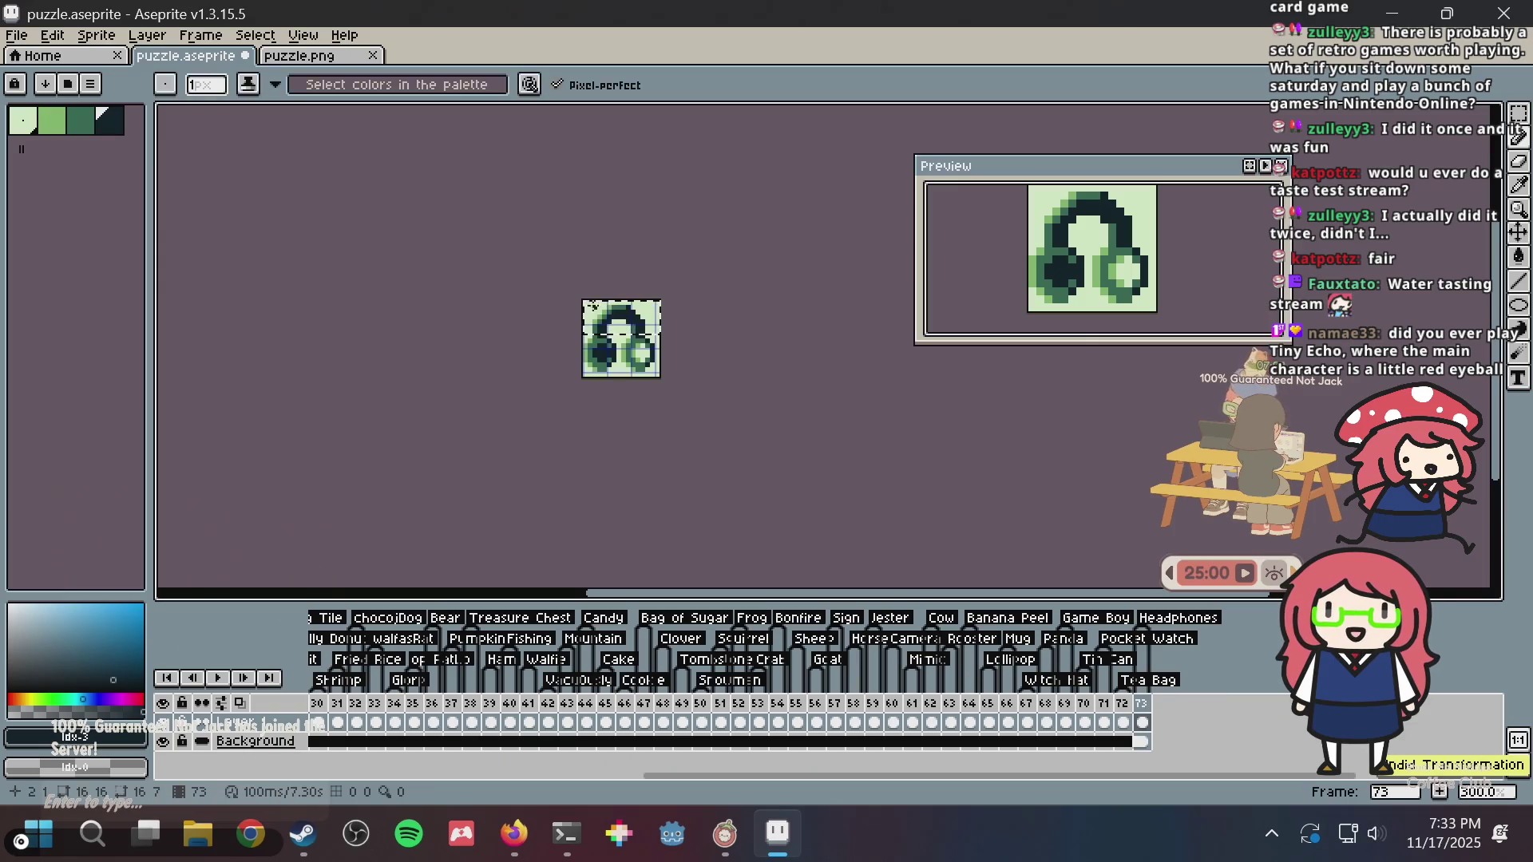
pyautogui.scroll(4, 568, 297)
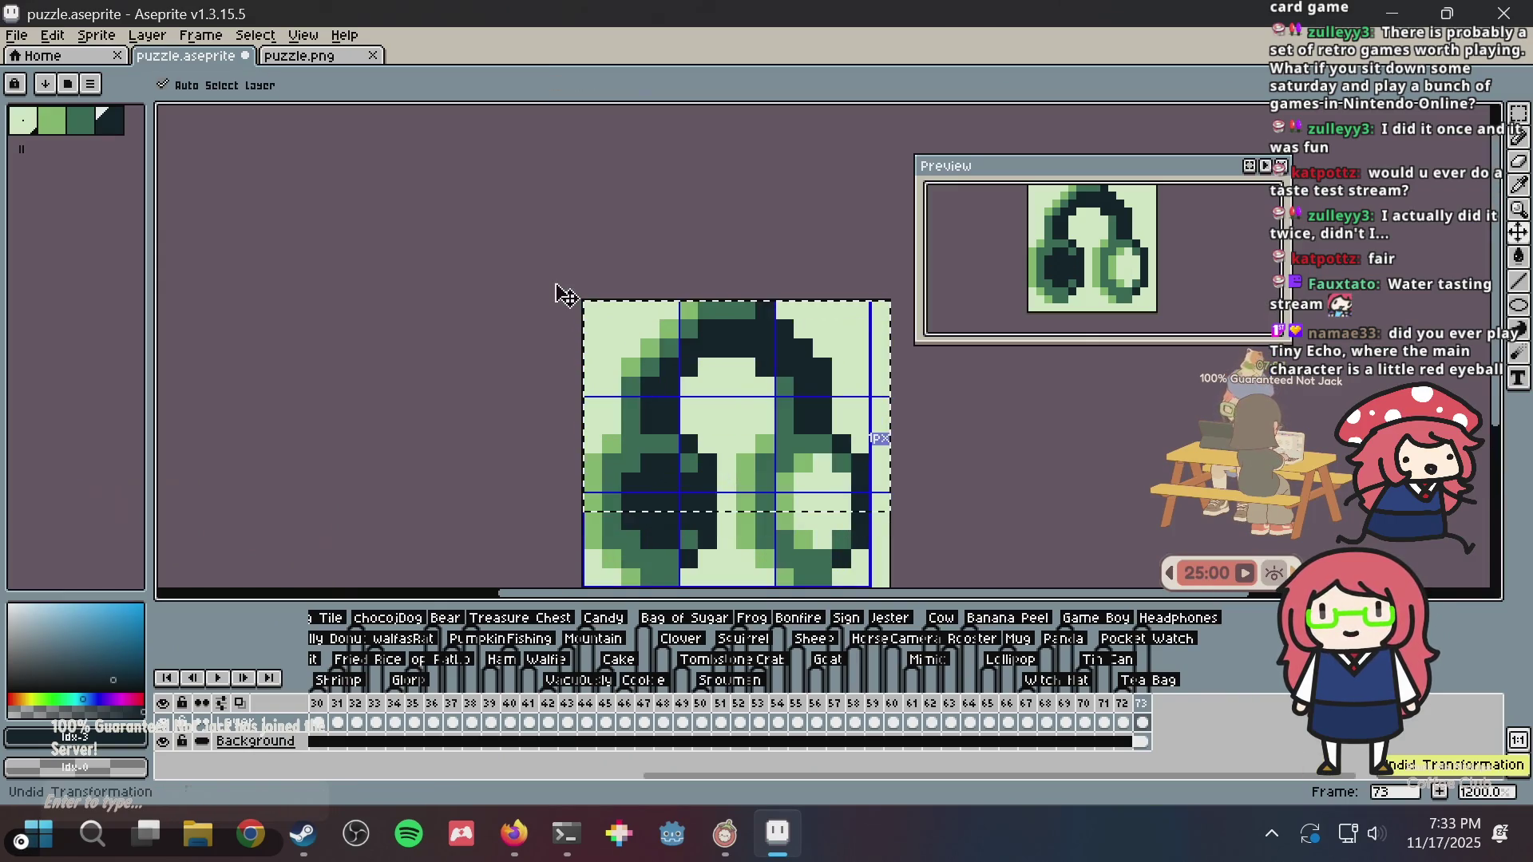
pyautogui.hotkey('ctrl', 'z')
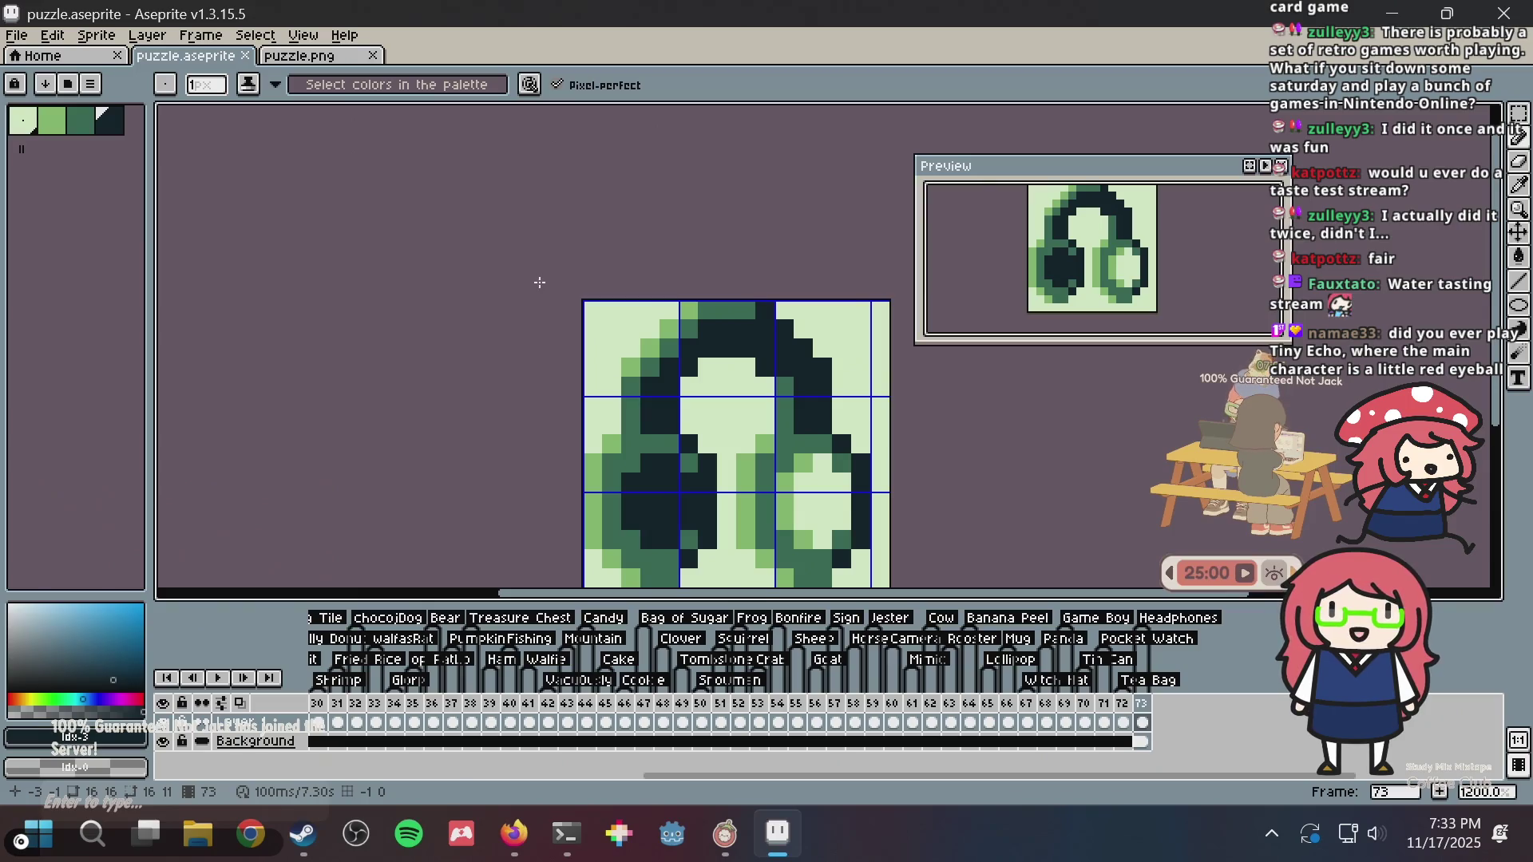
# - Search 'tiny echo game' on DuckDuckGo in a new Firefox tab
pyautogui.hotkey('alt', 'Tab')
pyautogui.hotkey('ctrl', 't')
pyautogui.write('tiny echo game')
pyautogui.press('Return')
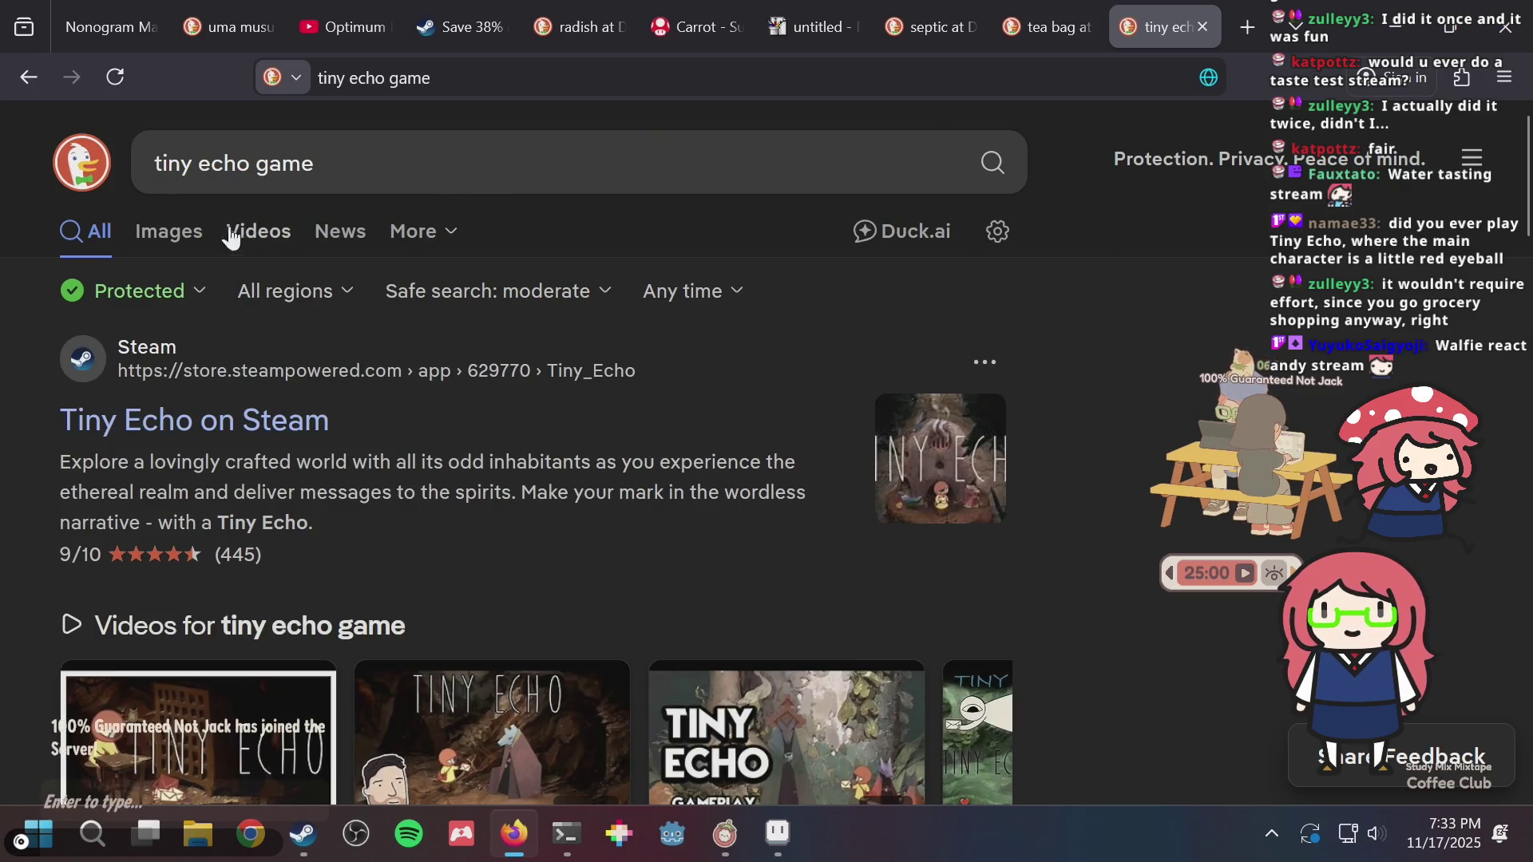
# - Show the Tiny Echo image results and scroll through them
pyautogui.click(184, 233)
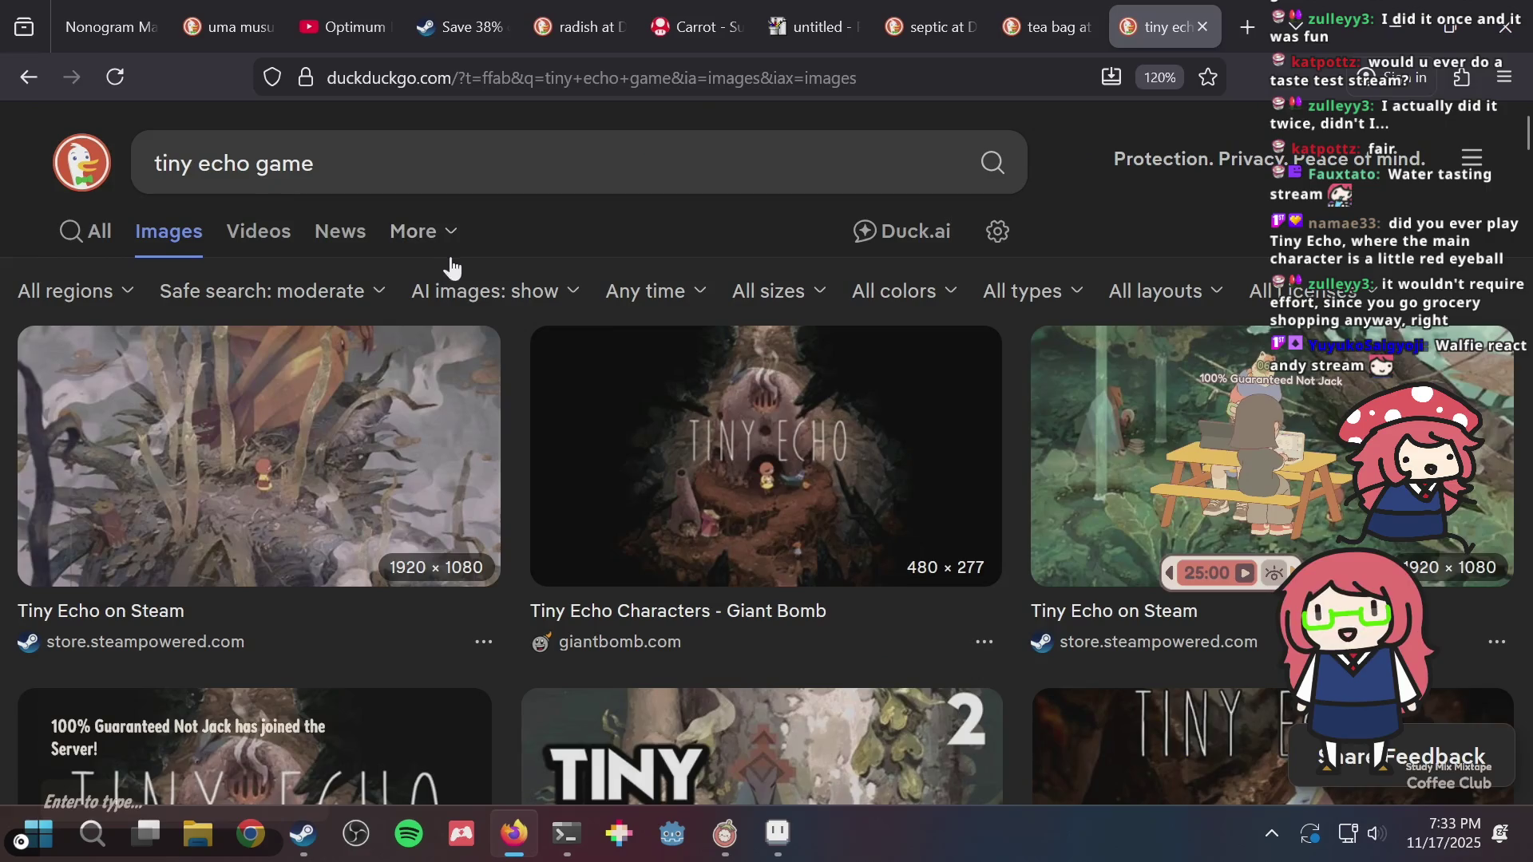
pyautogui.scroll(-3, 601, 276)
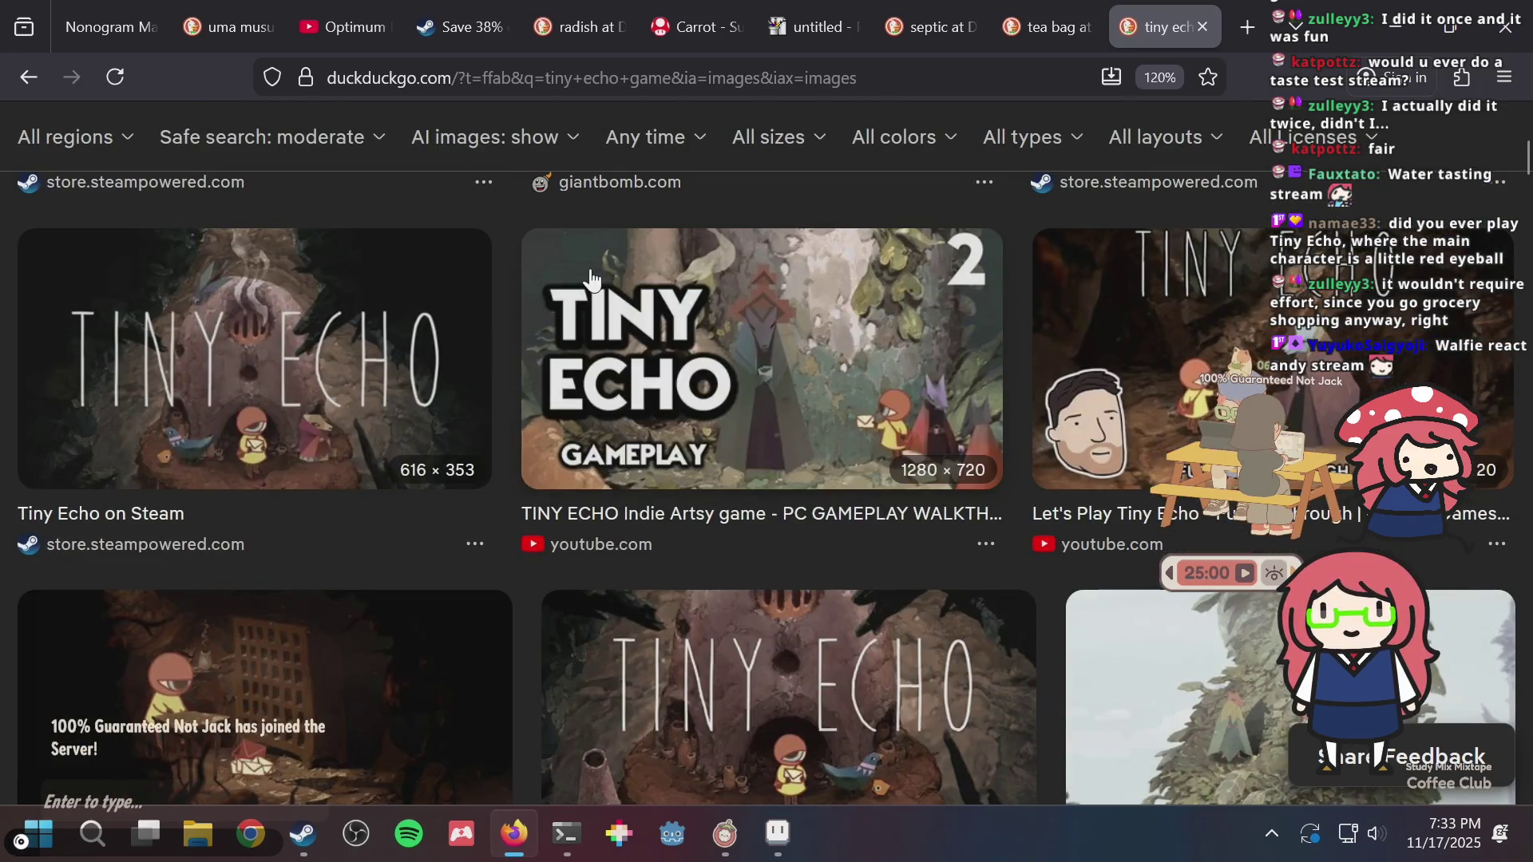
pyautogui.scroll(10, 578, 281)
pyautogui.scroll(-5, 567, 282)
pyautogui.scroll(5, 564, 276)
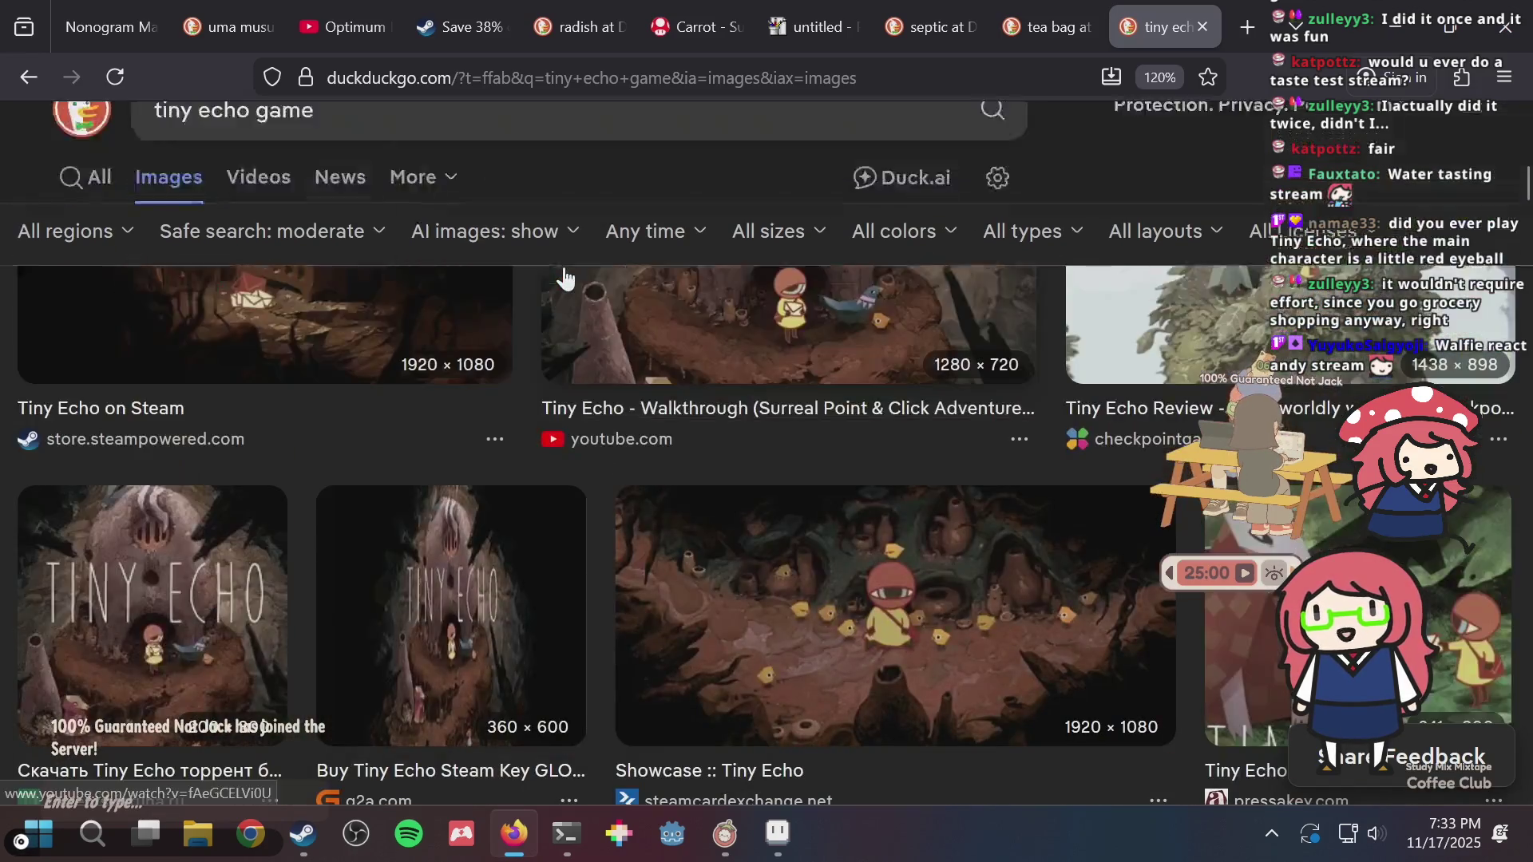
pyautogui.scroll(5, 482, 557)
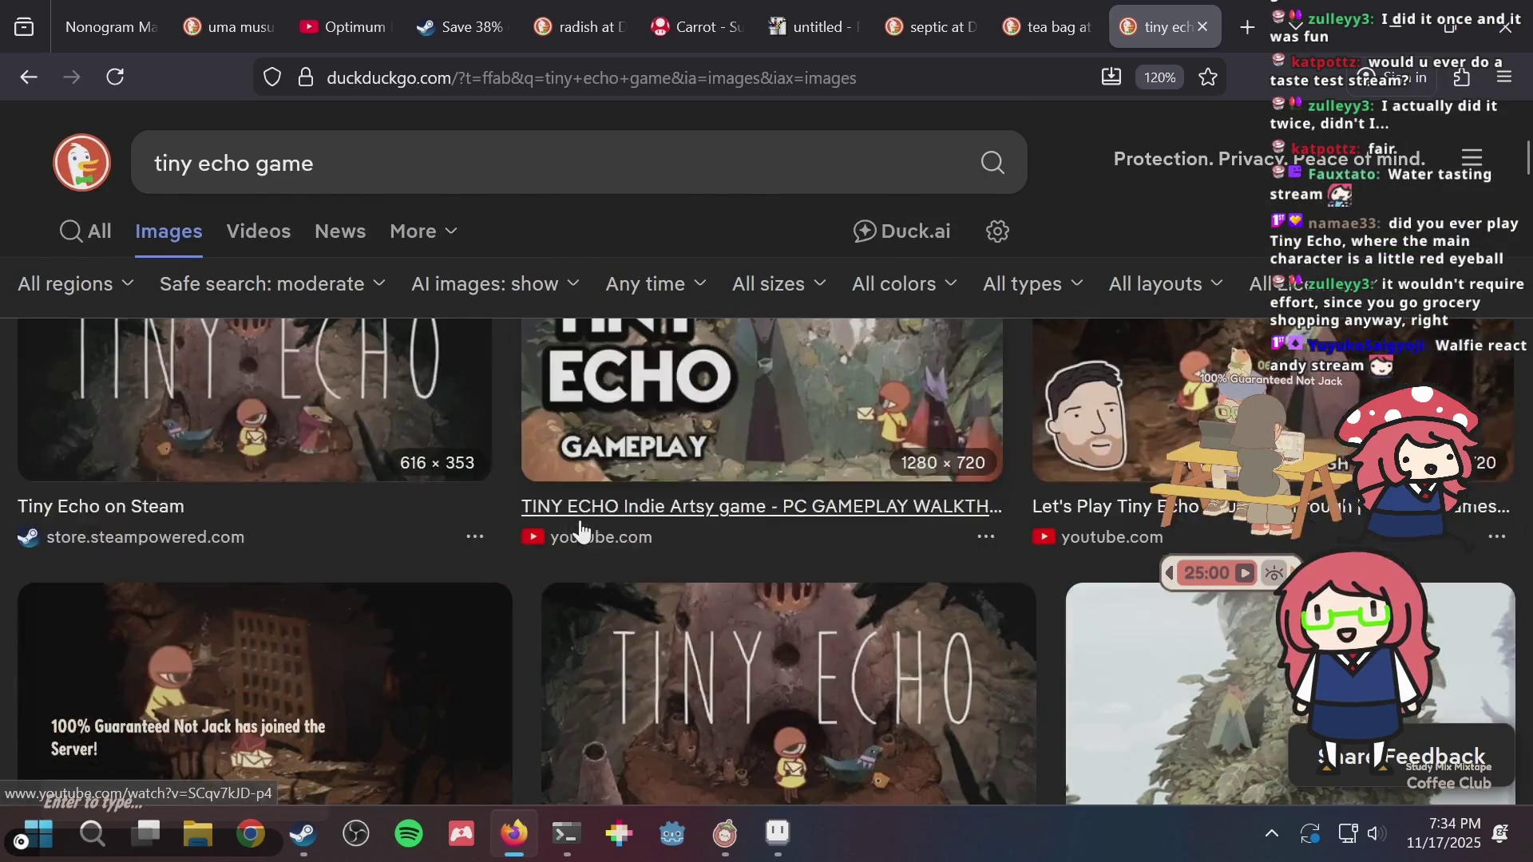
pyautogui.scroll(3, 537, 538)
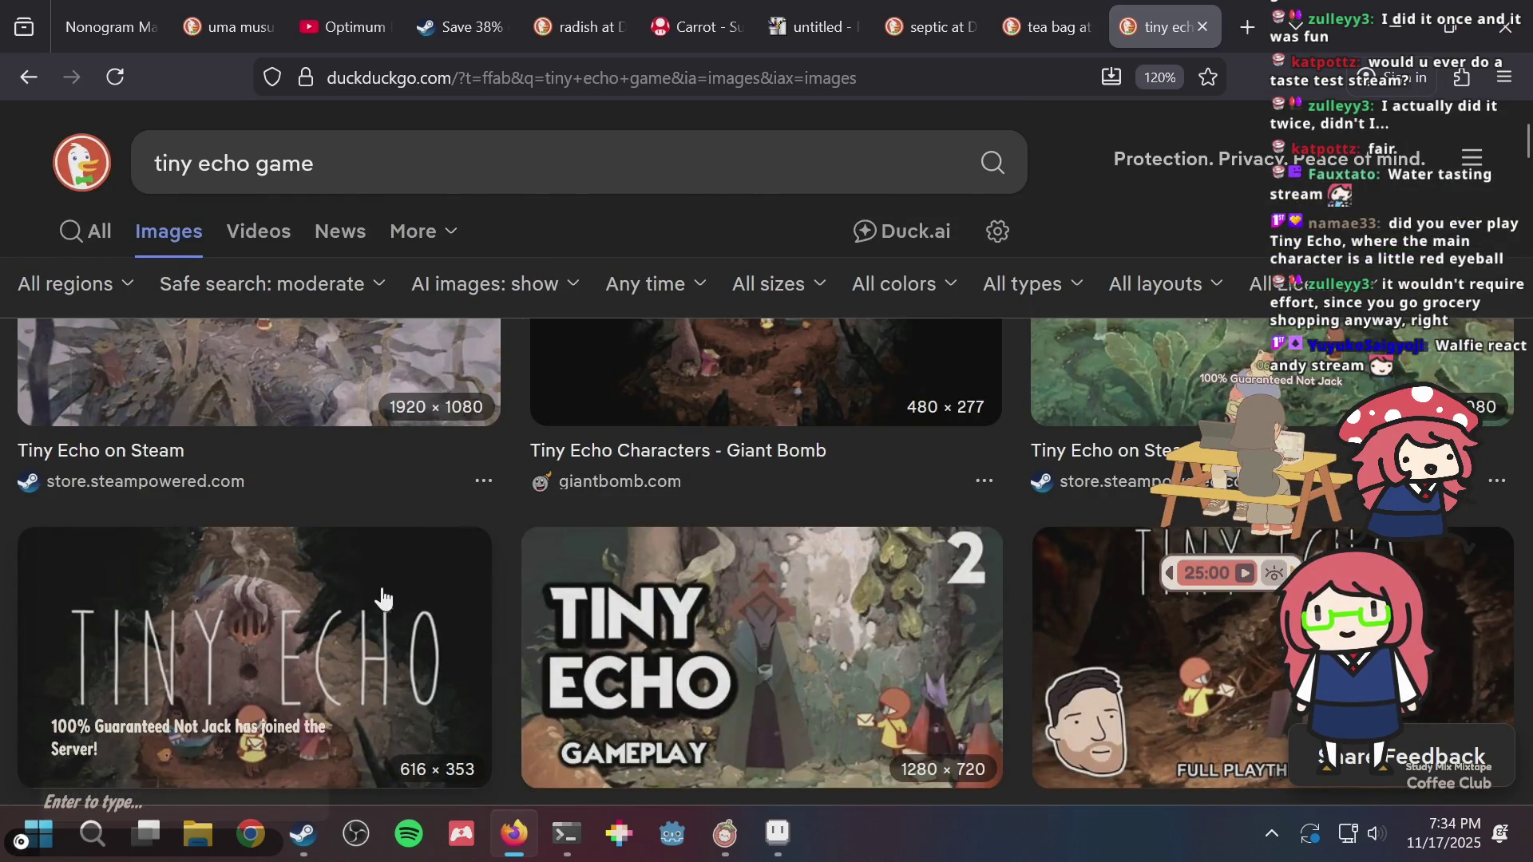
pyautogui.scroll(-5, 383, 599)
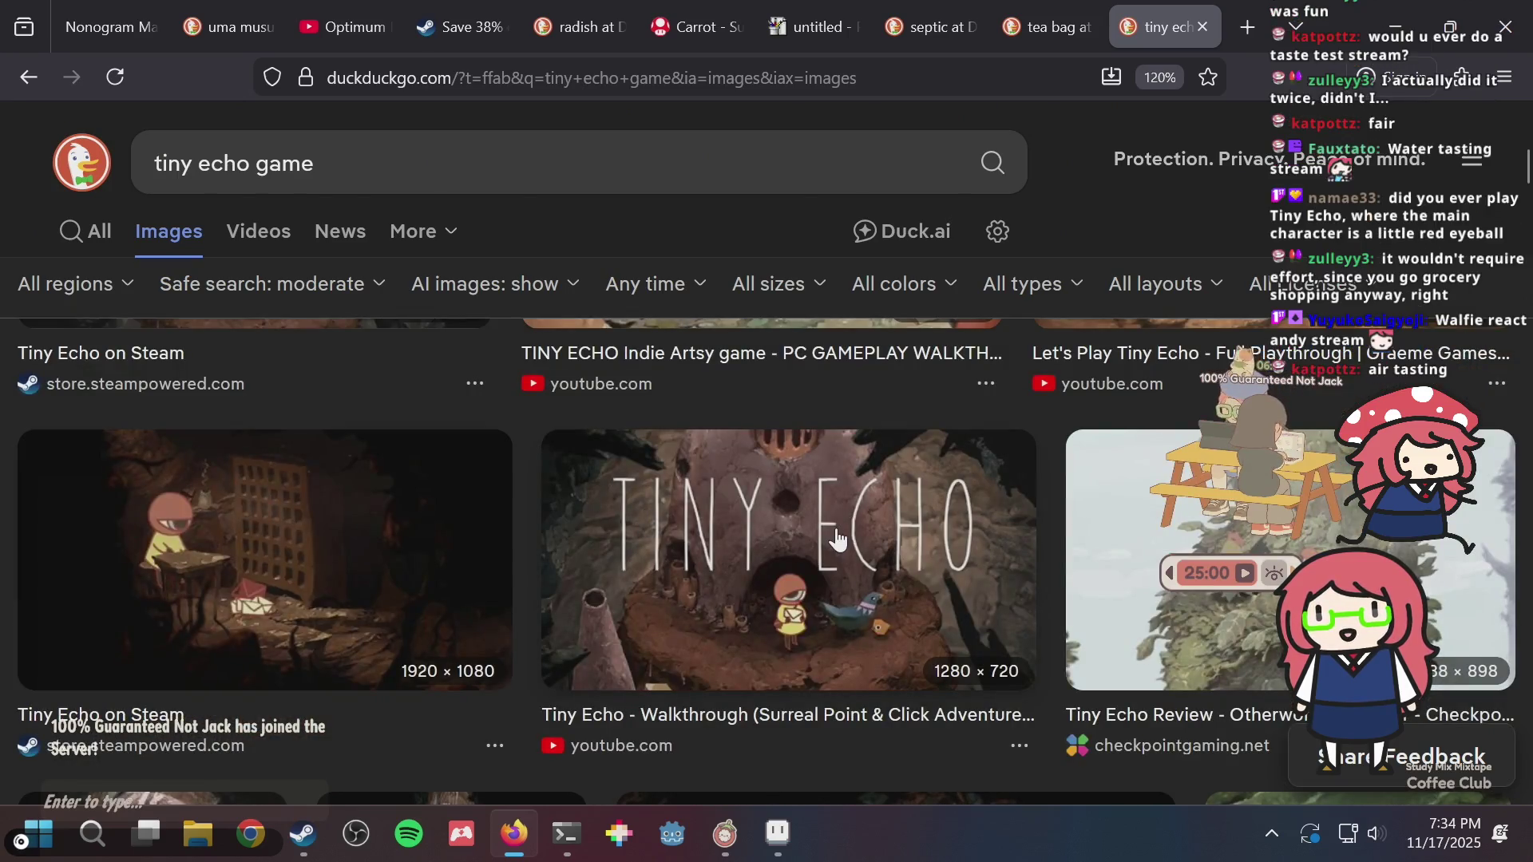
pyautogui.scroll(-10, 837, 540)
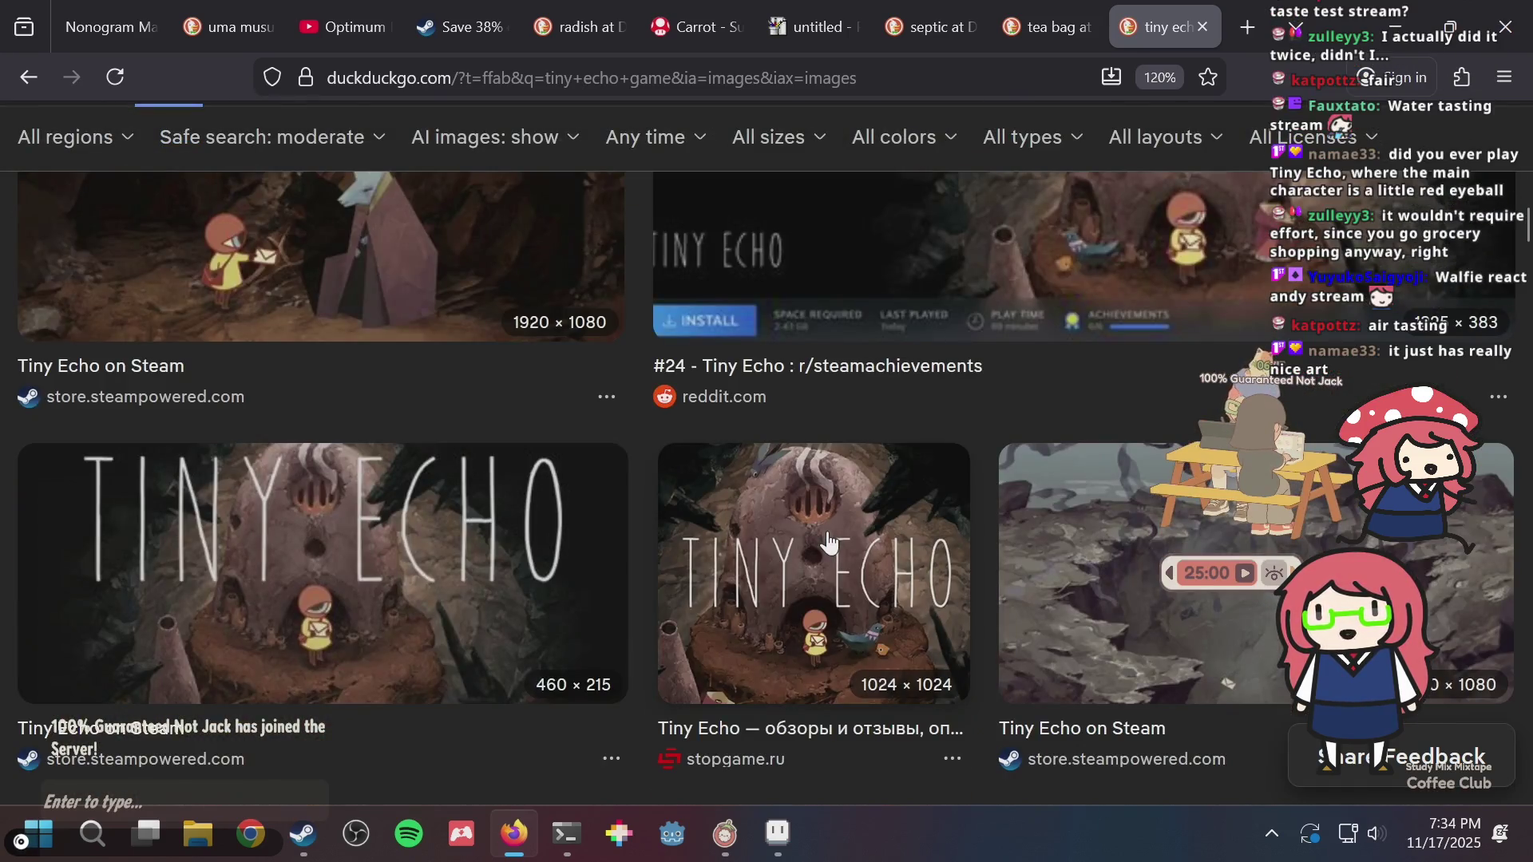
pyautogui.scroll(-10, 827, 543)
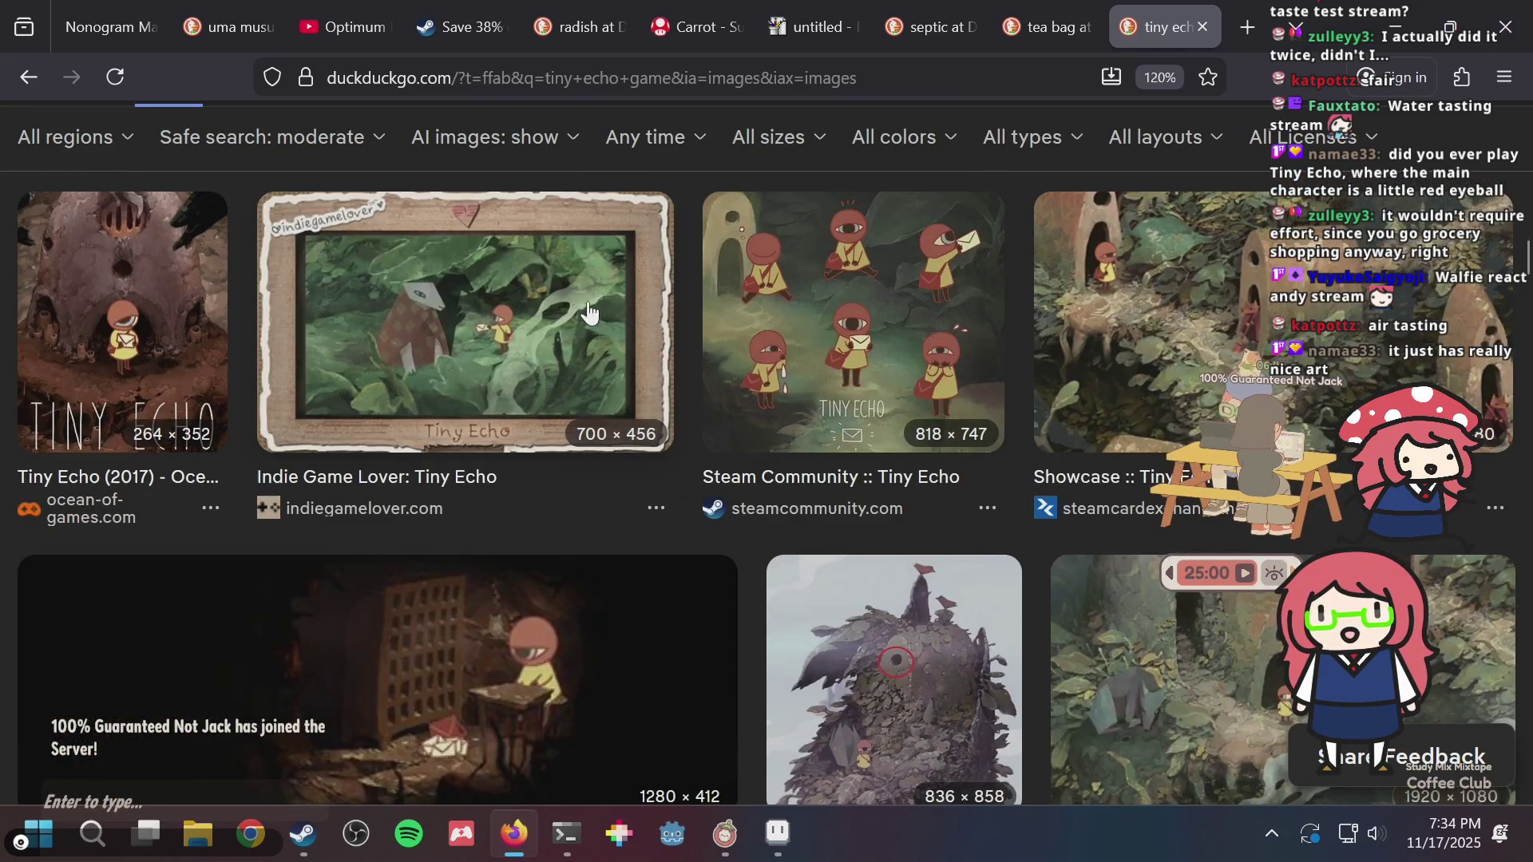
# - Open the Indie Game Lover image preview, then return to Aseprite
pyautogui.click(489, 318)
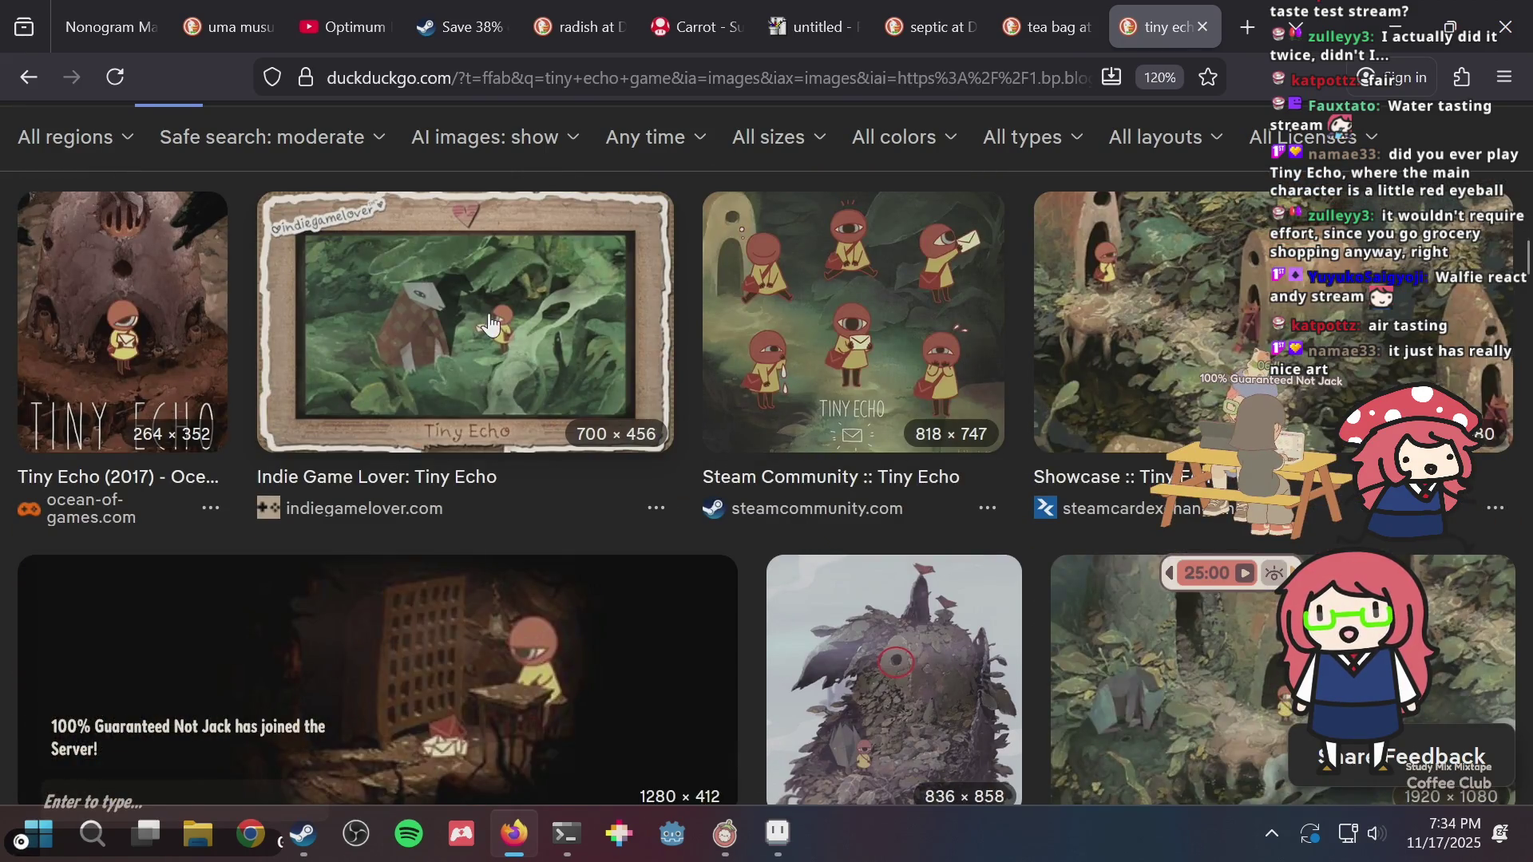
pyautogui.scroll(-8, 851, 375)
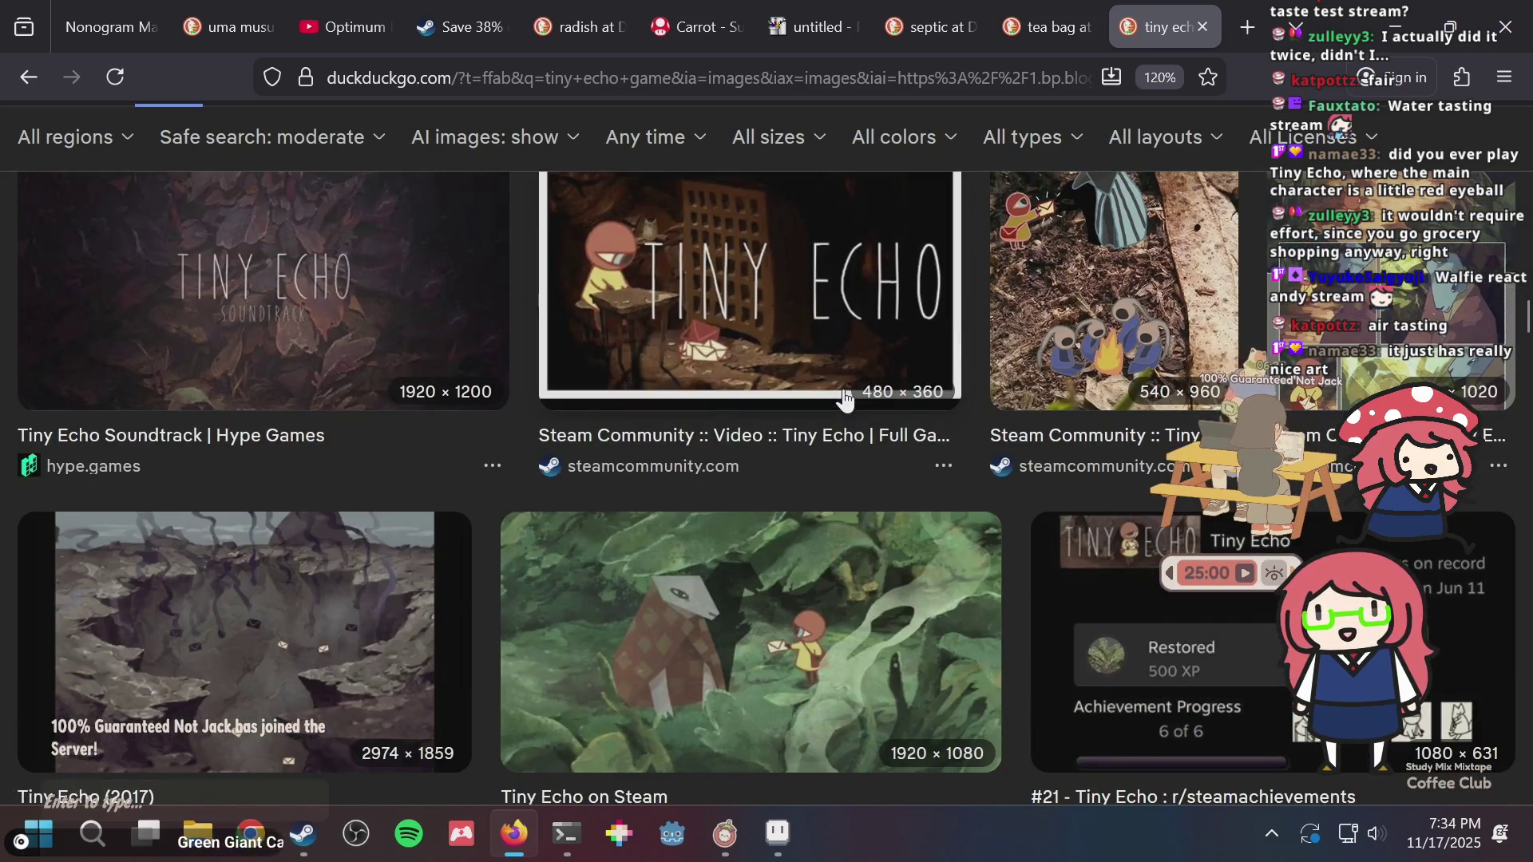
pyautogui.scroll(-4, 847, 399)
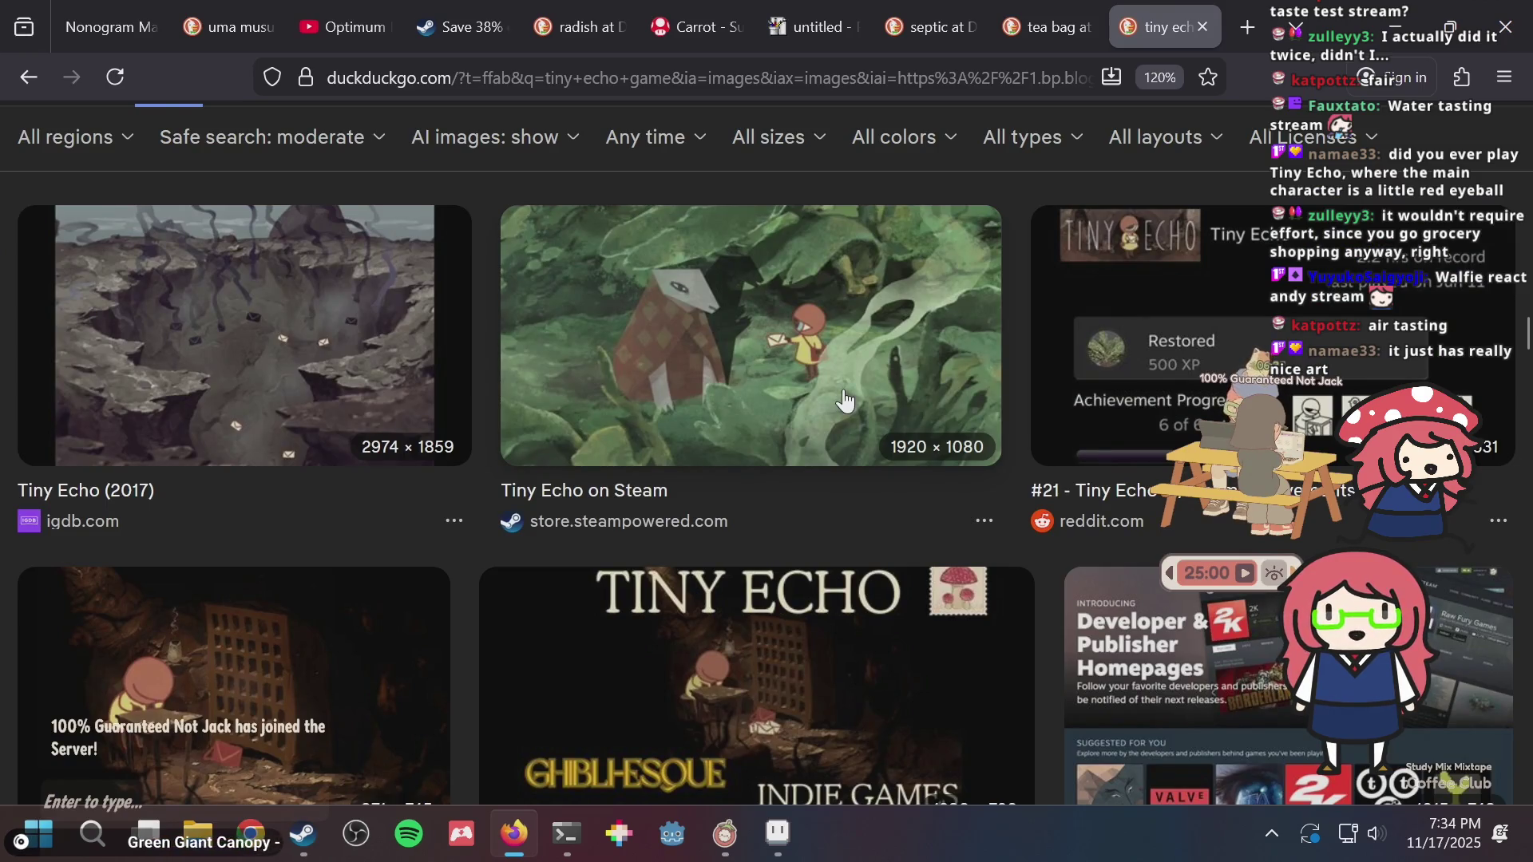
pyautogui.hotkey('alt', 'Tab')
# - Save puzzle.aseprite and switch to the rectangular marquee tool
pyautogui.hotkey('ctrl', 's')
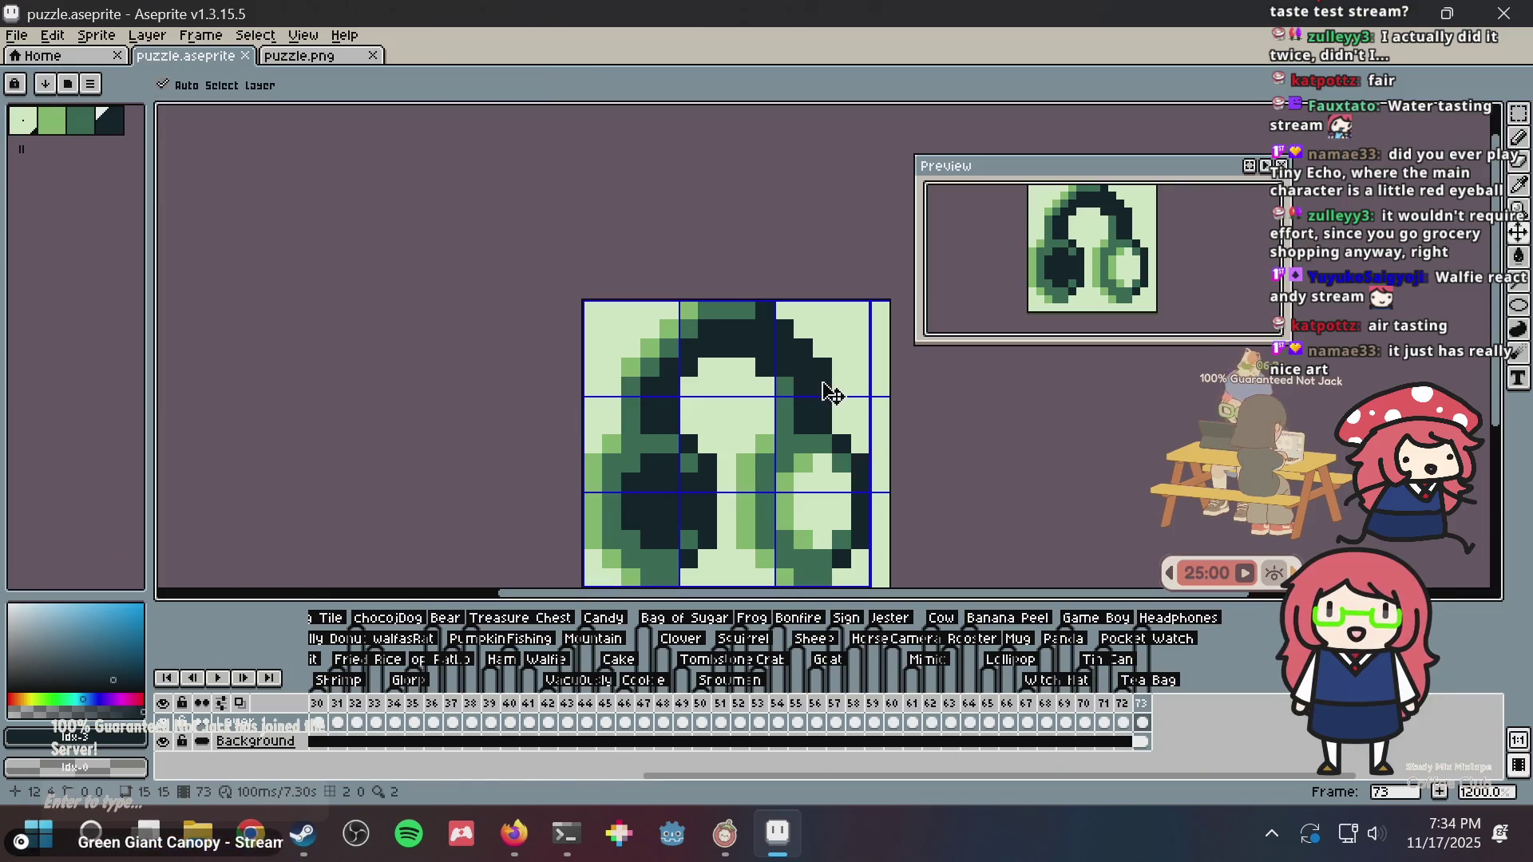
pyautogui.scroll(-3, 703, 247)
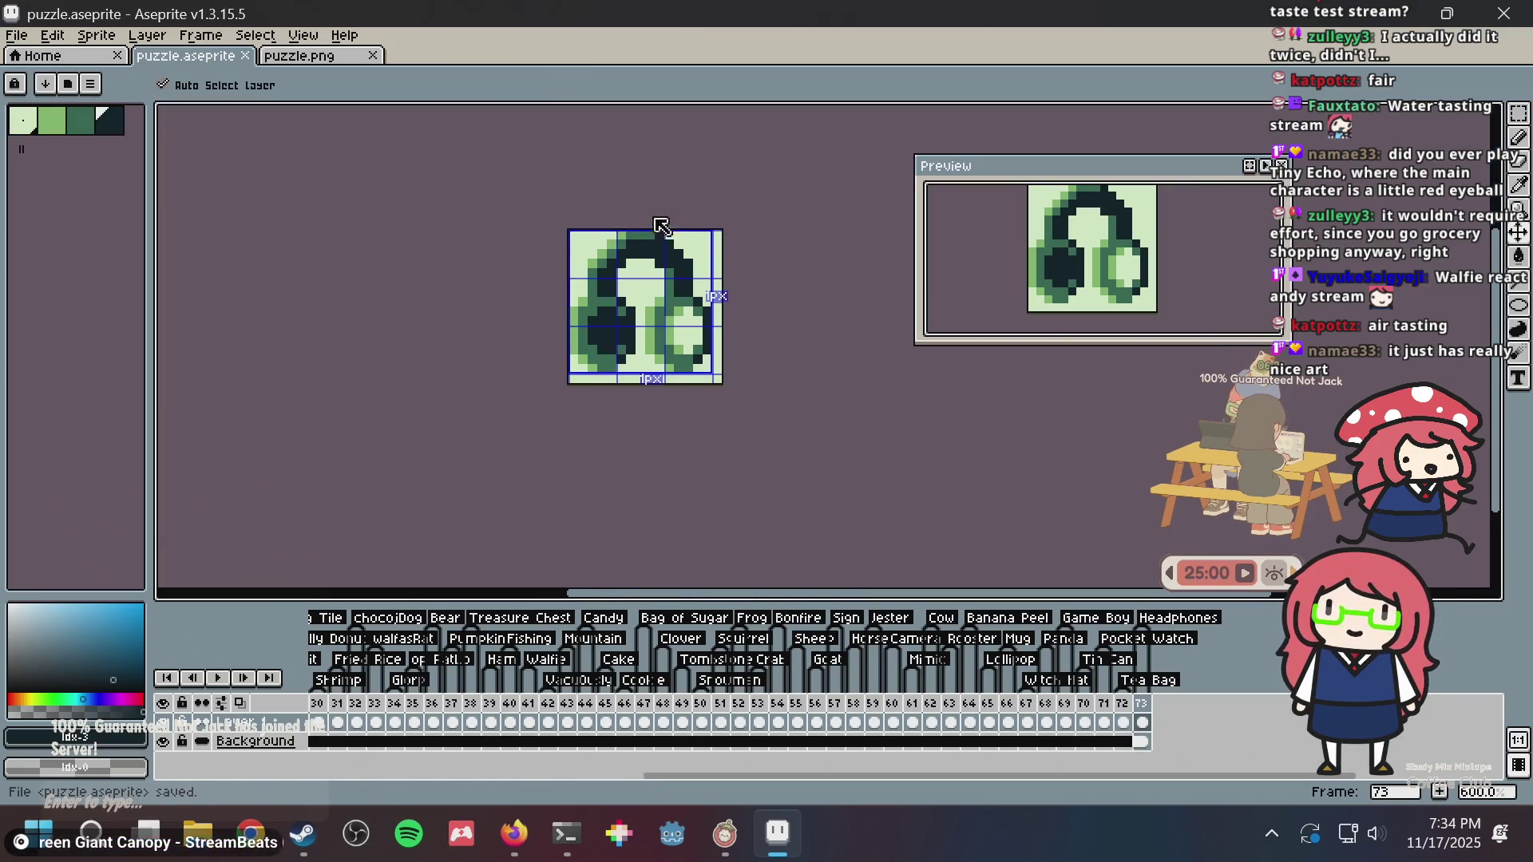
pyautogui.scroll(1, 666, 336)
pyautogui.press('m')
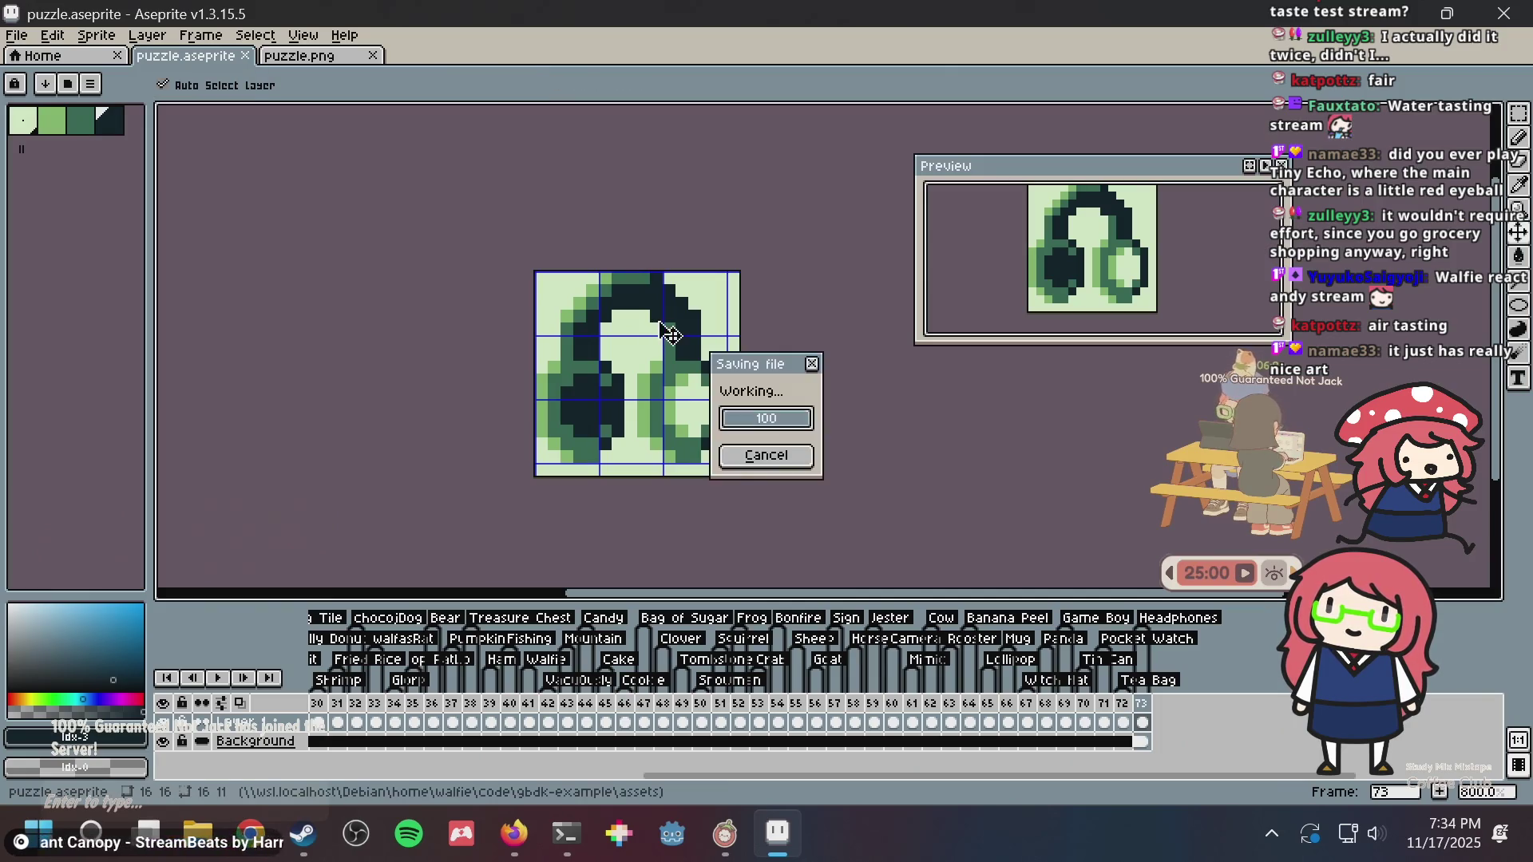
pyautogui.scroll(3, 554, 261)
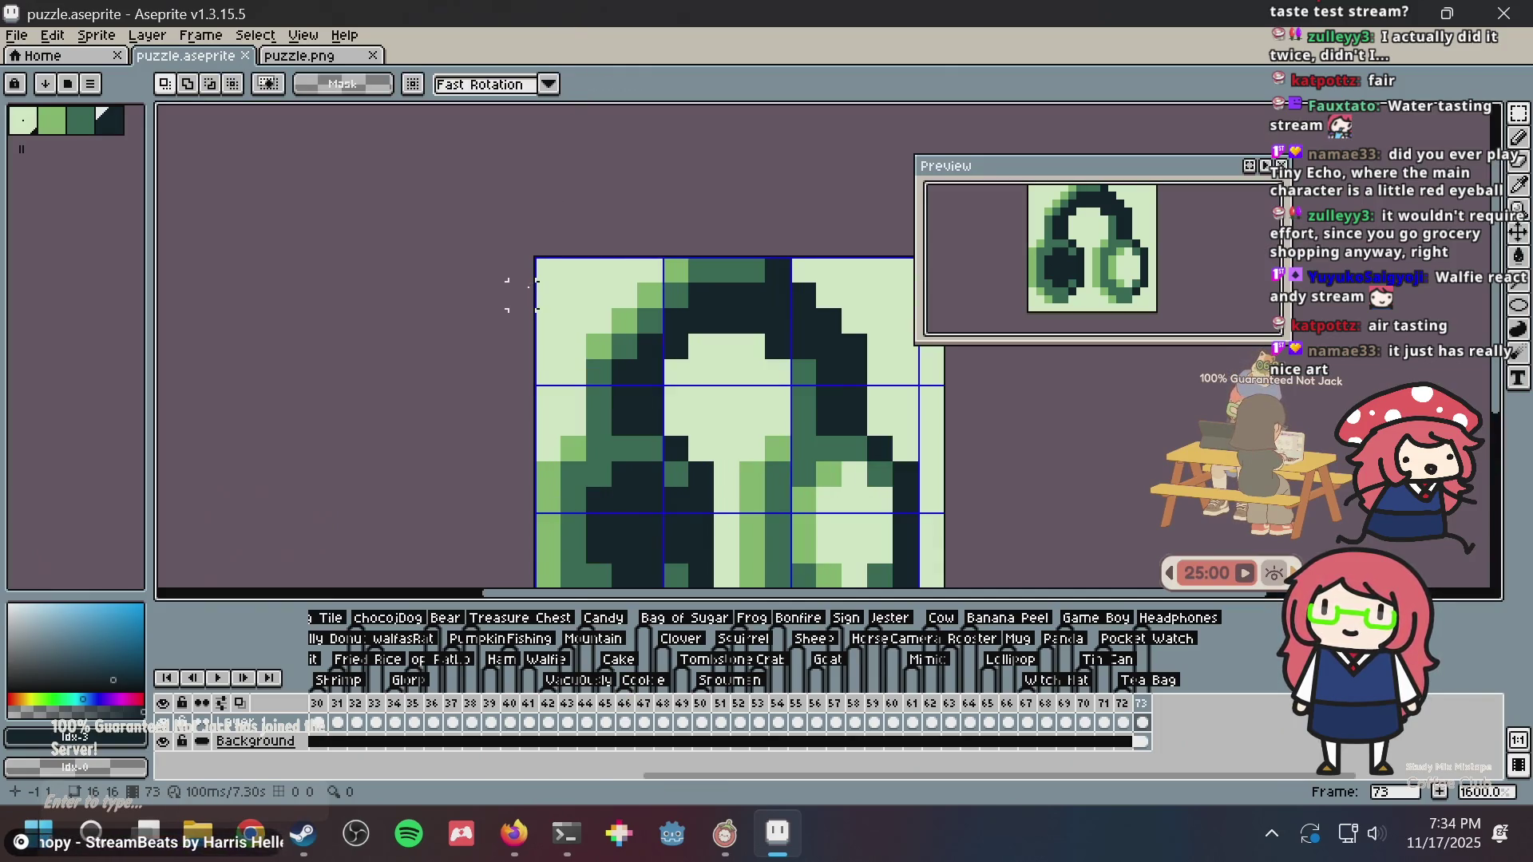
pyautogui.hotkey('ctrl', 's')
# - Undo and redo a trial edit, resave puzzle.aseprite unchanged, and return to Firefox
pyautogui.moveTo(513, 301); pyautogui.dragTo(478, 213)
pyautogui.scroll(-1, 436, 218)
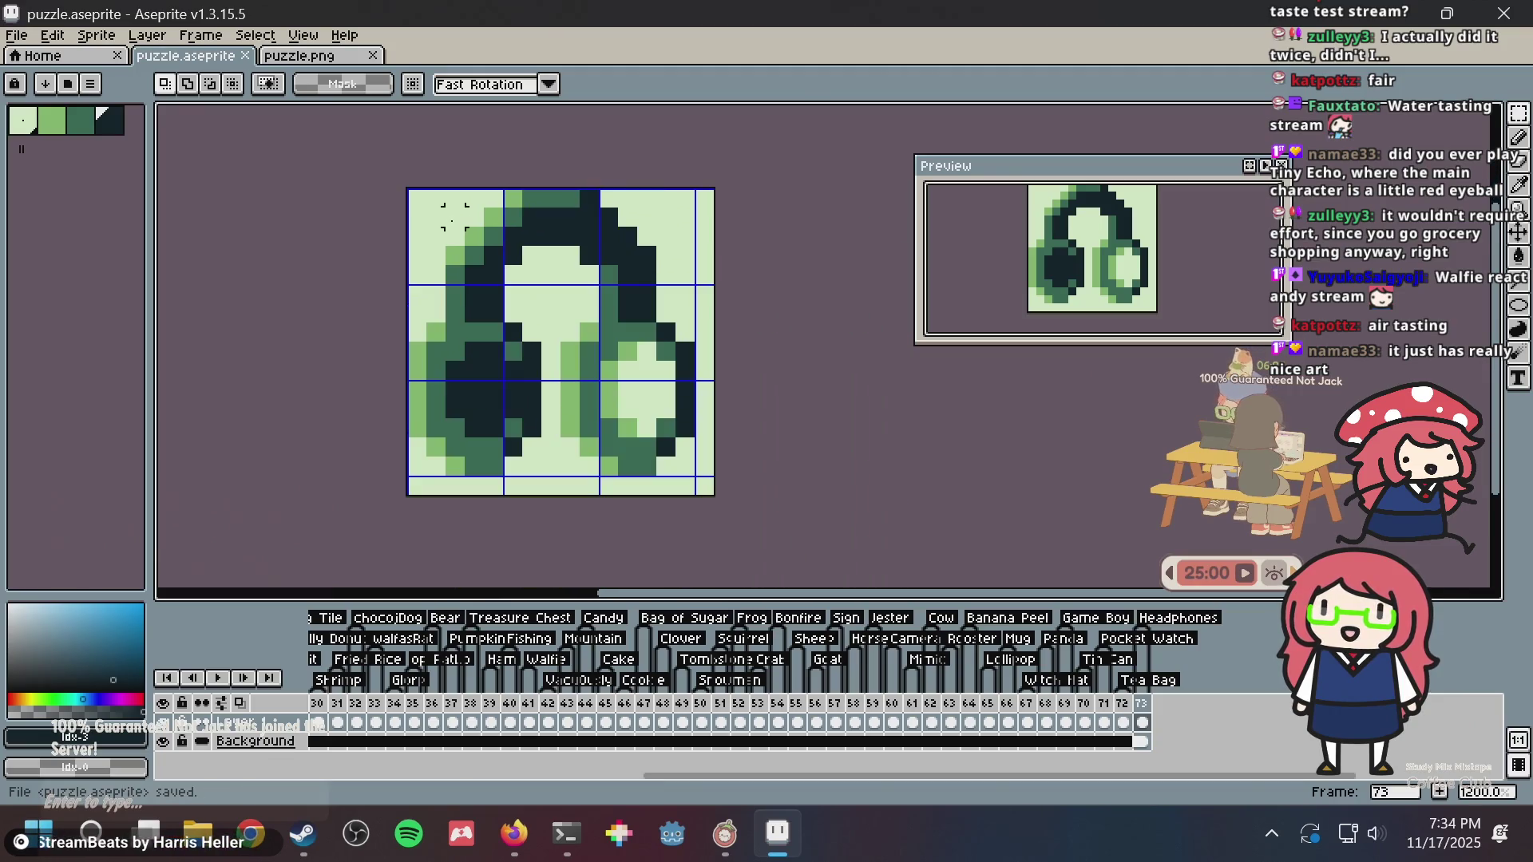
pyautogui.hotkey('ctrl', 'z')
pyautogui.hotkey('ctrl', 'y')
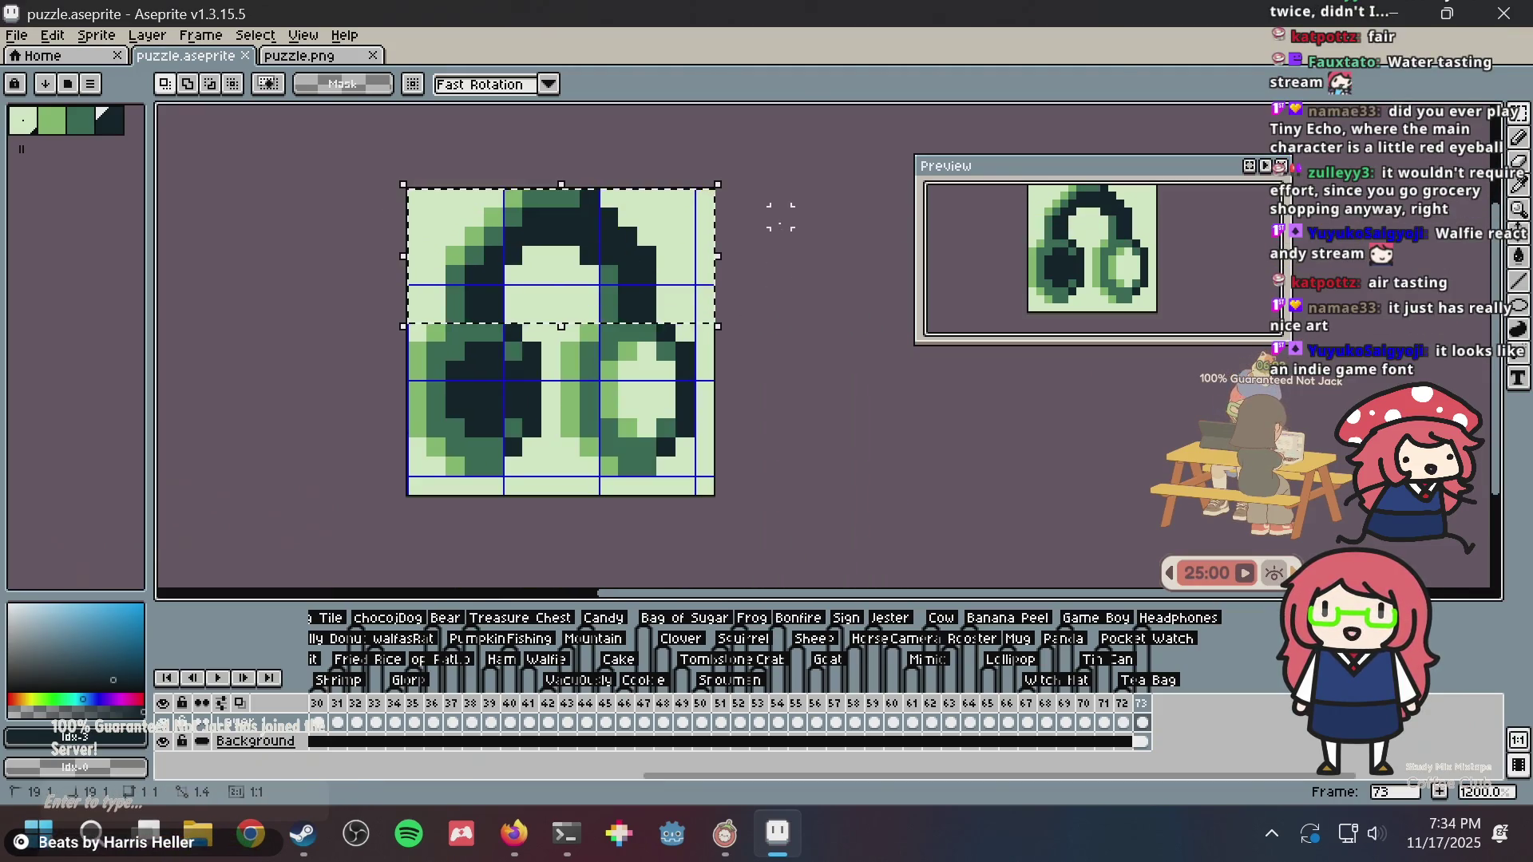
pyautogui.hotkey('ctrl', 's')
pyautogui.hotkey('ctrl', 'z')
pyautogui.hotkey('ctrl', 'z')
pyautogui.hotkey('ctrl', 'z')
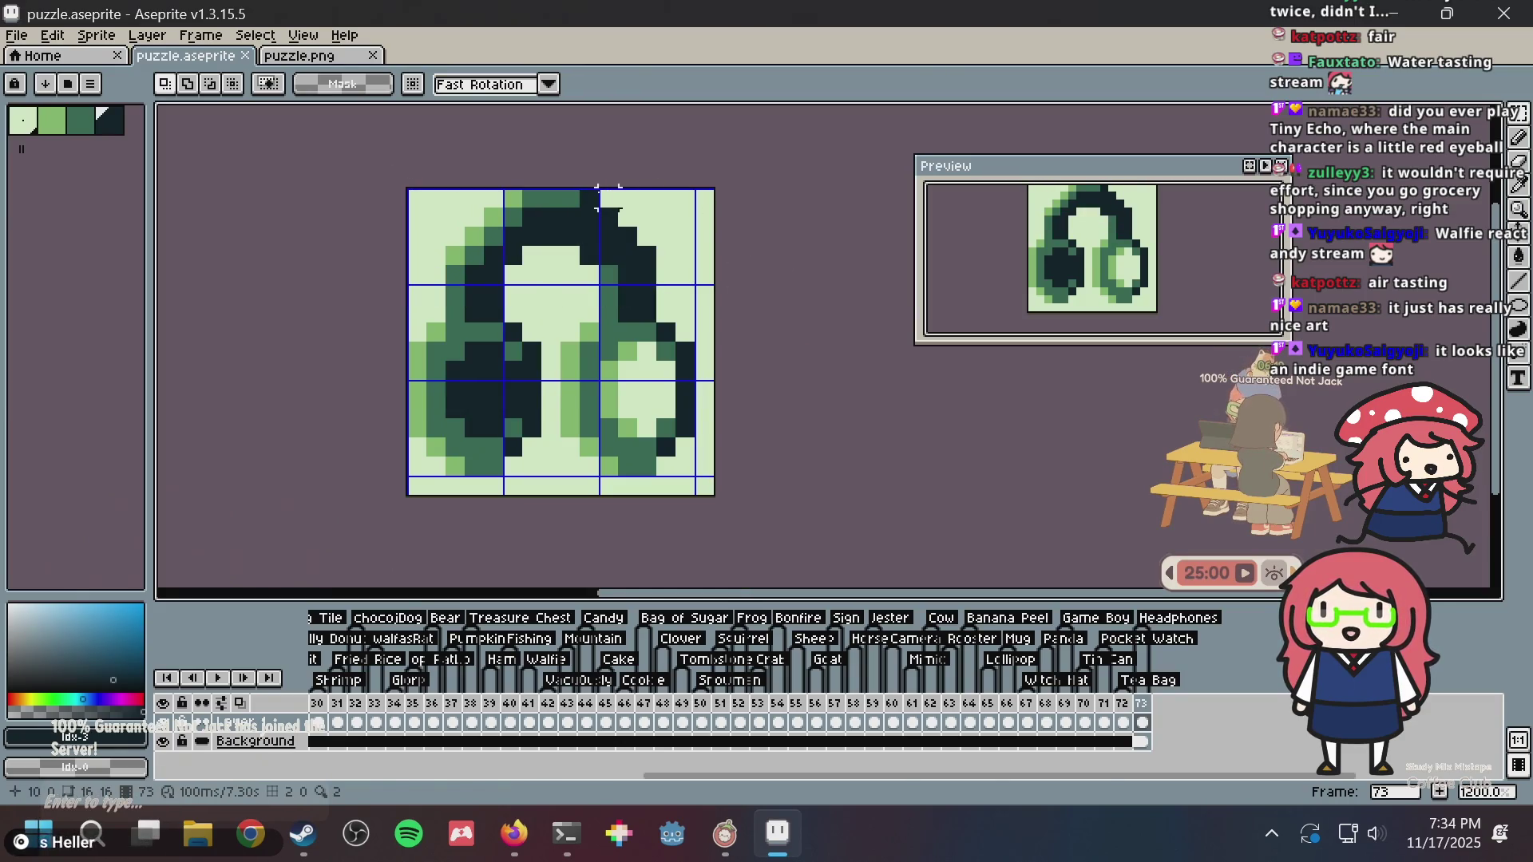
pyautogui.hotkey('ctrl', 's')
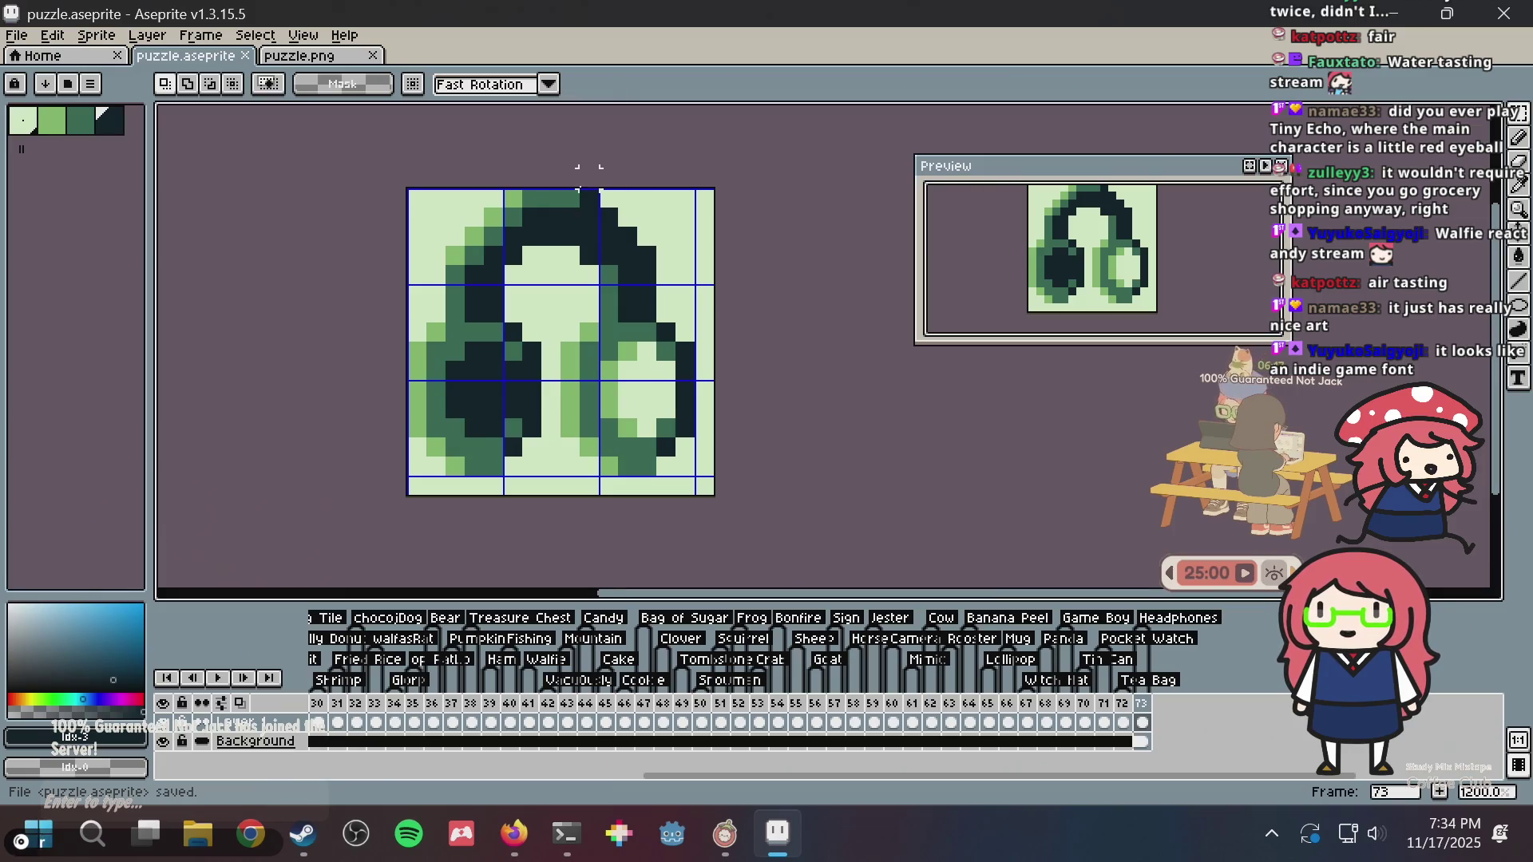
pyautogui.hotkey('ctrl', 's')
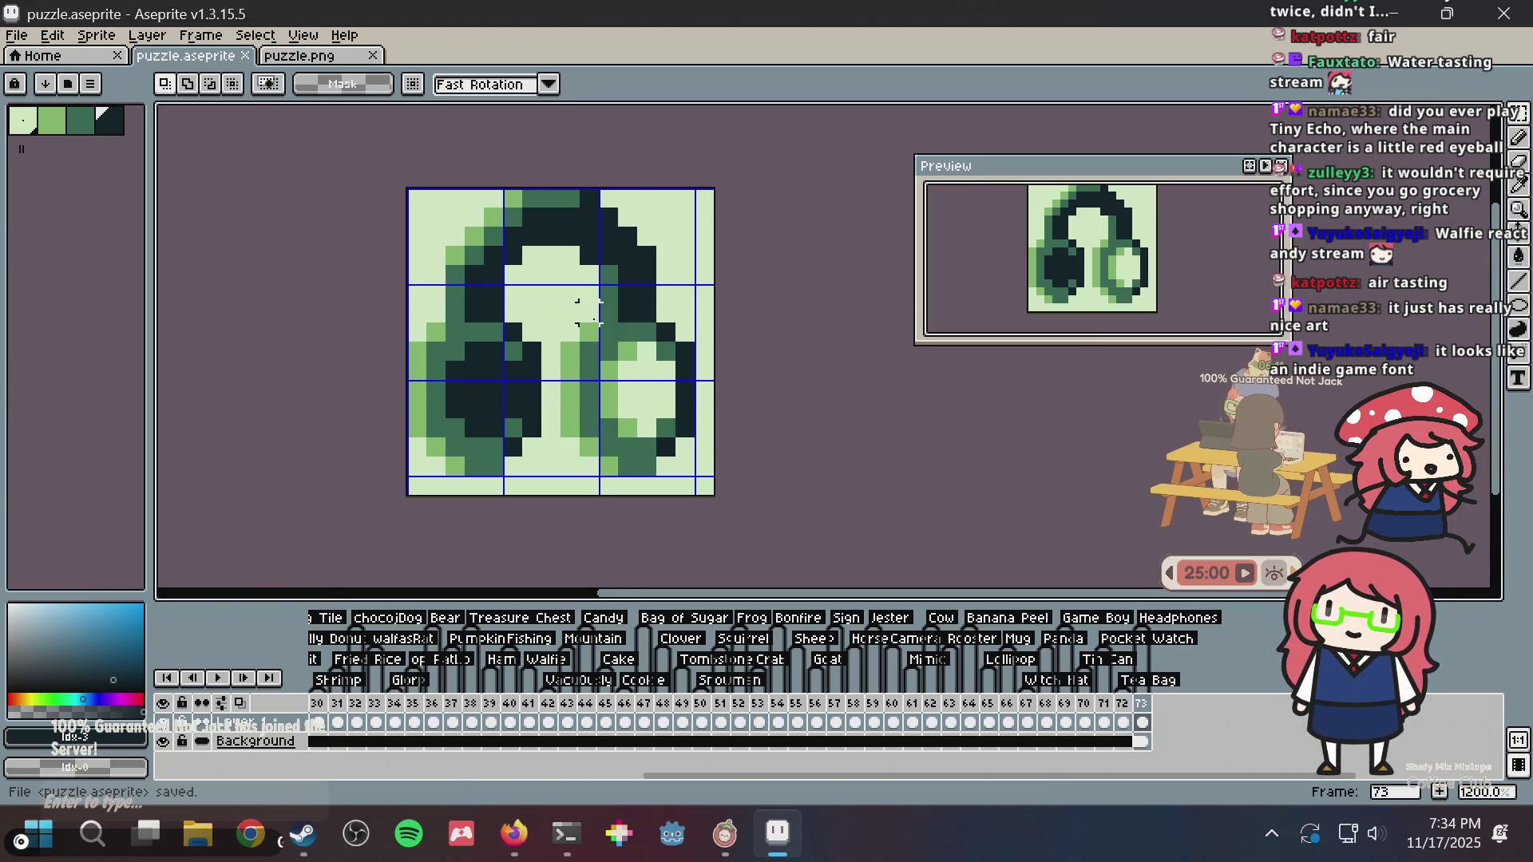
pyautogui.hotkey('alt', 'Tab')
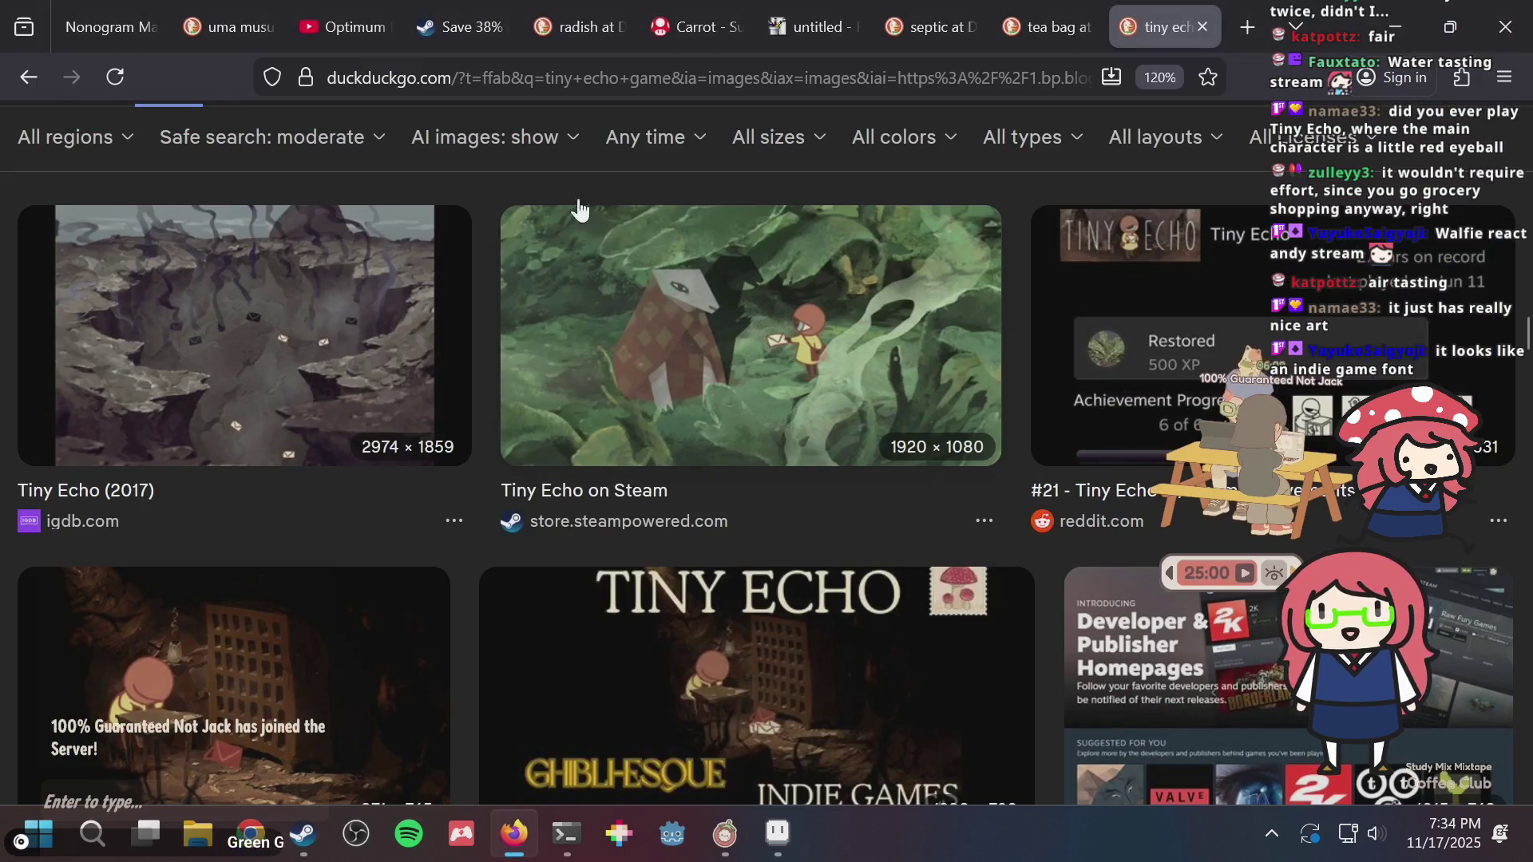
# - Close the tiny echo, tea bag, septic, Paint and Carrot wiki tabs in Firefox
pyautogui.hotkey('ctrl', 'w')
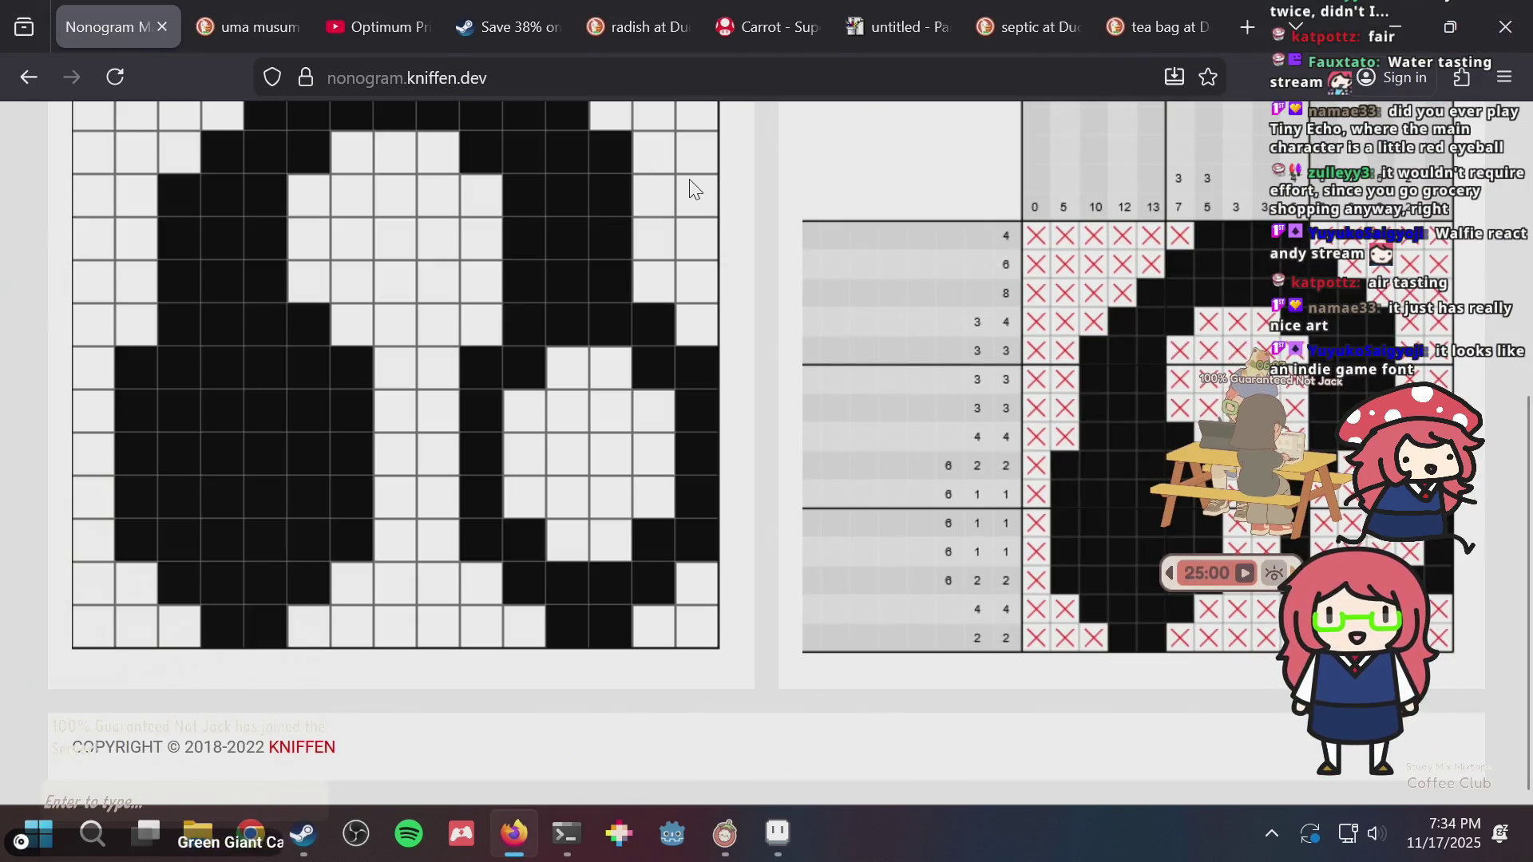
pyautogui.hotkey('ctrl', 'Tab')
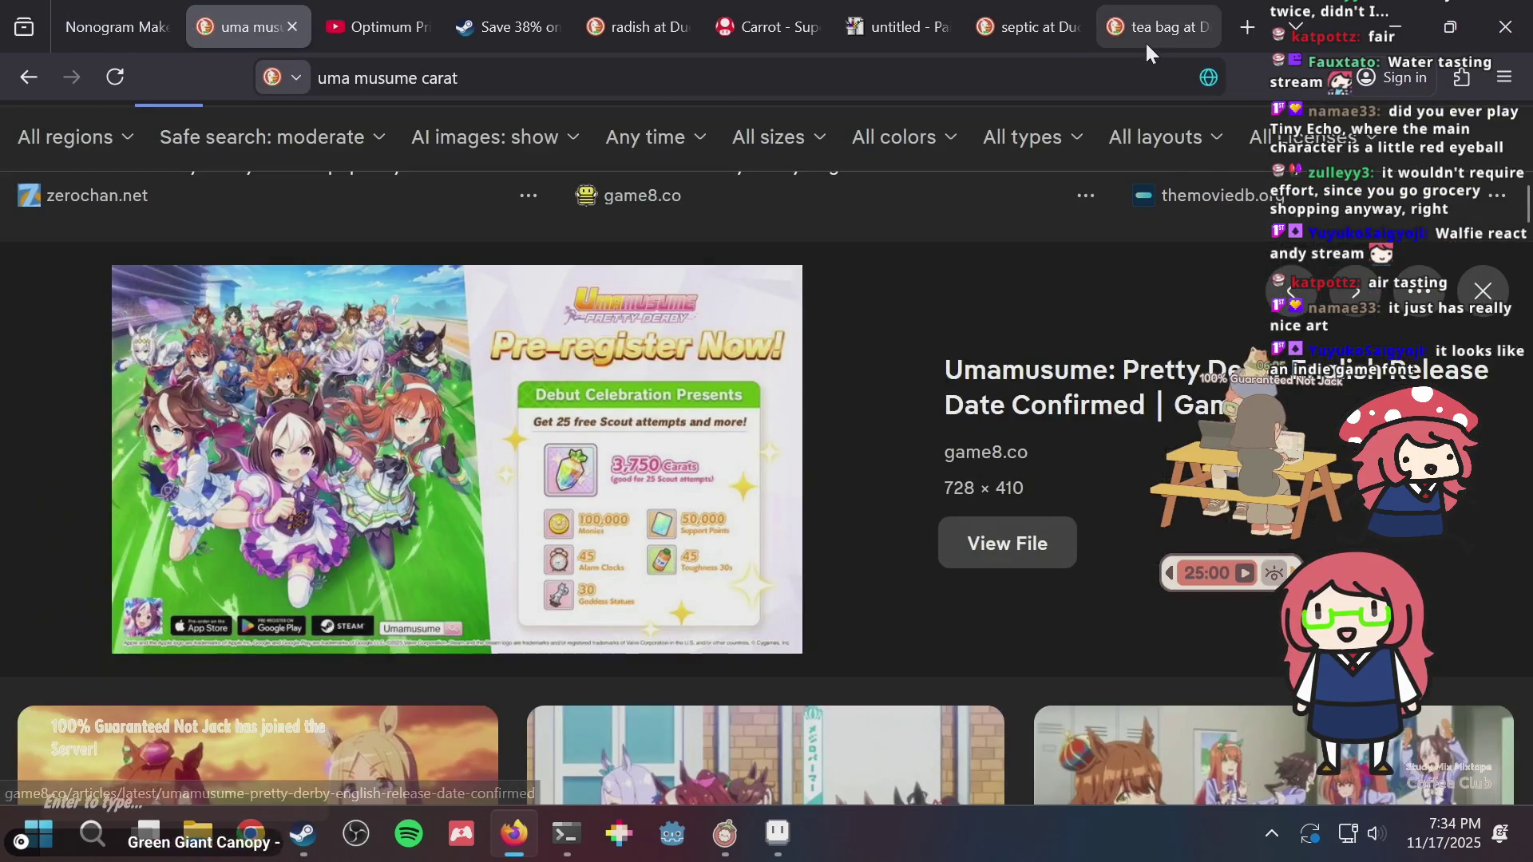
pyautogui.hotkey('ctrl', 'shift', 'Tab')
pyautogui.click(1145, 41)
pyautogui.hotkey('ctrl', 'w')
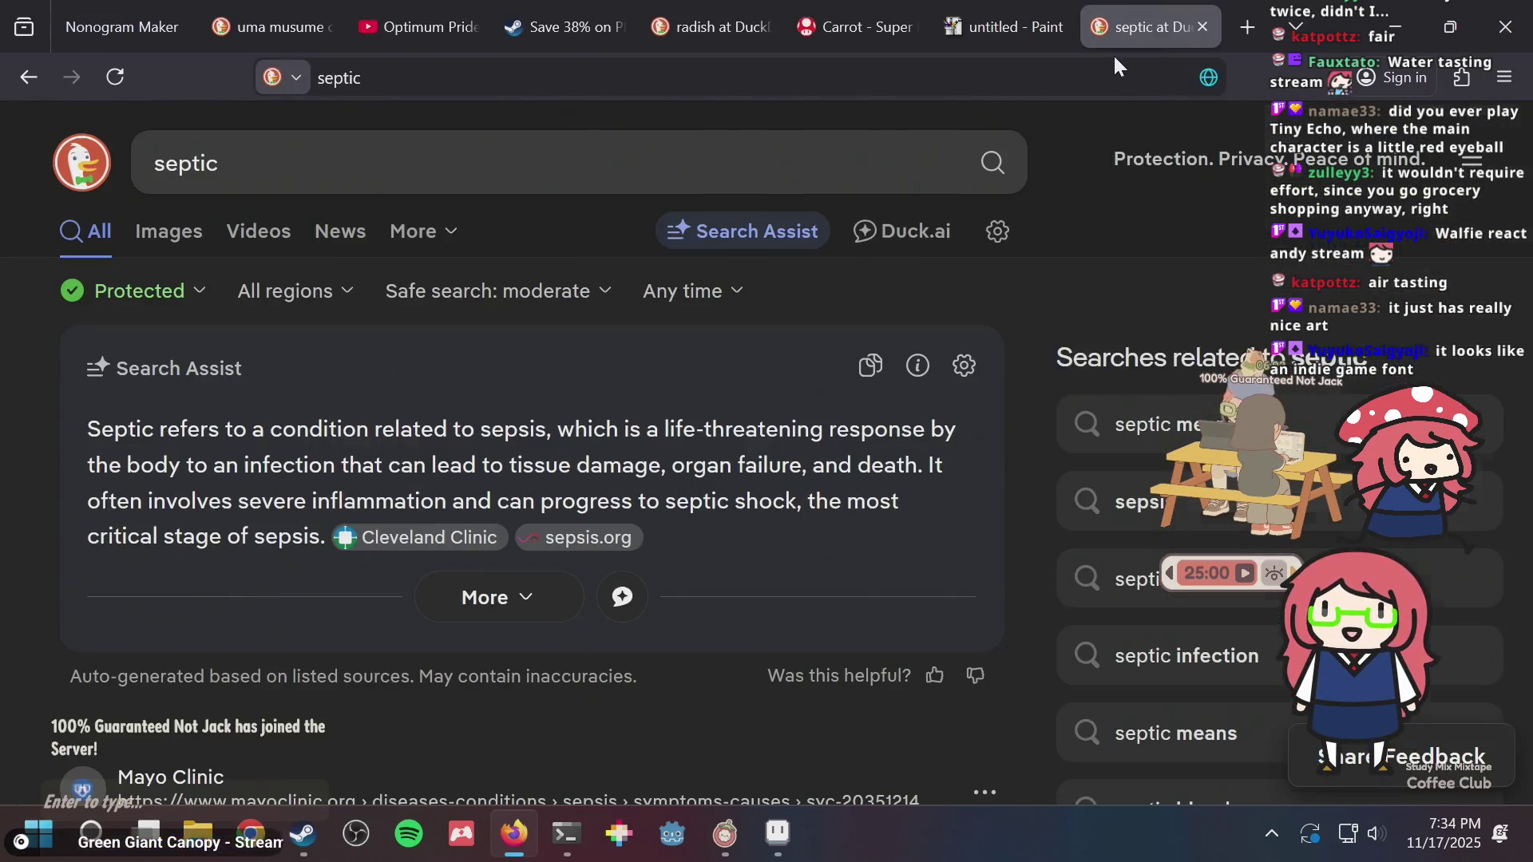
pyautogui.hotkey('ctrl', 'w')
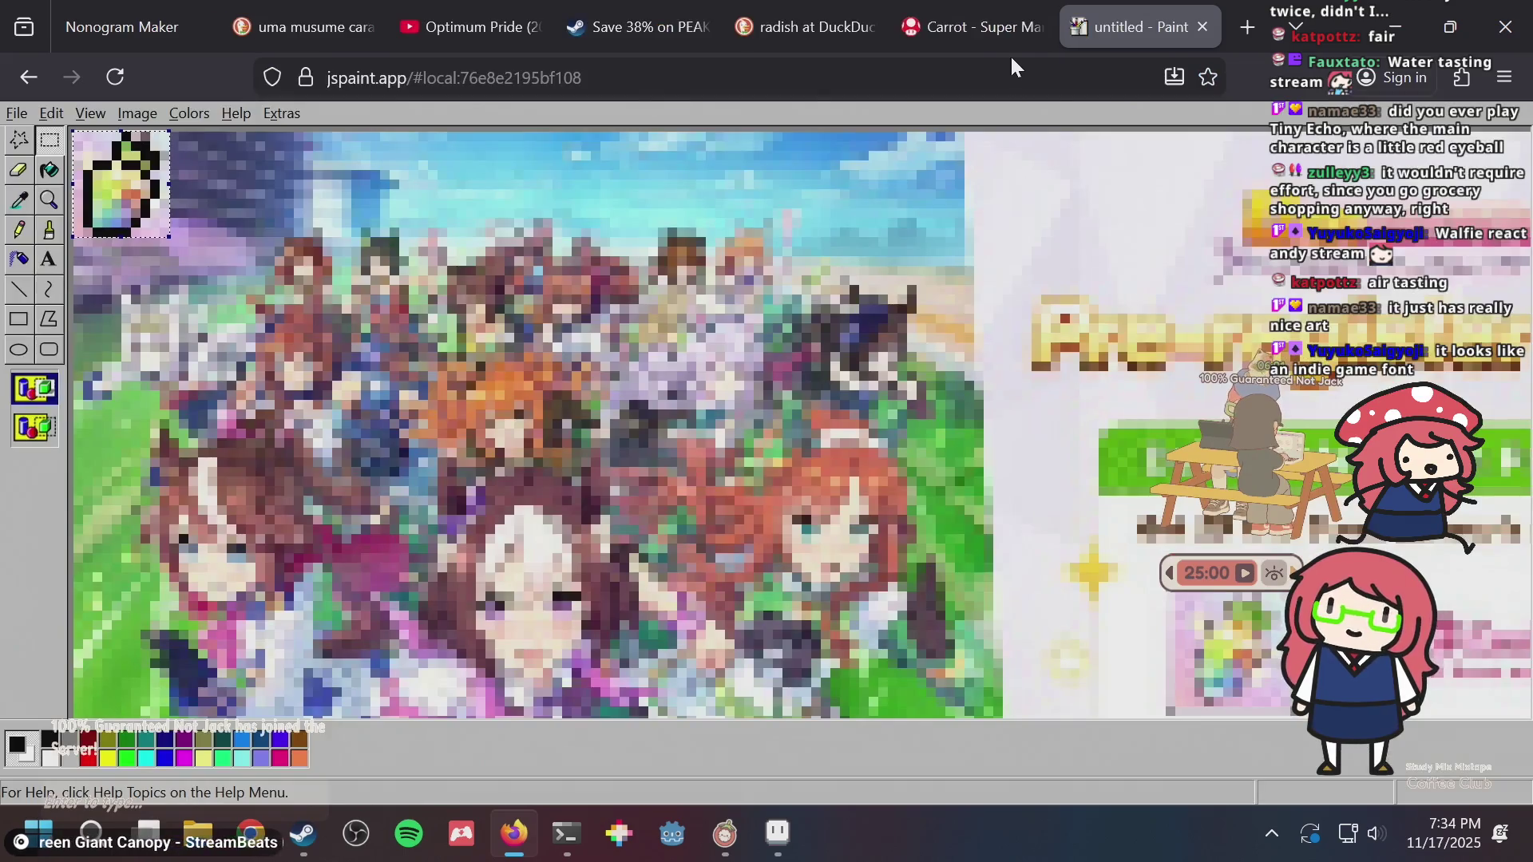
pyautogui.hotkey('ctrl', 'w')
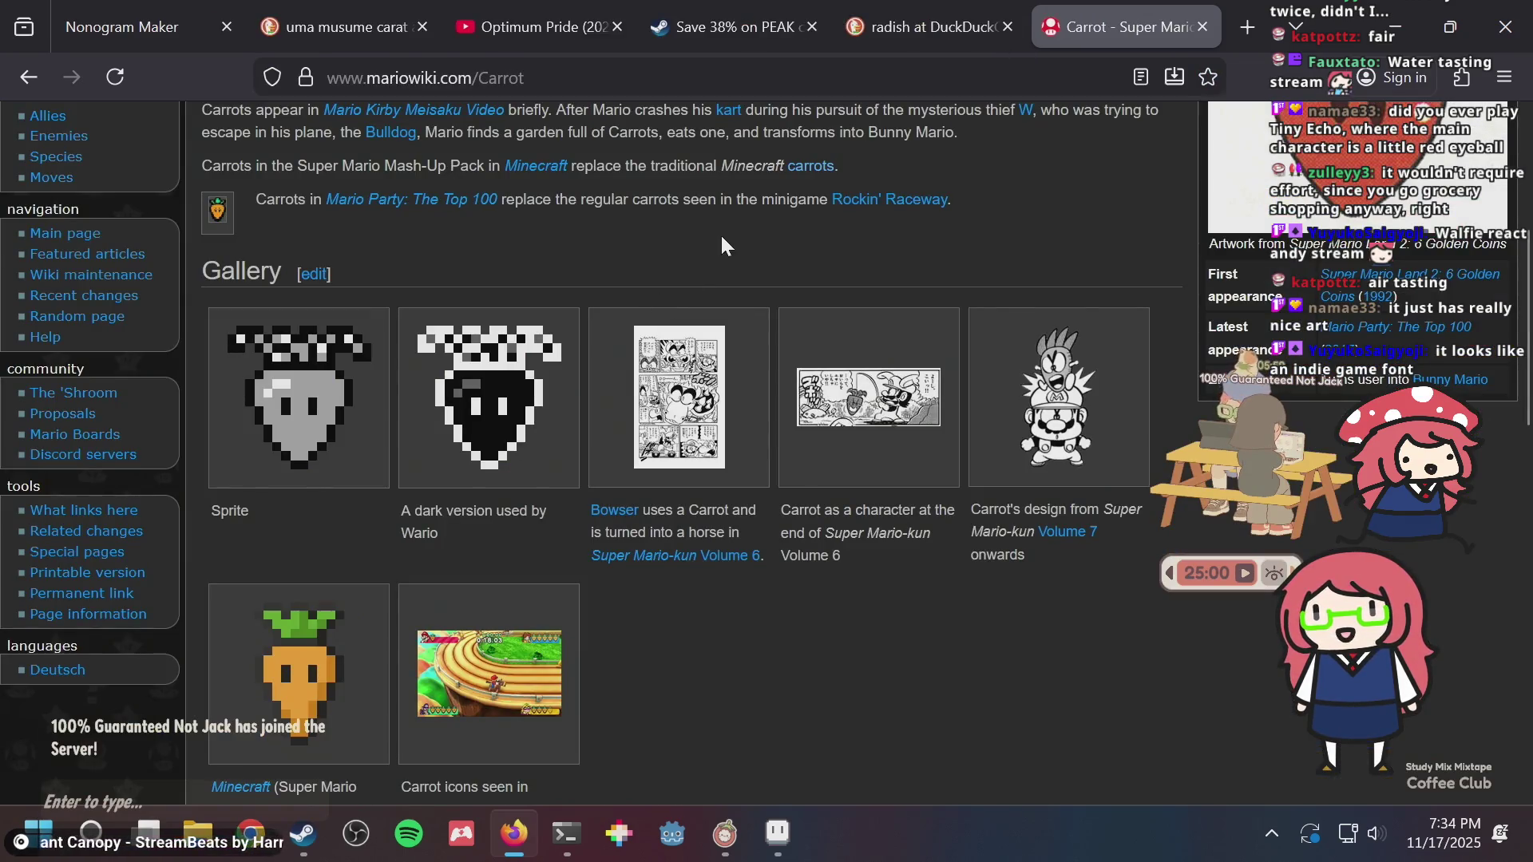
pyautogui.hotkey('ctrl', 'w')
pyautogui.hotkey('ctrl', 'w')
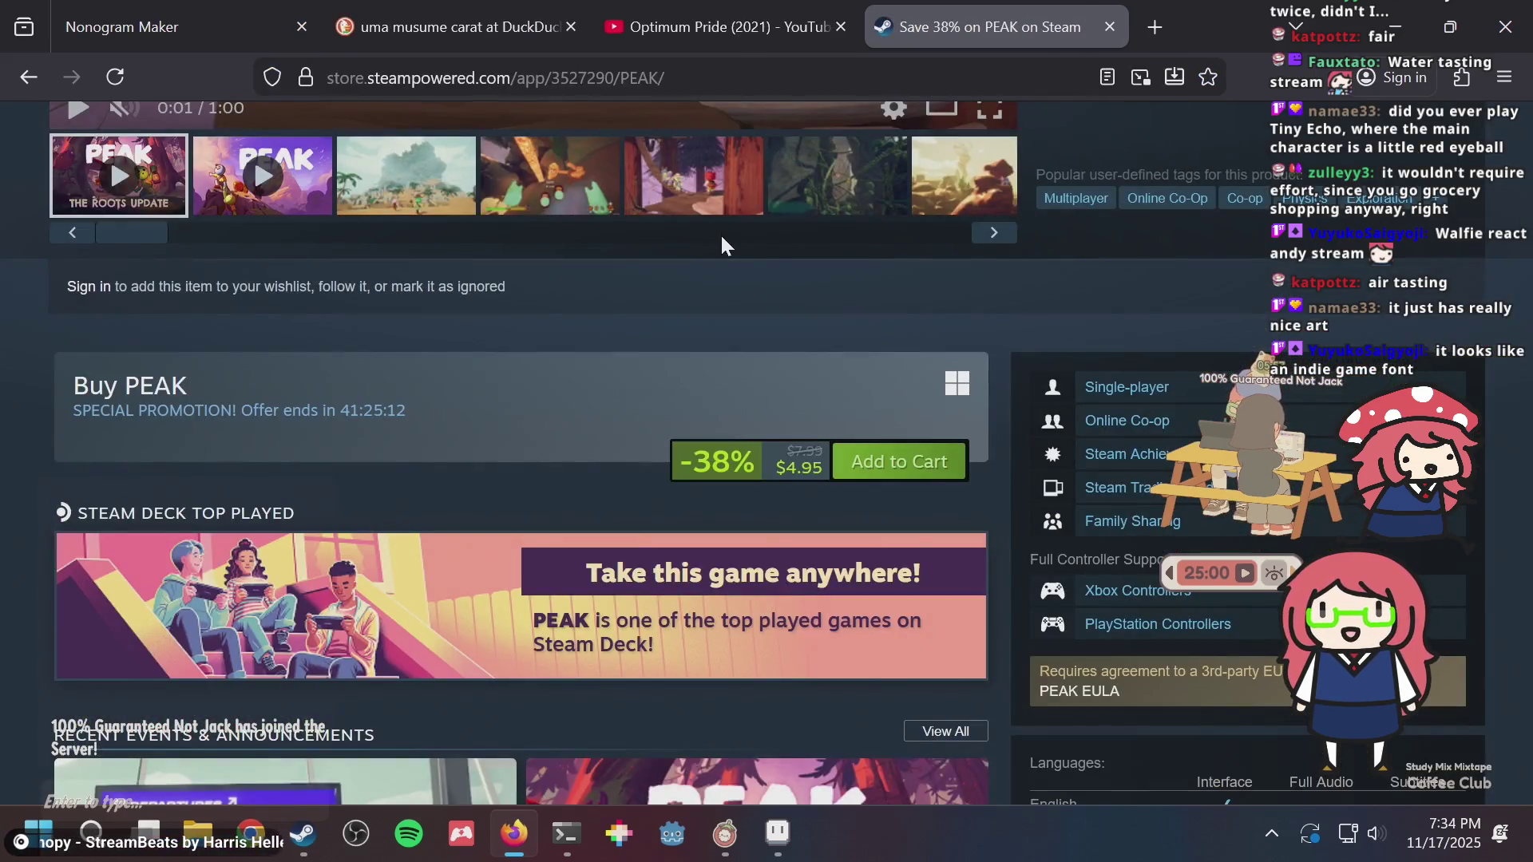
# - Close the Steam PEAK and YouTube tabs, dismiss the image preview, and return to Aseprite
pyautogui.scroll(-4, 722, 239)
pyautogui.scroll(-10, 721, 235)
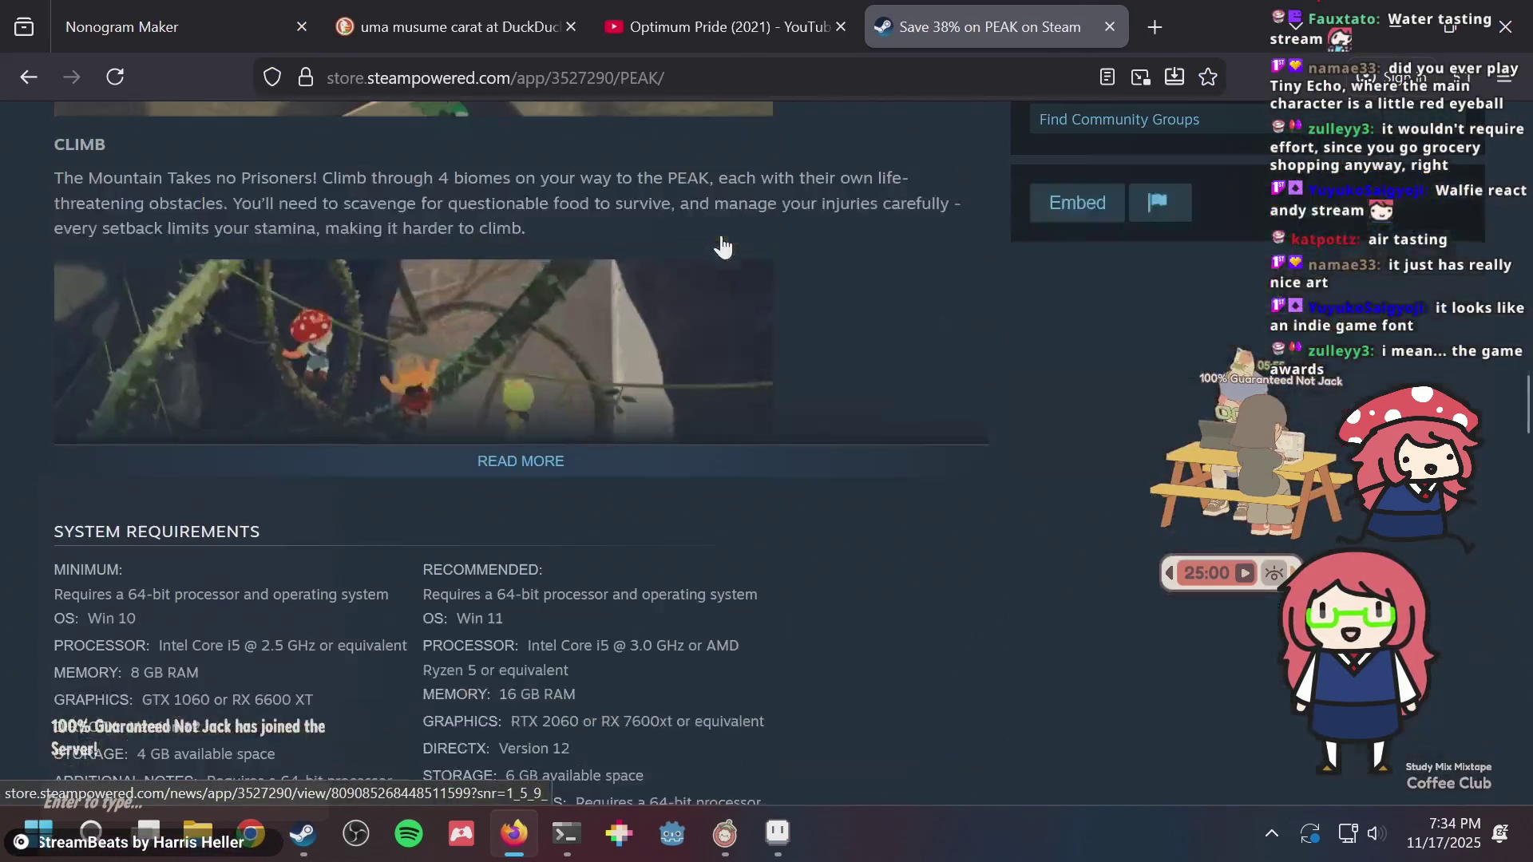
pyautogui.scroll(15, 721, 234)
pyautogui.scroll(10, 718, 235)
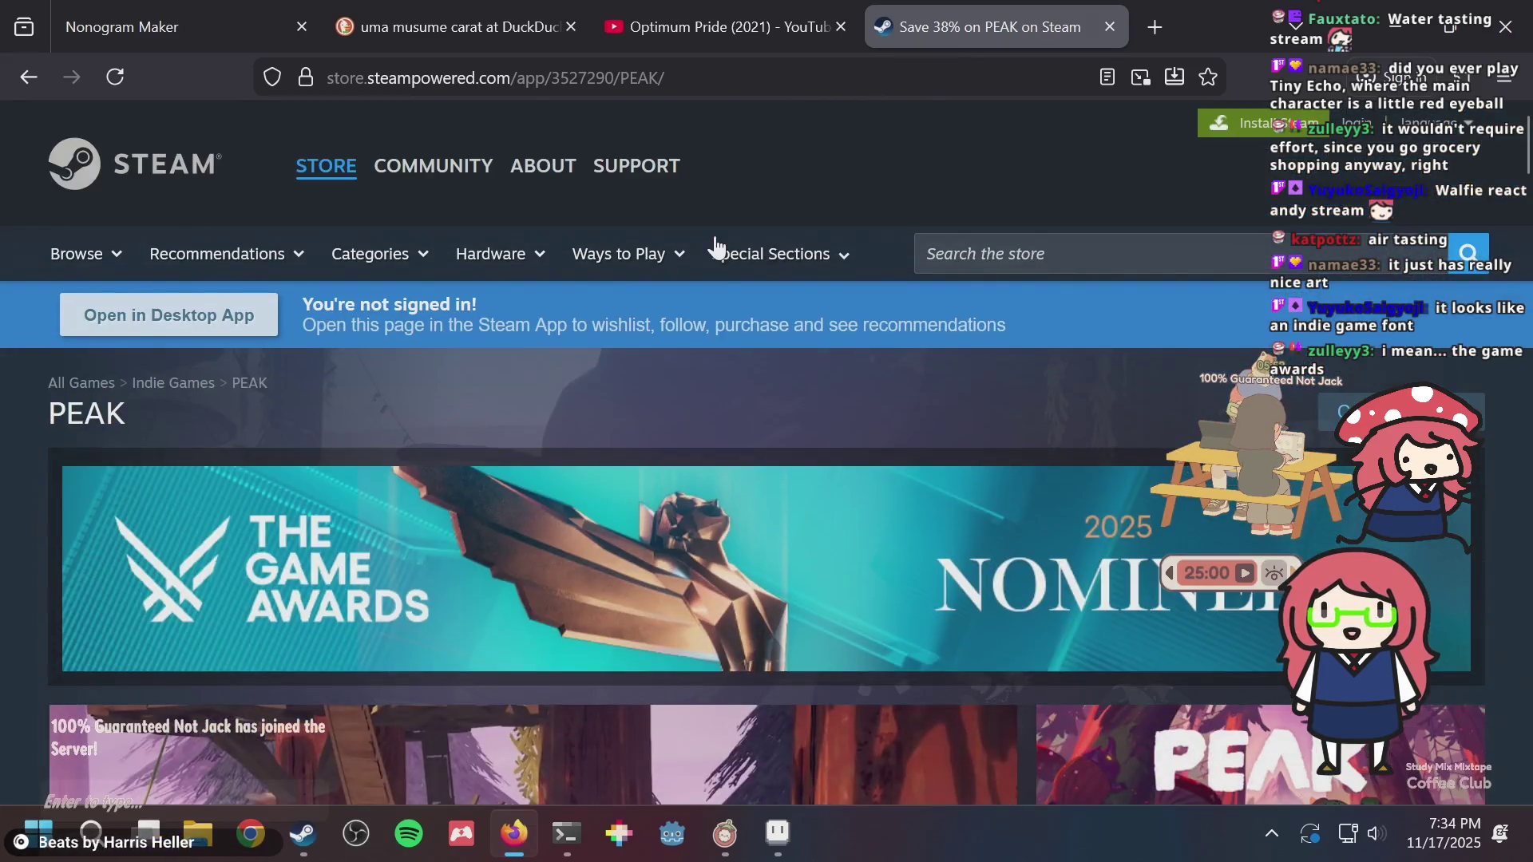
pyautogui.scroll(-6, 715, 236)
pyautogui.hotkey('ctrl', 'w')
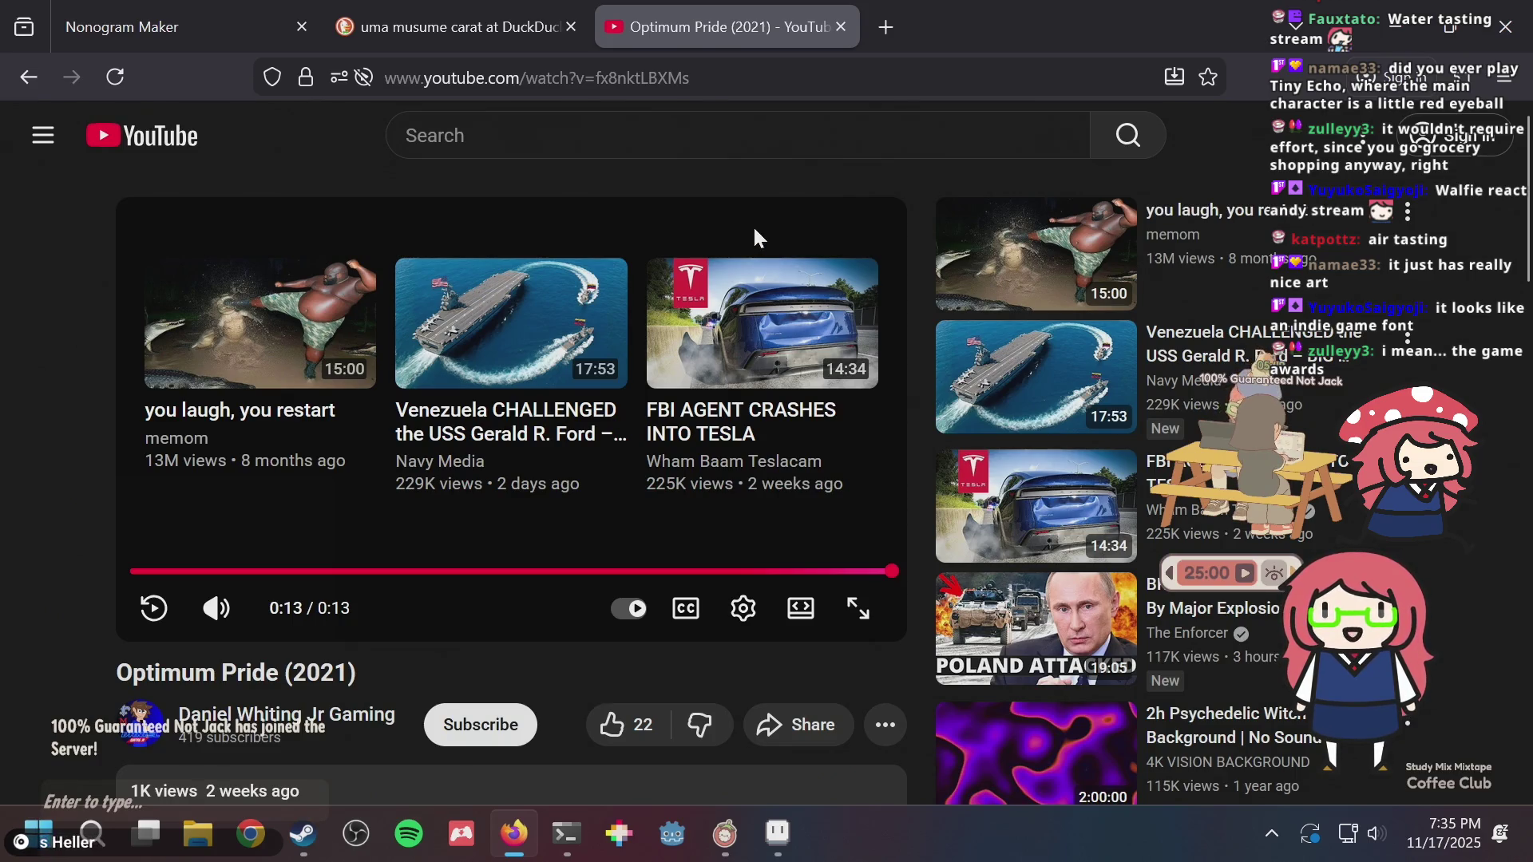
pyautogui.hotkey('ctrl', 'w')
pyautogui.press('Escape')
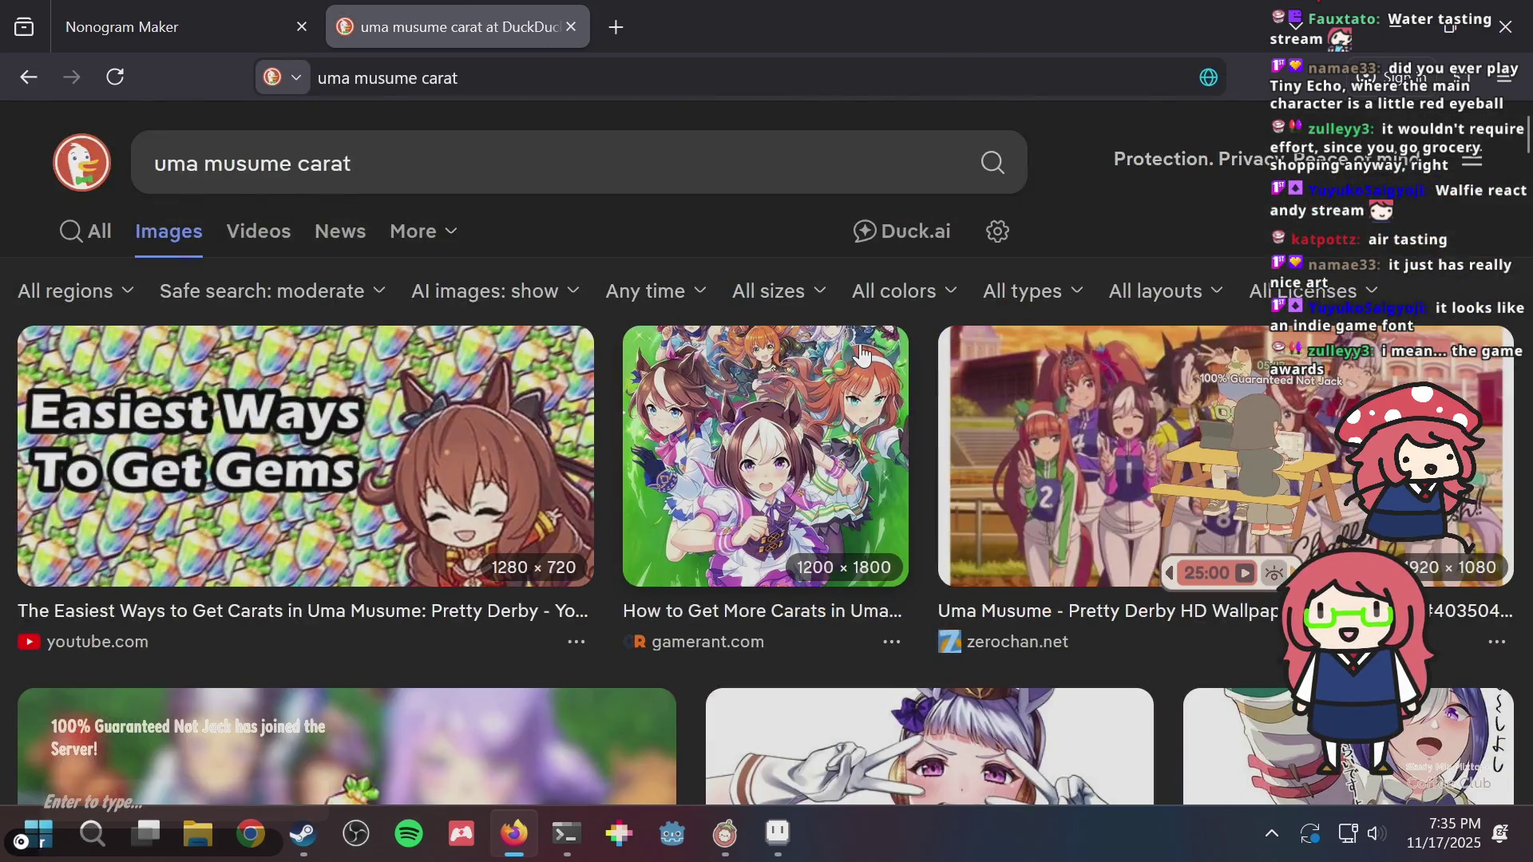
pyautogui.hotkey('alt', 'Tab')
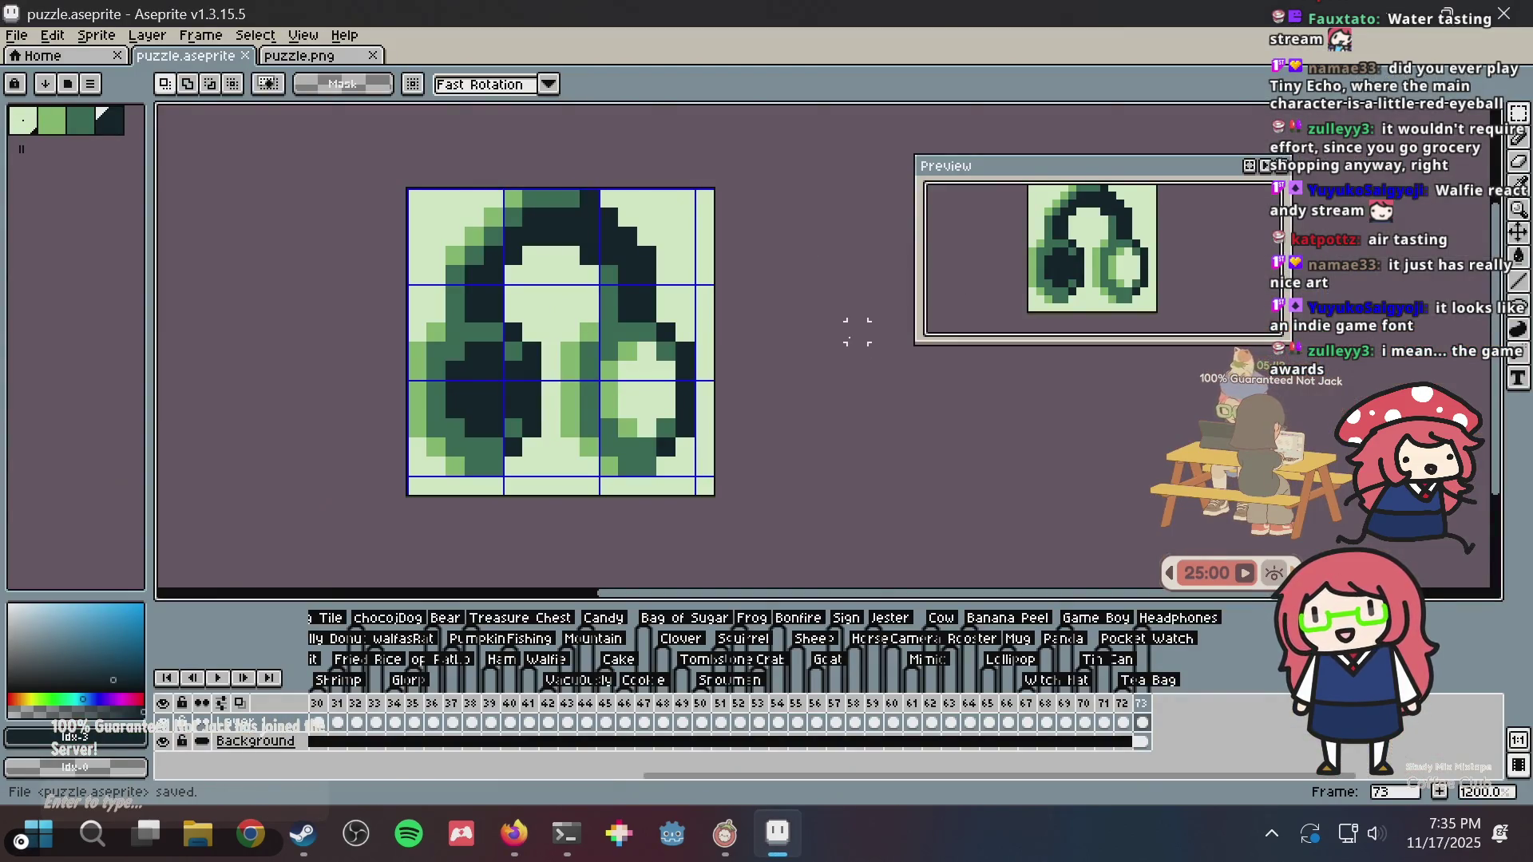
# - With the Pencil, sample mid green and repaint the dark headband pixels around 11,6–12,6
pyautogui.press('b')
pyautogui.scroll(3, 634, 324)
pyautogui.click(613, 352)
pyautogui.hotkey('ctrl', 'z')
pyautogui.keyDown('alt'); pyautogui.click(611, 344); pyautogui.keyUp('alt')
pyautogui.click(611, 317)
pyautogui.moveTo(611, 321); pyautogui.dragTo(772, 287)
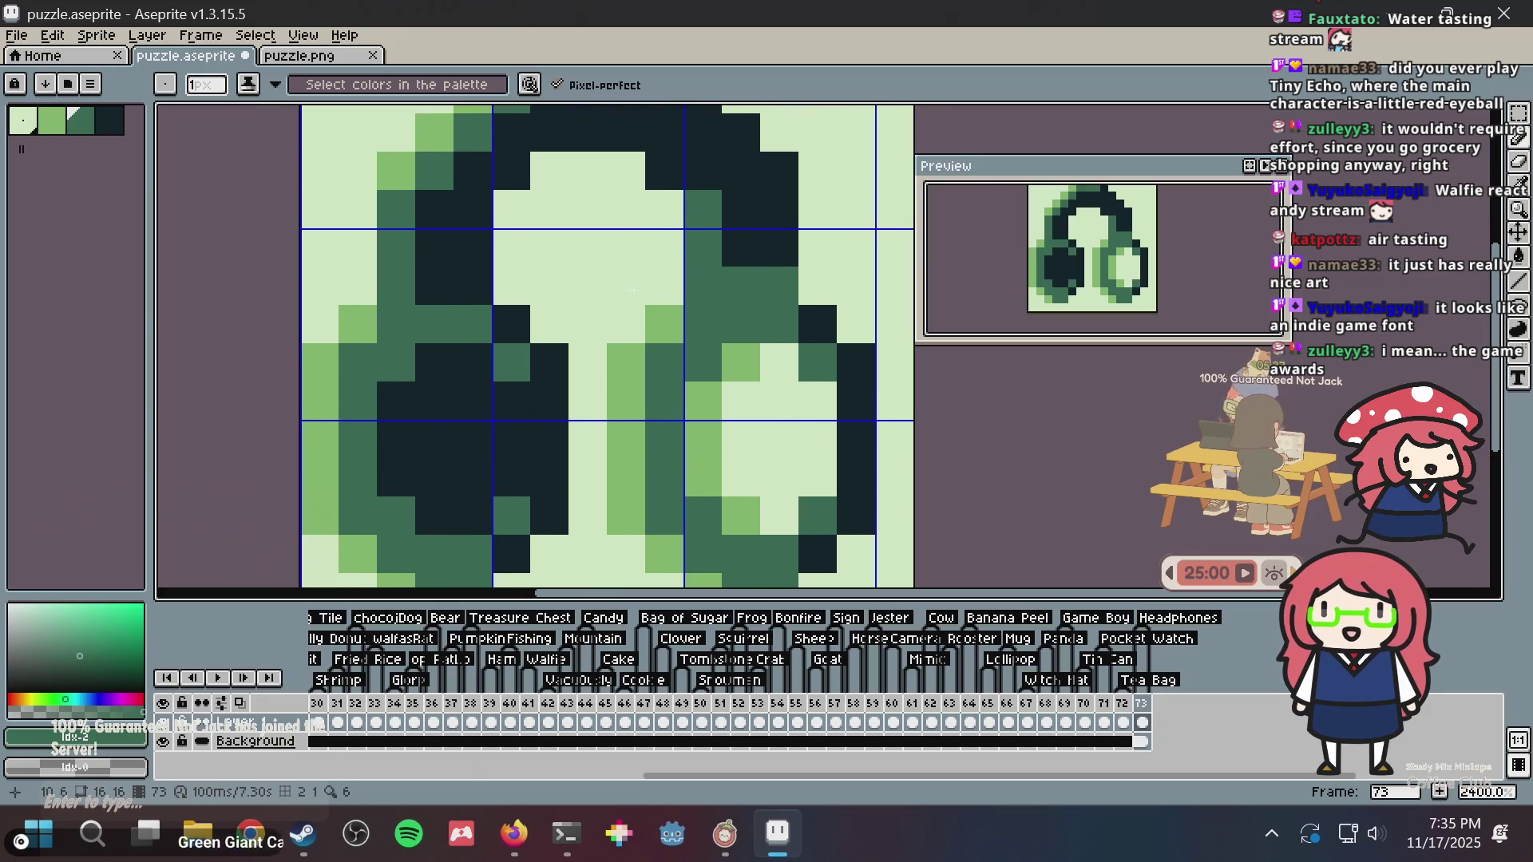
pyautogui.moveTo(435, 287); pyautogui.dragTo(461, 287)
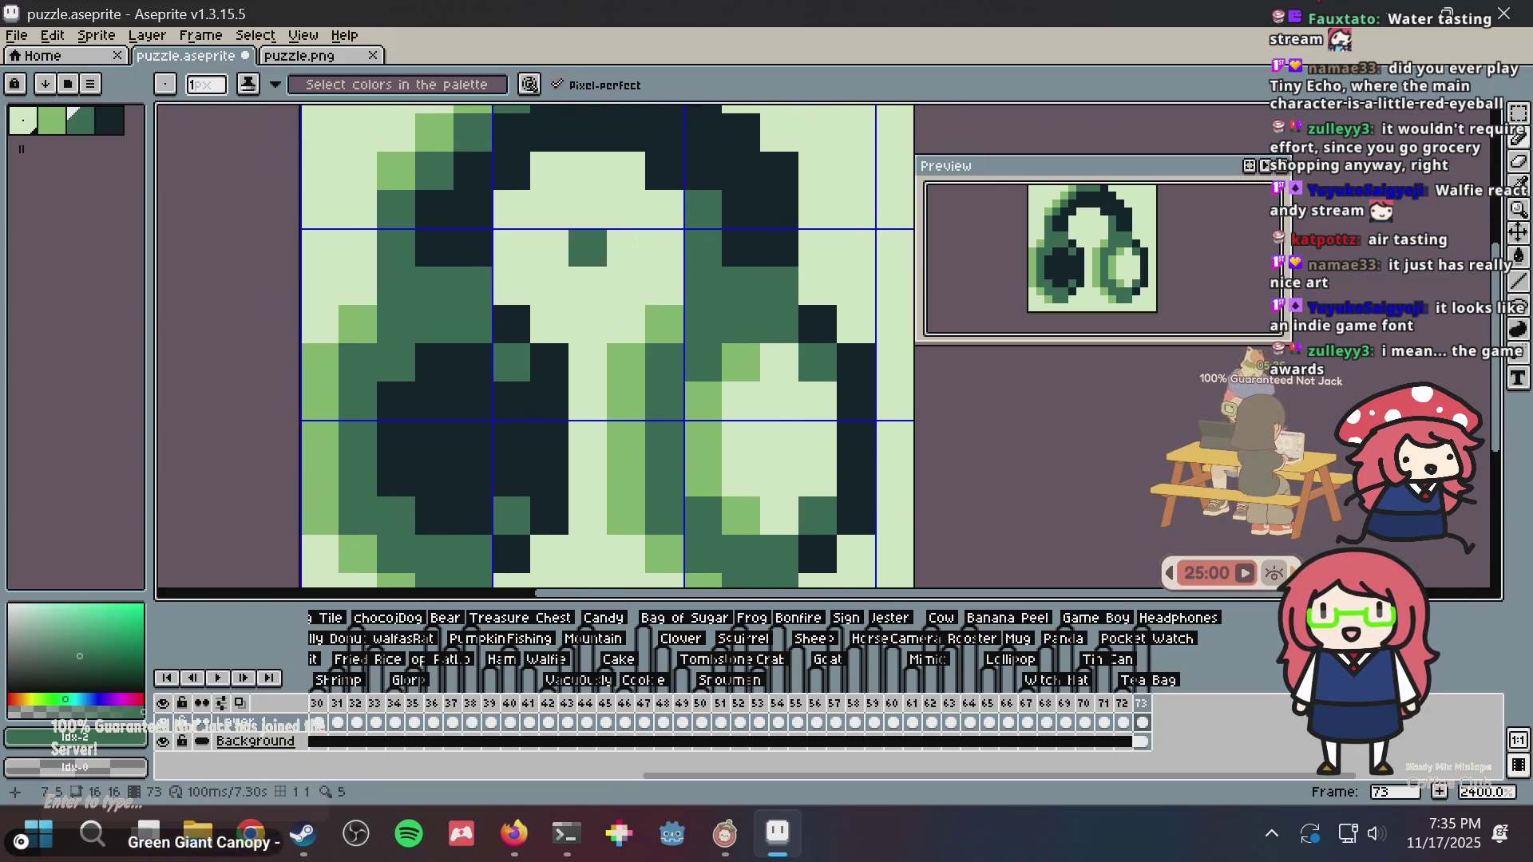
# - Undo the last two headband strokes and save the sprite
pyautogui.scroll(-5, 589, 249)
pyautogui.hotkey('ctrl', 'z')
pyautogui.scroll(2, 681, 237)
pyautogui.scroll(2, 681, 237)
pyautogui.hotkey('ctrl', 's')
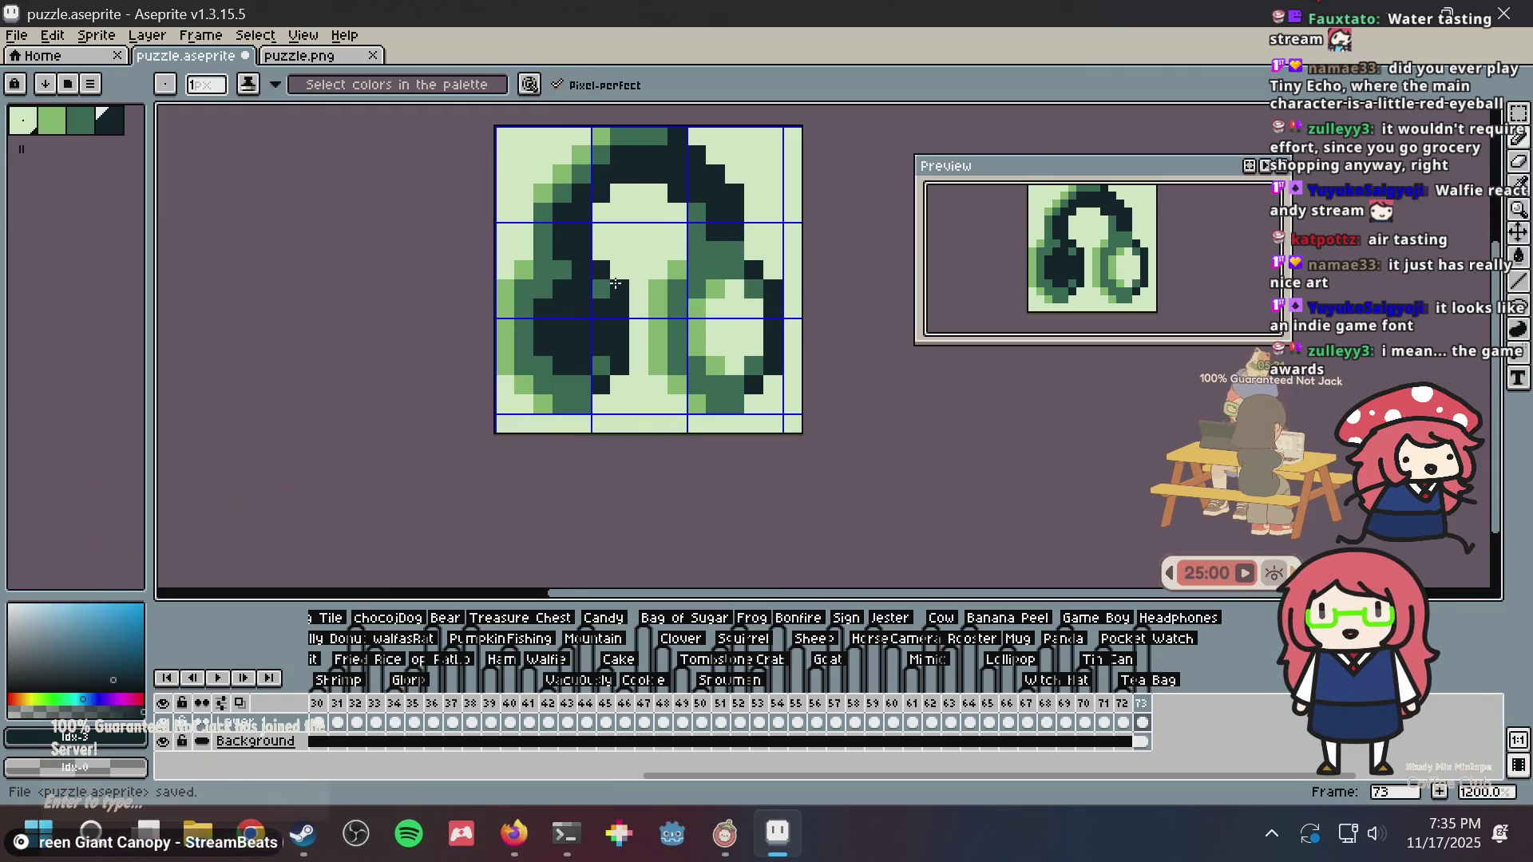
pyautogui.scroll(-3, 616, 284)
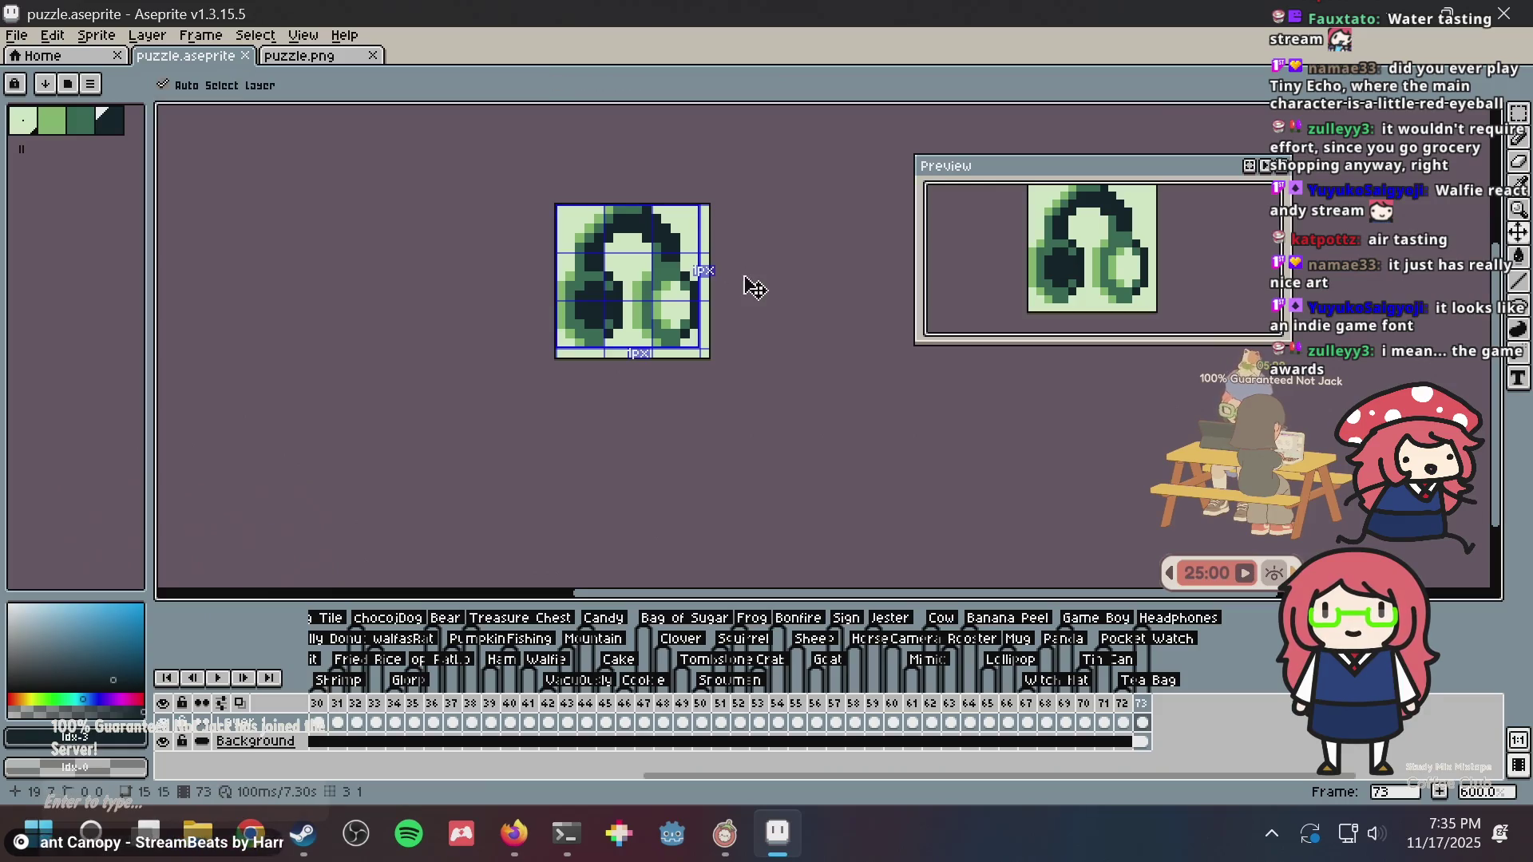
pyautogui.hotkey('ctrl', 'z')
pyautogui.hotkey('ctrl', 's')
pyautogui.scroll(3, 734, 283)
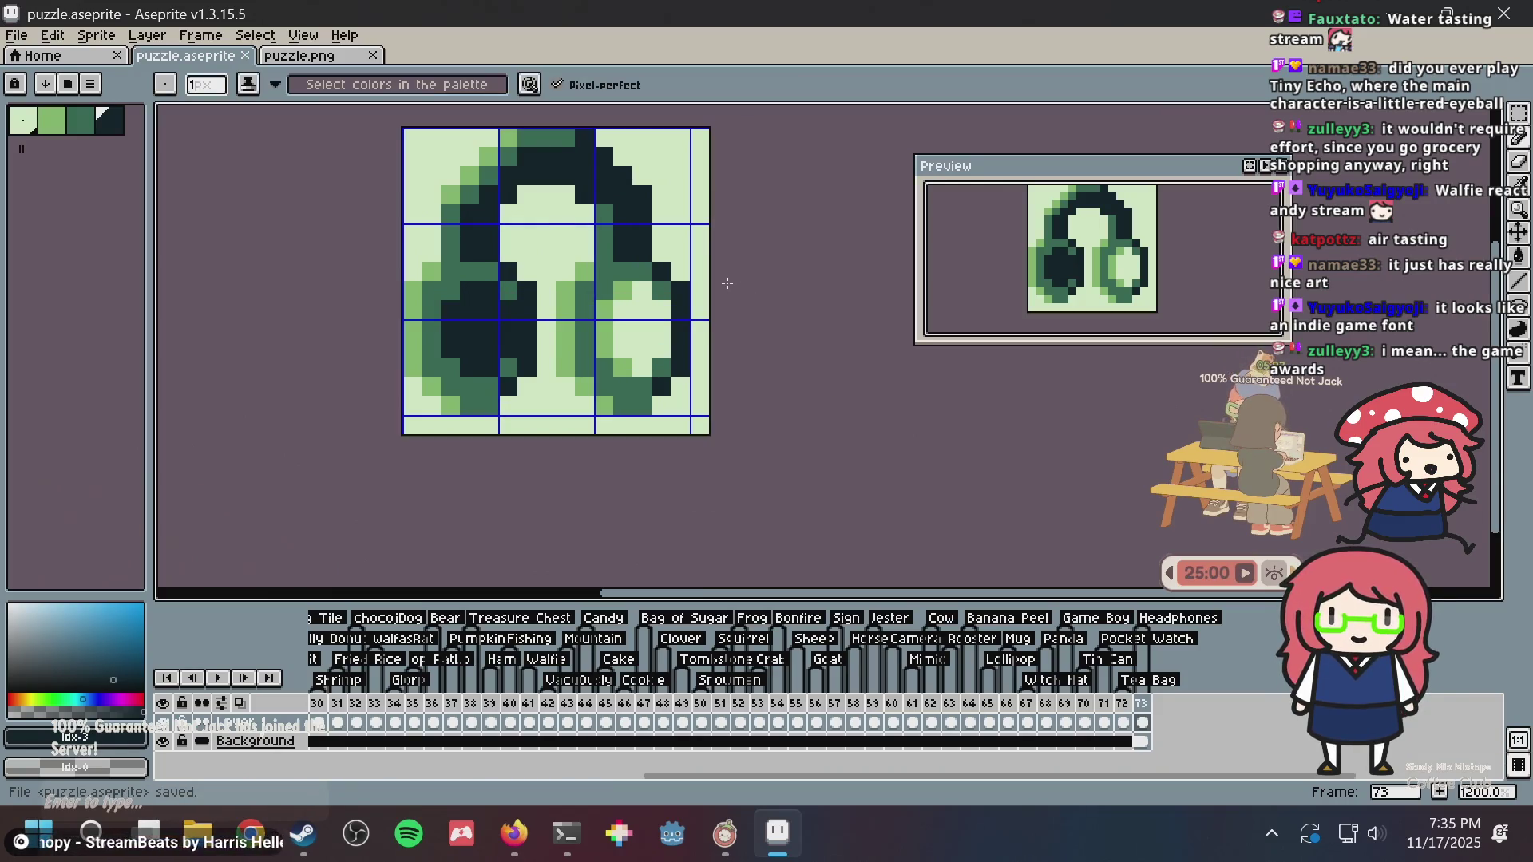
pyautogui.scroll(3, 607, 276)
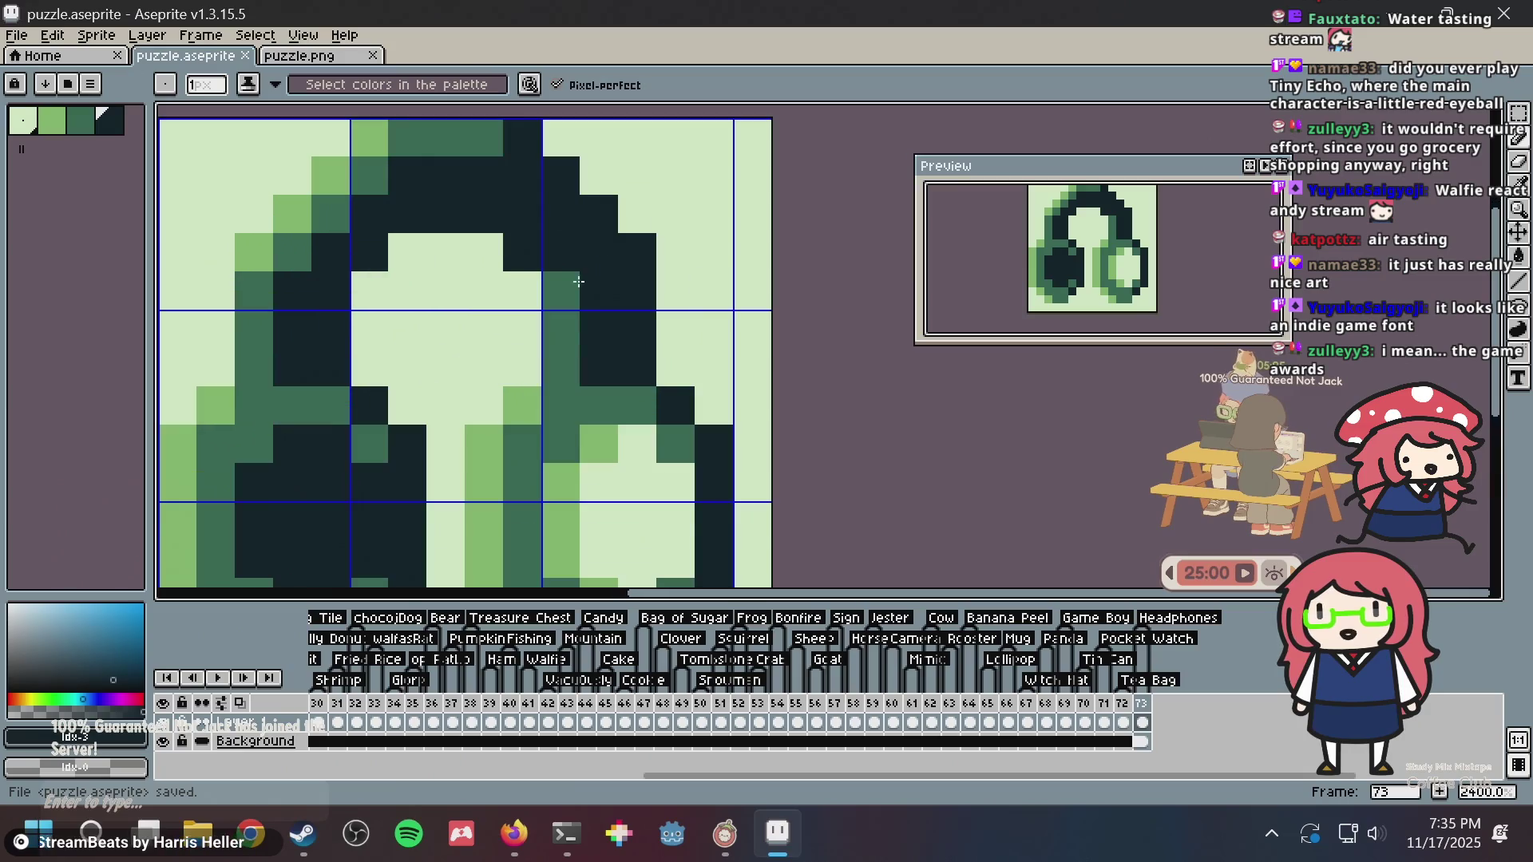
# - Sample mid green again, repaint the dark inner headband row, undo it, and save
pyautogui.press('i')
pyautogui.keyDown('alt'); pyautogui.click(570, 277); pyautogui.keyUp('alt')
pyautogui.click(535, 264)
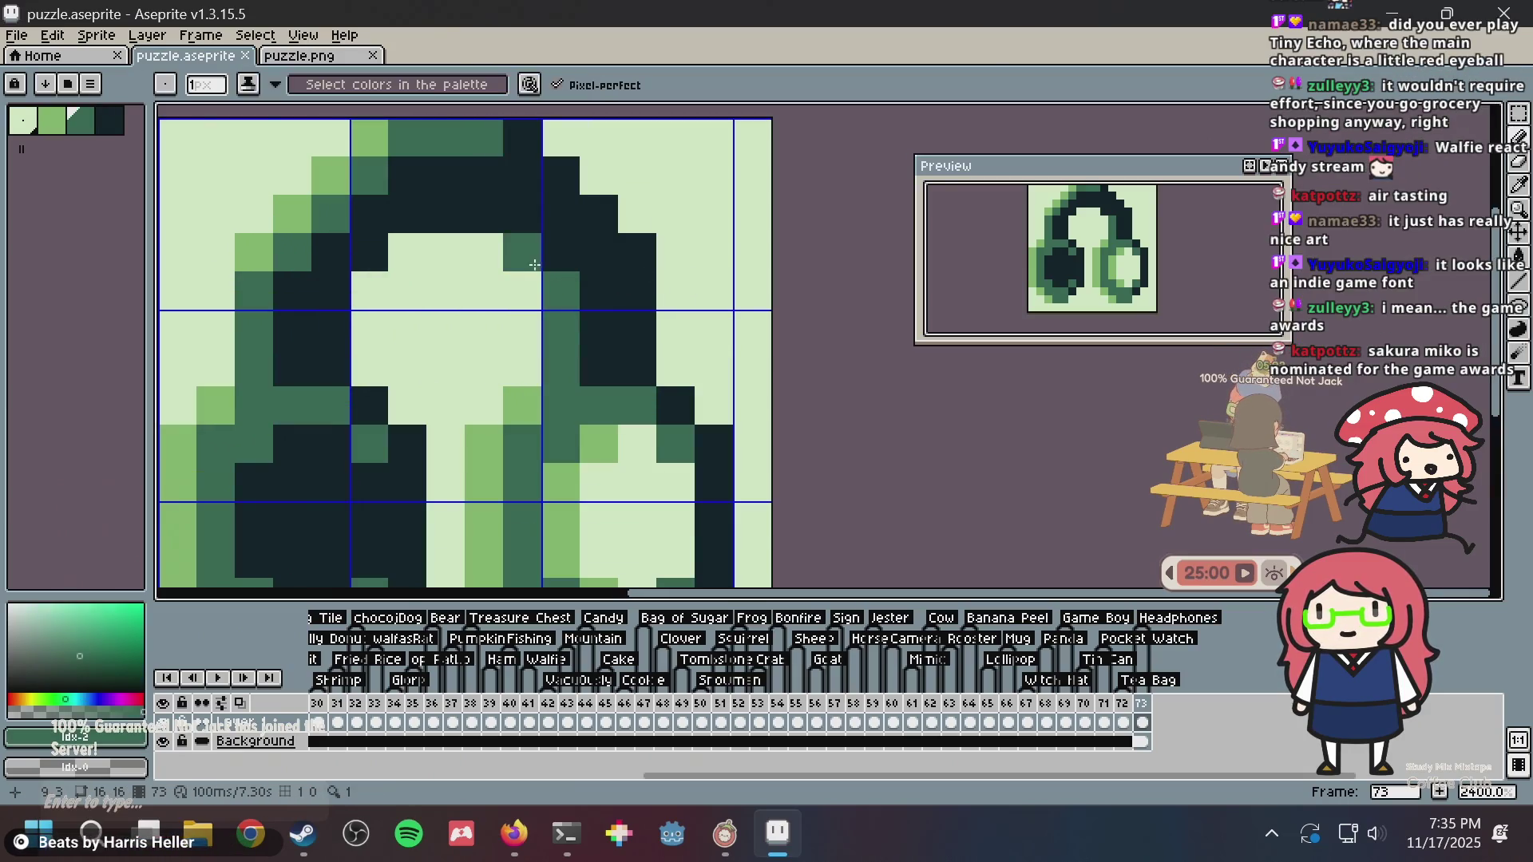
pyautogui.moveTo(483, 214)
pyautogui.mouseDown()
pyautogui.moveTo(371, 214)
pyautogui.moveTo(487, 216)
pyautogui.mouseUp()
pyautogui.press('v')
pyautogui.hotkey('ctrl', 'z')
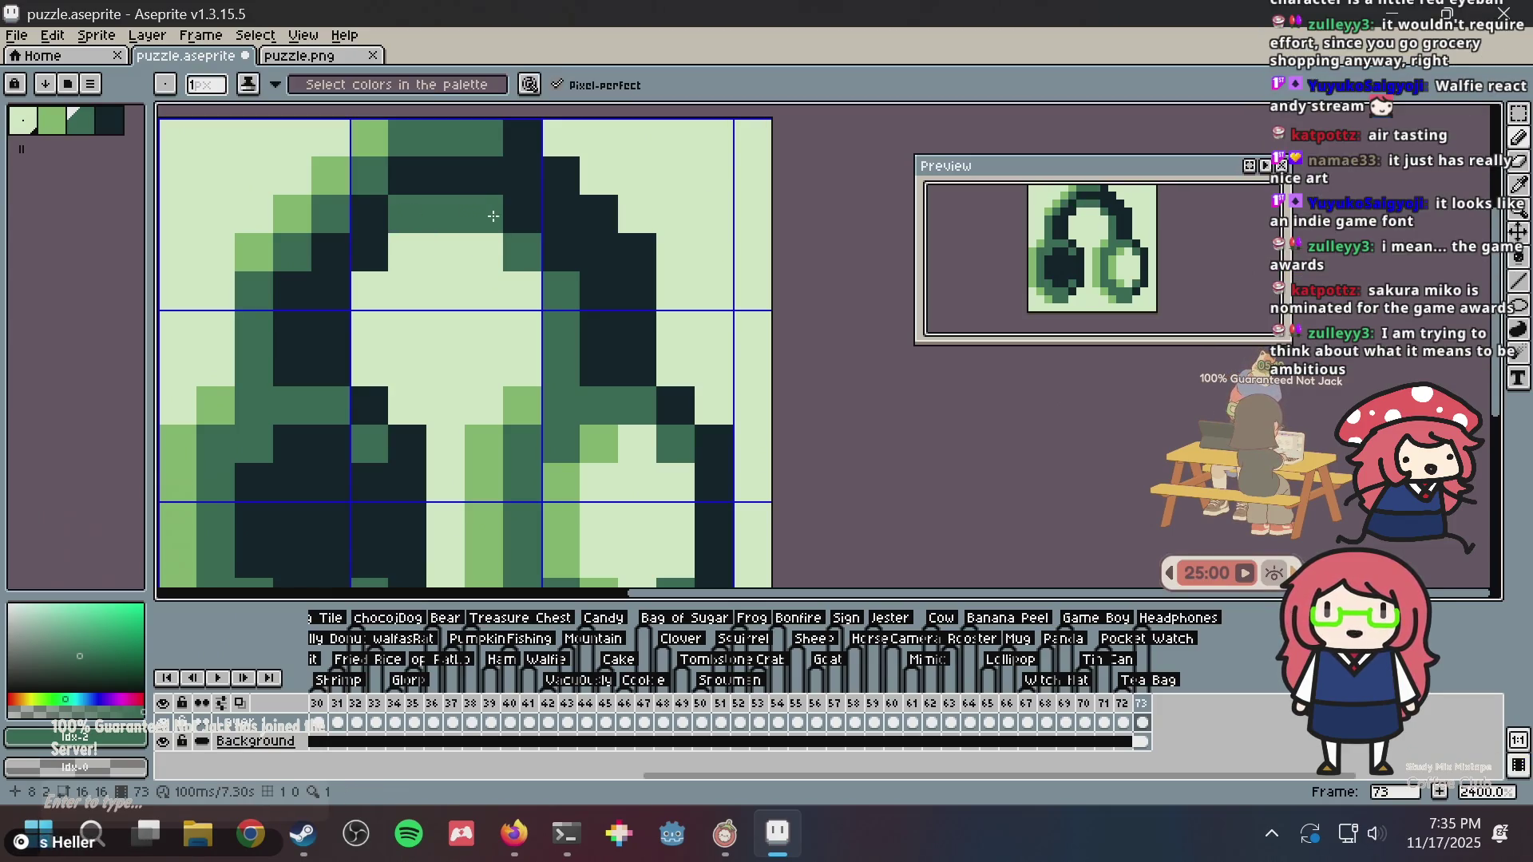
pyautogui.scroll(-3, 619, 226)
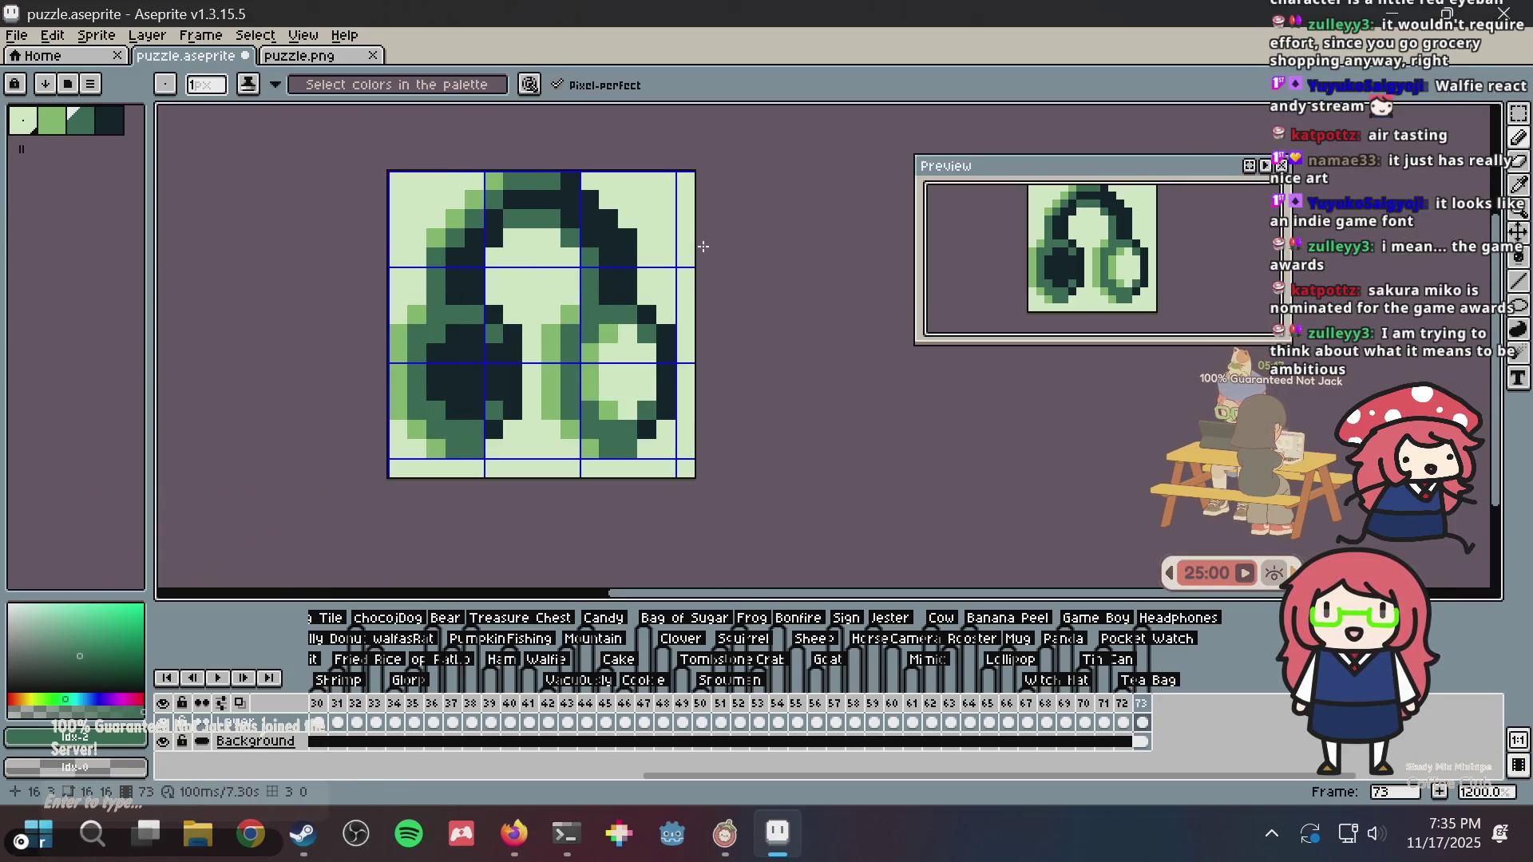
pyautogui.scroll(-3, 703, 247)
pyautogui.hotkey('ctrl', 's')
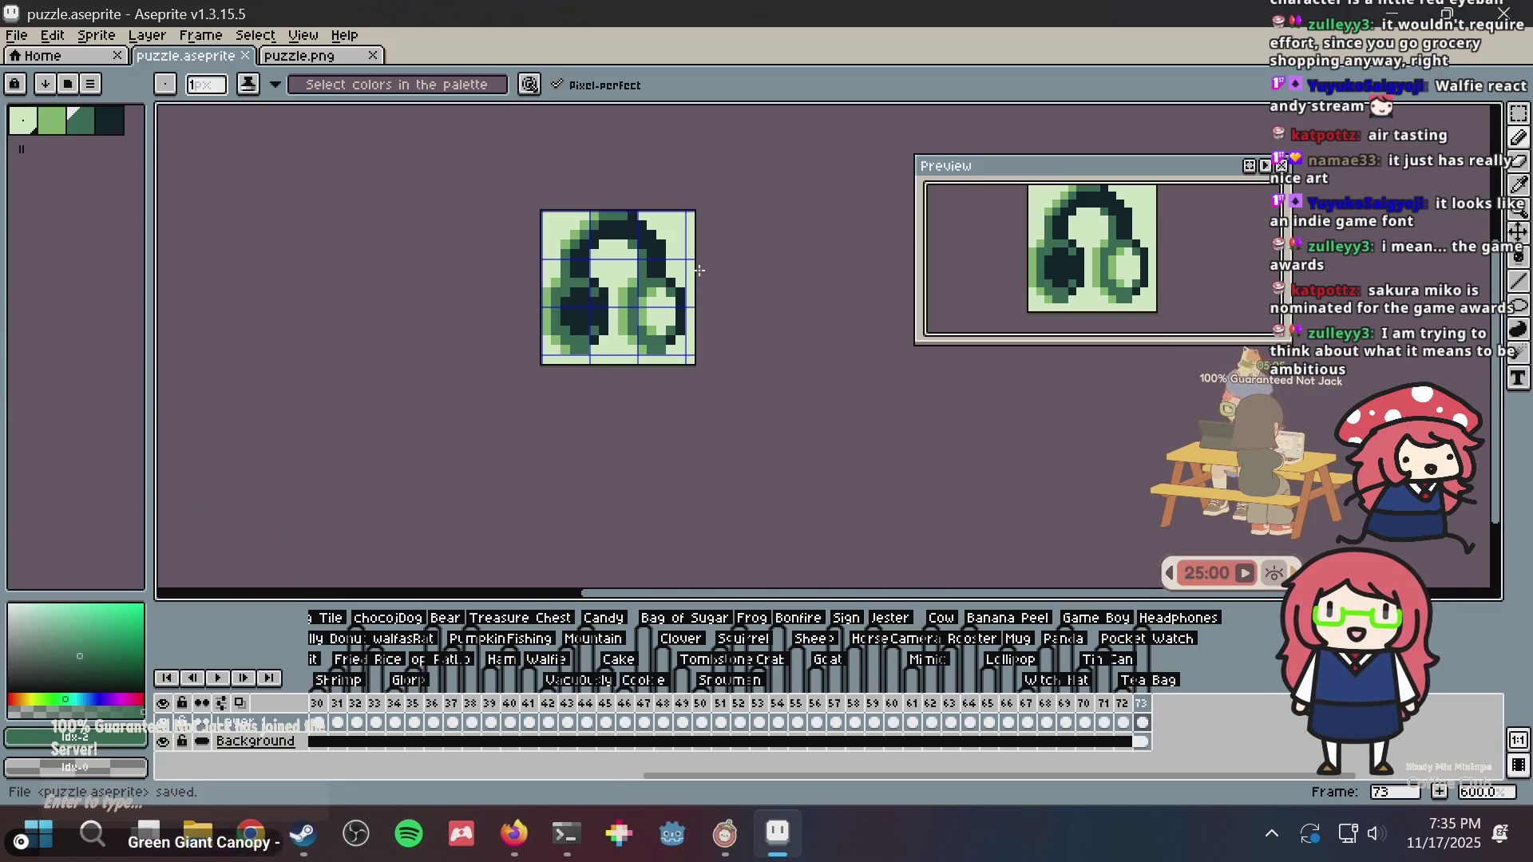
pyautogui.hotkey('alt', 'Tab')
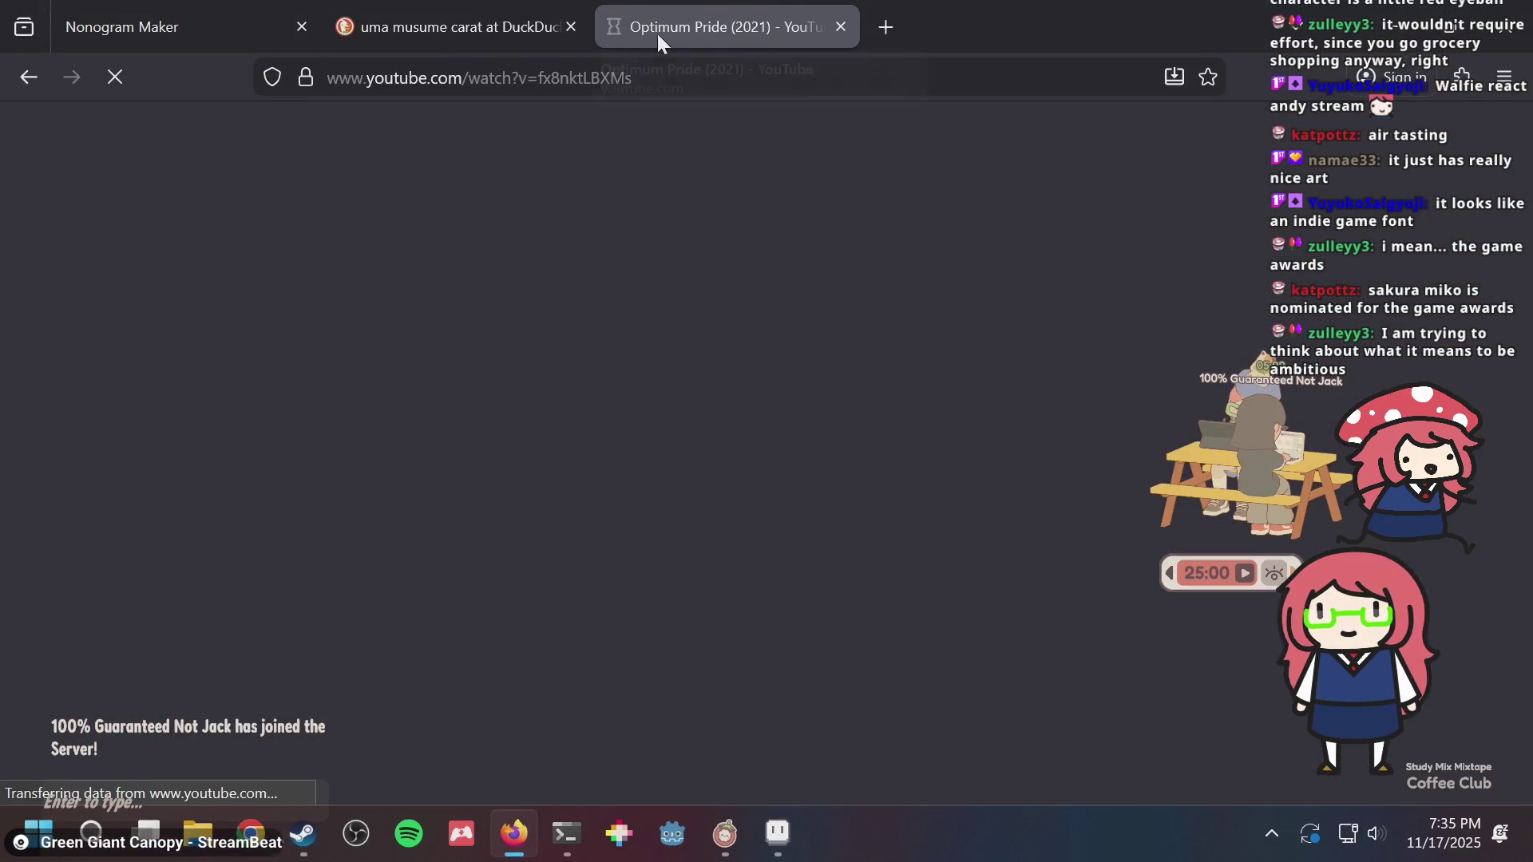
# - Close the extra YouTube tab and open puzzle.png in Aseprite
pyautogui.click(841, 27)
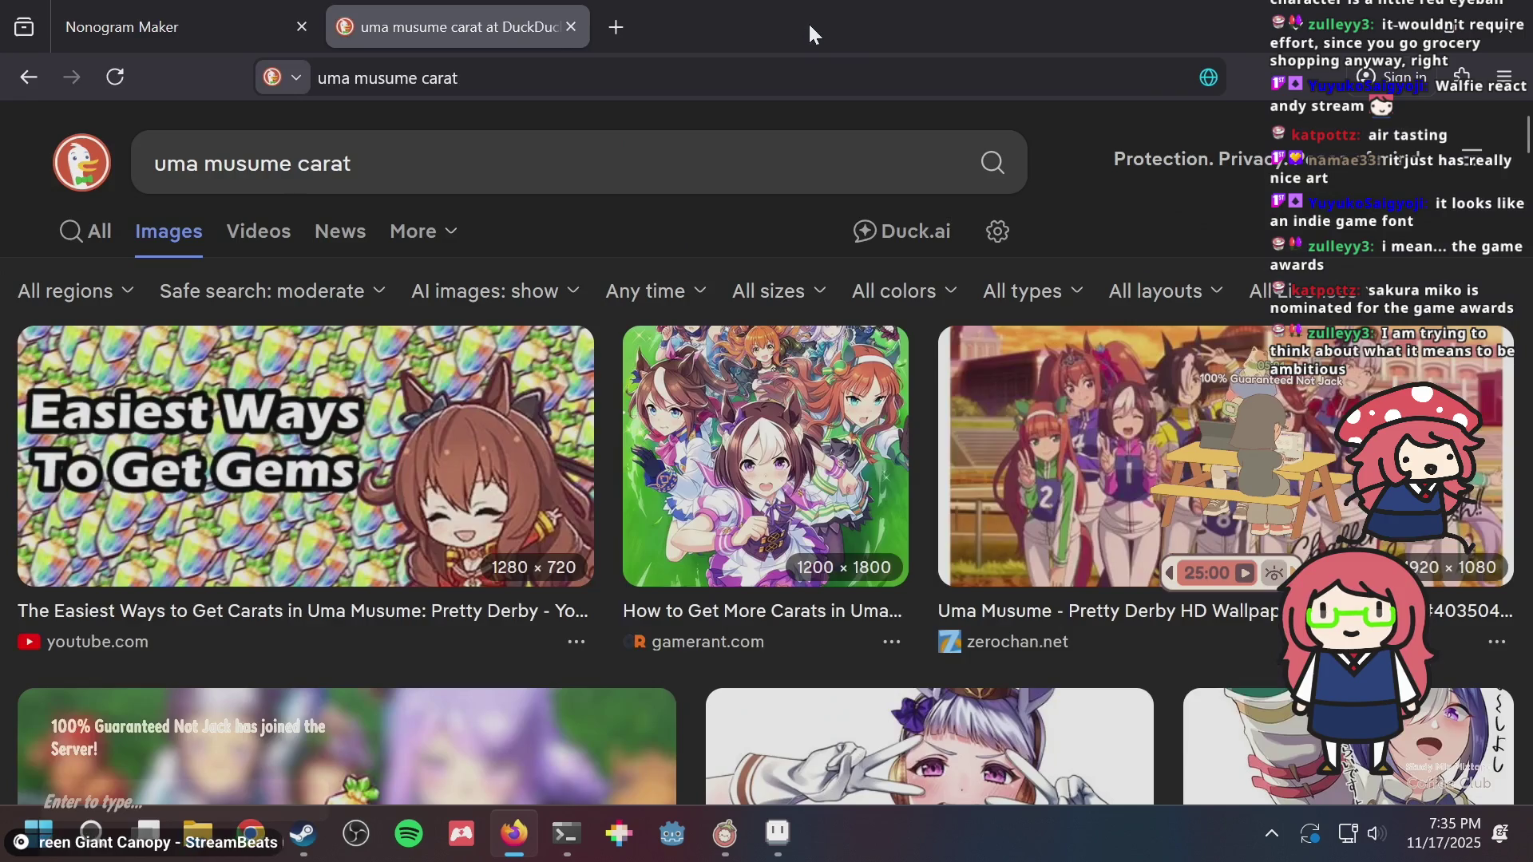
pyautogui.hotkey('alt', 'Tab')
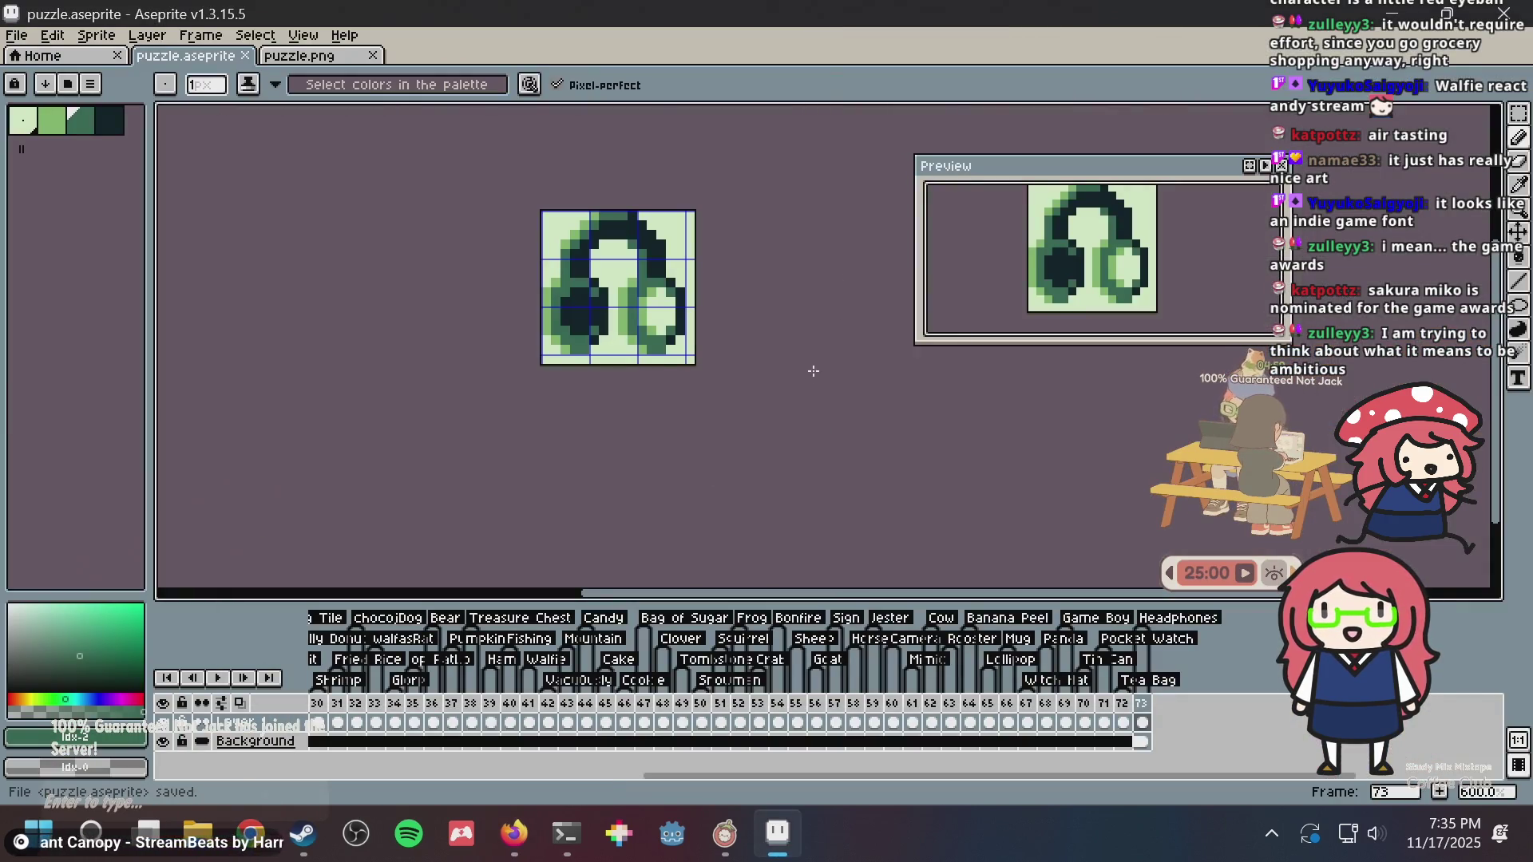
pyautogui.press('ctrl')
pyautogui.click(334, 61)
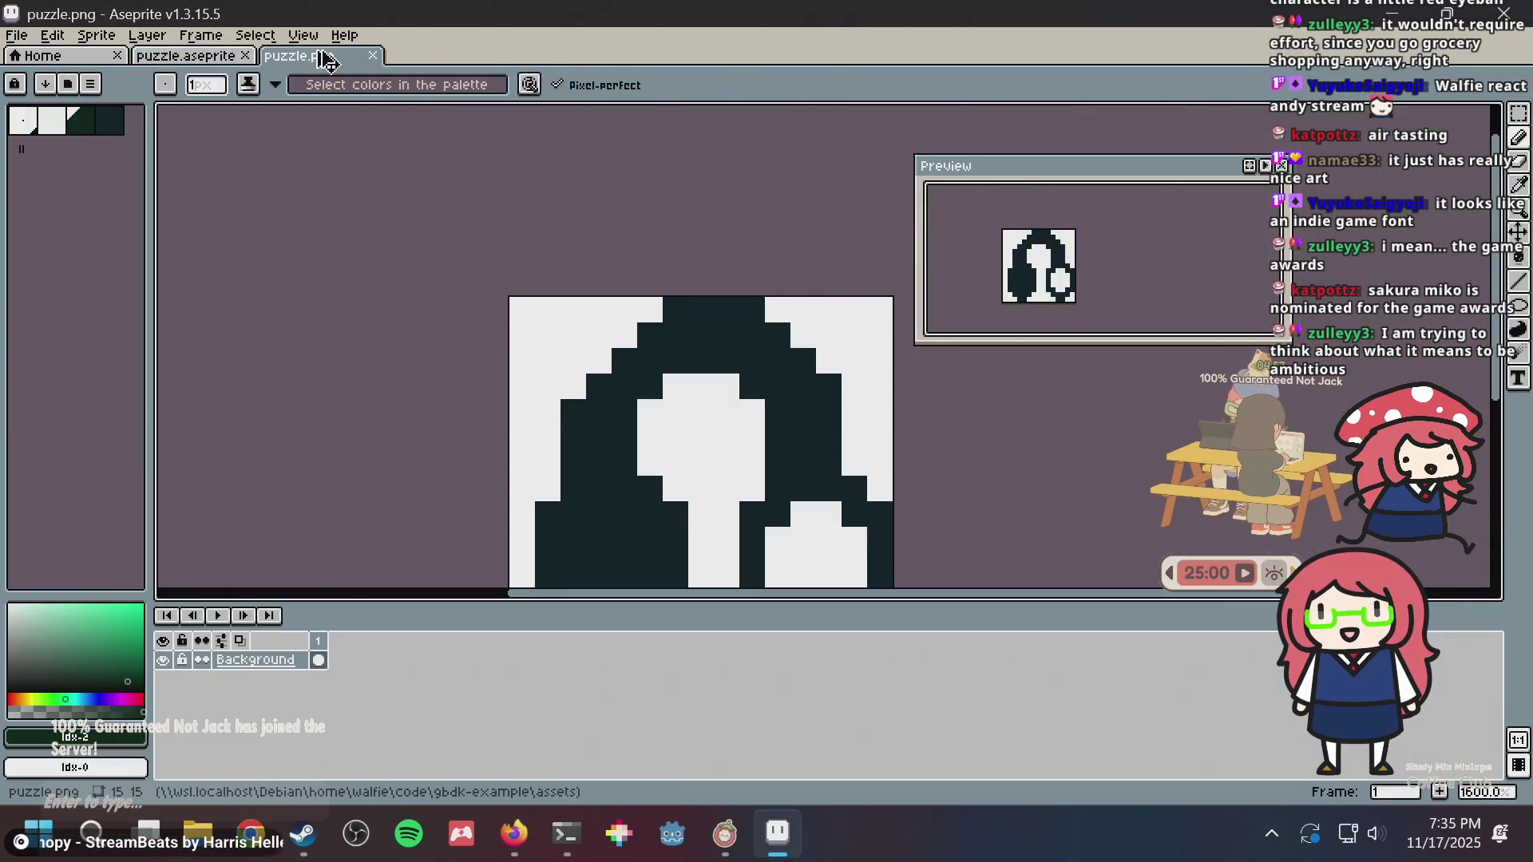
pyautogui.hotkey('alt', 'Tab')
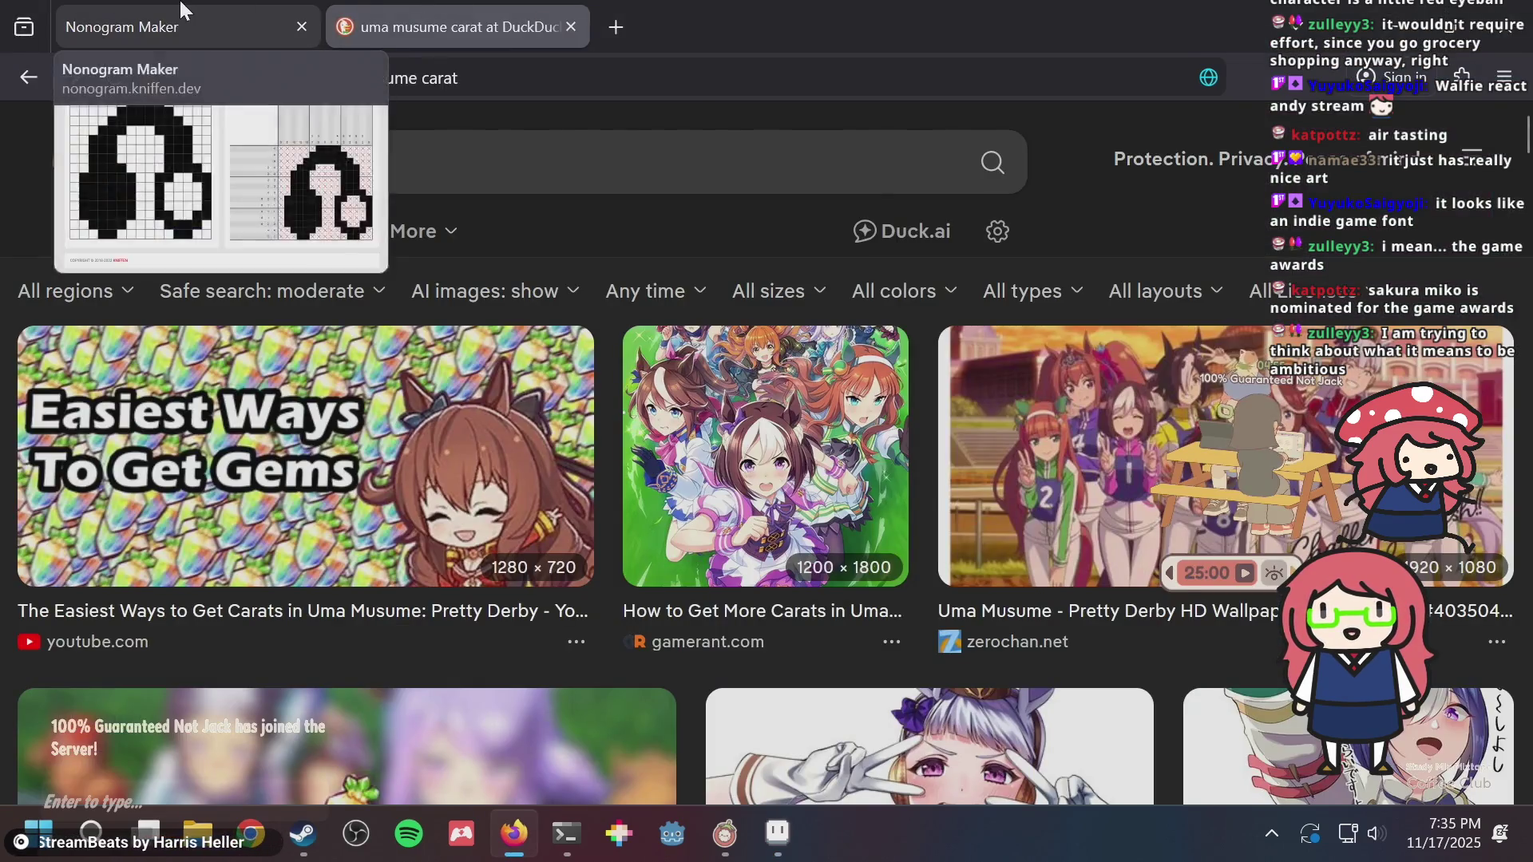
# - In Nonogram Maker, use Generate From Image to load puzzle.png as a puzzle
pyautogui.click(184, 26)
pyautogui.scroll(5, 575, 264)
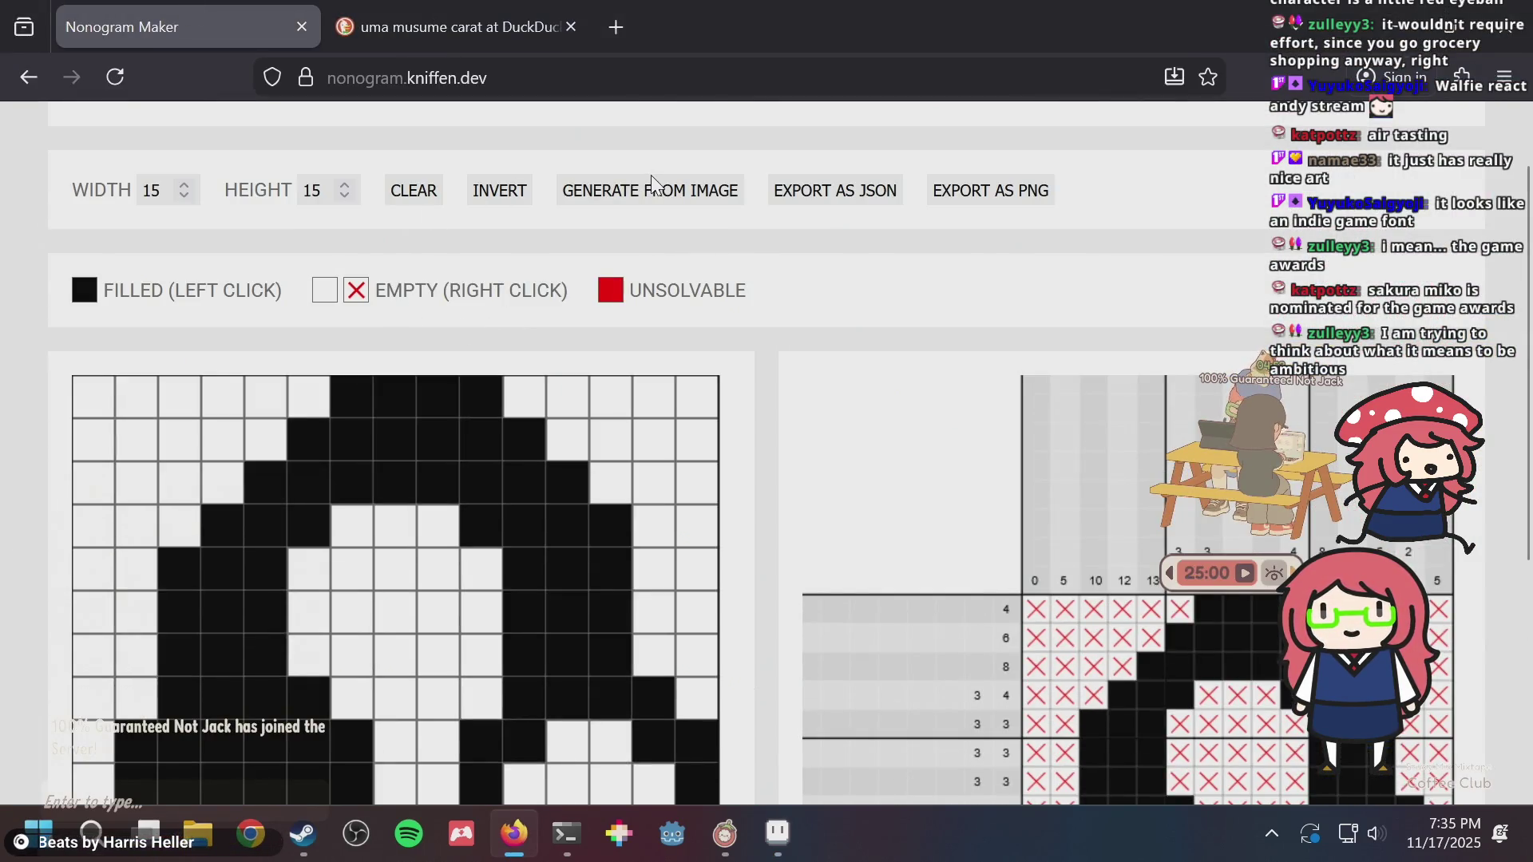
pyautogui.click(645, 185)
pyautogui.doubleClick(565, 259)
pyautogui.scroll(-5, 759, 355)
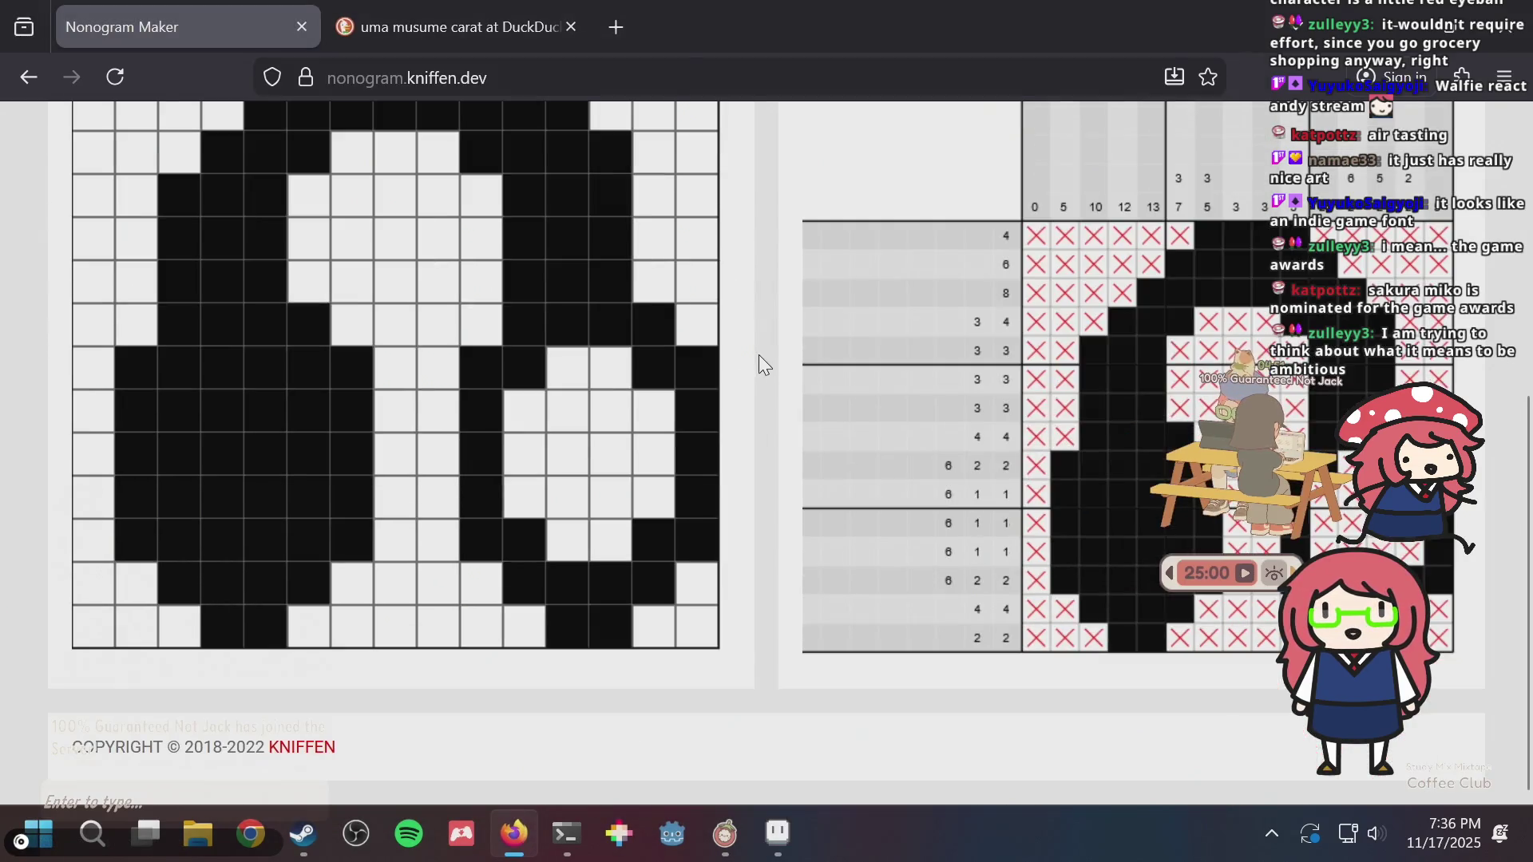
# - Save puzzle.png in PNG format in Aseprite and switch to puzzle.aseprite
pyautogui.hotkey('alt', 'Tab')
pyautogui.hotkey('ctrl', 's')
pyautogui.press('Return')
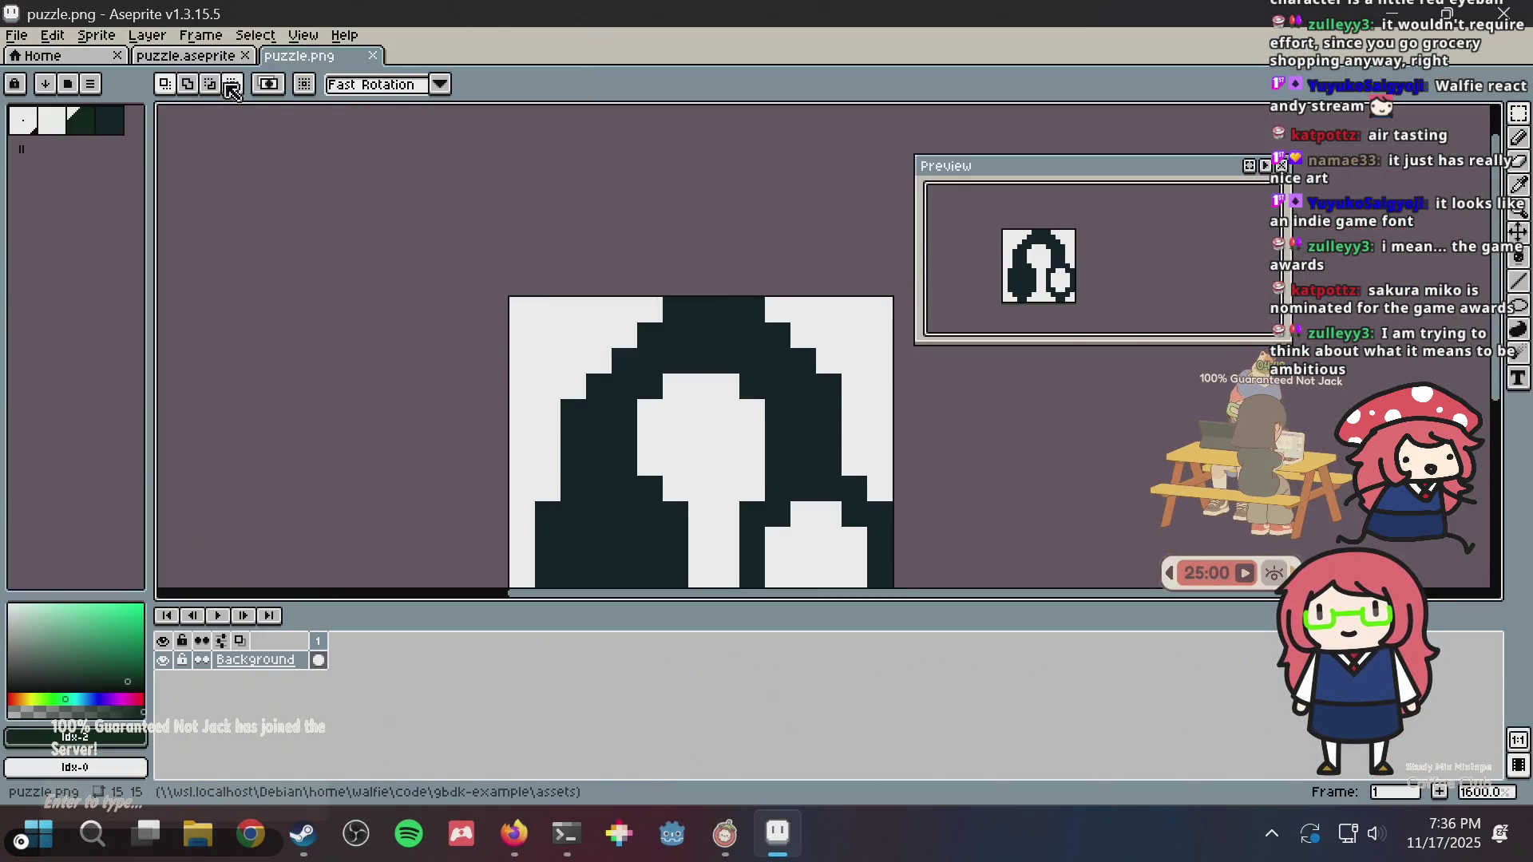
pyautogui.hotkey('ctrl', 'shift', 'Tab')
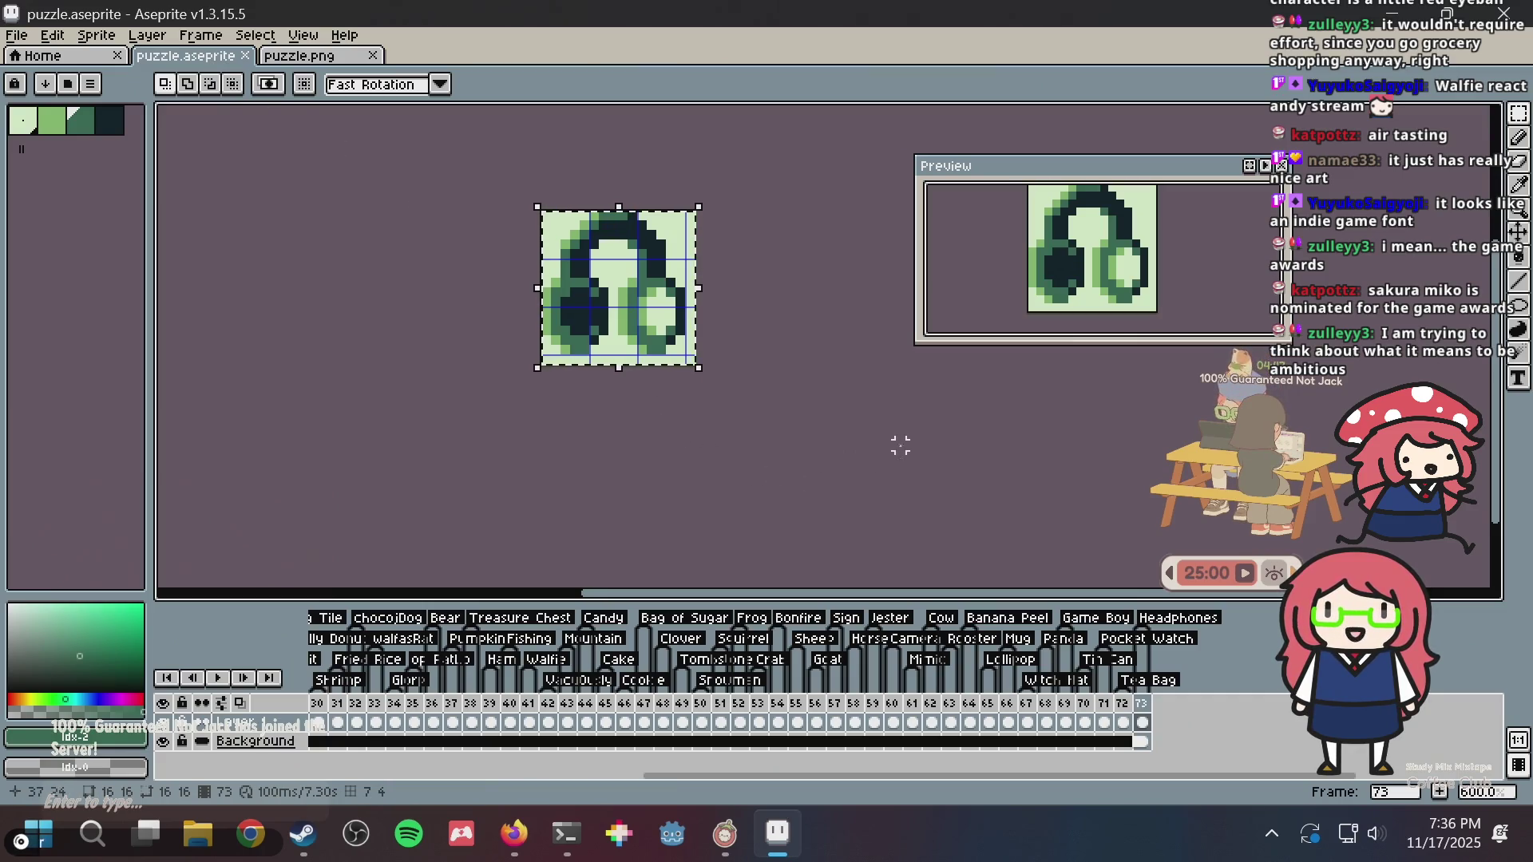
# - Clear the selection and save puzzle.aseprite
pyautogui.press('m')
pyautogui.hotkey('ctrl', 'd')
pyautogui.hotkey('ctrl', 's')
pyautogui.scroll(3, 719, 404)
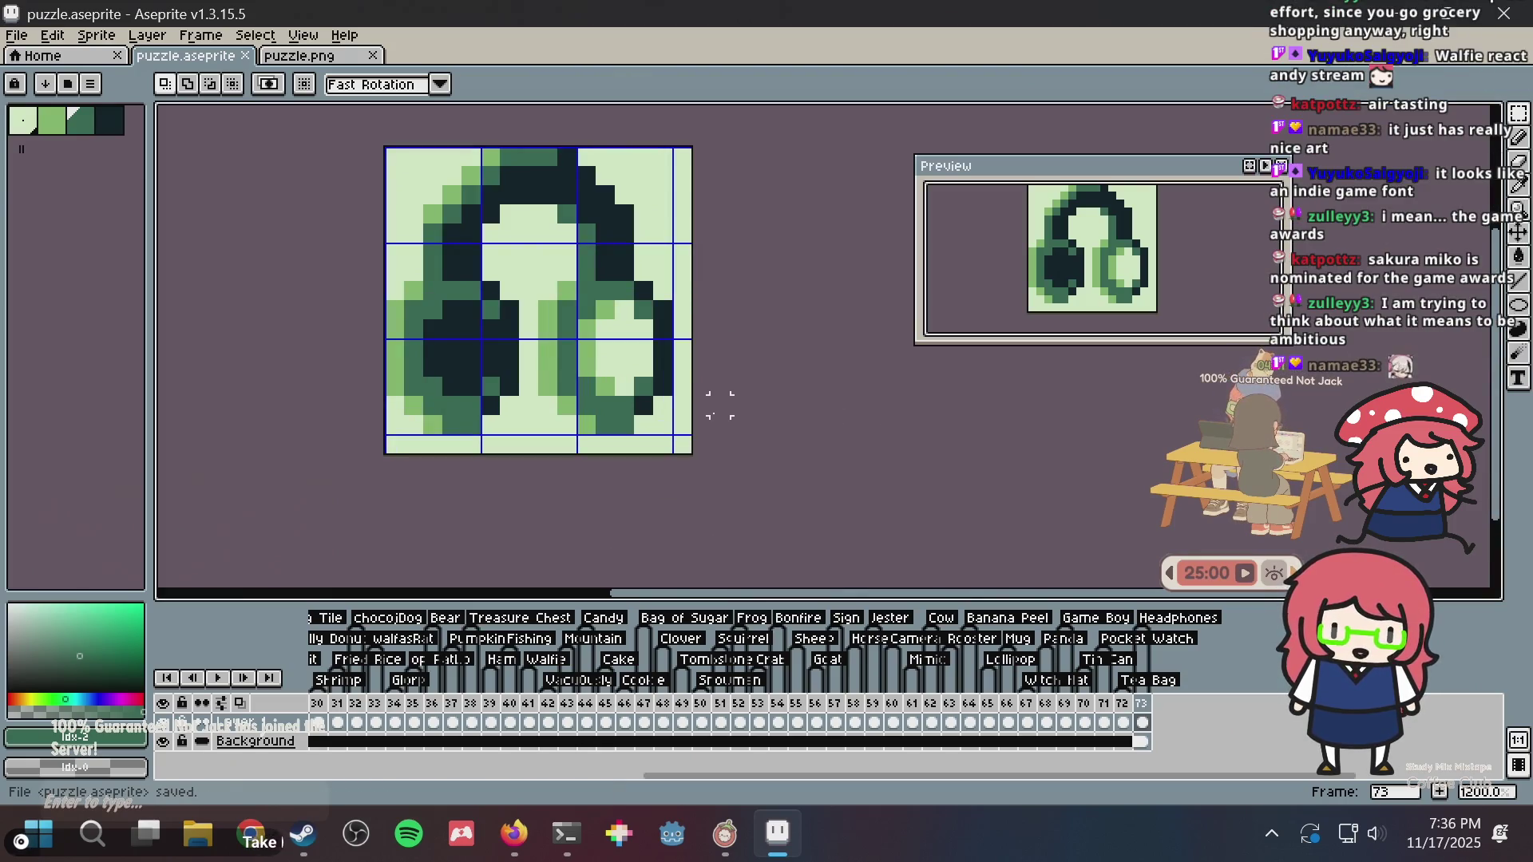
pyautogui.hotkey('ctrl', 's')
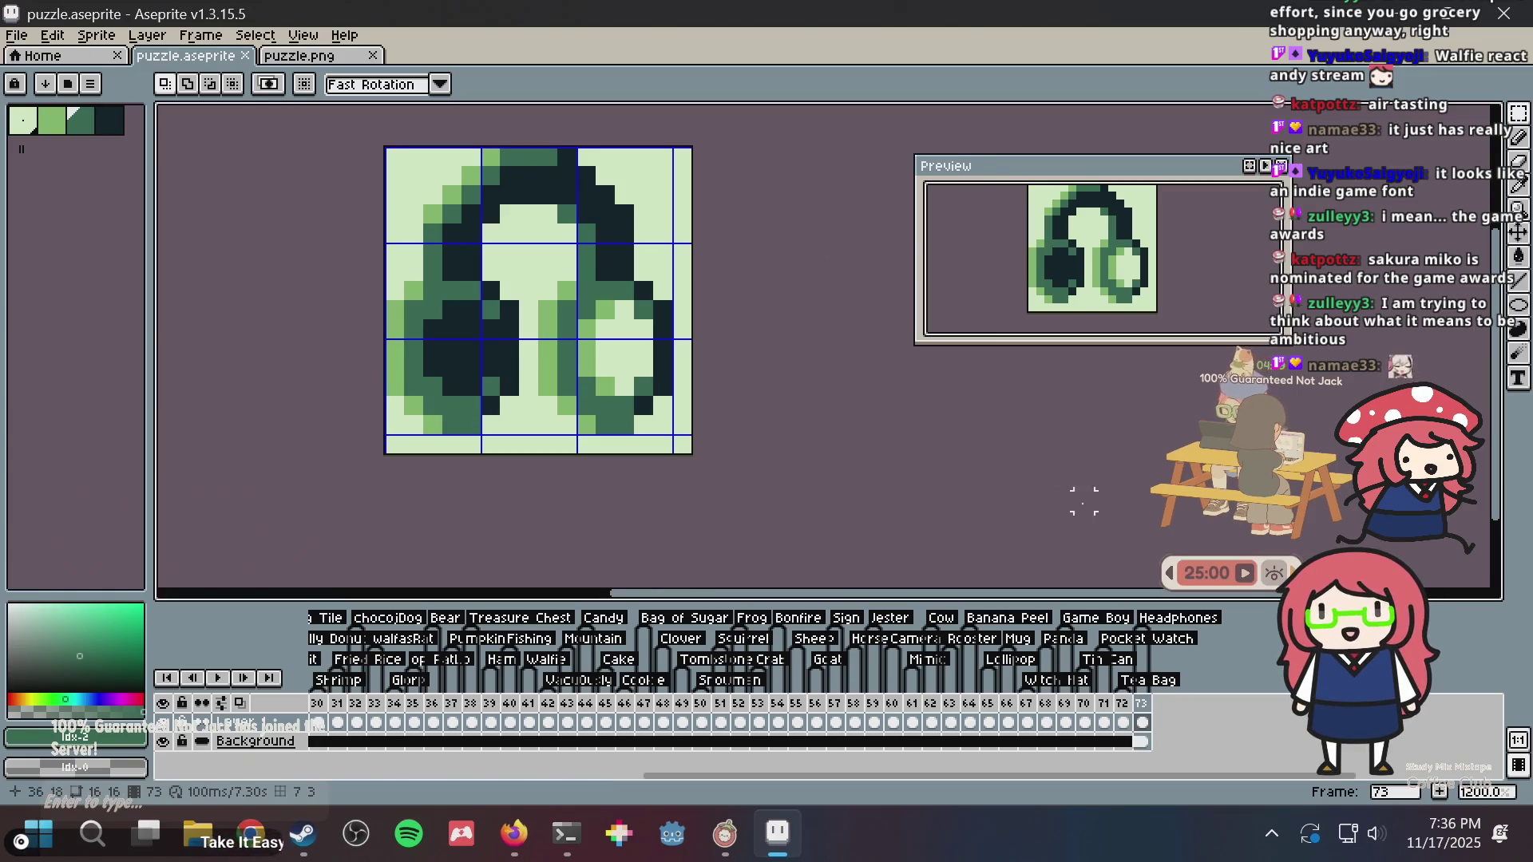
# - Add frame 74 after frame 73, delete the headphones drawing from it, and save
pyautogui.hscroll(2, 942, 485)
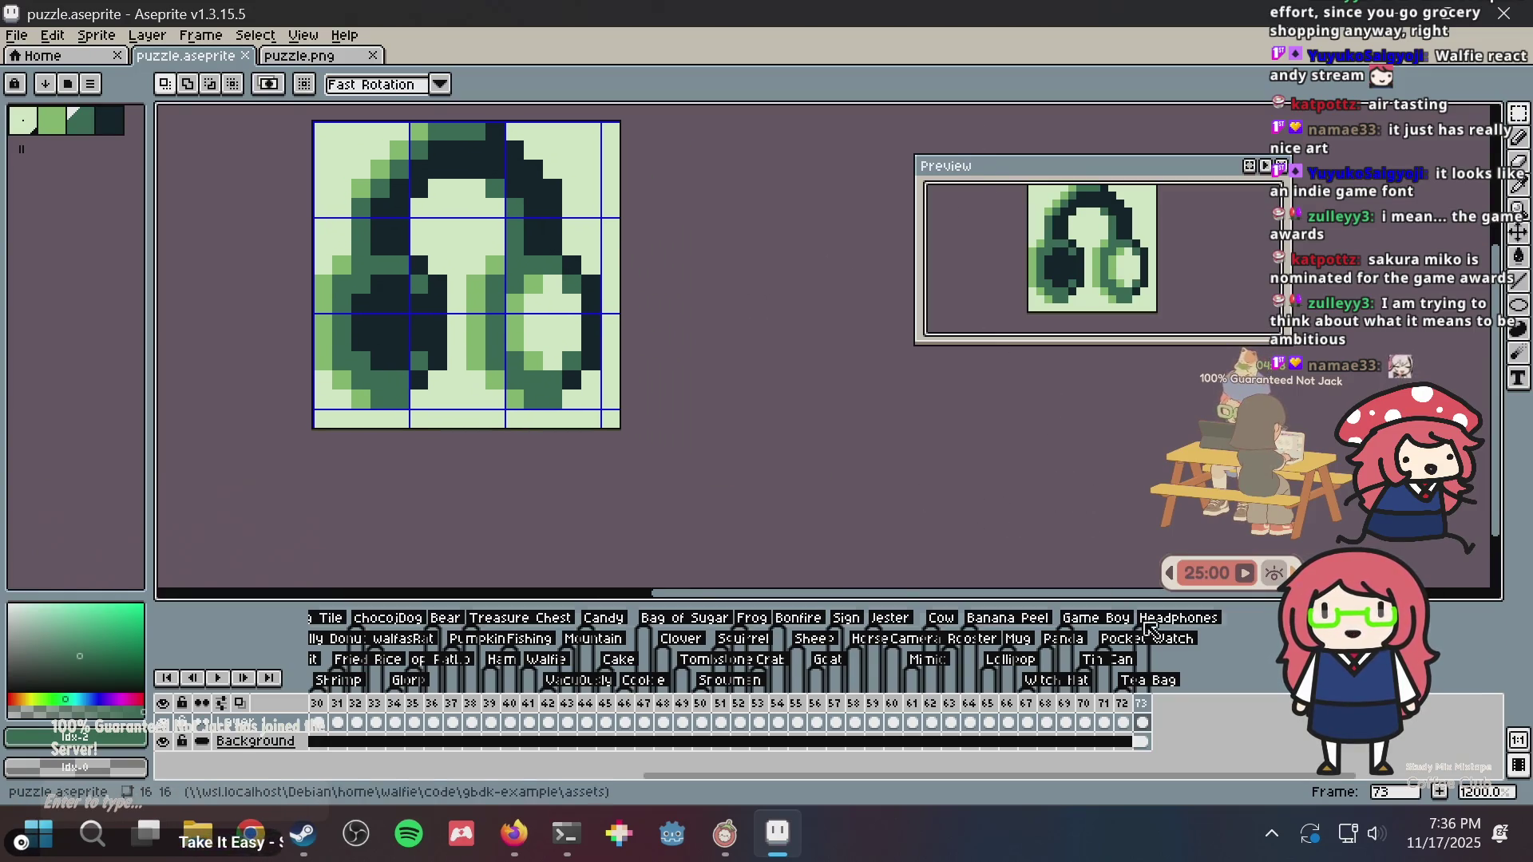
pyautogui.rightClick(1143, 704)
pyautogui.click(1196, 690)
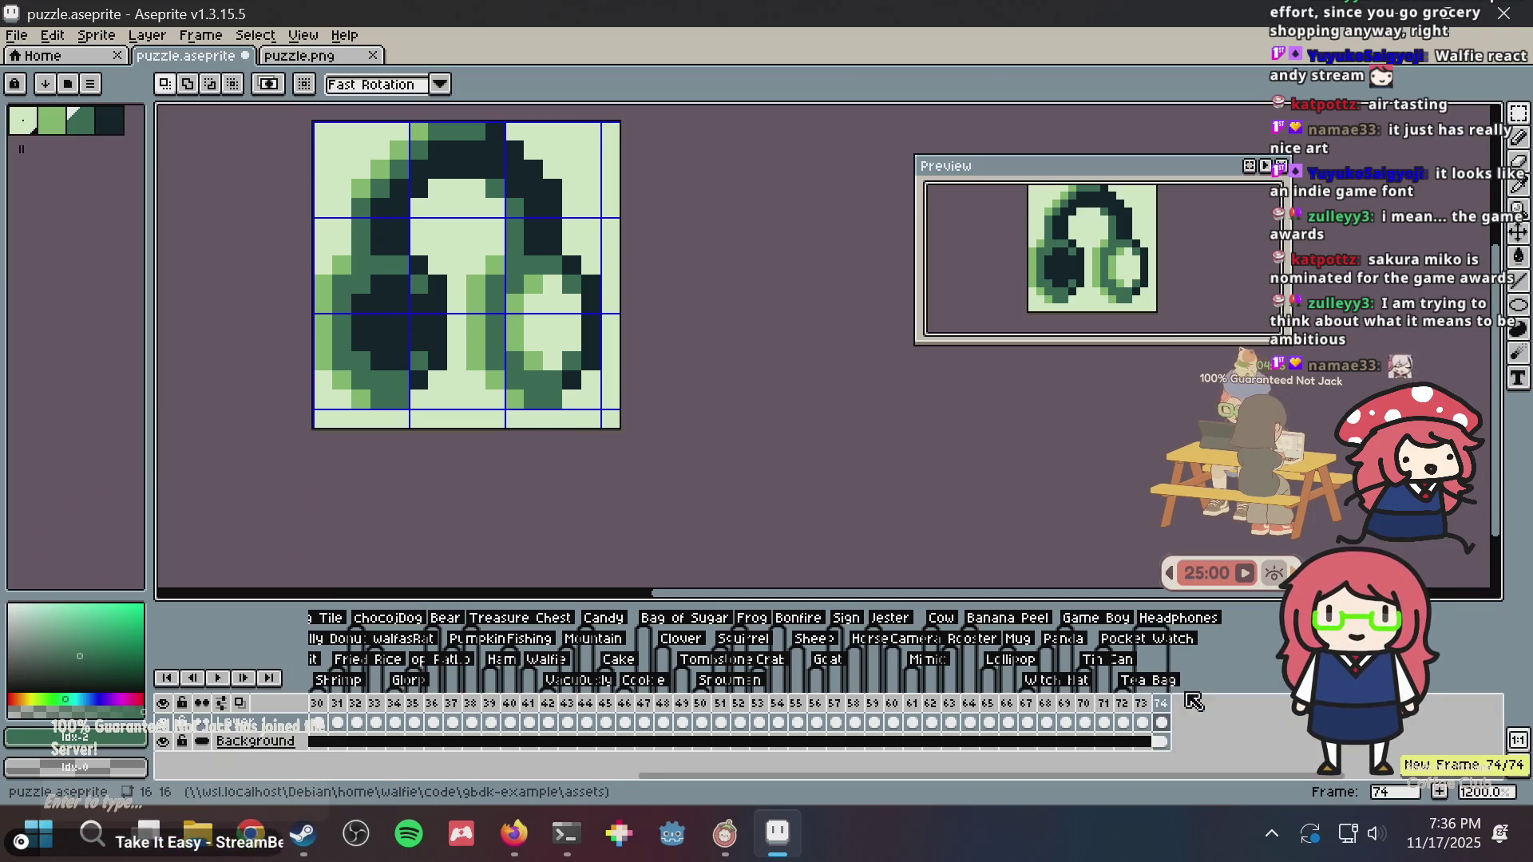
pyautogui.hotkey('ctrl', 's')
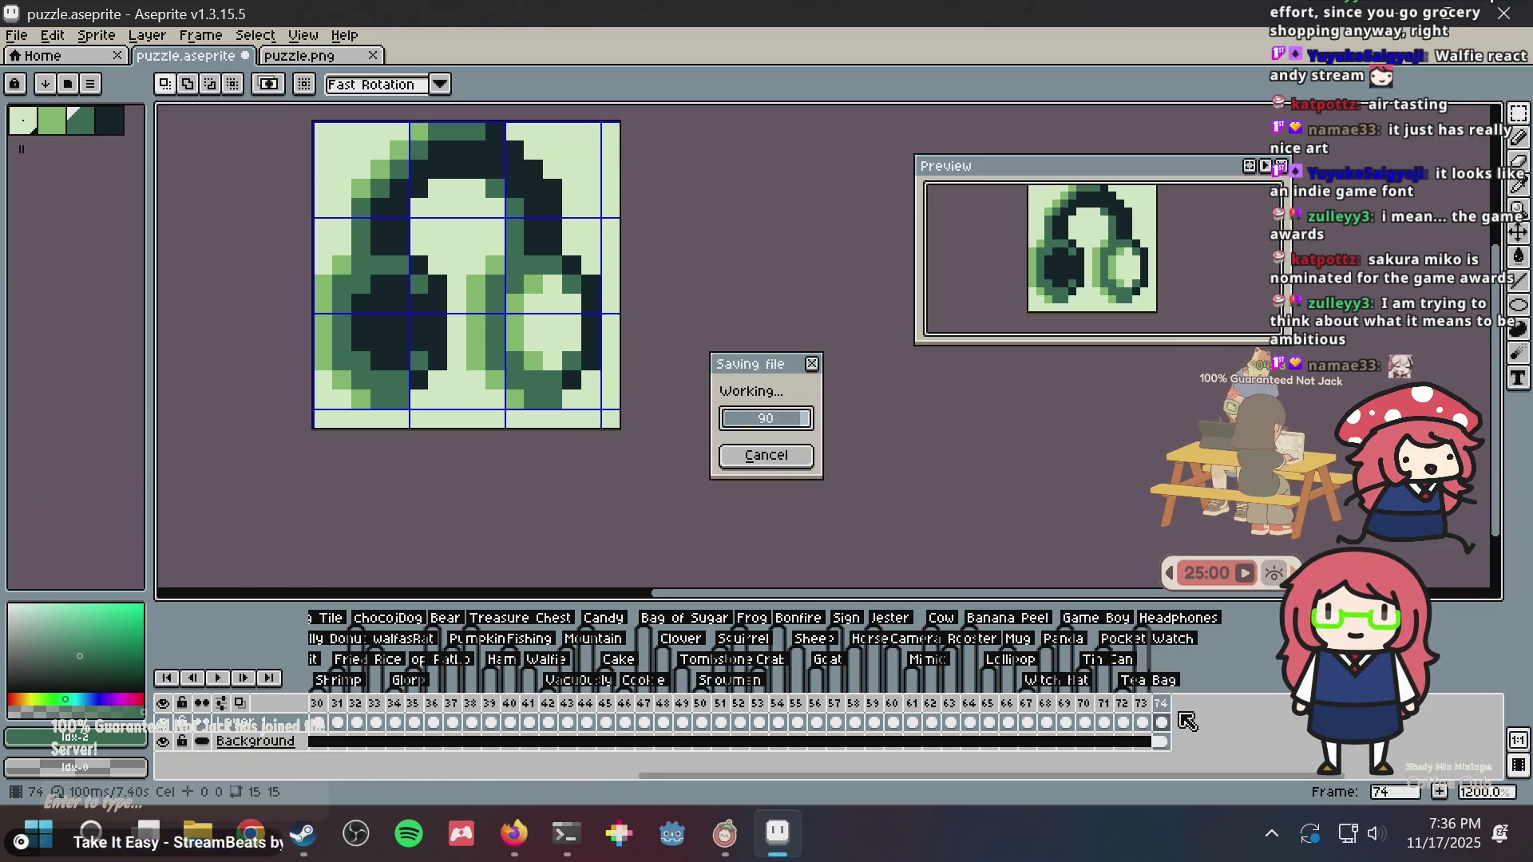
pyautogui.press('Delete')
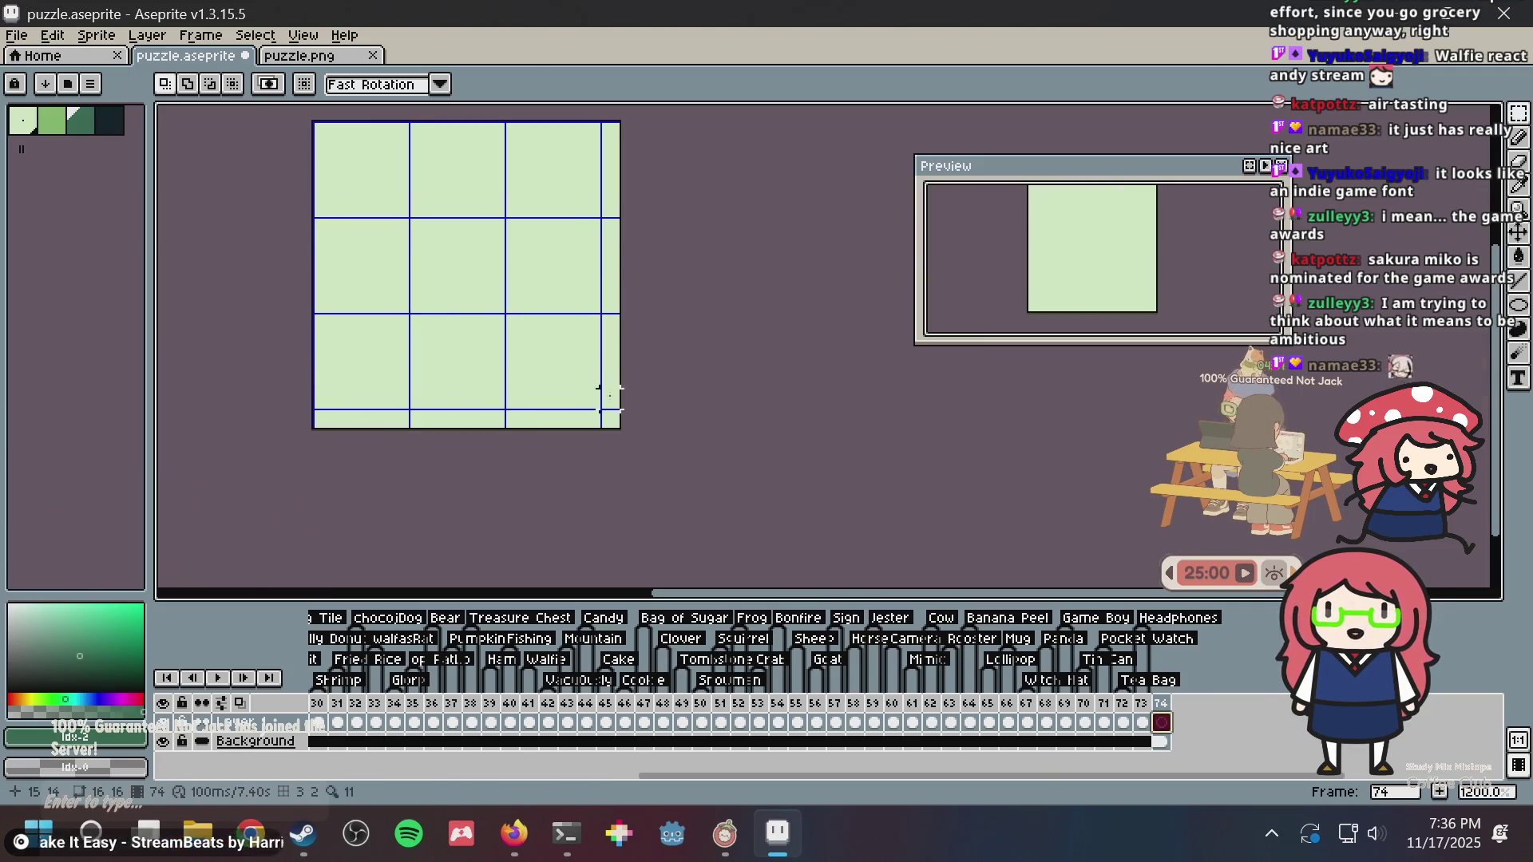
pyautogui.press('b')
pyautogui.hotkey('ctrl', 's')
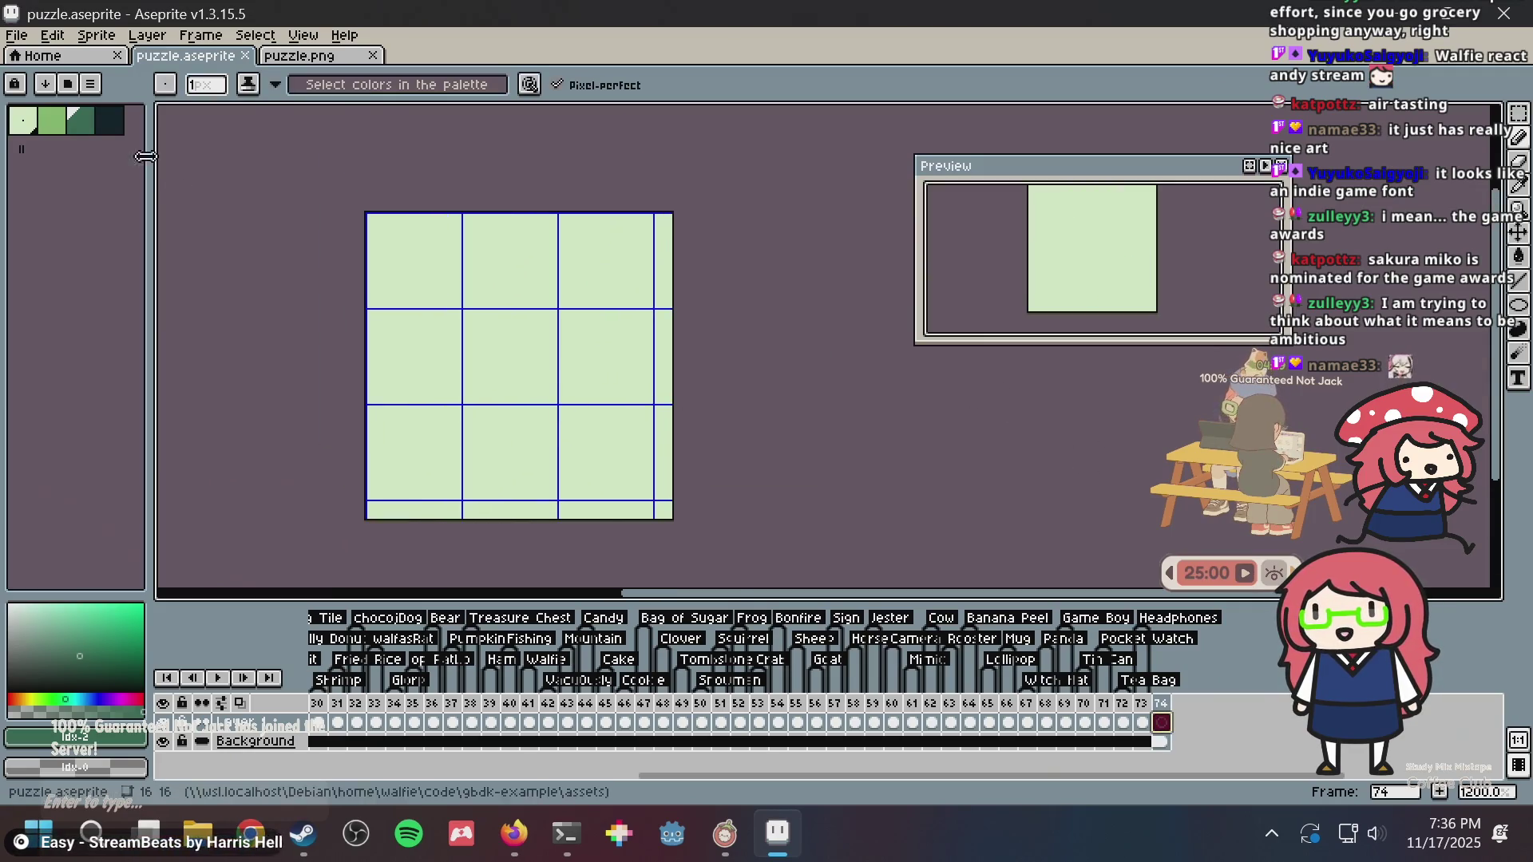
# - Choose the darkest green, save, and glance at Nonogram Maker before drawing
pyautogui.click(110, 120)
pyautogui.scroll(3, 595, 336)
pyautogui.scroll(-3, 594, 397)
pyautogui.hotkey('ctrl', 's')
pyautogui.hotkey('alt', 'Tab')
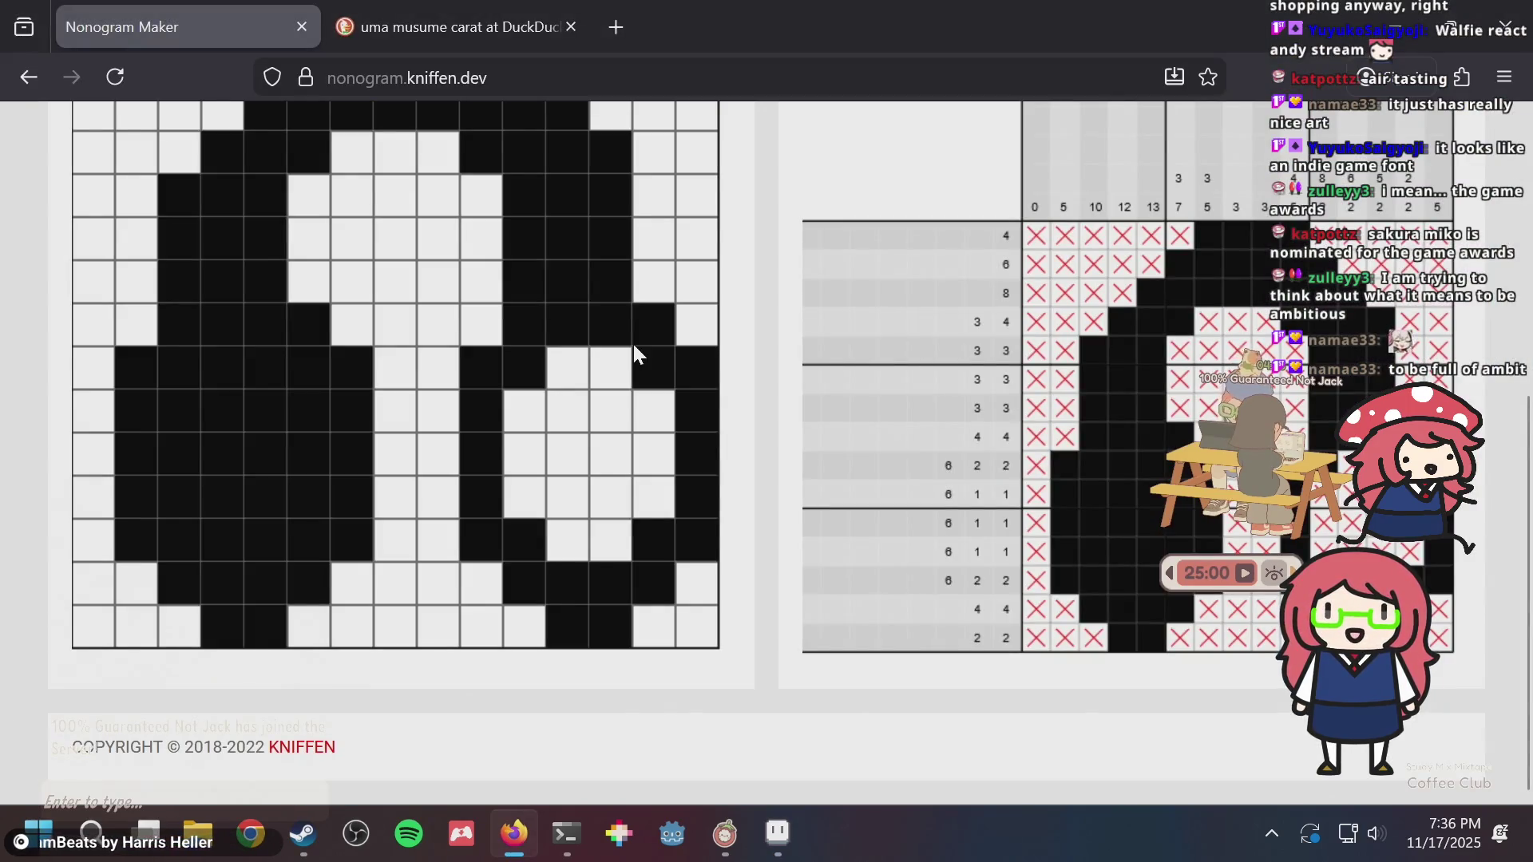
pyautogui.hotkey('alt', 'Tab')
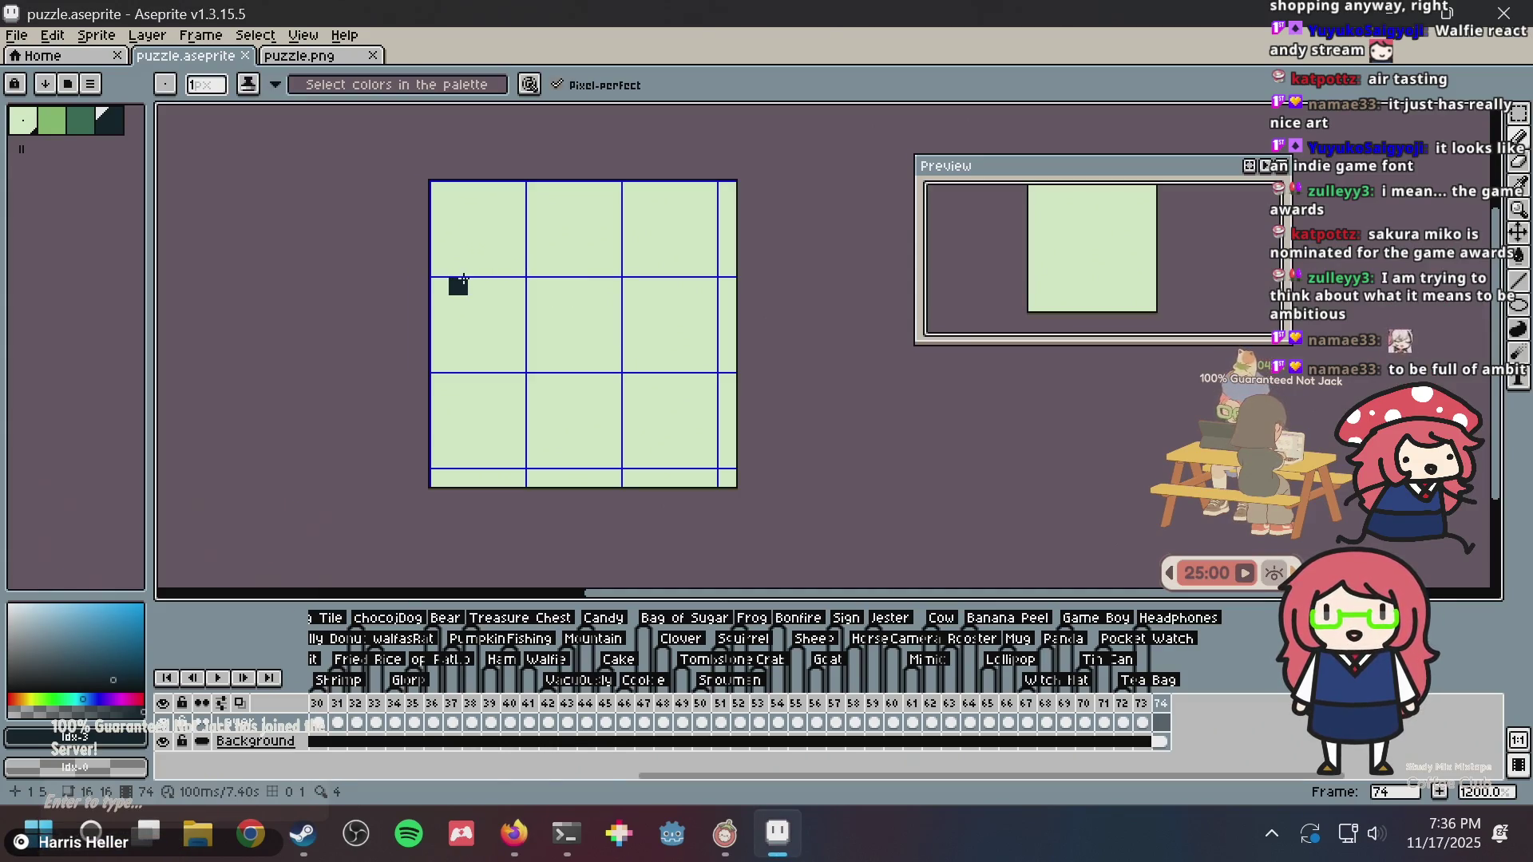
# - Sketch the dark cat face outline, a mouth line and the left cheek outline
pyautogui.moveTo(453, 362)
pyautogui.mouseDown()
pyautogui.moveTo(457, 316)
pyautogui.moveTo(722, 209)
pyautogui.moveTo(571, 459)
pyautogui.moveTo(479, 323)
pyautogui.moveTo(583, 286)
pyautogui.moveTo(587, 385)
pyautogui.moveTo(679, 348)
pyautogui.moveTo(679, 367)
pyautogui.mouseUp()
pyautogui.press('v')
pyautogui.hotkey('ctrl', 'z')
pyautogui.press('b')
pyautogui.moveTo(478, 329)
pyautogui.mouseDown()
pyautogui.moveTo(478, 305)
pyautogui.moveTo(559, 323)
pyautogui.moveTo(688, 294)
pyautogui.moveTo(708, 336)
pyautogui.moveTo(551, 421)
pyautogui.moveTo(512, 384)
pyautogui.mouseUp()
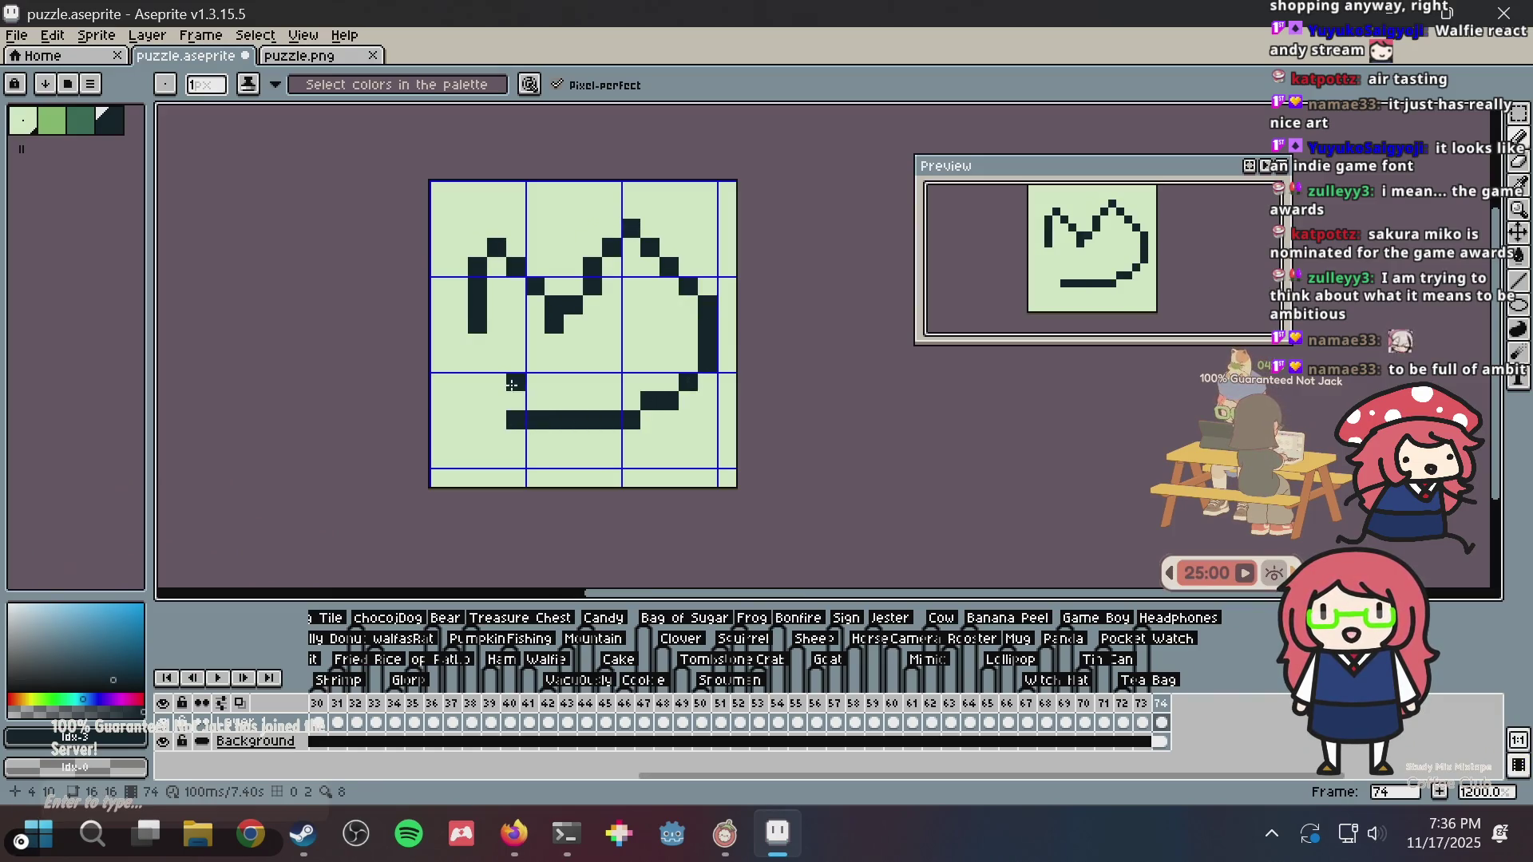
pyautogui.hotkey('ctrl', 'z')
pyautogui.click(574, 383)
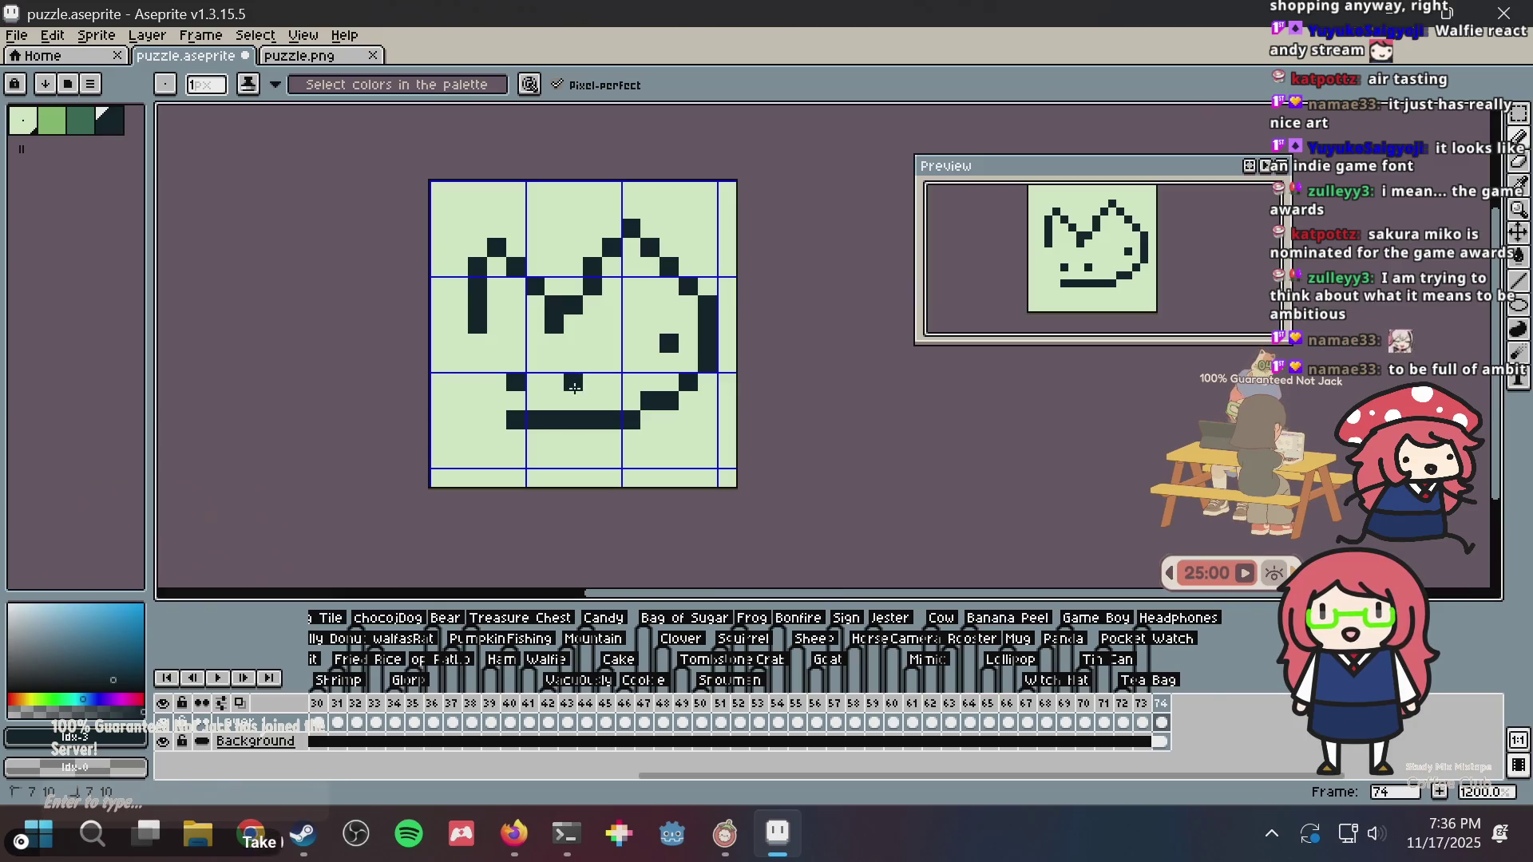
pyautogui.moveTo(599, 399)
pyautogui.mouseDown()
pyautogui.moveTo(595, 385)
pyautogui.moveTo(624, 383)
pyautogui.mouseUp()
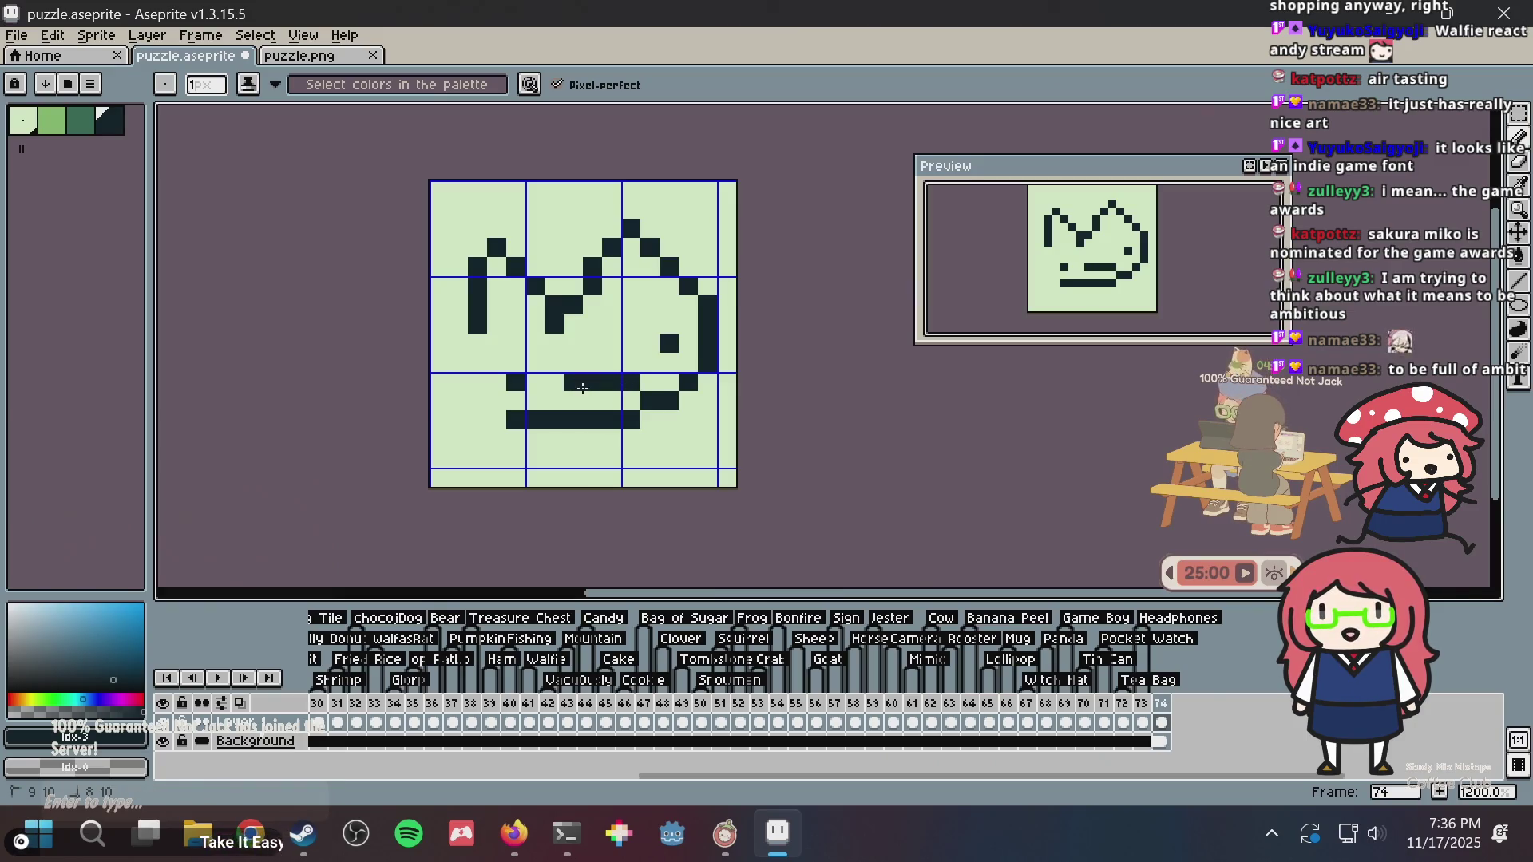
pyautogui.click(617, 370)
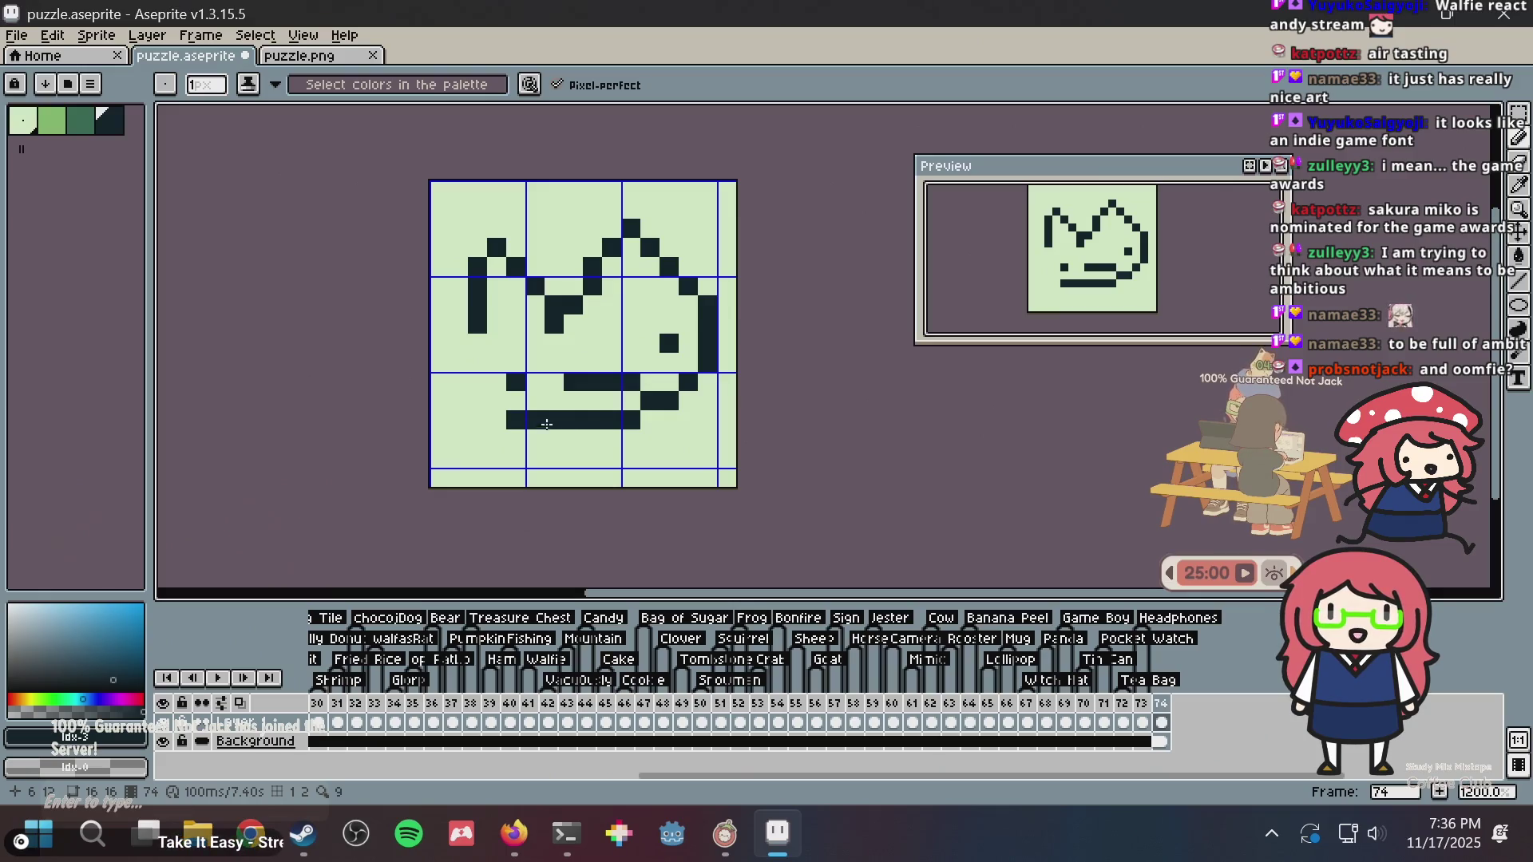
pyautogui.hotkey('ctrl', 'z')
pyautogui.hotkey('ctrl', 'z')
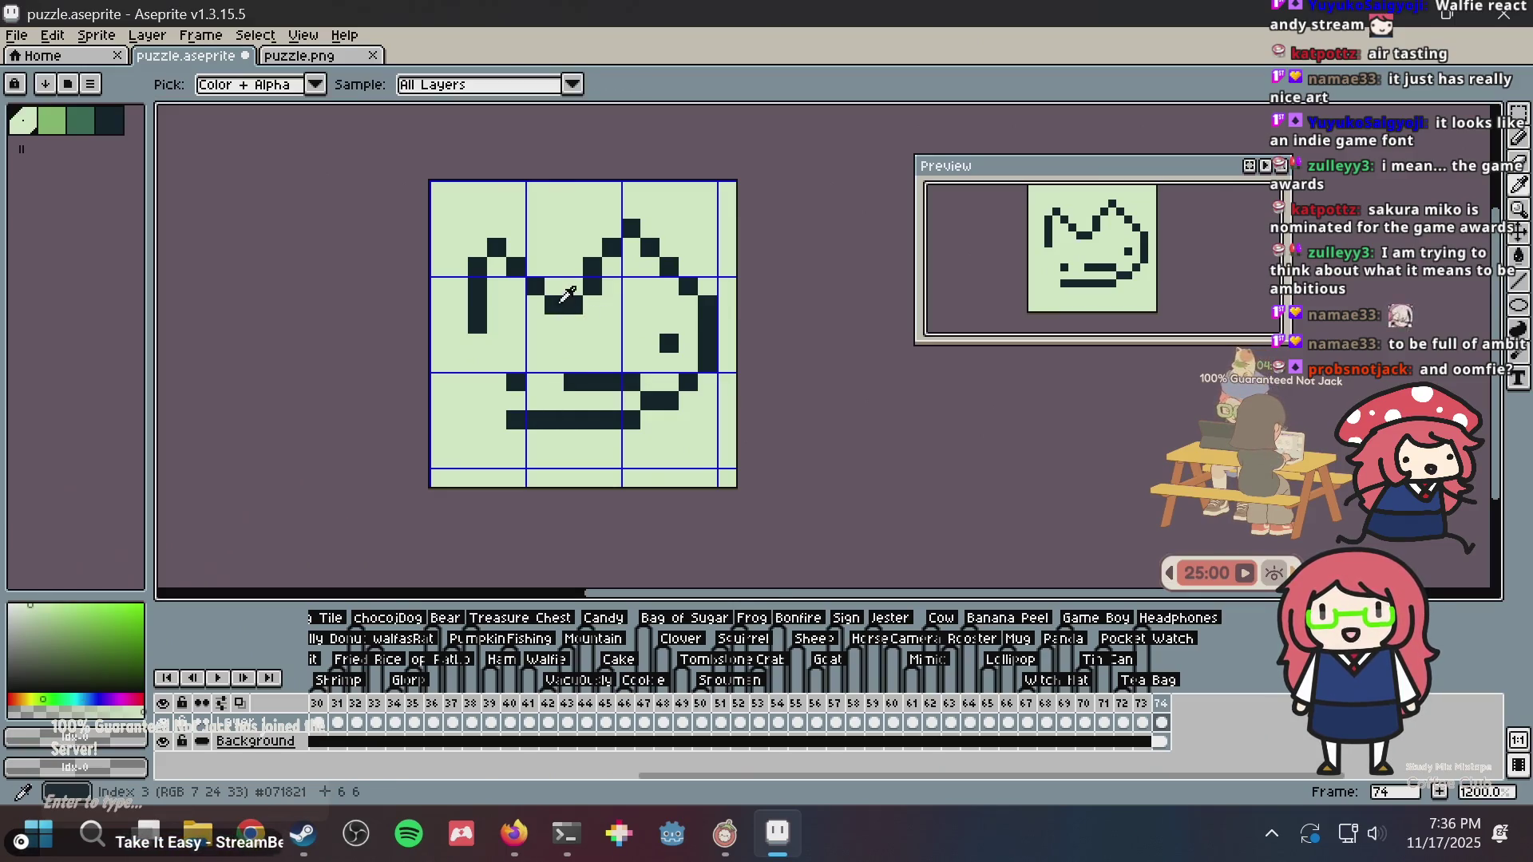
pyautogui.moveTo(478, 361)
pyautogui.mouseDown()
pyautogui.moveTo(457, 323)
pyautogui.moveTo(467, 389)
pyautogui.moveTo(514, 416)
pyautogui.mouseUp()
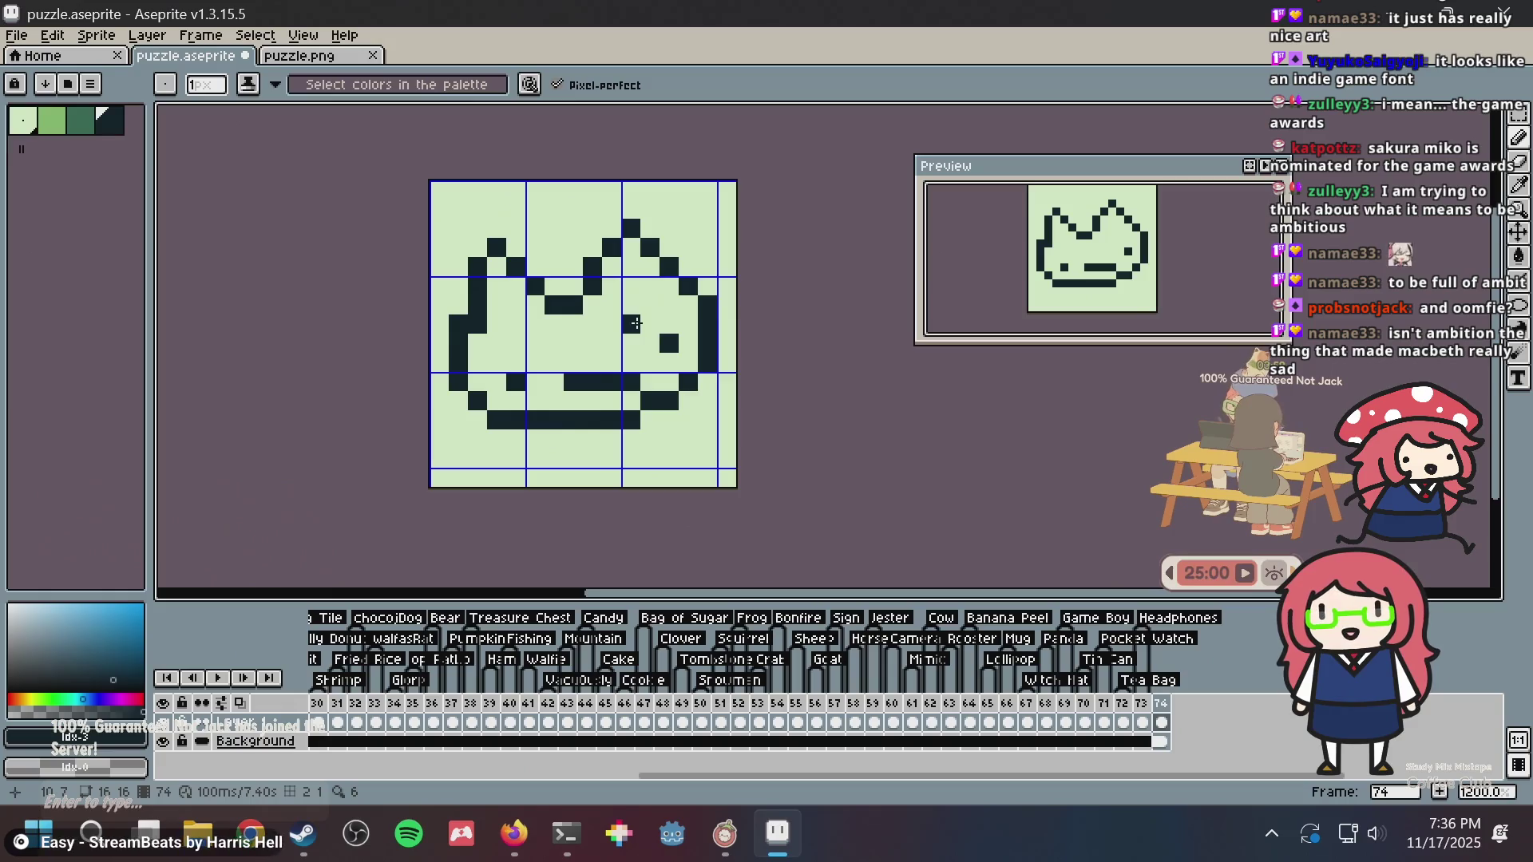
# - Erase a stray outline pixel and extend a dark diagonal toward the bottom-left corner
pyautogui.keyDown('alt'); pyautogui.click(499, 328); pyautogui.keyUp('alt')
pyautogui.click(479, 326)
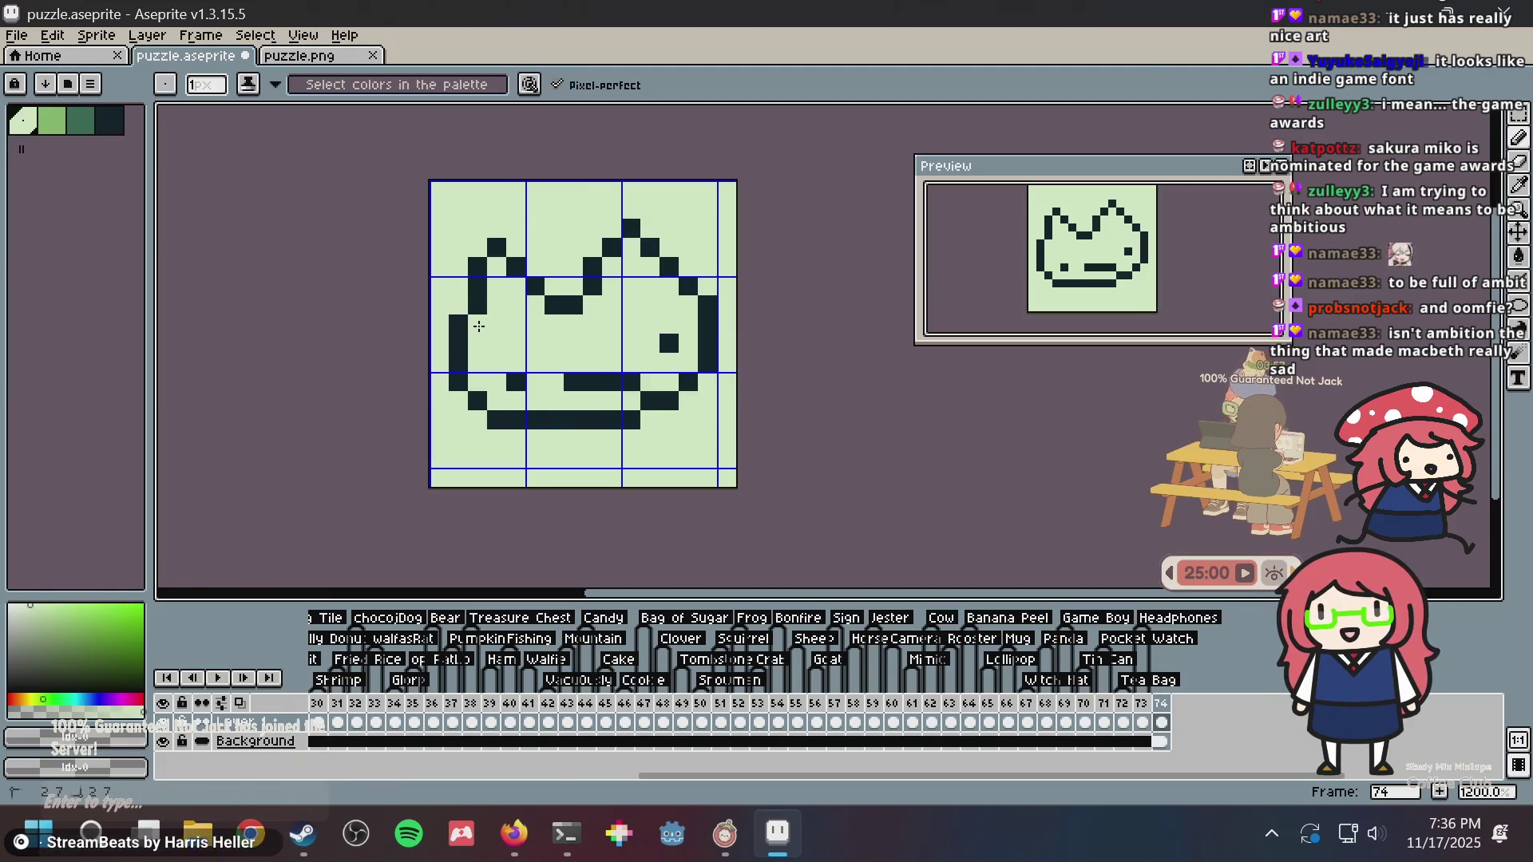
pyautogui.keyDown('alt'); pyautogui.click(479, 294); pyautogui.keyUp('alt')
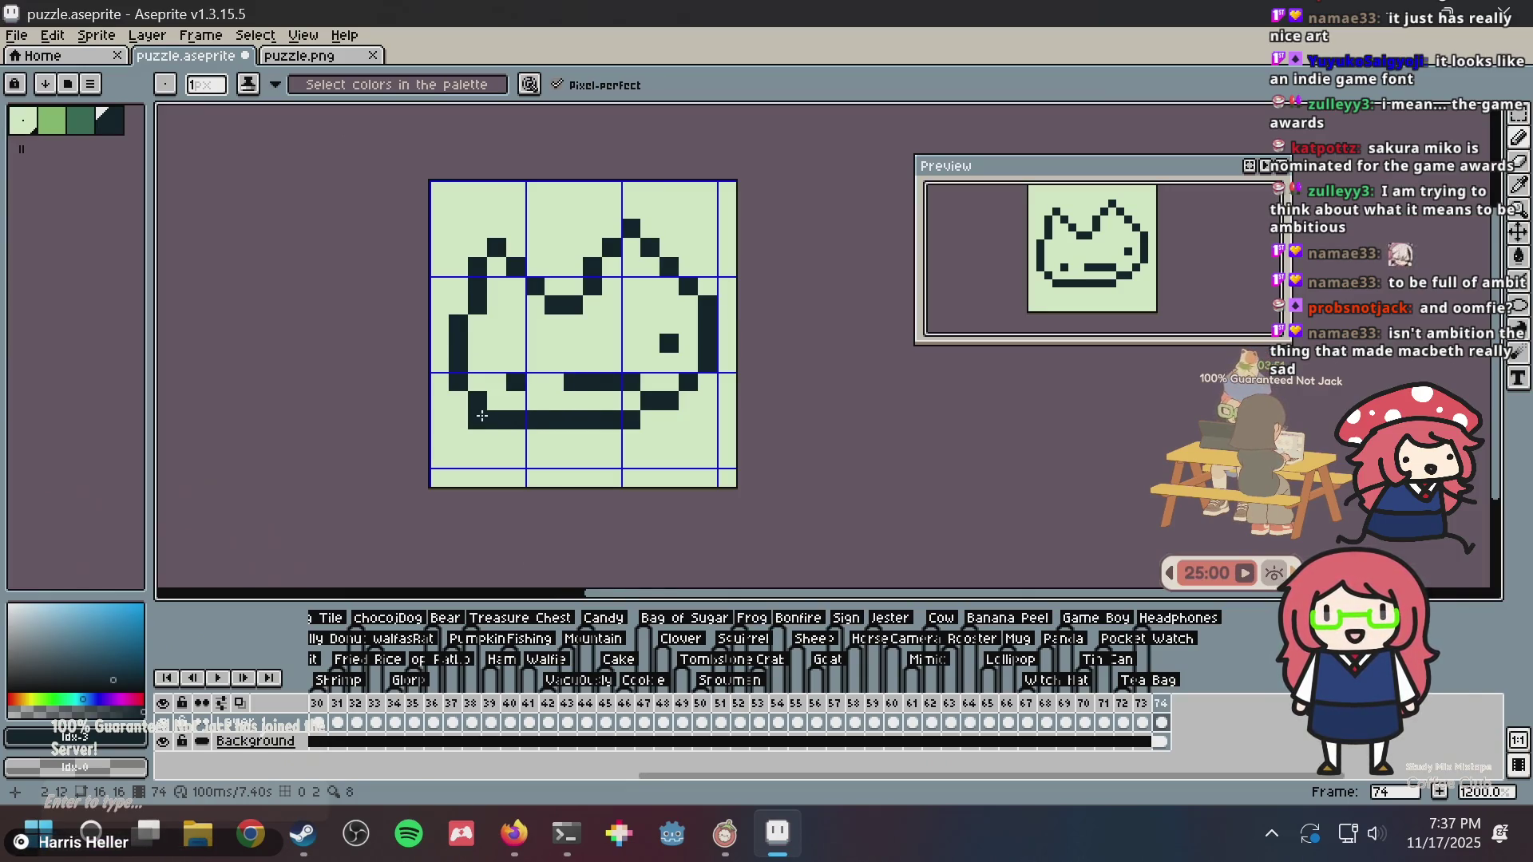
pyautogui.click(459, 419)
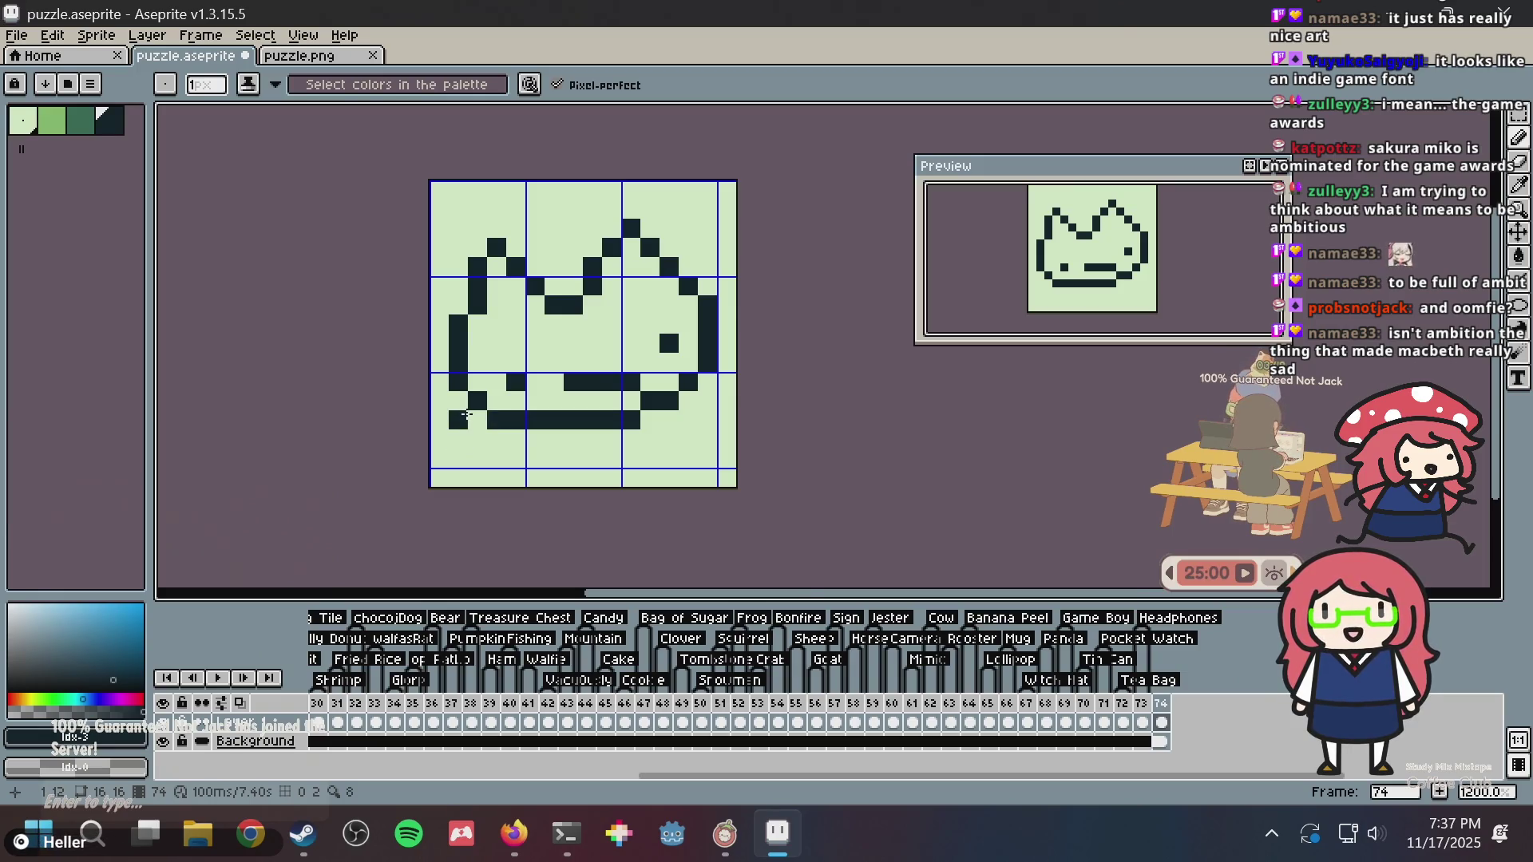
pyautogui.click(440, 439)
pyautogui.click(440, 458)
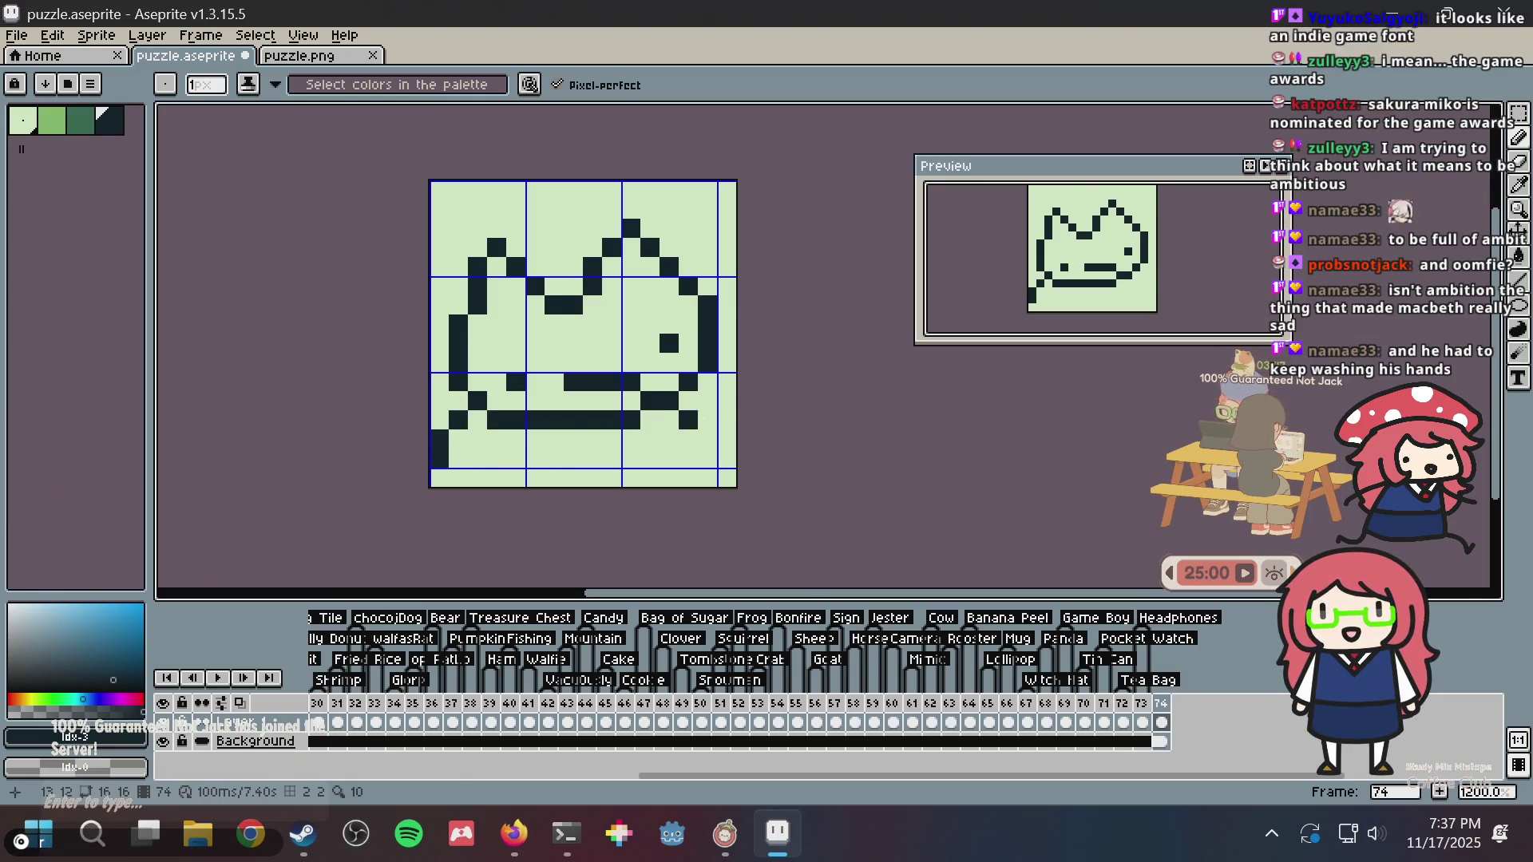
# - Shift the whole cat artwork up two pixels
pyautogui.press('v')
pyautogui.press('m')
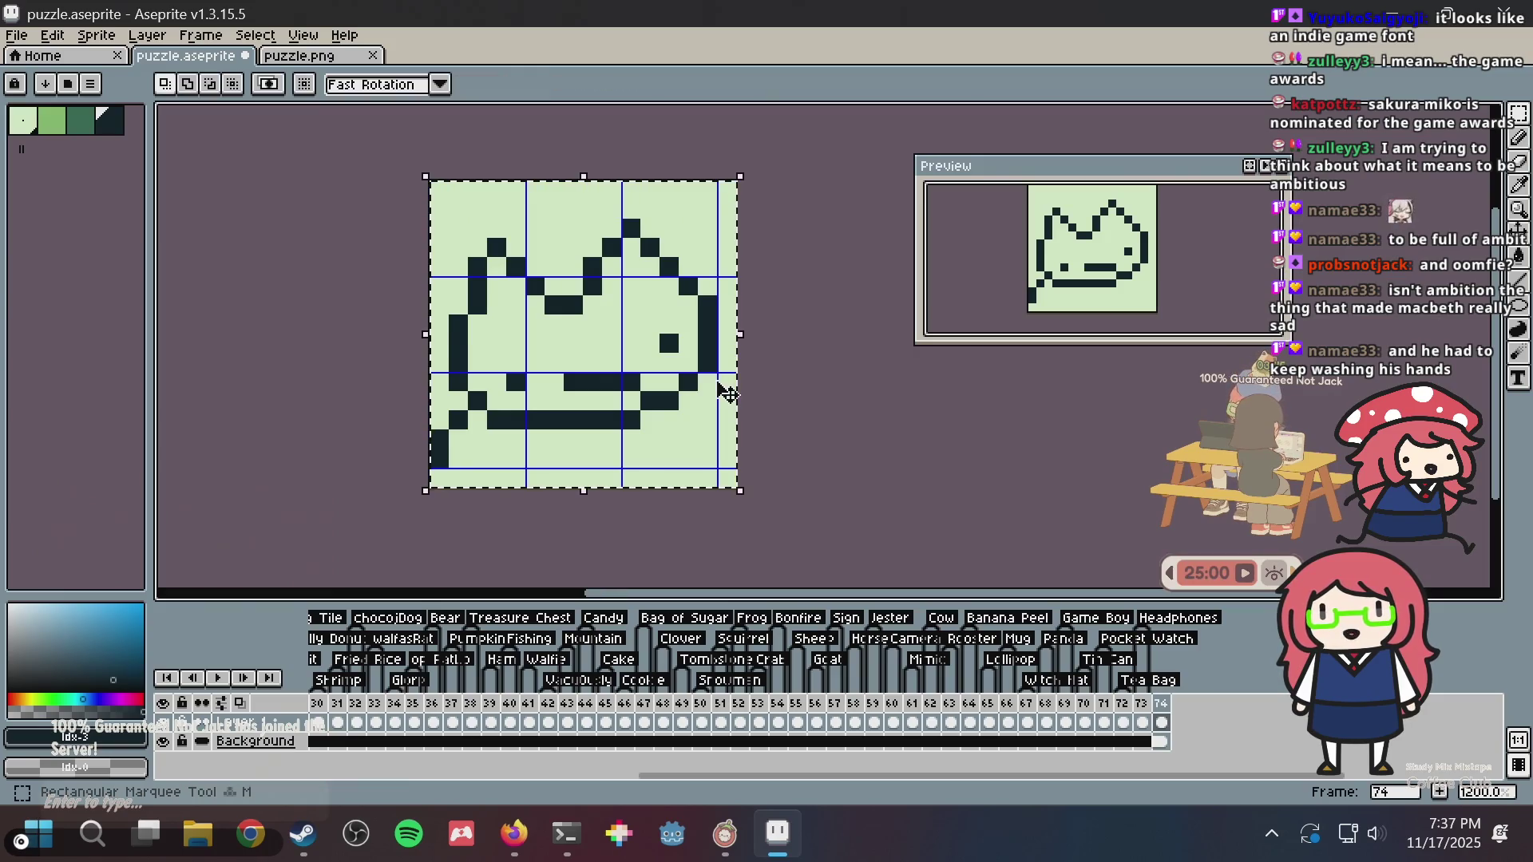
pyautogui.moveTo(702, 386); pyautogui.dragTo(688, 349)
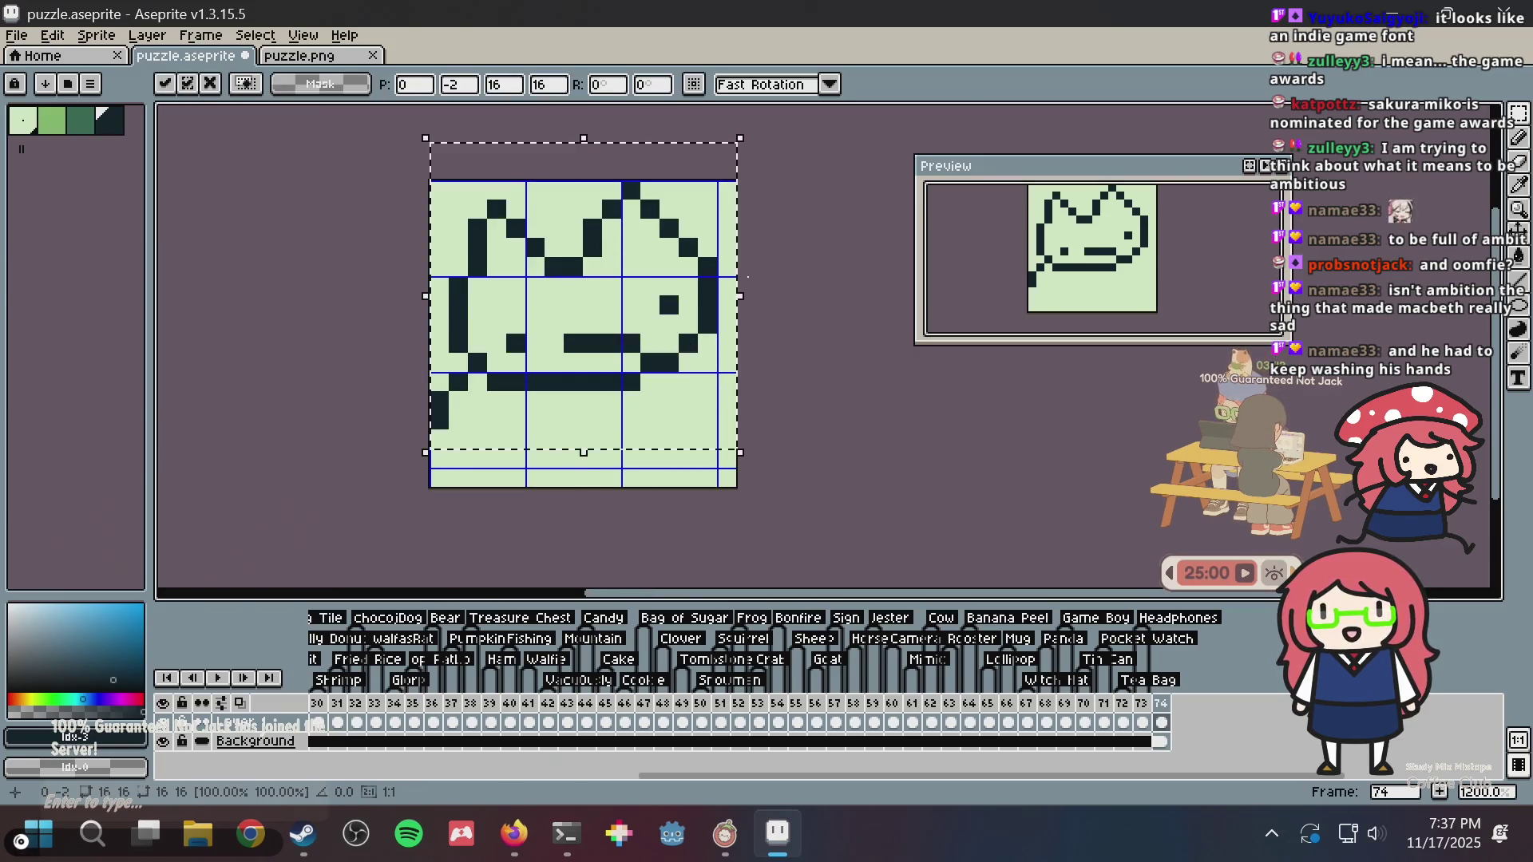
pyautogui.press('b')
# - Fix the ear pixels, draw the head's top line between the ears, clear pixels below the nose line, and save
pyautogui.click(612, 228)
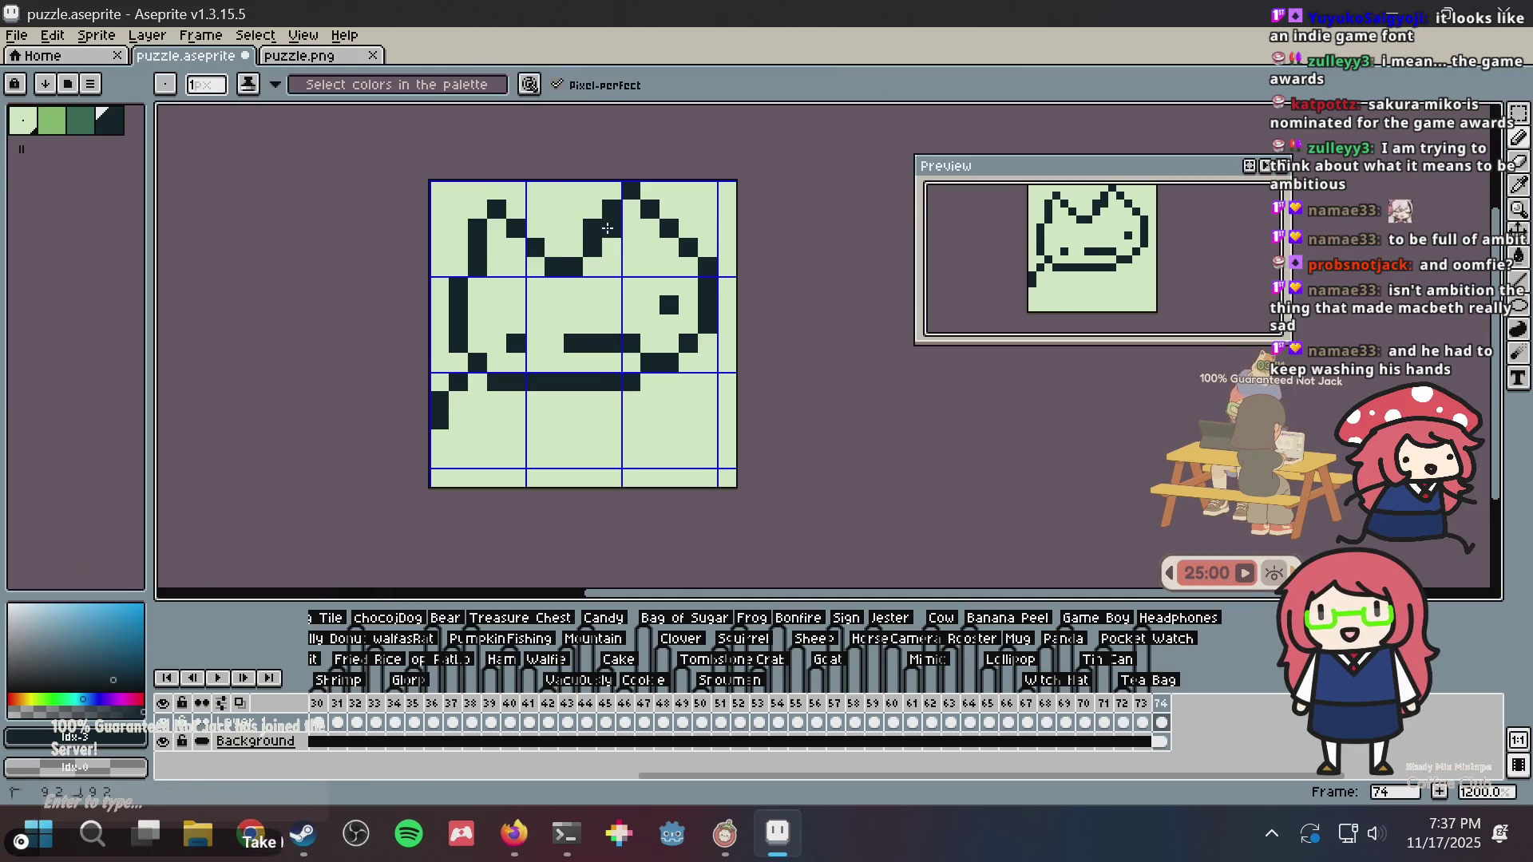
pyautogui.keyDown('alt'); pyautogui.click(587, 192); pyautogui.keyUp('alt')
pyautogui.click(594, 227)
pyautogui.keyDown('alt'); pyautogui.click(594, 247); pyautogui.keyUp('alt')
pyautogui.moveTo(553, 248); pyautogui.dragTo(579, 248)
pyautogui.keyDown('alt'); pyautogui.click(594, 265); pyautogui.keyUp('alt')
pyautogui.click(575, 266)
pyautogui.click(556, 266)
pyautogui.click(575, 248)
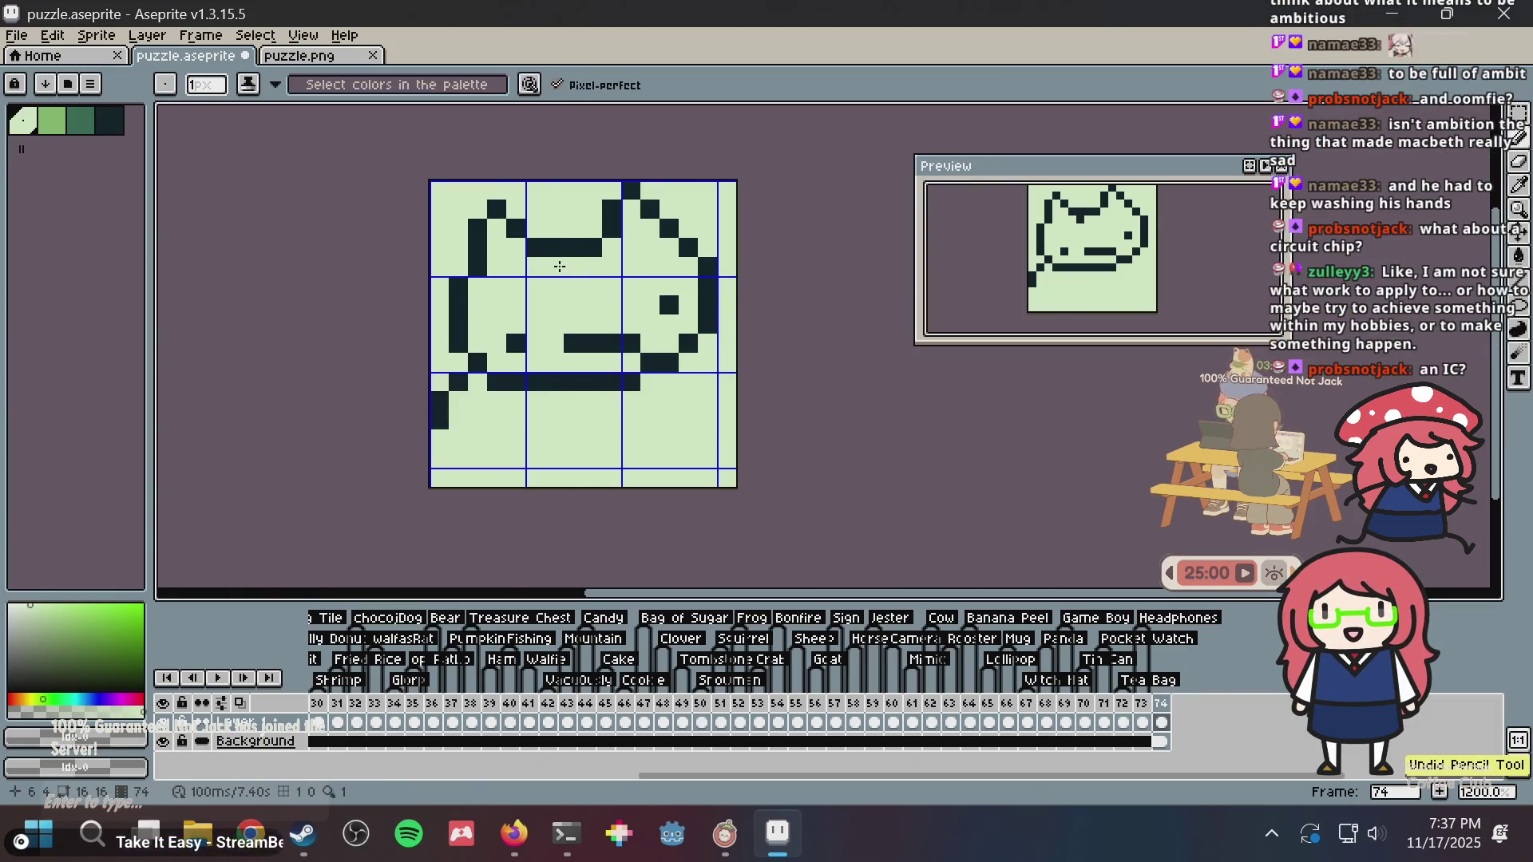
pyautogui.hotkey('ctrl', 's')
# - Draw the right leg down to the bottom edge, trim its top pixels, and save
pyautogui.press('i')
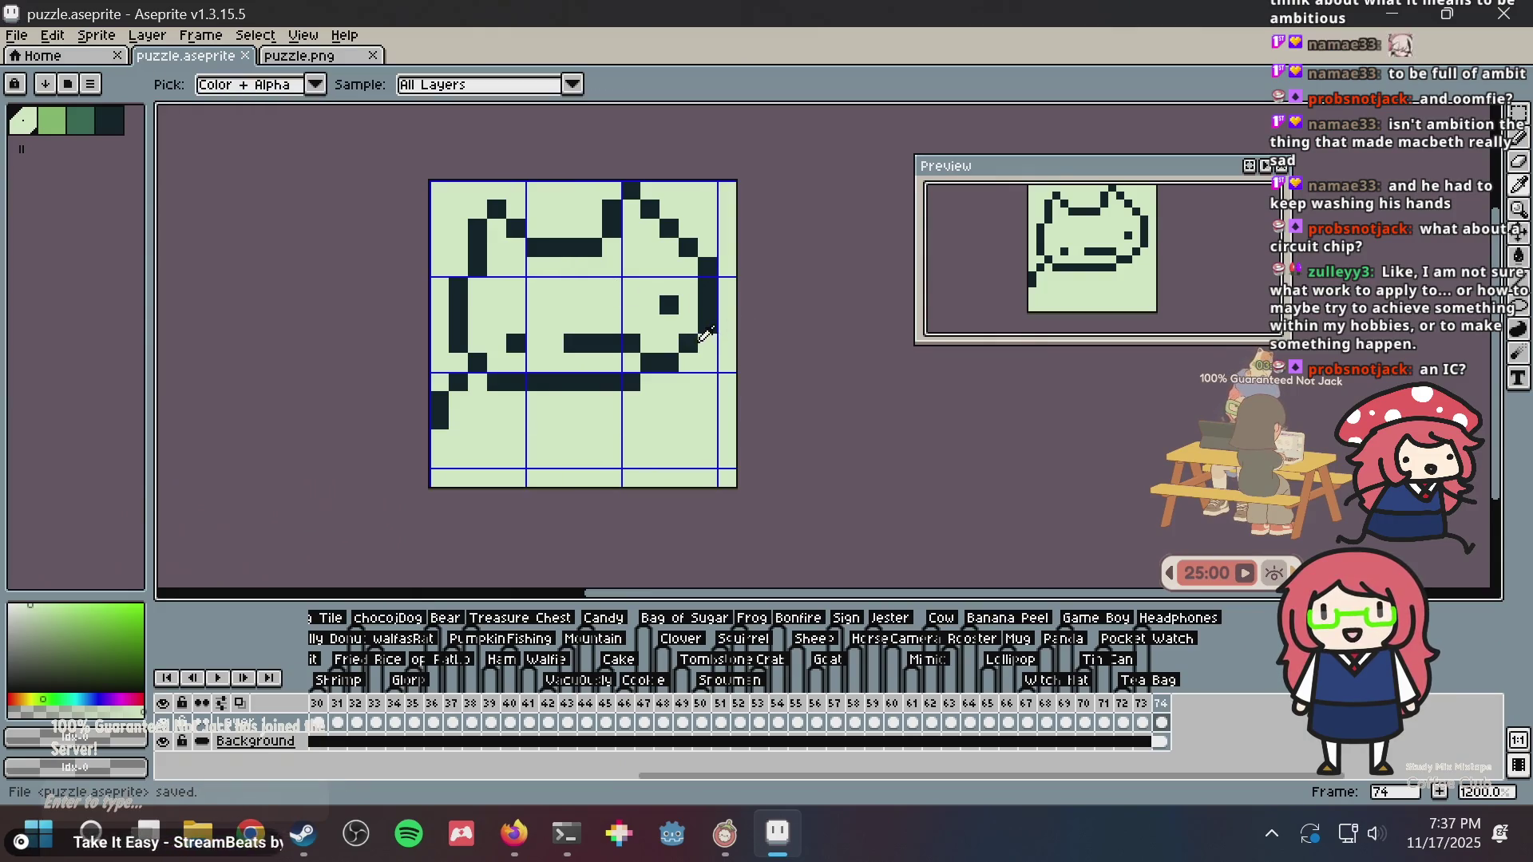
pyautogui.click(705, 334)
pyautogui.press('b')
pyautogui.click(704, 380)
pyautogui.moveTo(705, 399); pyautogui.dragTo(704, 453)
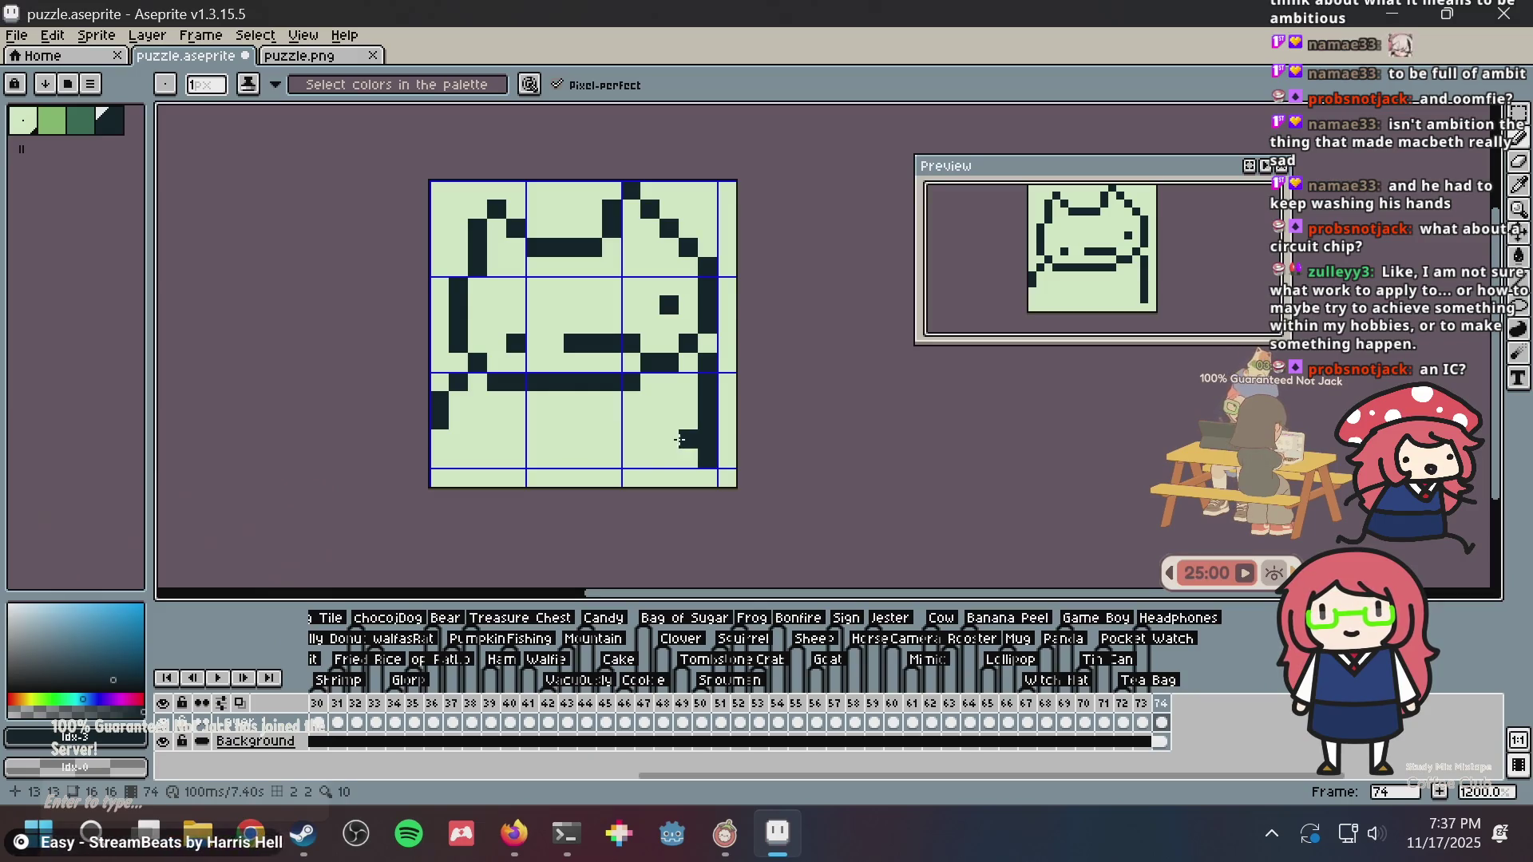
pyautogui.hotkey('ctrl', 'z')
pyautogui.hotkey('ctrl', 'z')
pyautogui.hotkey('ctrl', 'z')
pyautogui.moveTo(707, 387); pyautogui.dragTo(707, 470)
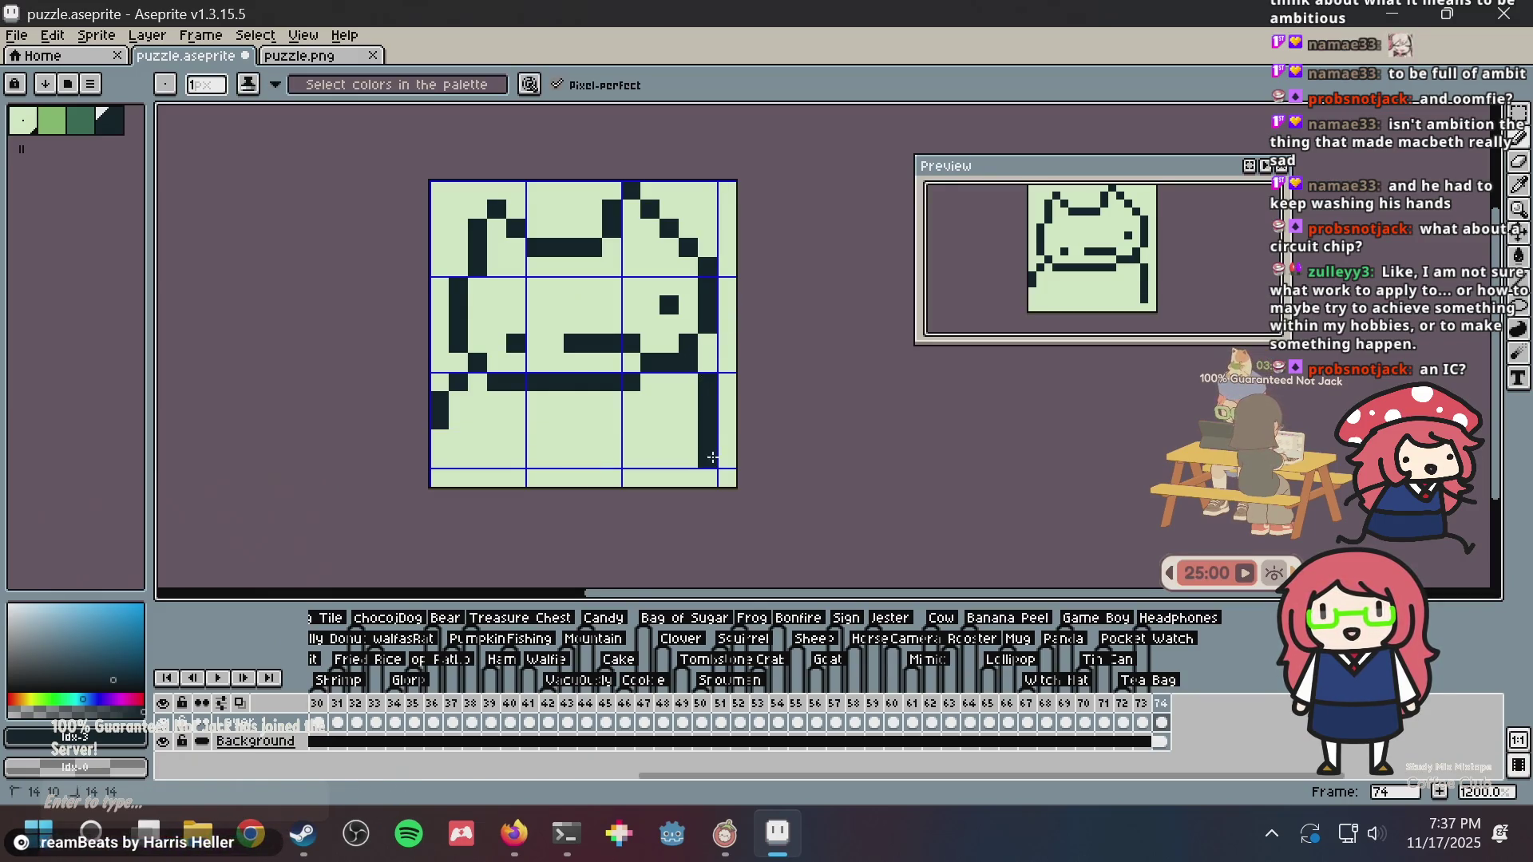
pyautogui.keyDown('alt'); pyautogui.click(693, 358); pyautogui.keyUp('alt')
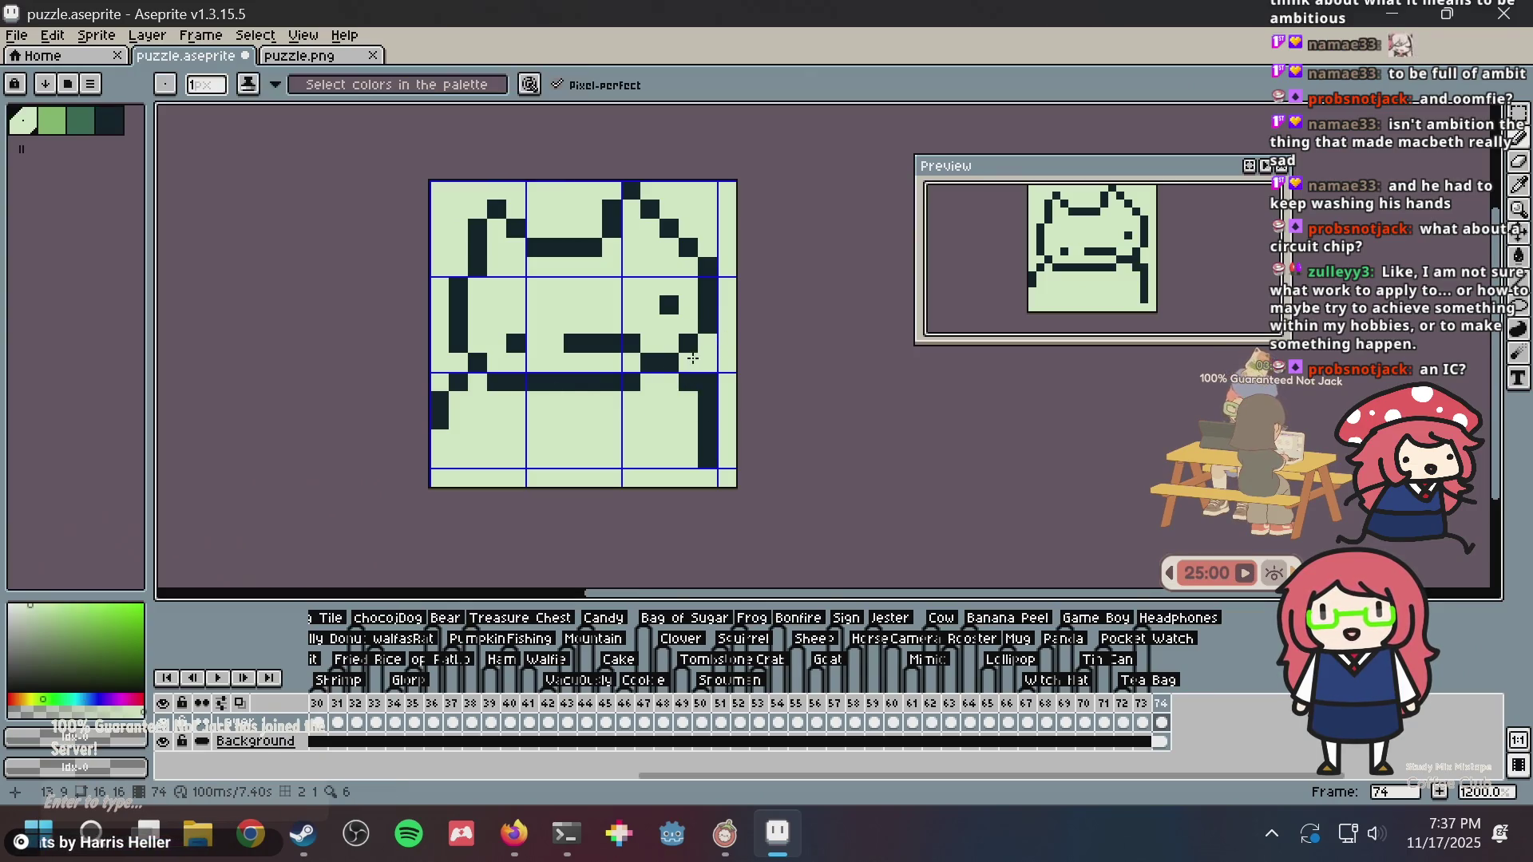
pyautogui.click(705, 382)
pyautogui.click(704, 393)
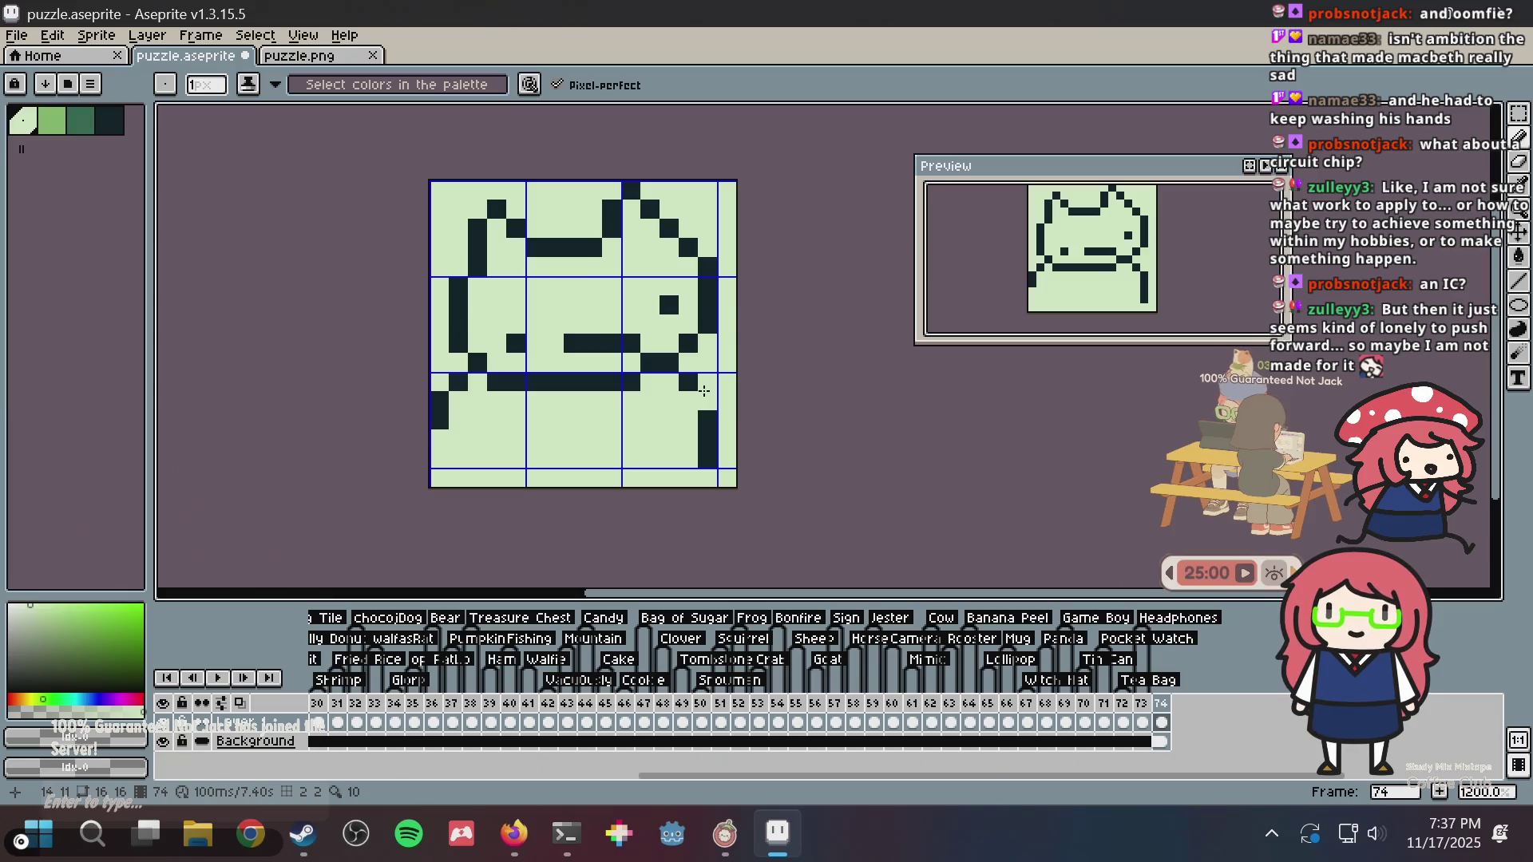
pyautogui.hotkey('ctrl', 's')
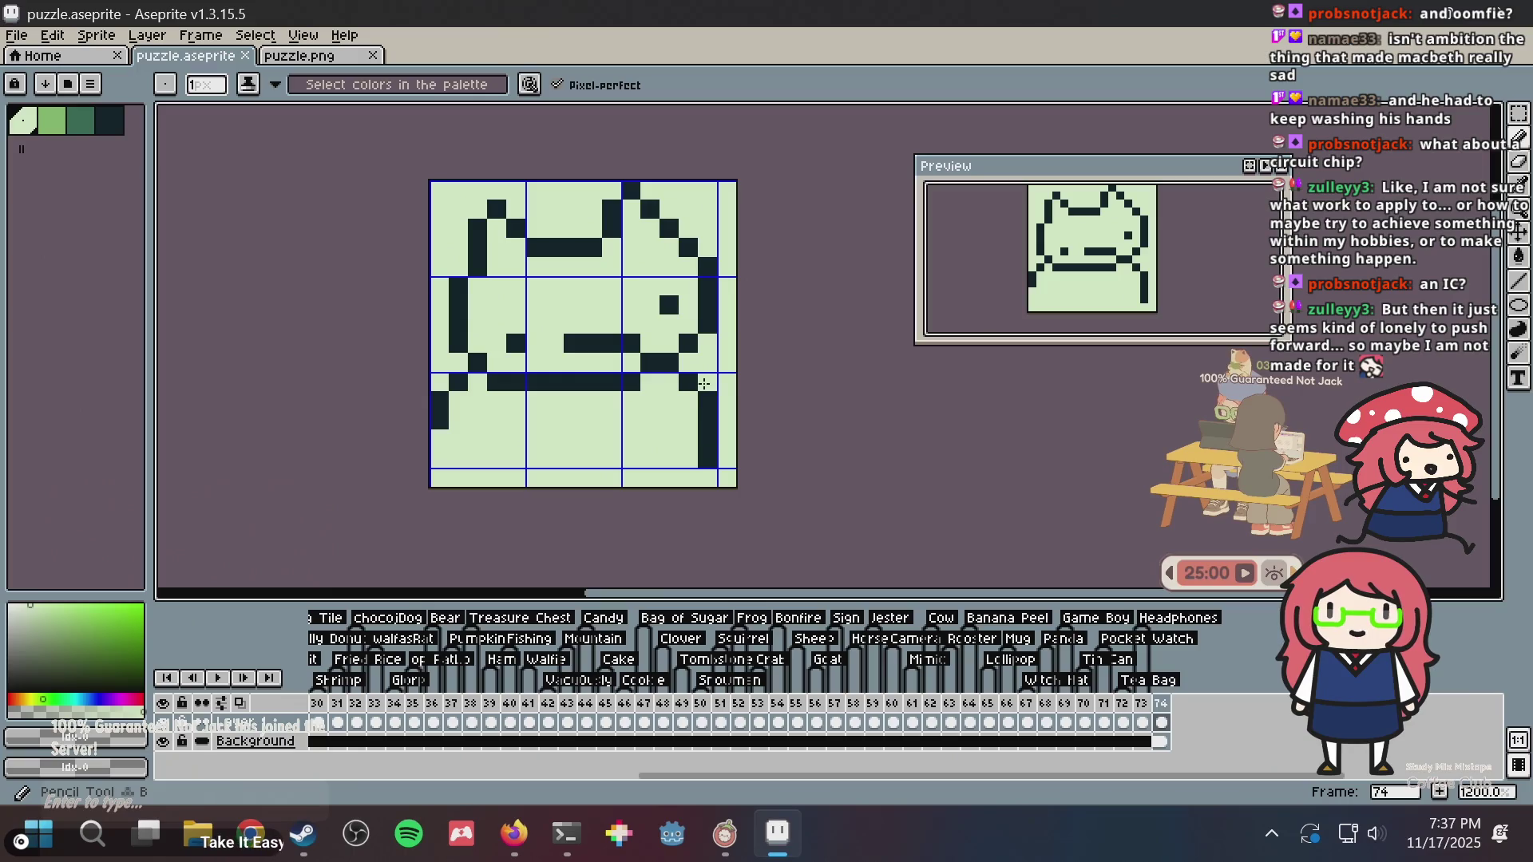
# - Extend the left leg along the left edge, undo a stray pixel, save, and pick the background green
pyautogui.click(668, 358)
pyautogui.hotkey('ctrl', 's')
pyautogui.keyDown('alt'); pyautogui.click(439, 420); pyautogui.keyUp('alt')
pyautogui.click(440, 401)
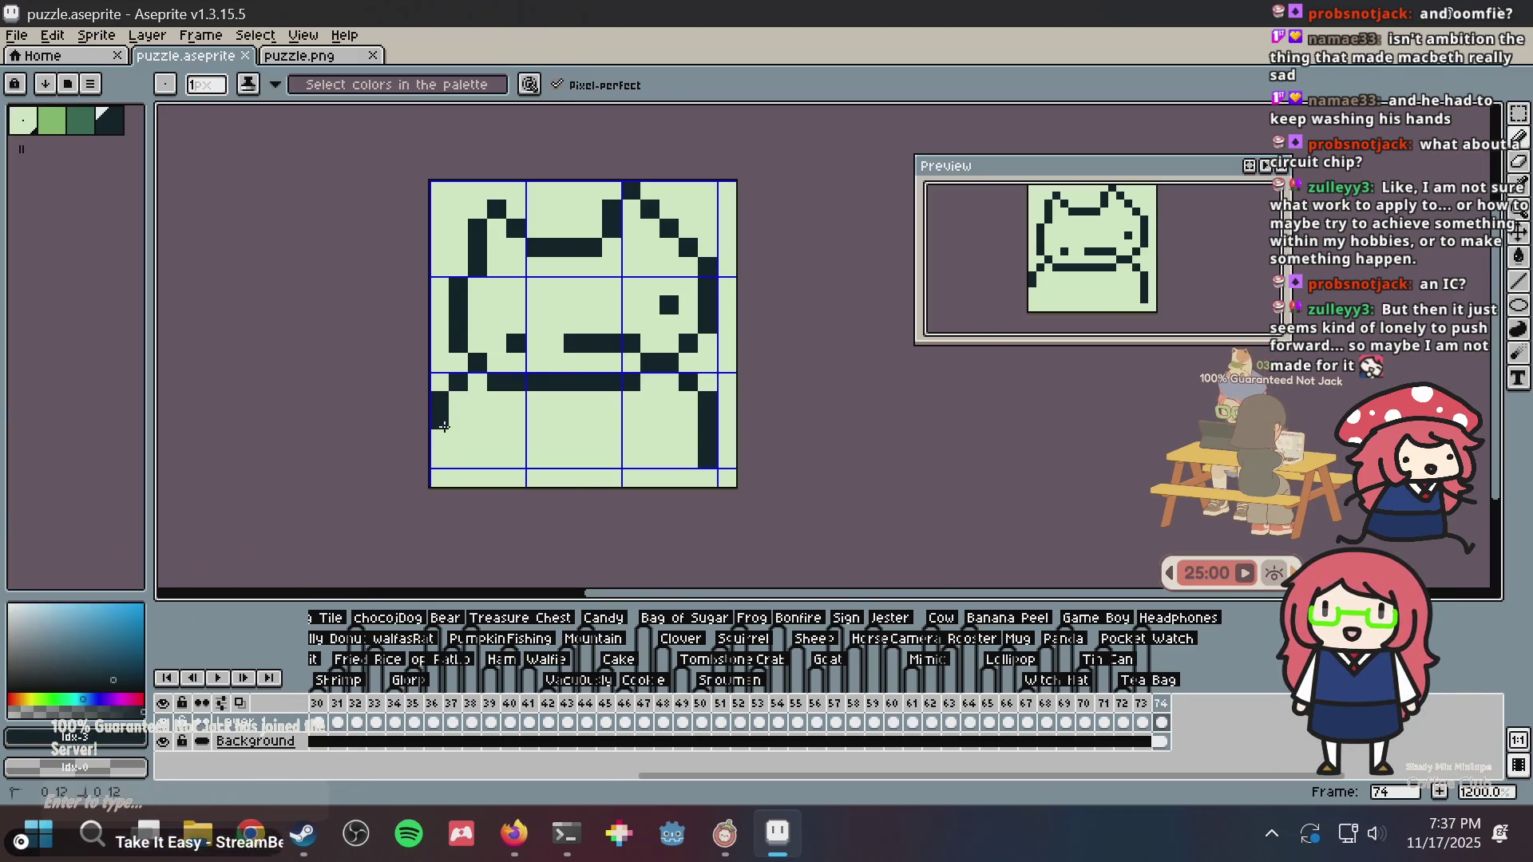
pyautogui.hotkey('ctrl', 'z')
pyautogui.hotkey('ctrl', 's')
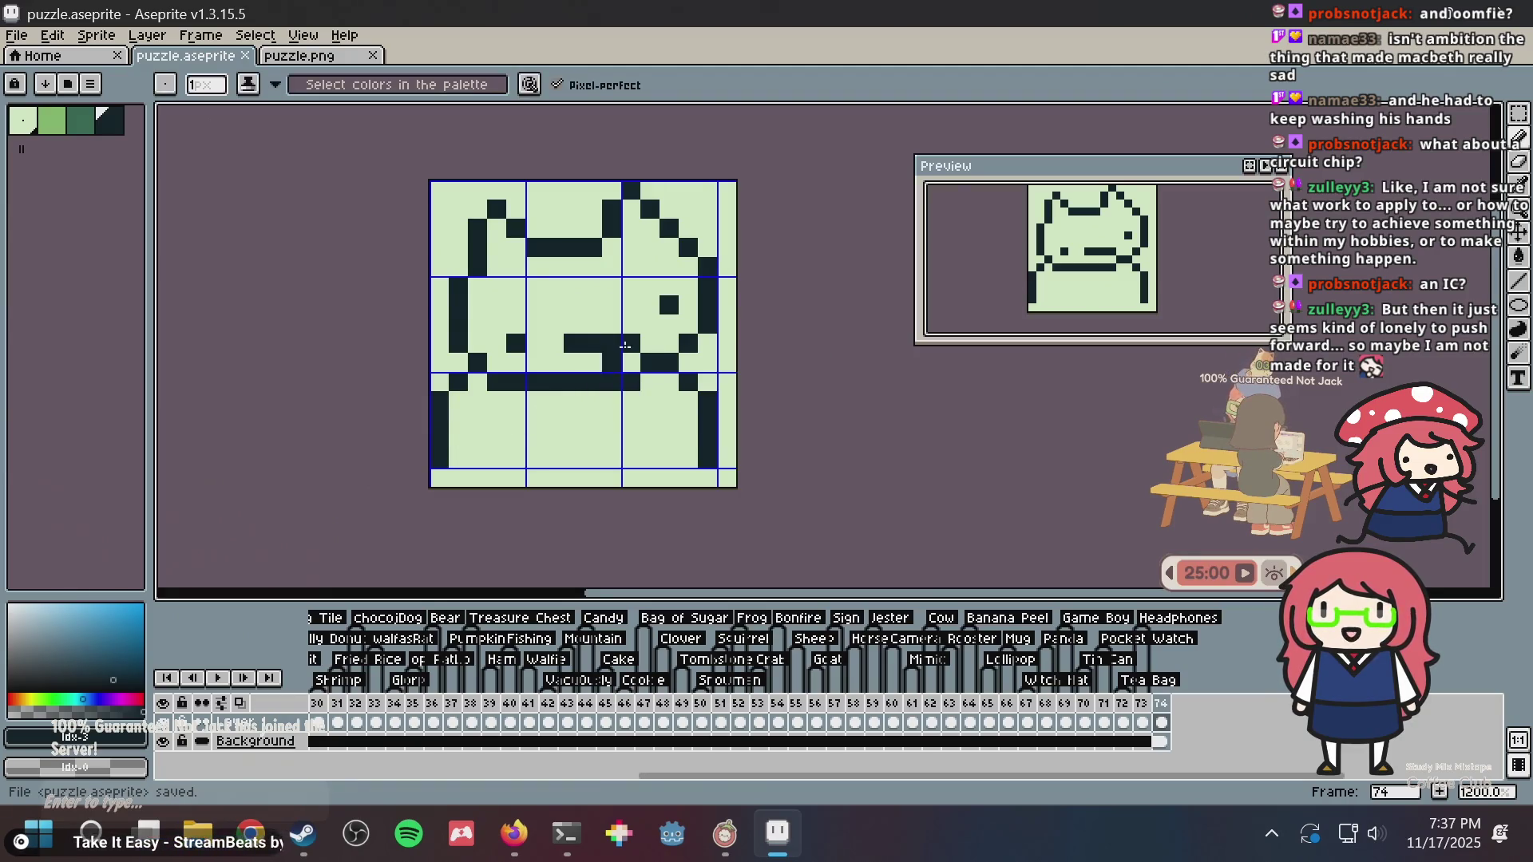
pyautogui.press('alt')
pyautogui.keyDown('alt'); pyautogui.click(659, 334); pyautogui.keyUp('alt')
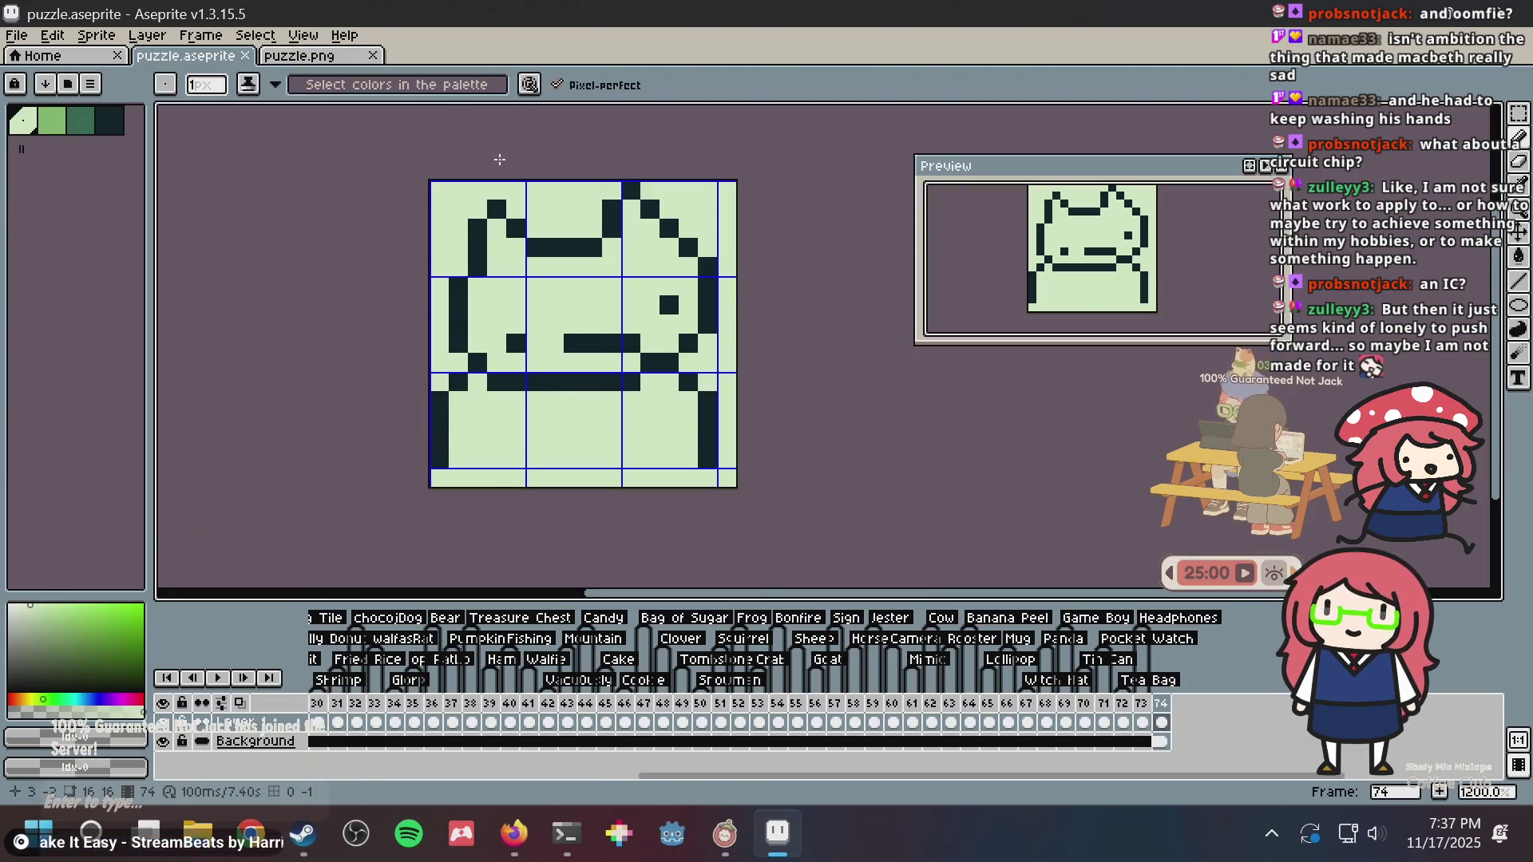
# - Add dark pixels on the top rows above both ears and along the left outline
pyautogui.press('alt')
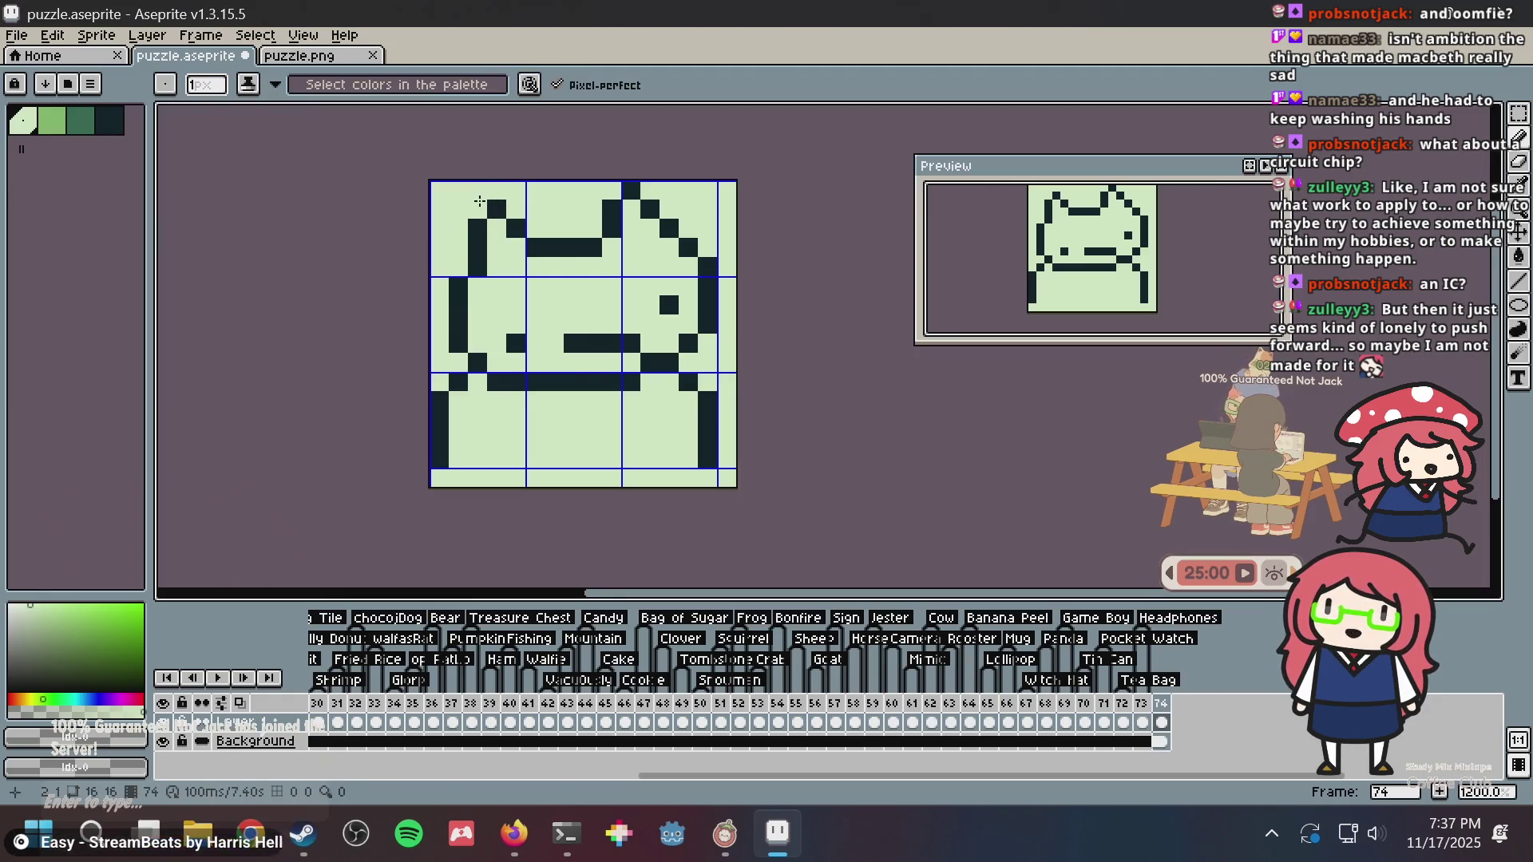
pyautogui.keyDown('alt'); pyautogui.click(496, 209); pyautogui.keyUp('alt')
pyautogui.click(478, 215)
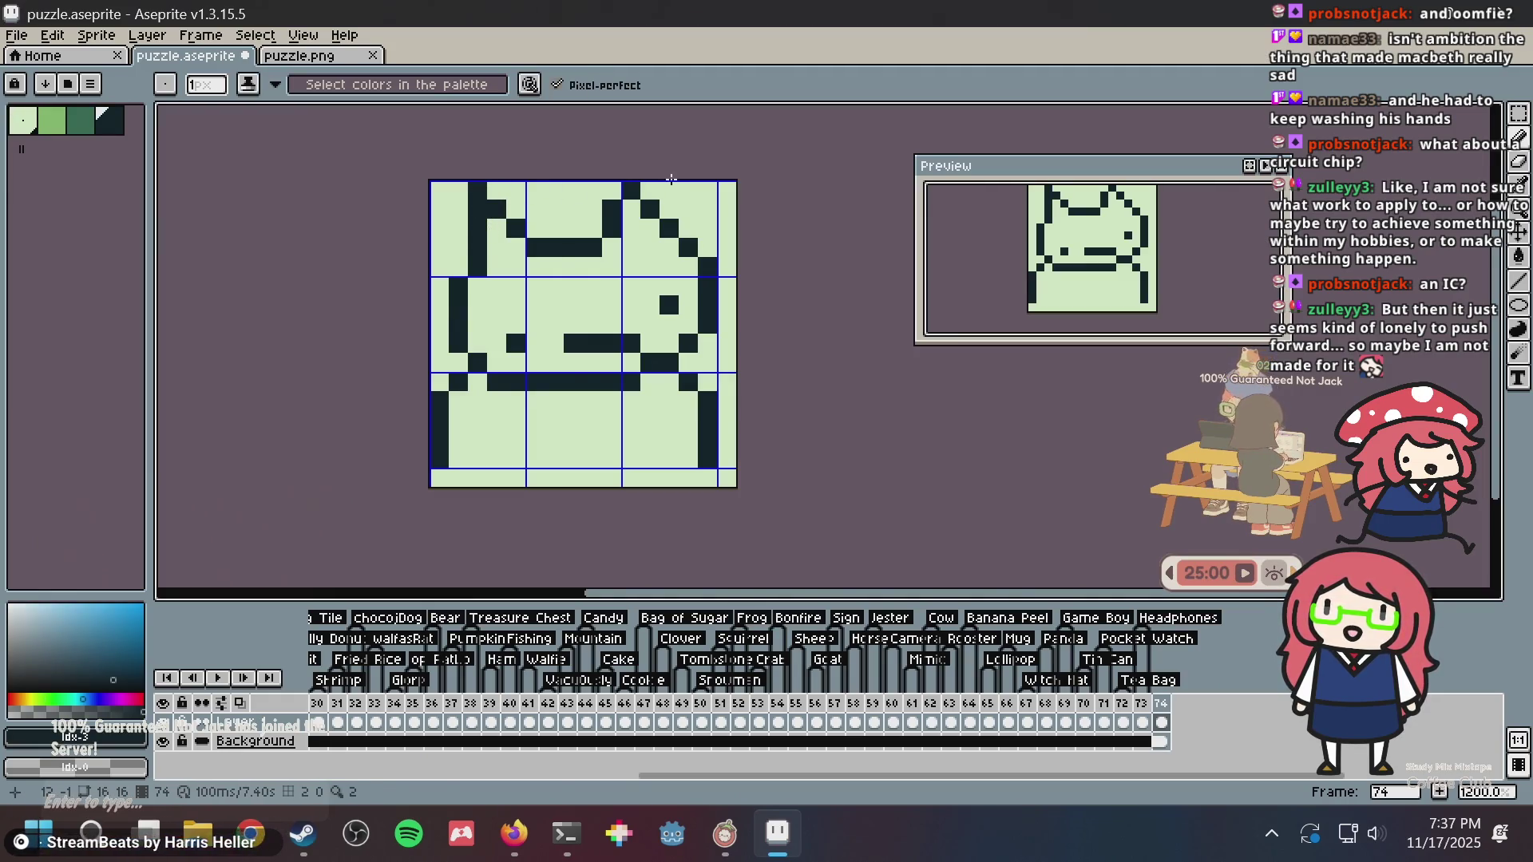
pyautogui.hotkey('ctrl', 'z')
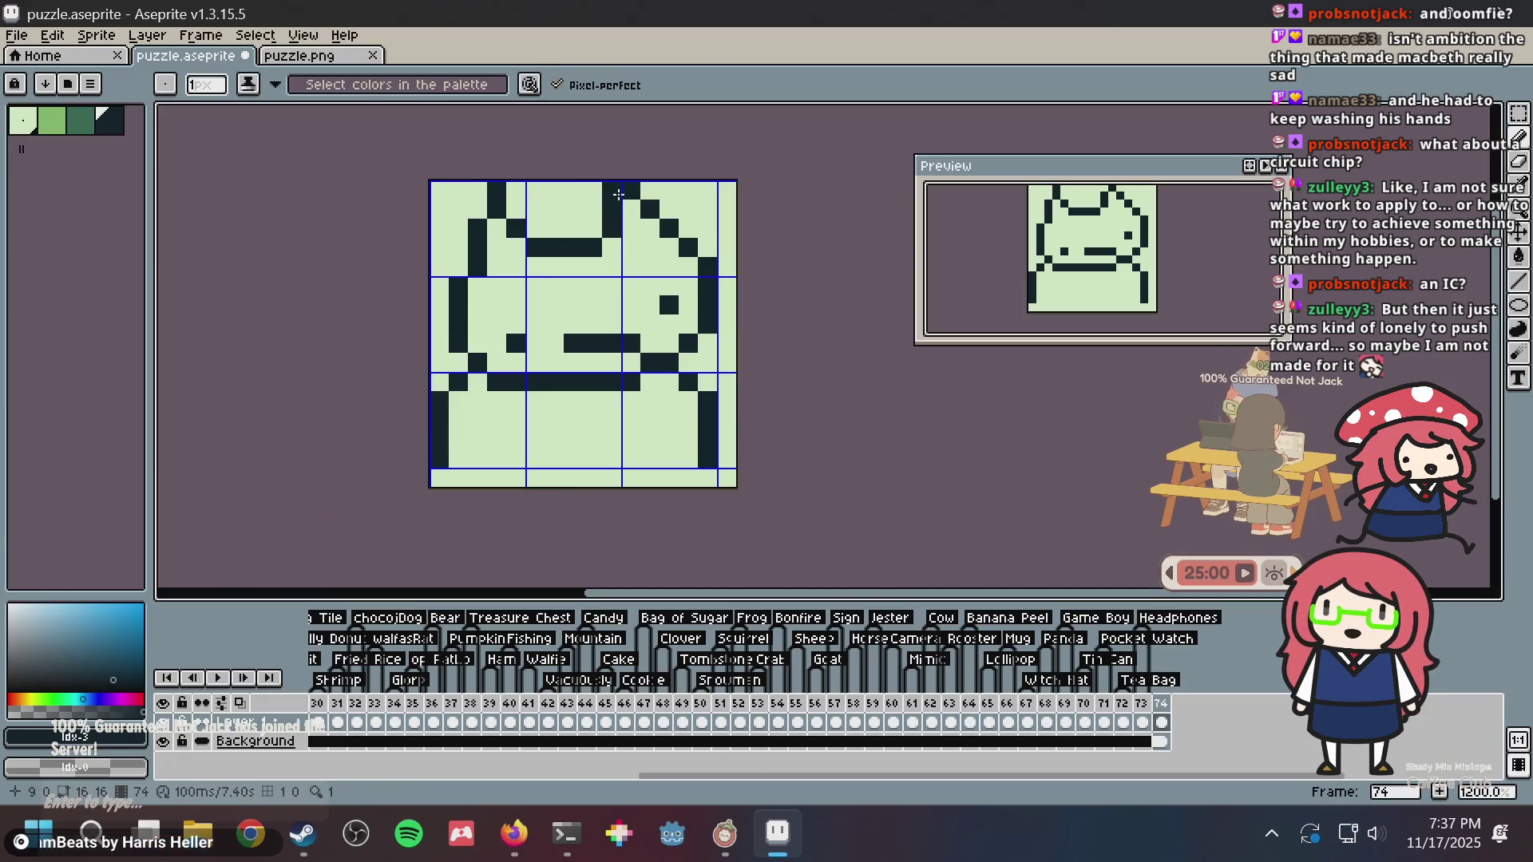
pyautogui.click(555, 229)
pyautogui.click(510, 206)
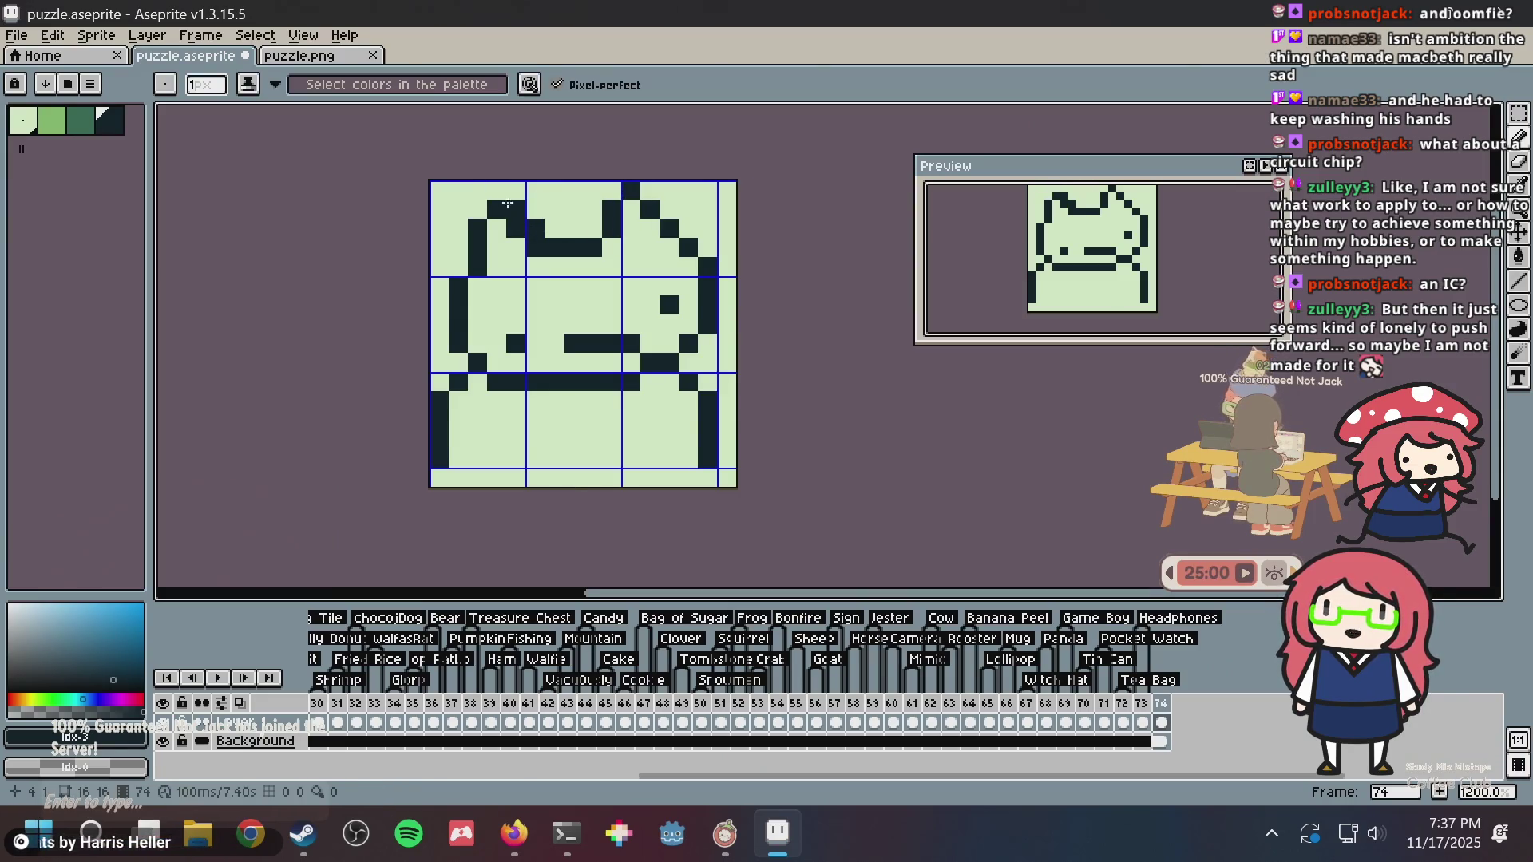
pyautogui.click(655, 193)
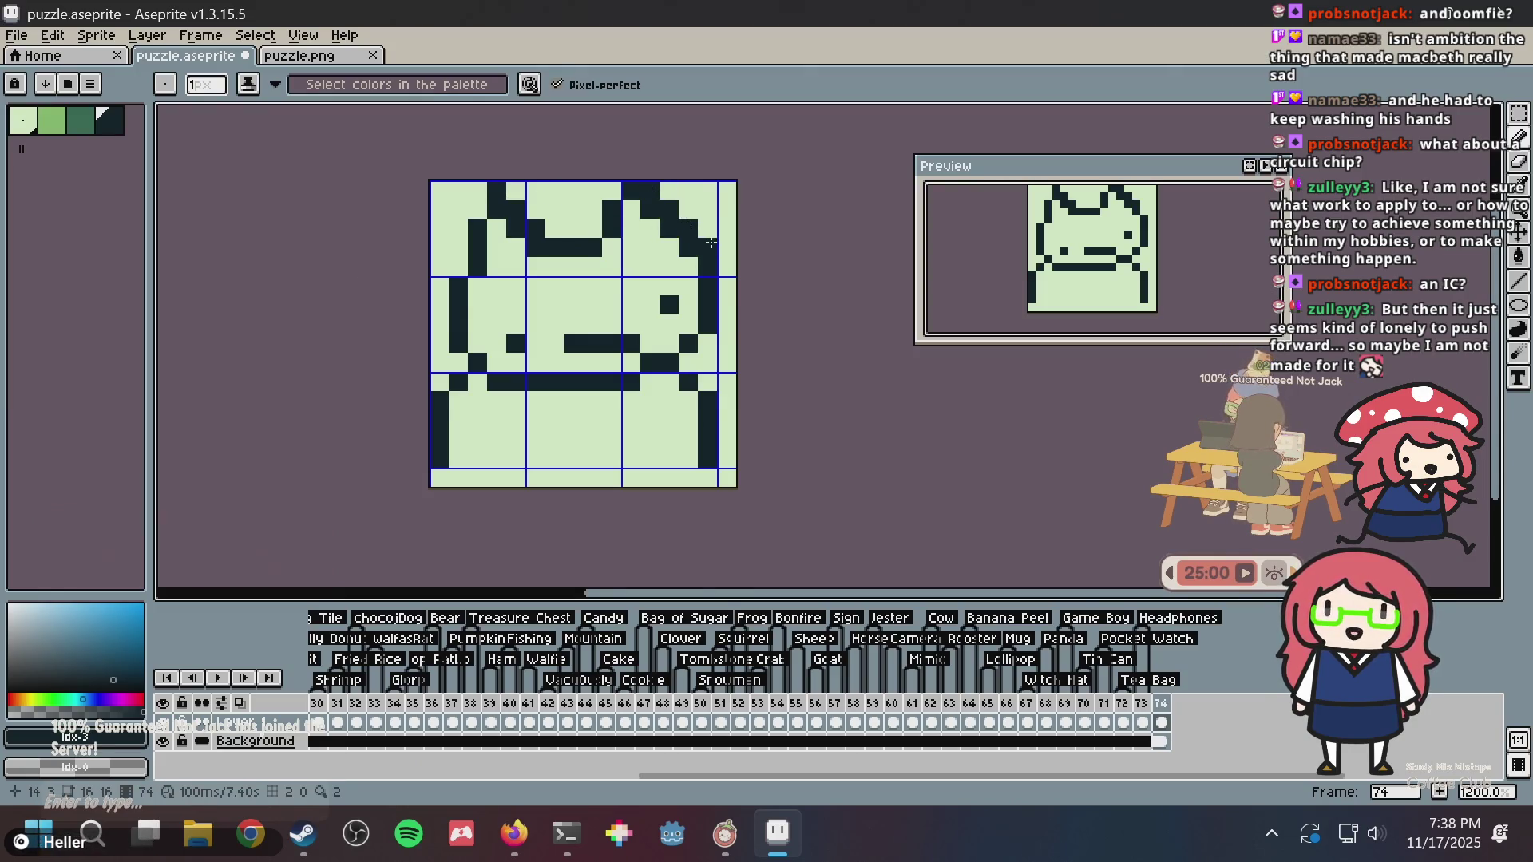
pyautogui.press('alt')
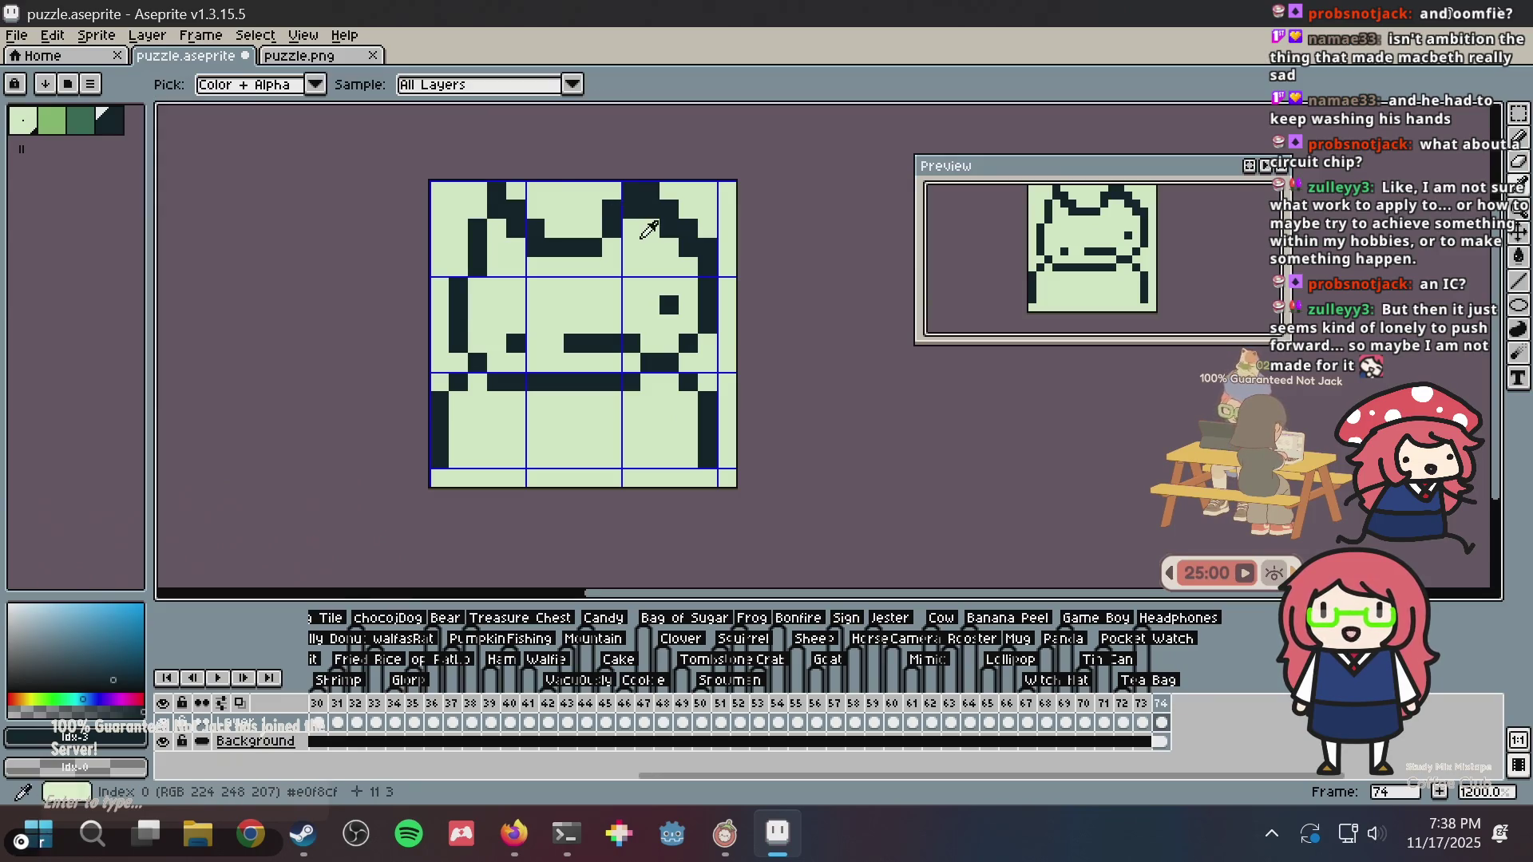
pyautogui.click(612, 191)
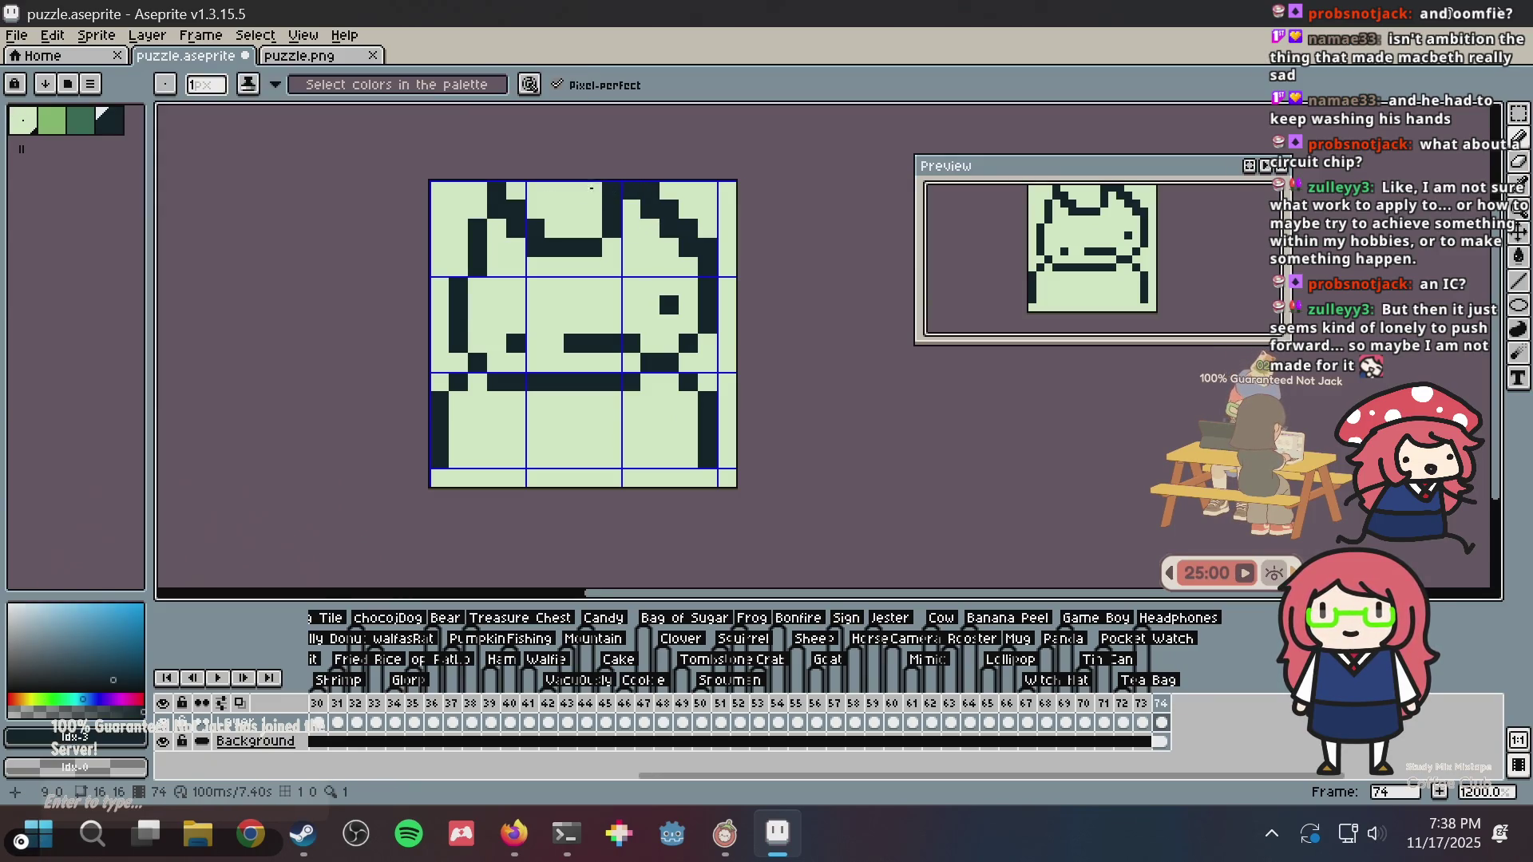
pyautogui.click(463, 260)
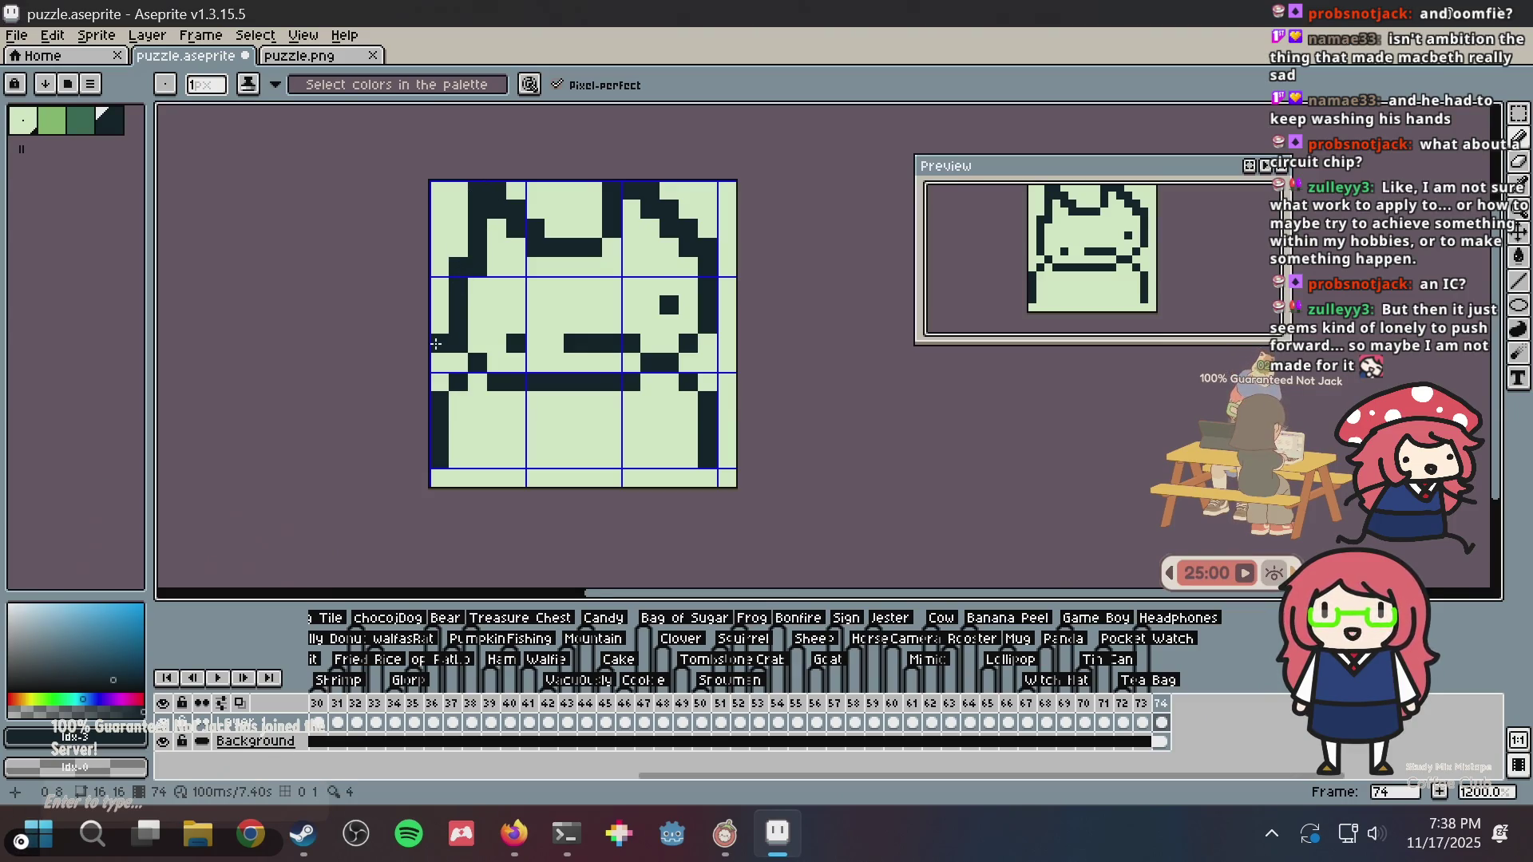
# - Delete the whole cat drawing from frame 74 and save puzzle.aseprite
pyautogui.press('Delete')
pyautogui.hotkey('ctrl', 's')
pyautogui.hotkey('ctrl', 'b')
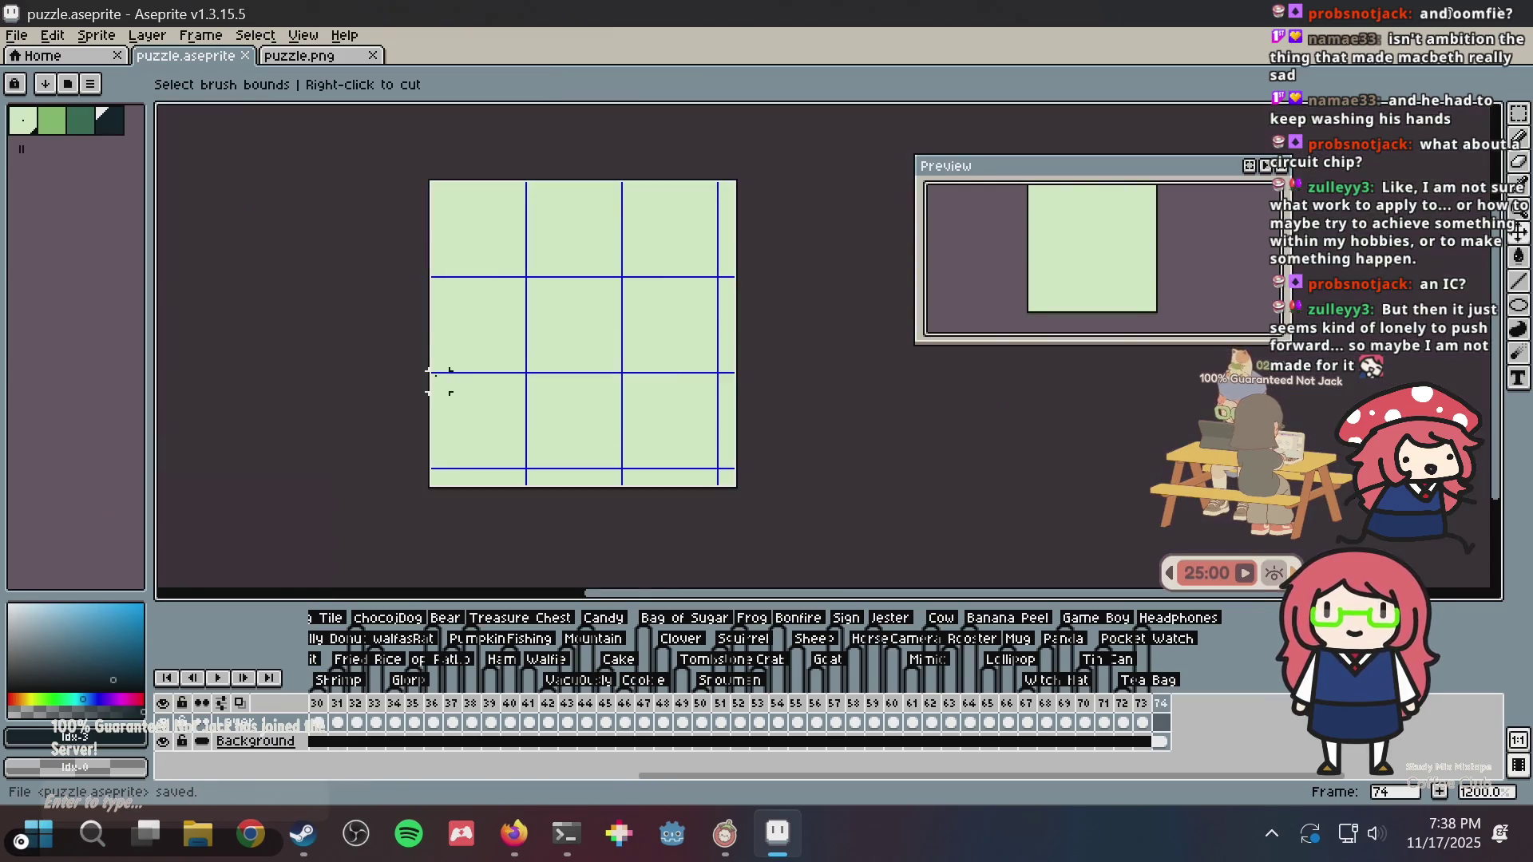
# - Clear the stray sketch from the canvas and save the blank sprite
pyautogui.press('Escape')
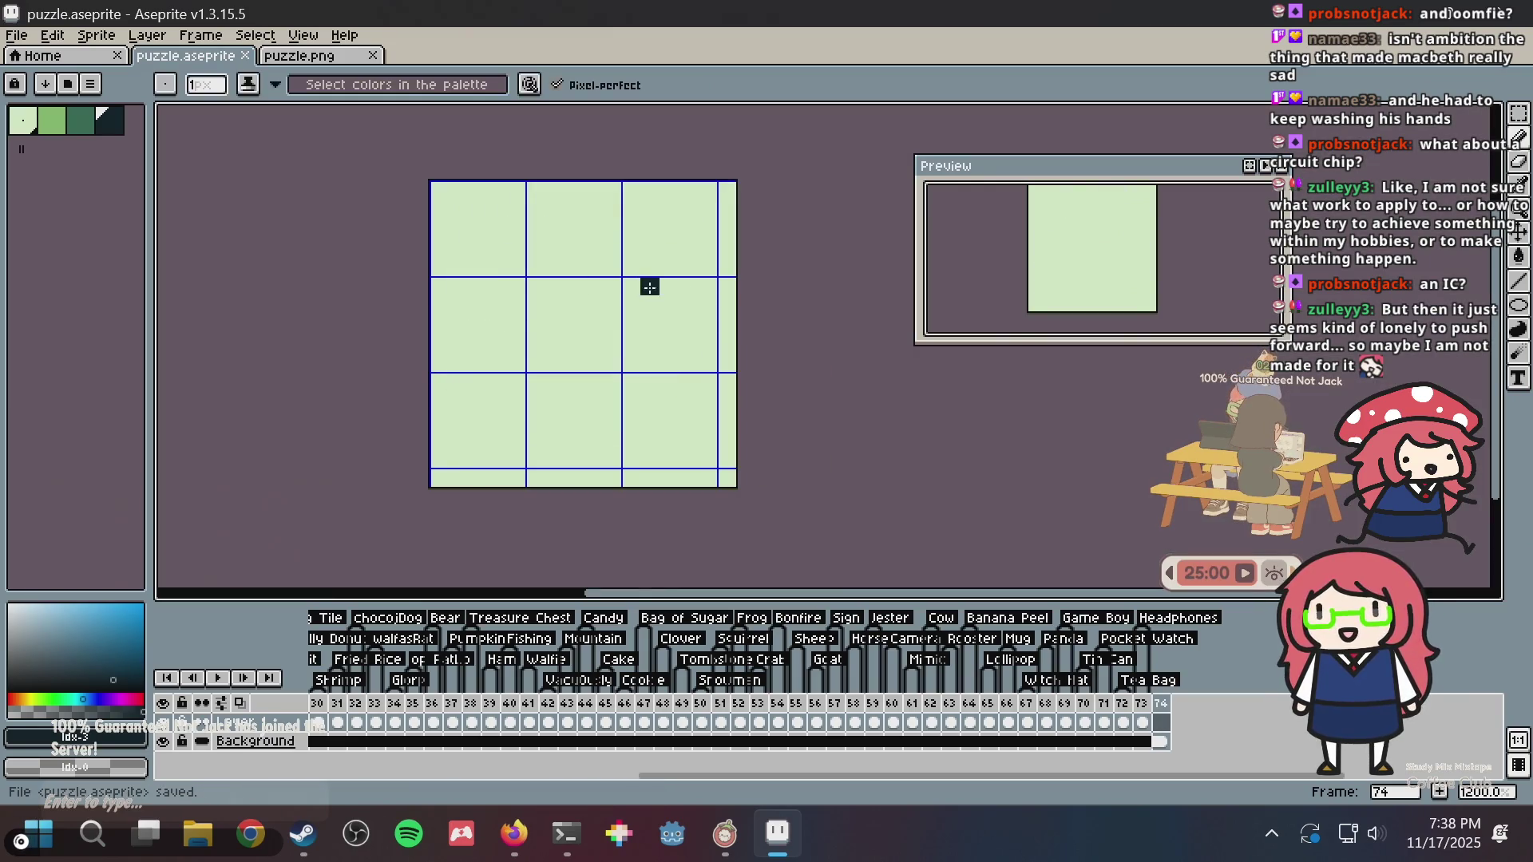
pyautogui.moveTo(534, 341)
pyautogui.mouseDown()
pyautogui.moveTo(537, 228)
pyautogui.moveTo(661, 227)
pyautogui.moveTo(661, 382)
pyautogui.moveTo(517, 346)
pyautogui.mouseUp()
pyautogui.press('Delete')
pyautogui.hotkey('ctrl', 's')
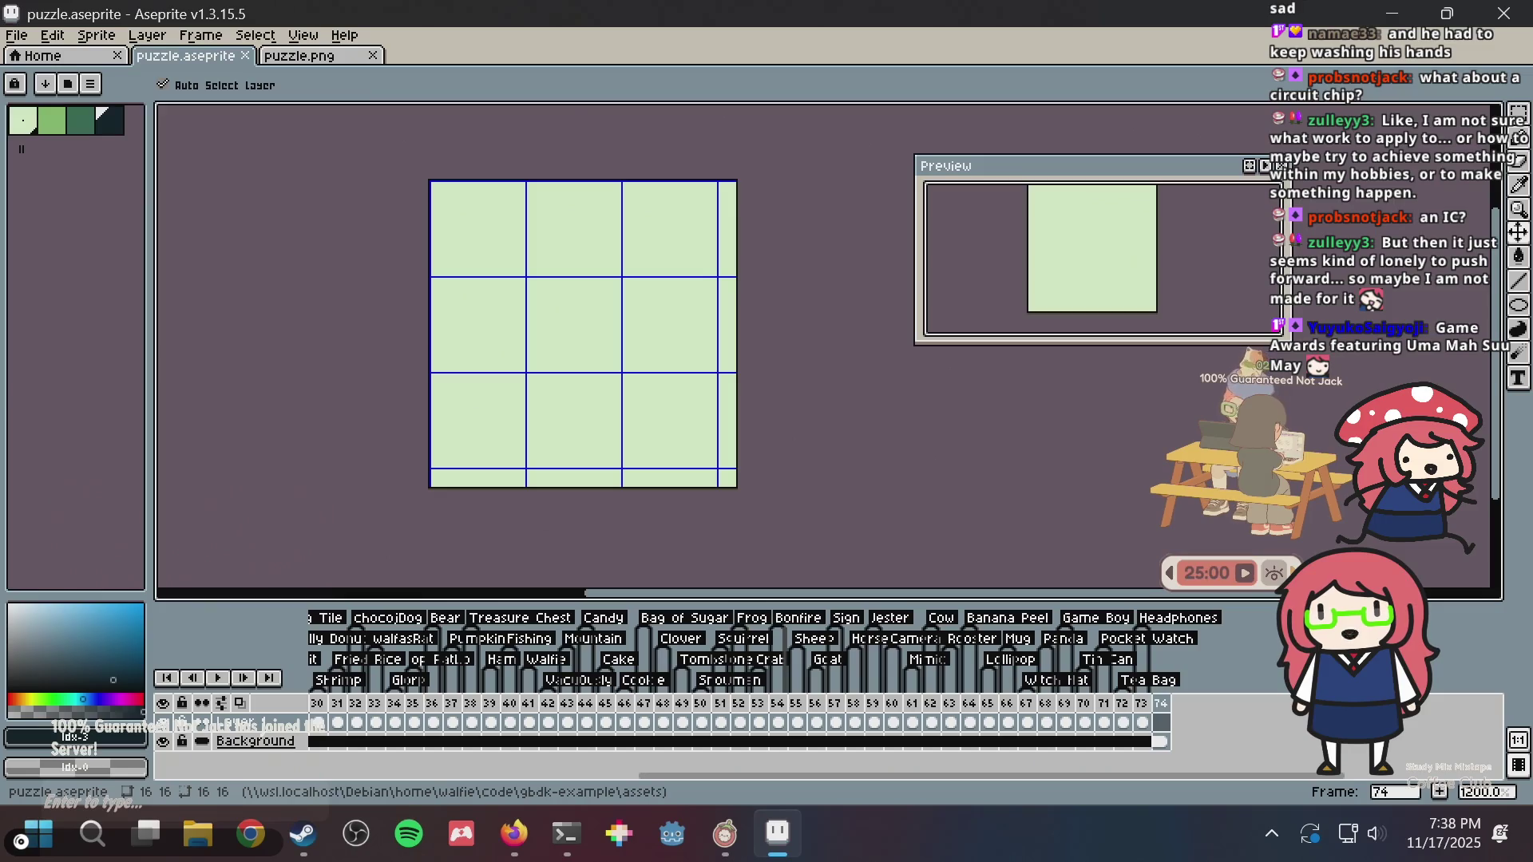
pyautogui.hotkey('ctrl', 's')
# - Draw the tilted dark card outline with straight pencil lines, then shift it one pixel left
pyautogui.moveTo(496, 439)
pyautogui.mouseDown()
pyautogui.moveTo(458, 240)
pyautogui.moveTo(670, 184)
pyautogui.moveTo(728, 448)
pyautogui.mouseUp()
pyautogui.hotkey('ctrl', 'z')
pyautogui.click(554, 459)
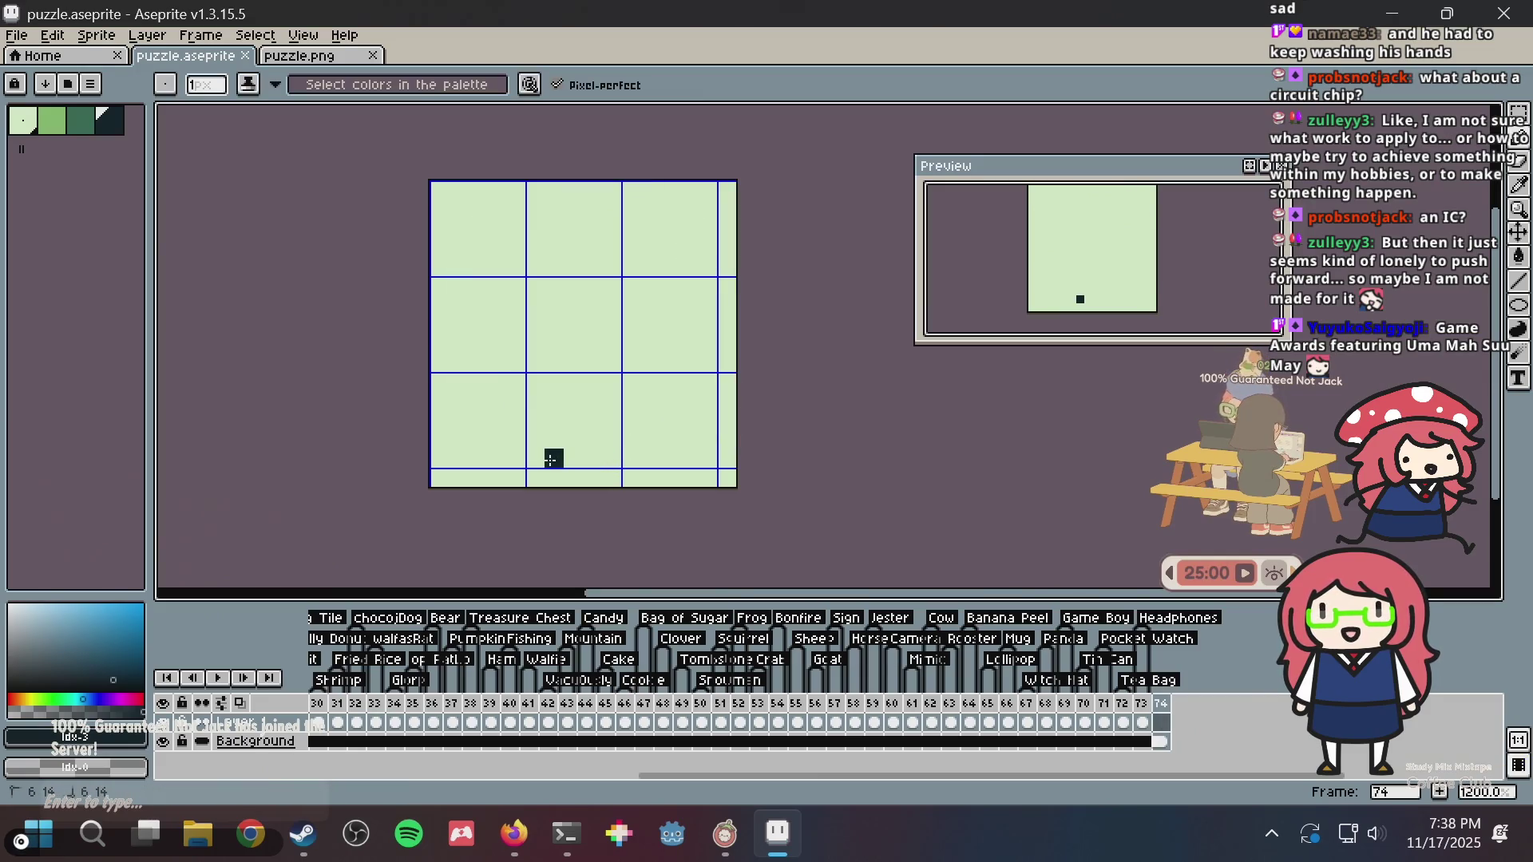
pyautogui.moveTo(532, 458)
pyautogui.mouseDown()
pyautogui.moveTo(729, 390)
pyautogui.moveTo(677, 421)
pyautogui.moveTo(709, 397)
pyautogui.moveTo(714, 421)
pyautogui.mouseUp()
pyautogui.moveTo(615, 158)
pyautogui.mouseDown()
pyautogui.moveTo(605, 182)
pyautogui.moveTo(665, 189)
pyautogui.moveTo(456, 224)
pyautogui.moveTo(477, 212)
pyautogui.moveTo(551, 447)
pyautogui.moveTo(520, 464)
pyautogui.mouseUp()
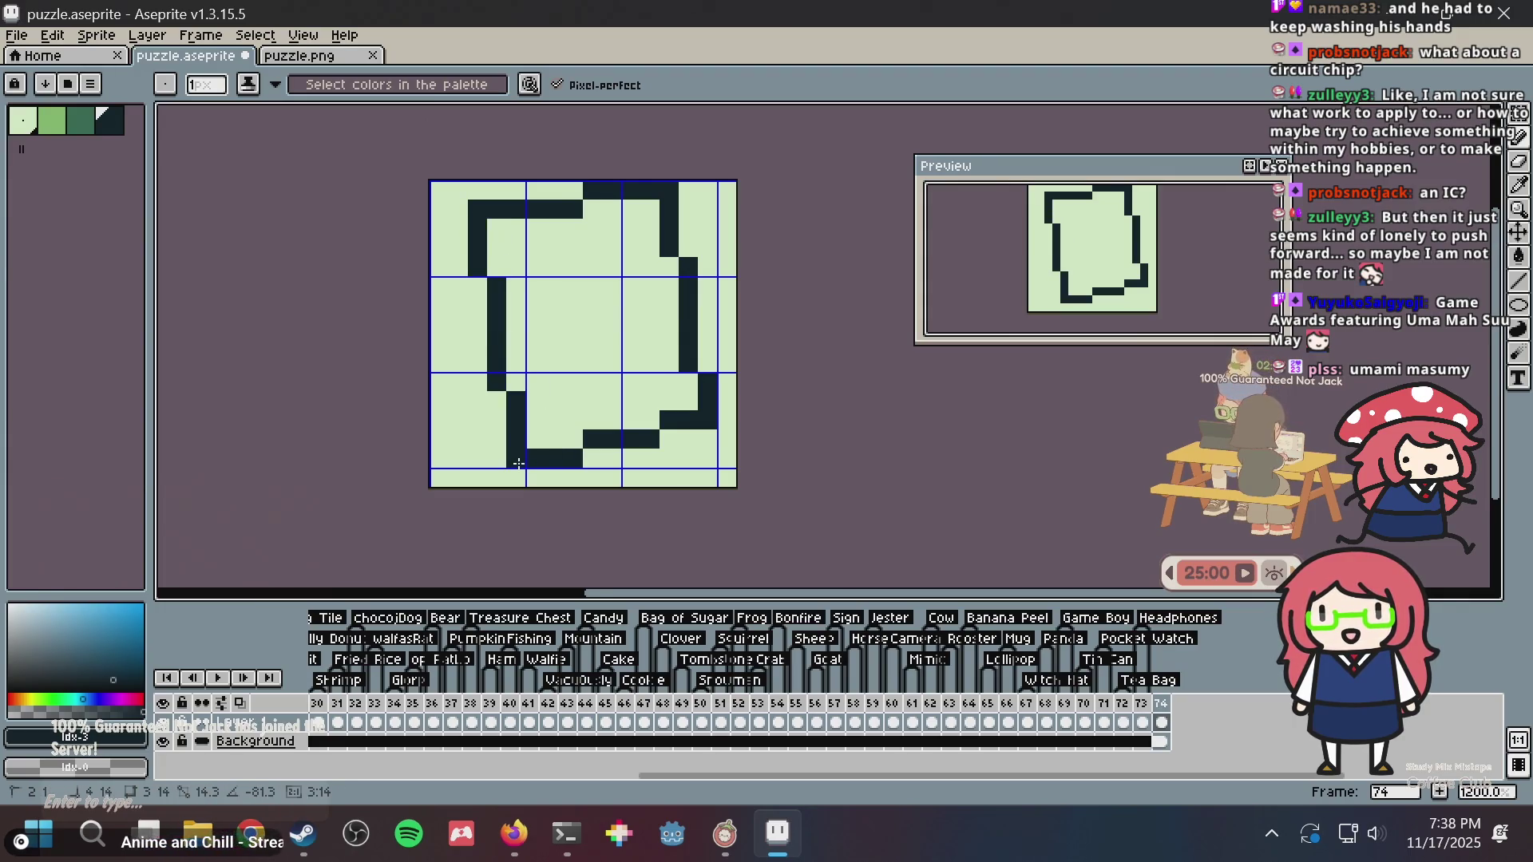
pyautogui.hotkey('ctrl', 'a')
pyautogui.press('Left')
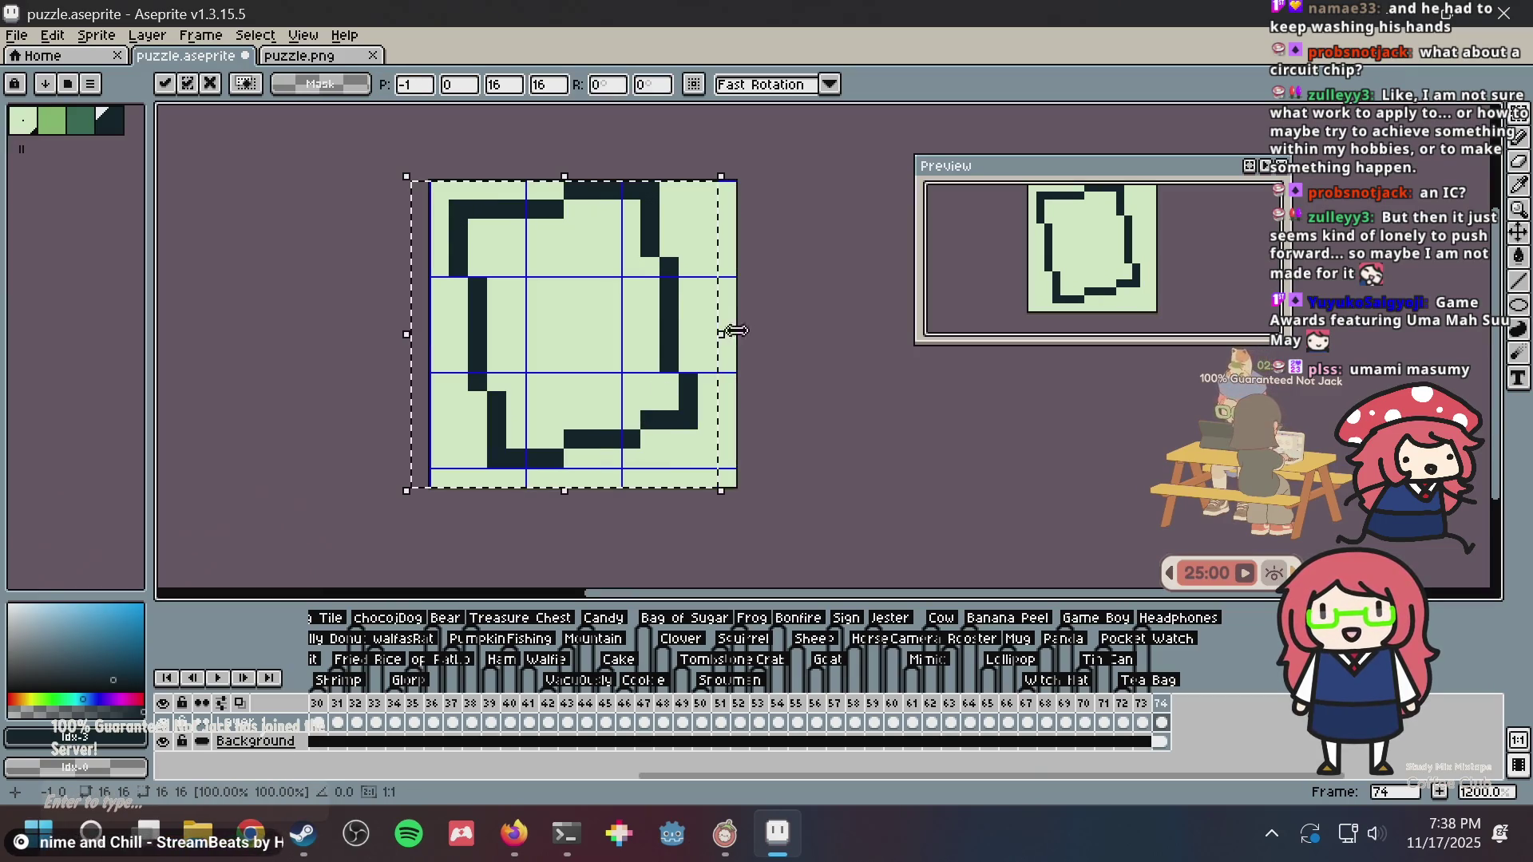
pyautogui.hotkey('ctrl', 'd')
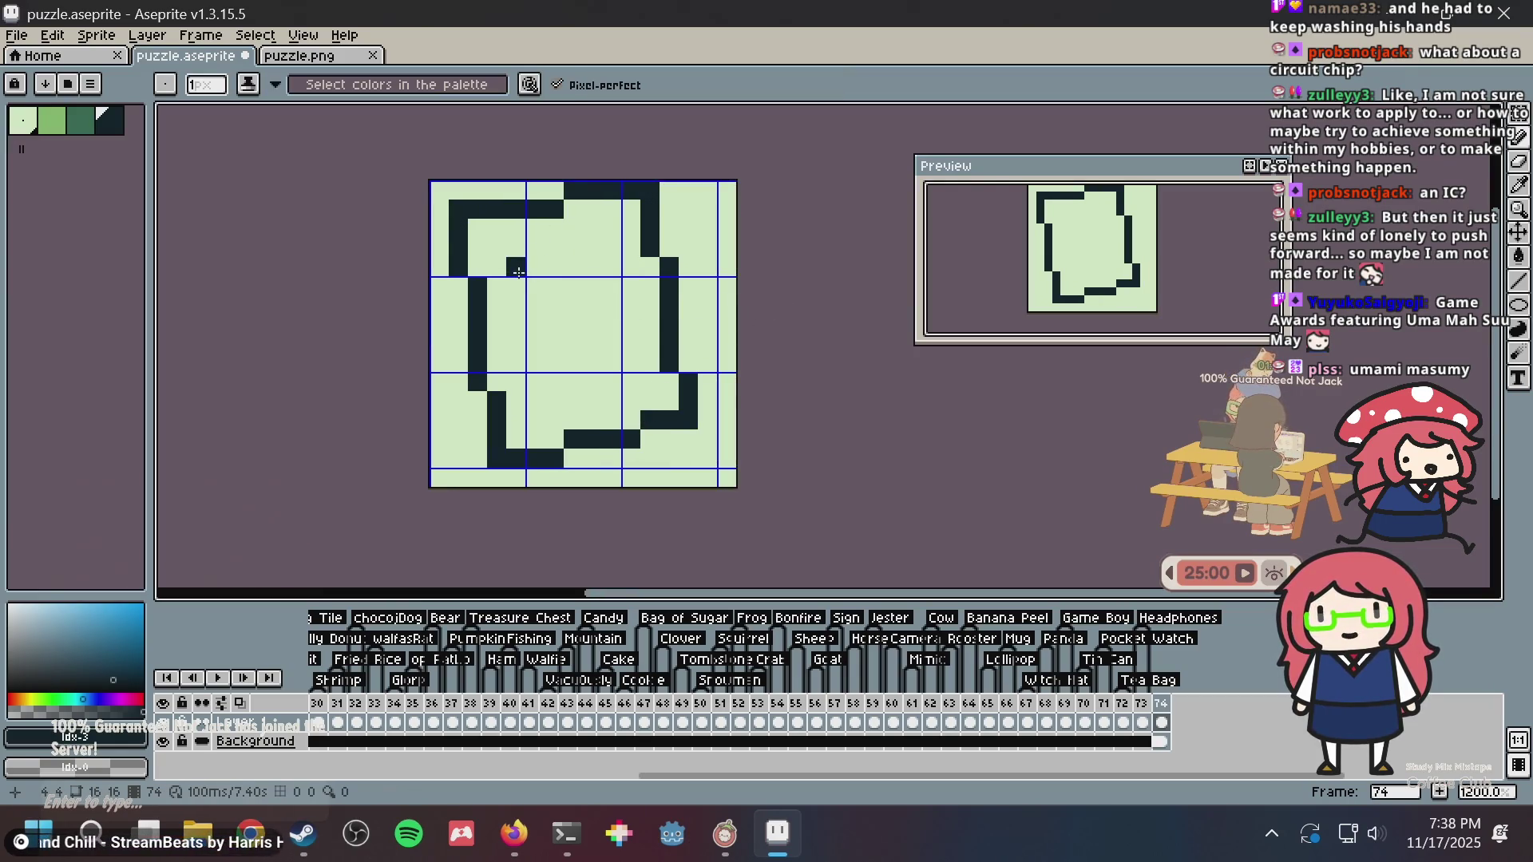
# - Bucket-fill the card's interior with mid green
pyautogui.moveTo(498, 248); pyautogui.dragTo(496, 267)
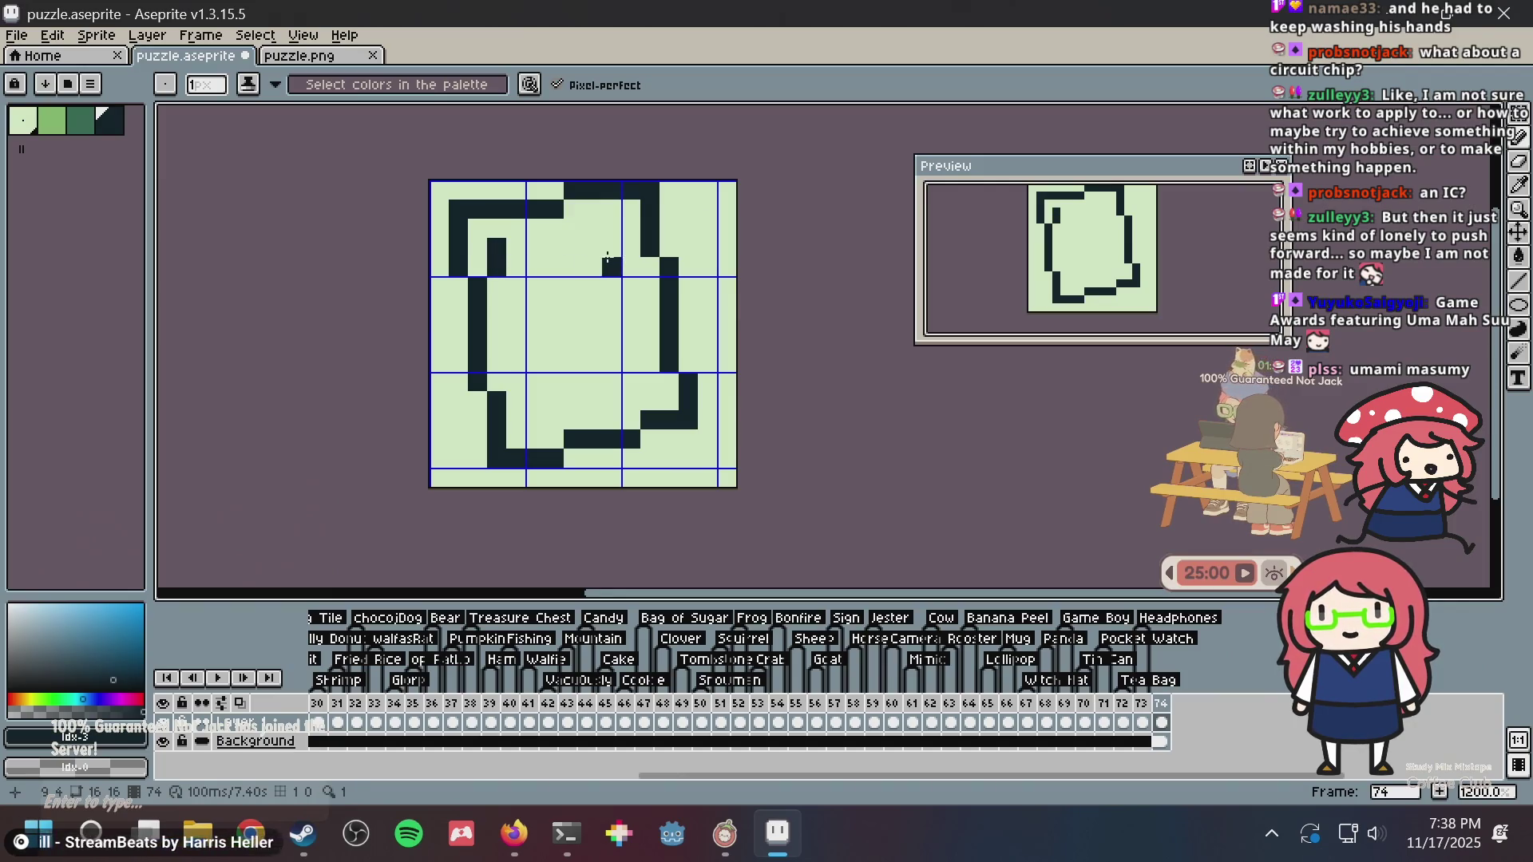
pyautogui.hotkey('ctrl', 'z')
pyautogui.click(80, 121)
pyautogui.press('g')
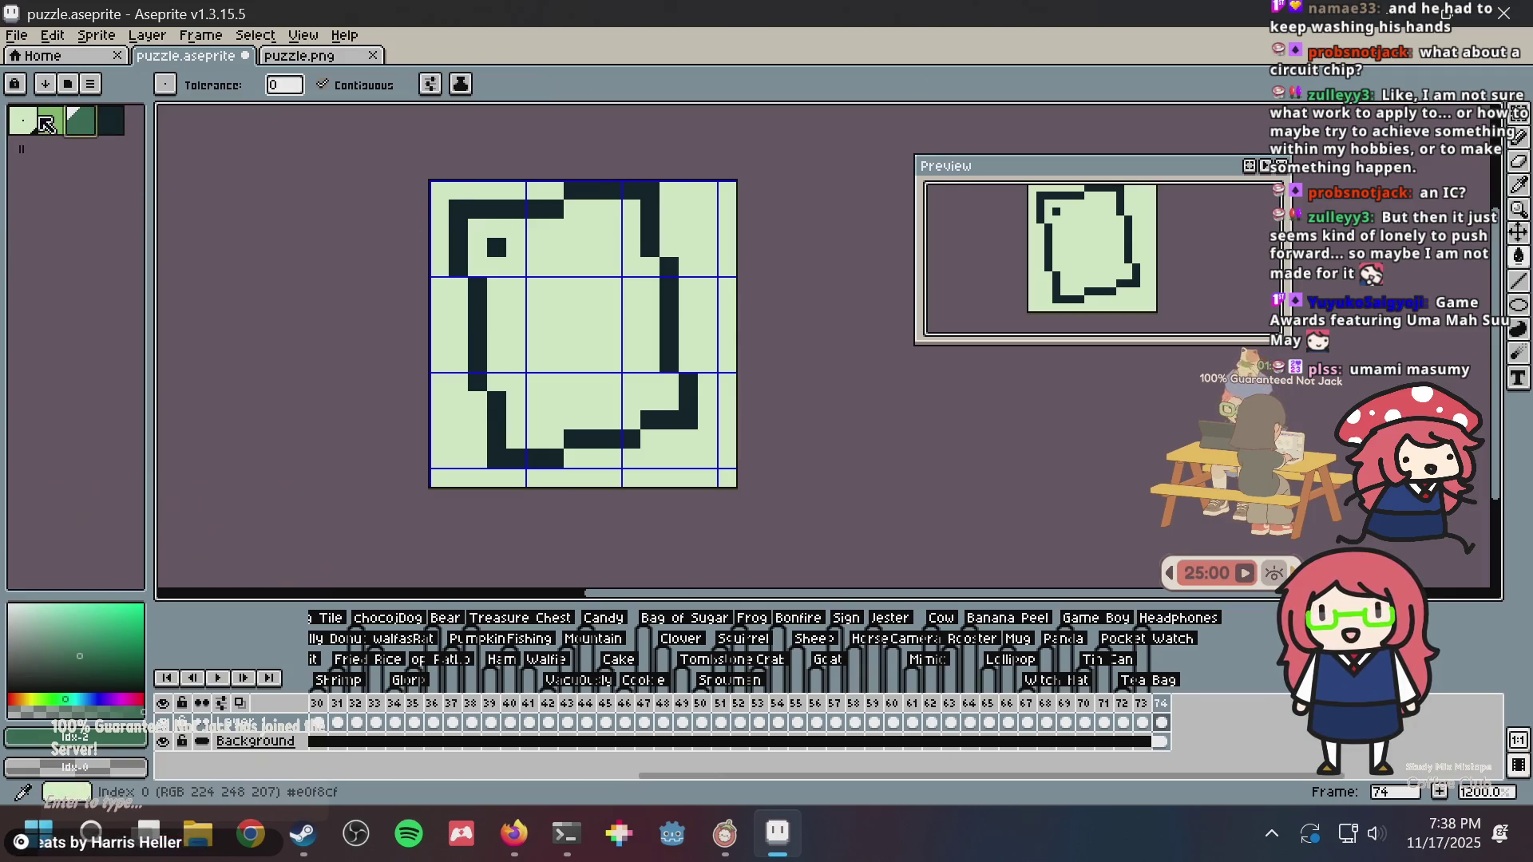
pyautogui.click(51, 122)
pyautogui.click(570, 292)
# - Fill the card's centre with the lightest green
pyautogui.click(22, 120)
pyautogui.press('b')
pyautogui.moveTo(515, 265)
pyautogui.mouseDown()
pyautogui.moveTo(543, 387)
pyautogui.moveTo(641, 396)
pyautogui.moveTo(620, 236)
pyautogui.moveTo(555, 247)
pyautogui.mouseUp()
pyautogui.hotkey('ctrl', 'z')
pyautogui.press('g')
pyautogui.click(574, 306)
# - Touch up the inner top-left corner pixels in mid and light green
pyautogui.press('i')
pyautogui.hotkey('ctrl', 'z')
pyautogui.press('v')
pyautogui.scroll(-4, 743, 317)
pyautogui.scroll(4, 742, 317)
pyautogui.press('b')
pyautogui.click(557, 293)
pyautogui.hotkey('ctrl', 'z')
pyautogui.click(497, 273)
pyautogui.click(516, 273)
pyautogui.click(499, 275)
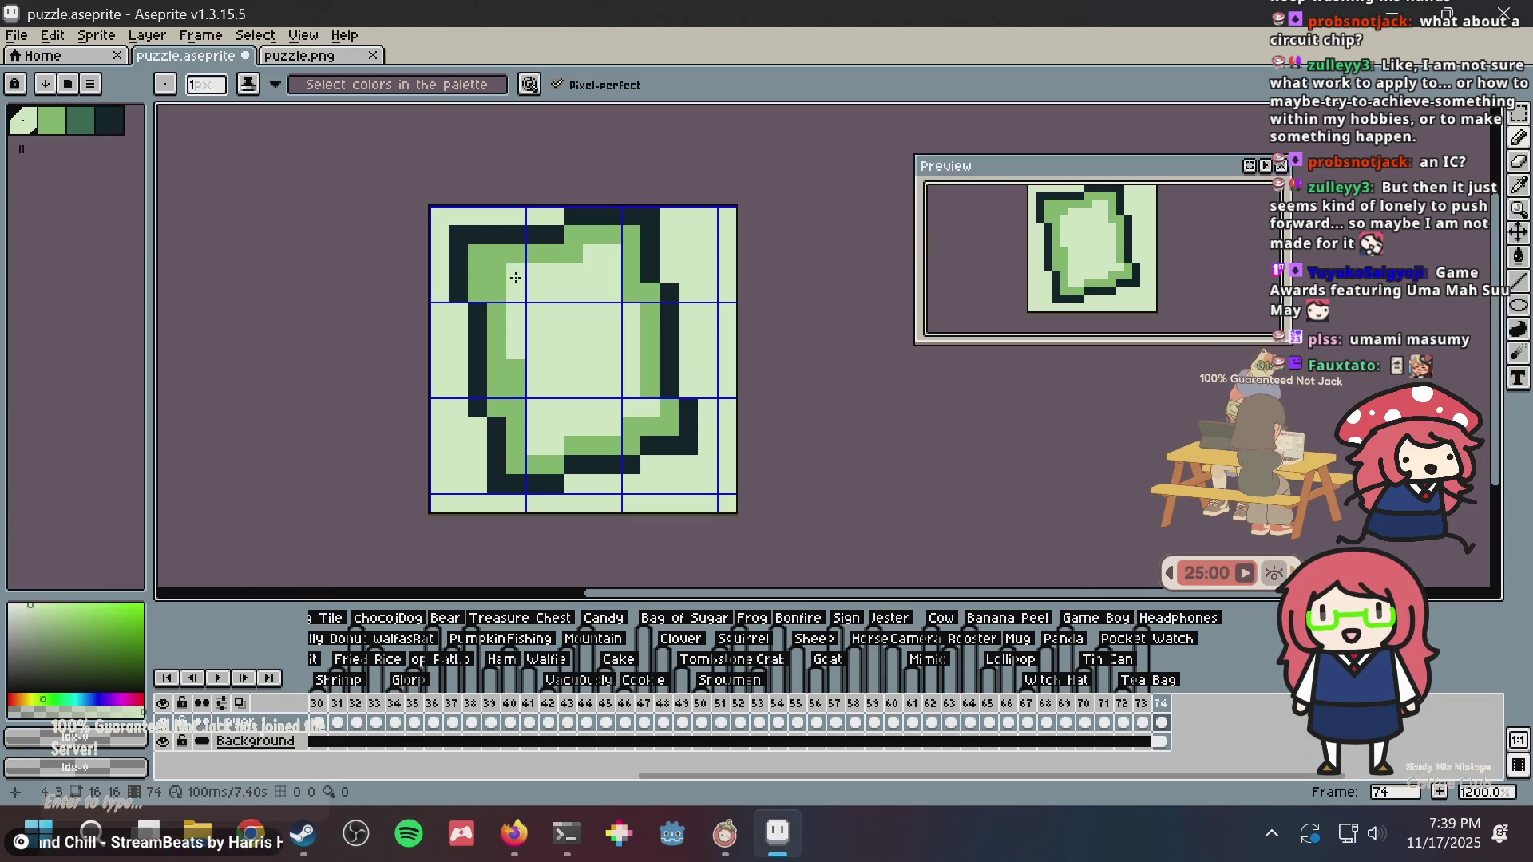
pyautogui.hotkey('ctrl', 'z')
# - Save, then add dark-green pixels at the left and bottom outline steps
pyautogui.scroll(-1, 652, 346)
pyautogui.hotkey('ctrl', 's')
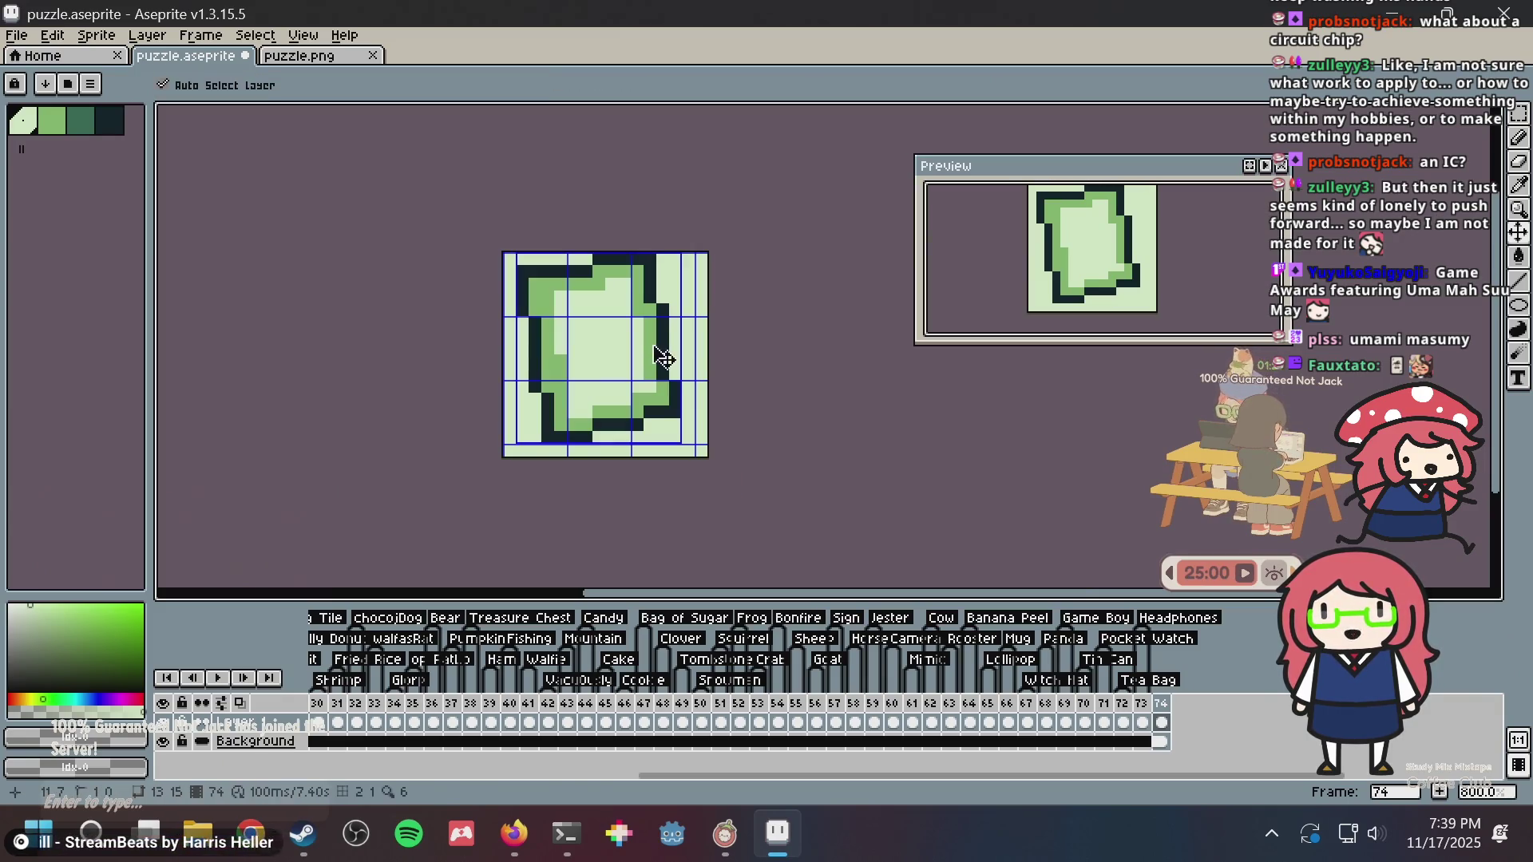
pyautogui.scroll(-4, 655, 343)
pyautogui.scroll(3, 667, 333)
pyautogui.scroll(1, 667, 333)
pyautogui.click(81, 121)
pyautogui.scroll(2, 543, 344)
pyautogui.click(499, 329)
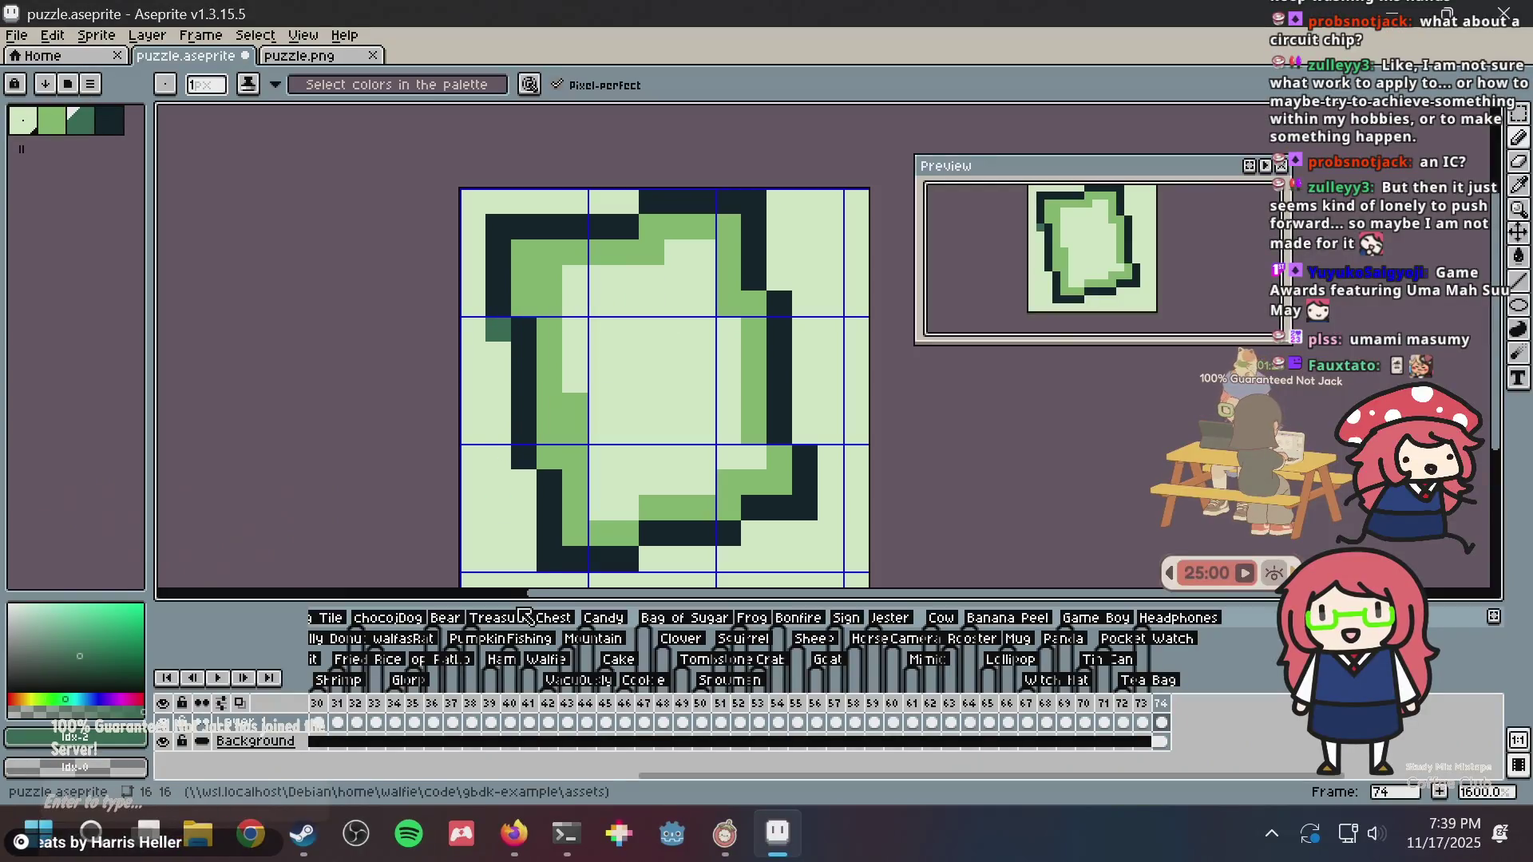
pyautogui.click(523, 482)
pyautogui.click(651, 559)
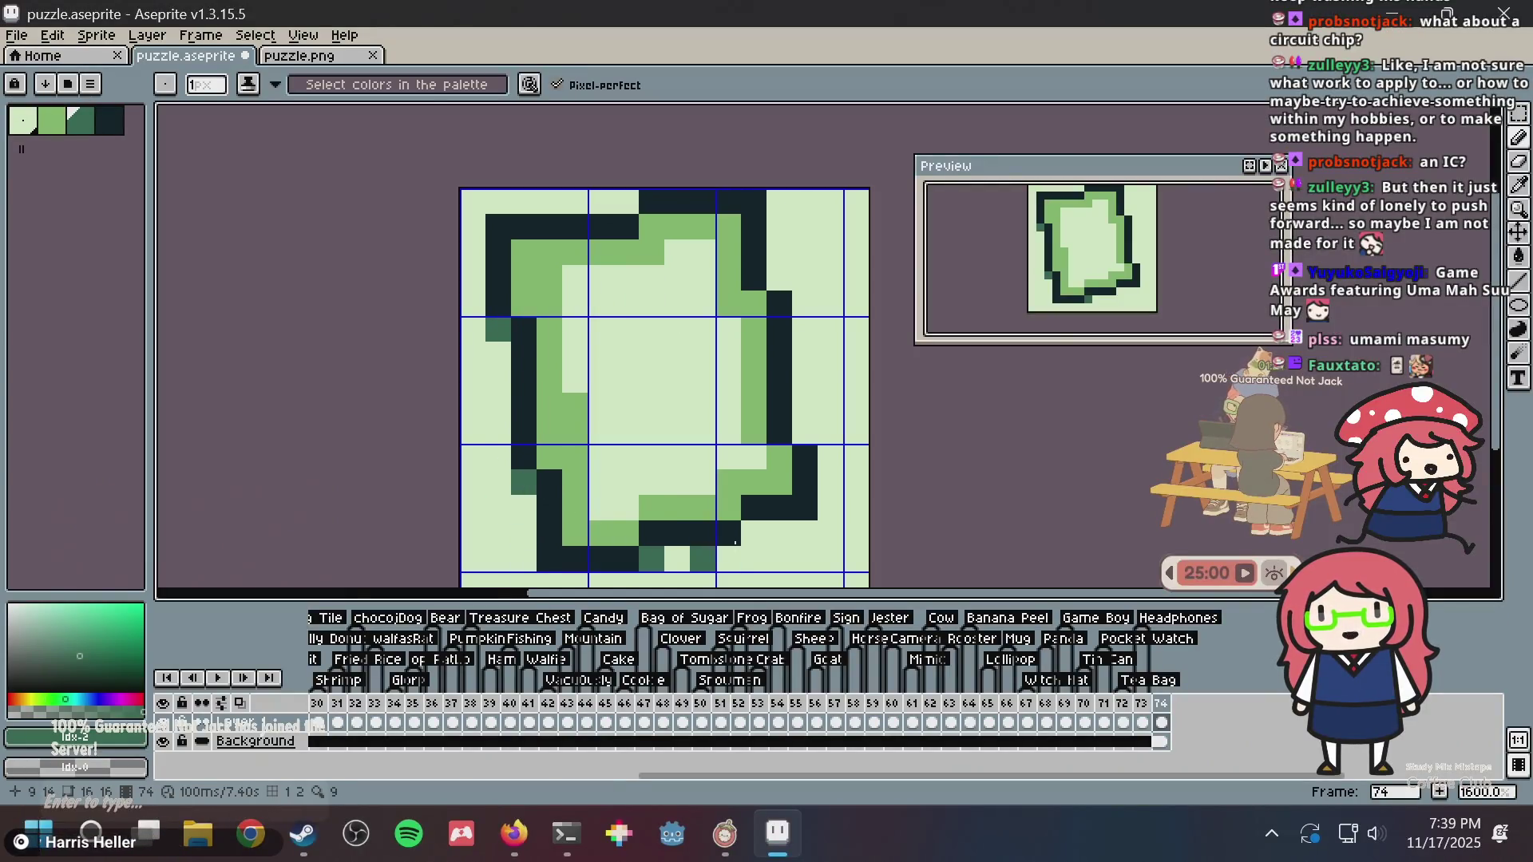
pyautogui.click(754, 533)
# - Add dark-green pixels on the right and top-right outline and save puzzle.aseprite
pyautogui.click(753, 303)
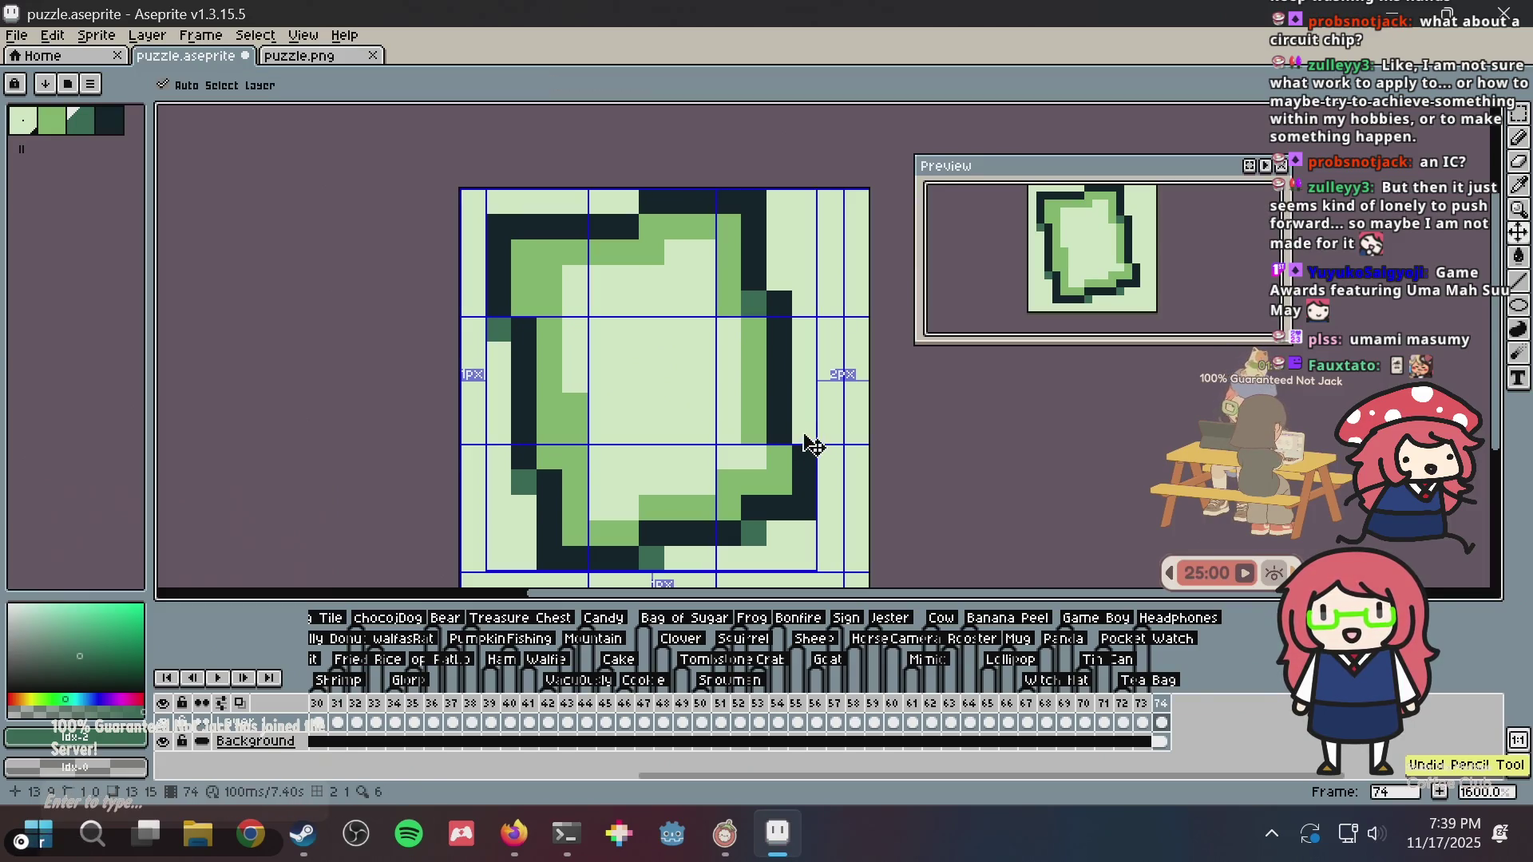
pyautogui.hotkey('ctrl', 'z')
pyautogui.click(805, 431)
pyautogui.click(778, 279)
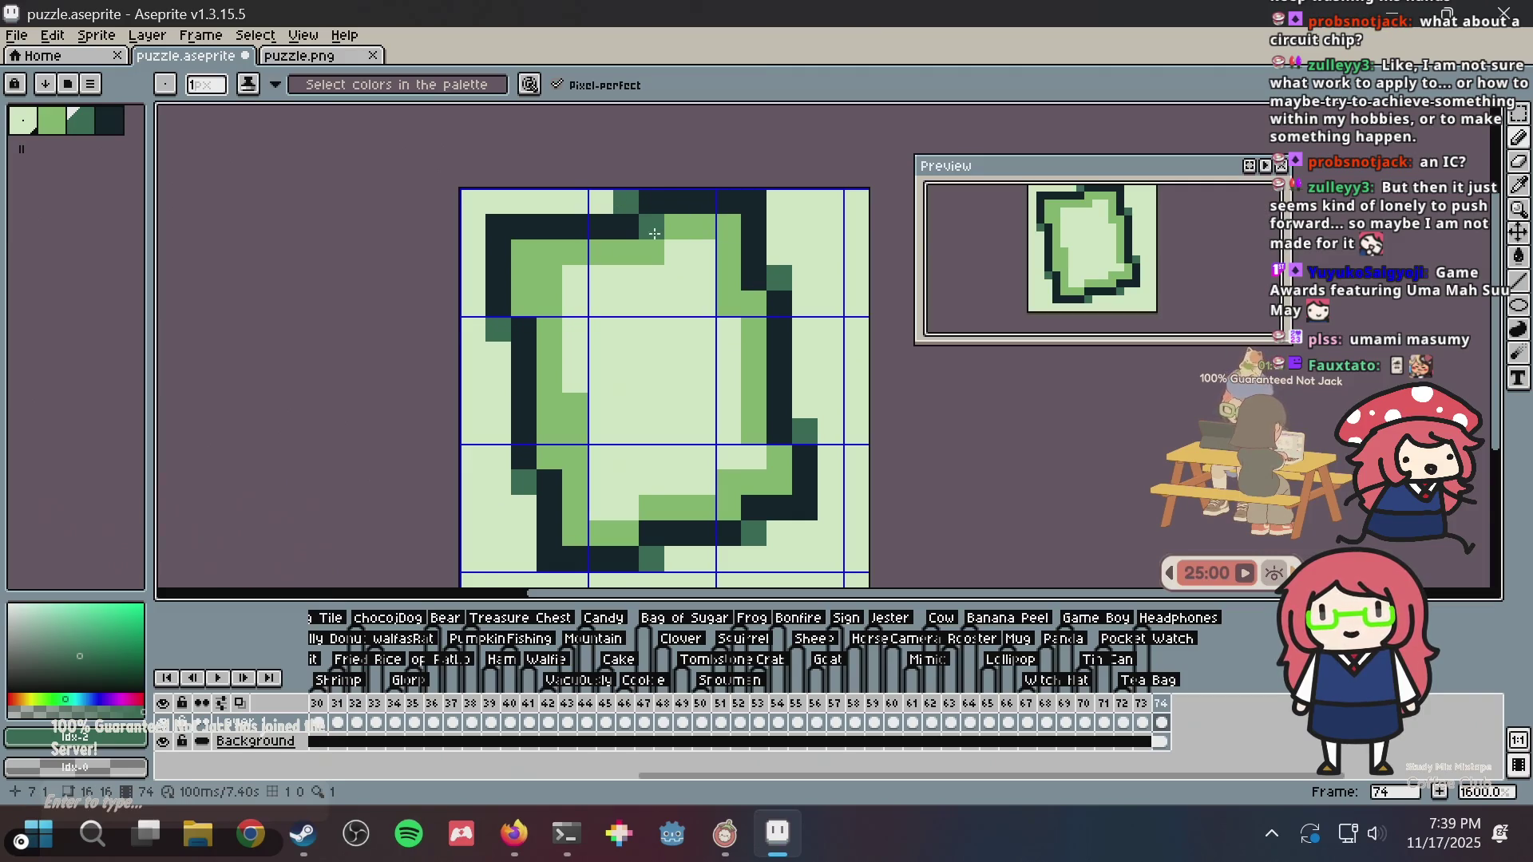
pyautogui.scroll(-5, 655, 233)
pyautogui.hotkey('ctrl', 's')
pyautogui.scroll(4, 651, 223)
# - Pick mid green from the card, then start a new Firefox tab
pyautogui.press('alt')
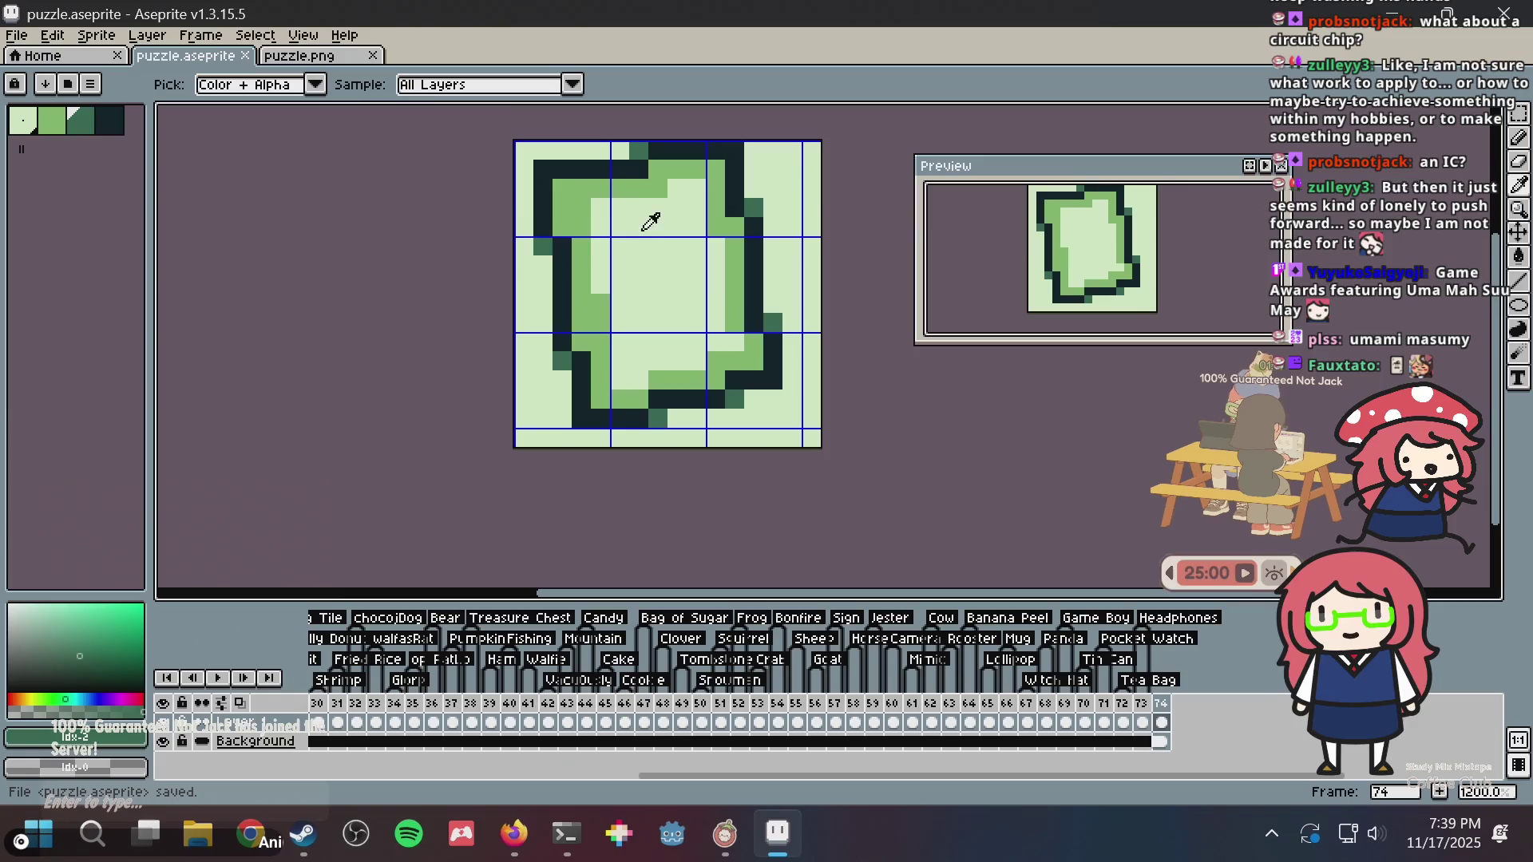
pyautogui.keyDown('alt'); pyautogui.click(583, 244); pyautogui.keyUp('alt')
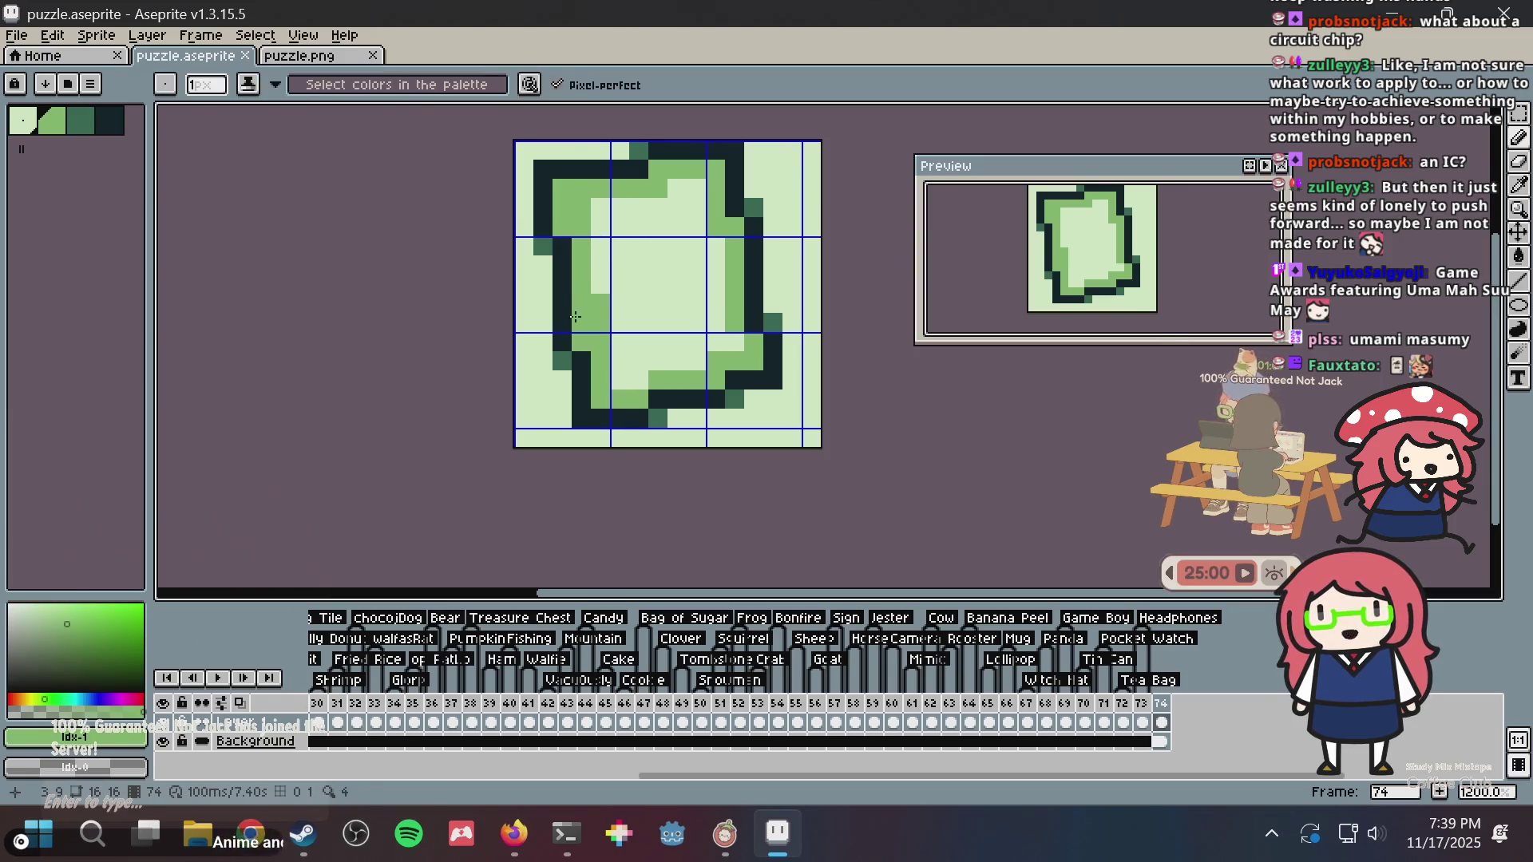
pyautogui.hotkey('alt', 'Tab')
pyautogui.hotkey('ctrl', 't')
# - Search DuckDuckGo for 'playing card' and browse the image results
pyautogui.write('playing card')
pyautogui.press('Return')
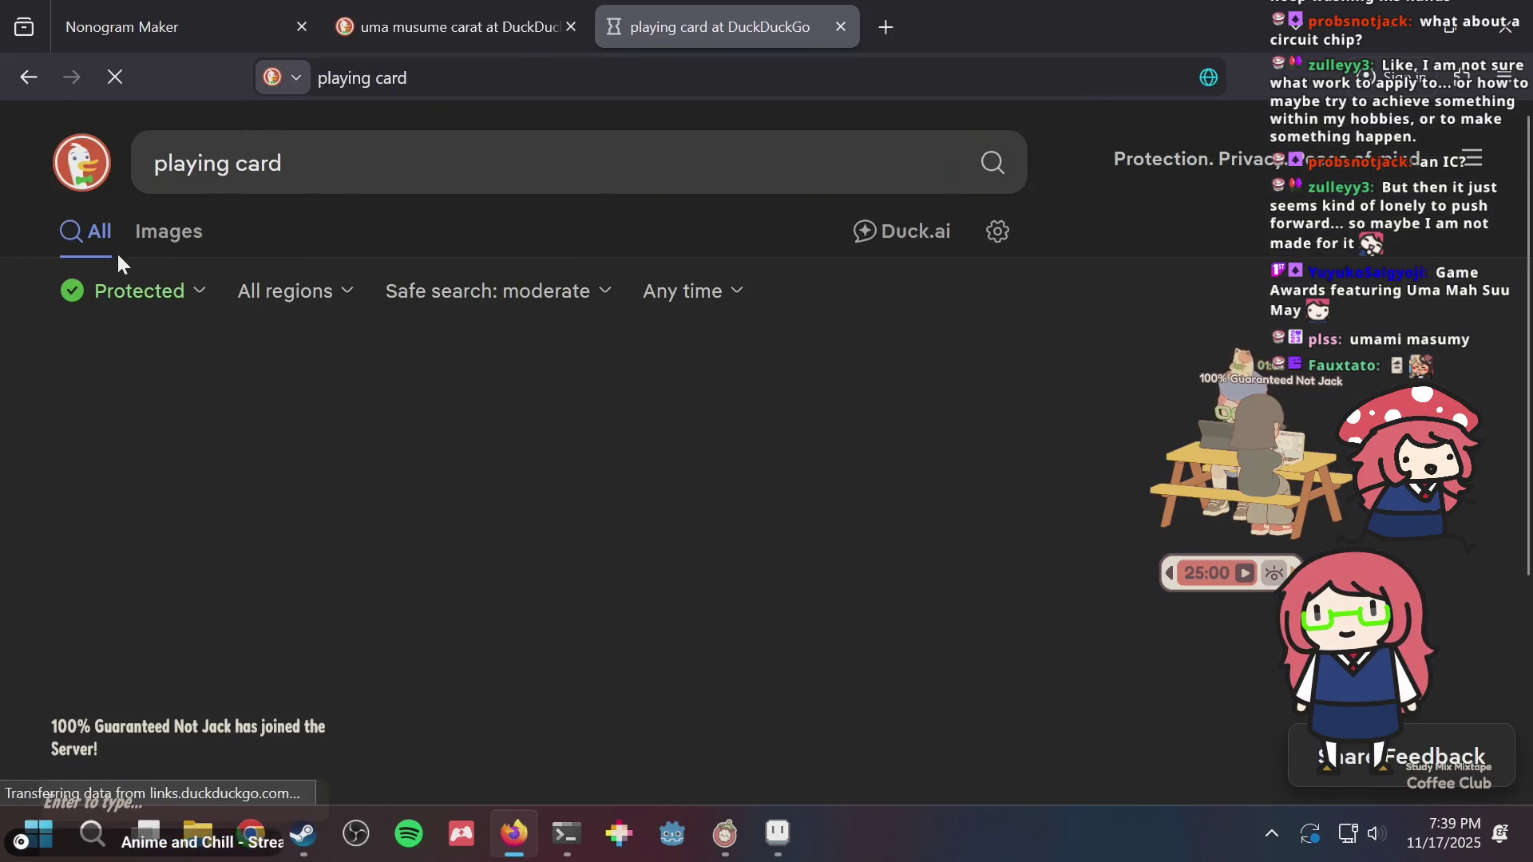
pyautogui.click(163, 232)
pyautogui.scroll(-2, 693, 447)
pyautogui.scroll(-2, 693, 447)
pyautogui.scroll(2, 693, 448)
# - Open the Playing Card Wallpapers image details, then return to Aseprite
pyautogui.hotkey('alt', 'Tab')
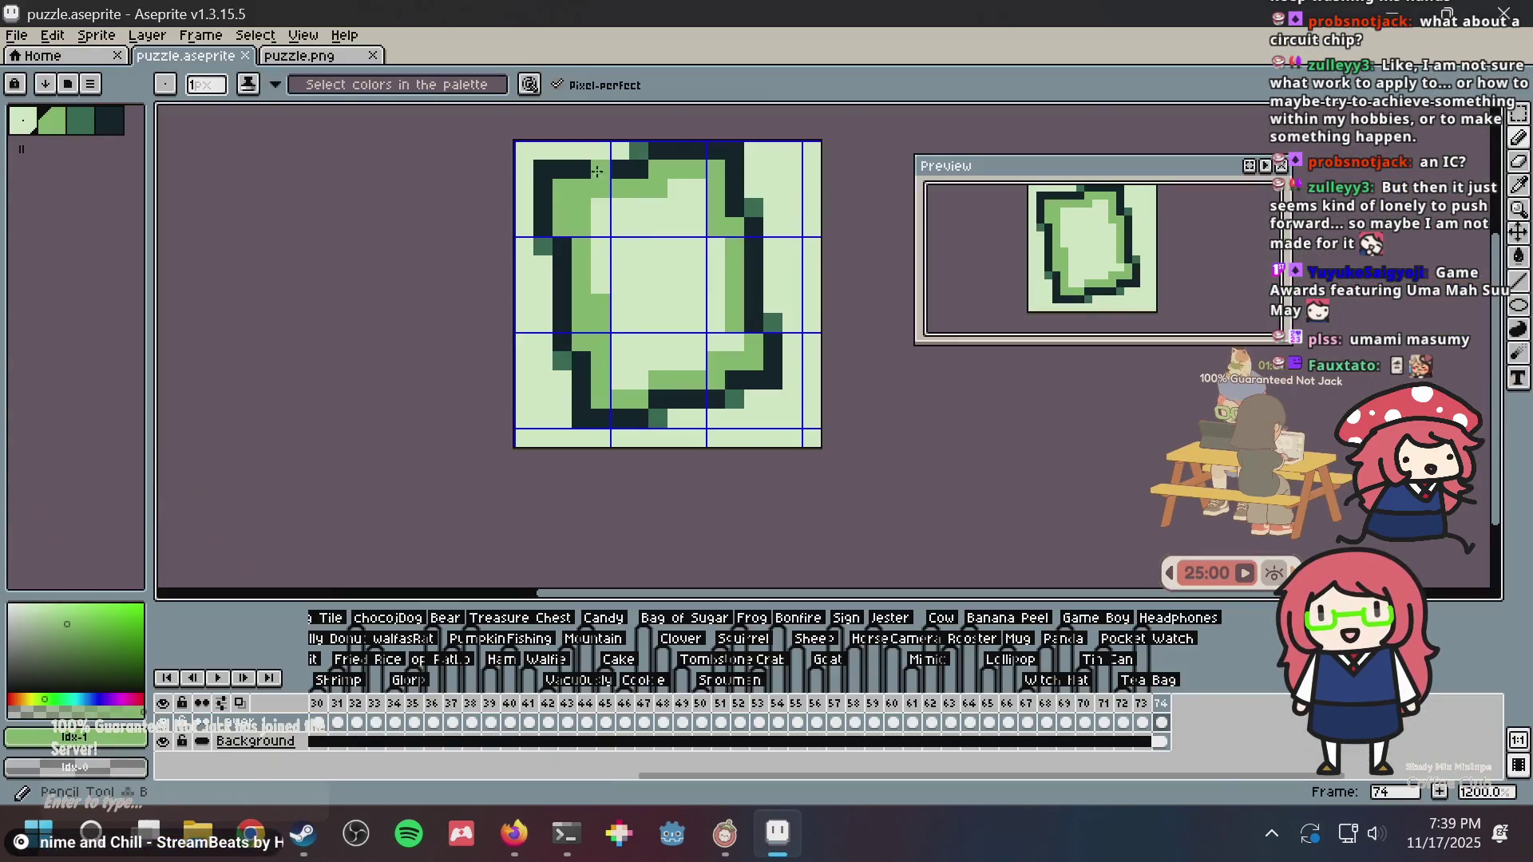
pyautogui.hotkey('alt', 'Tab')
pyautogui.scroll(-8, 519, 411)
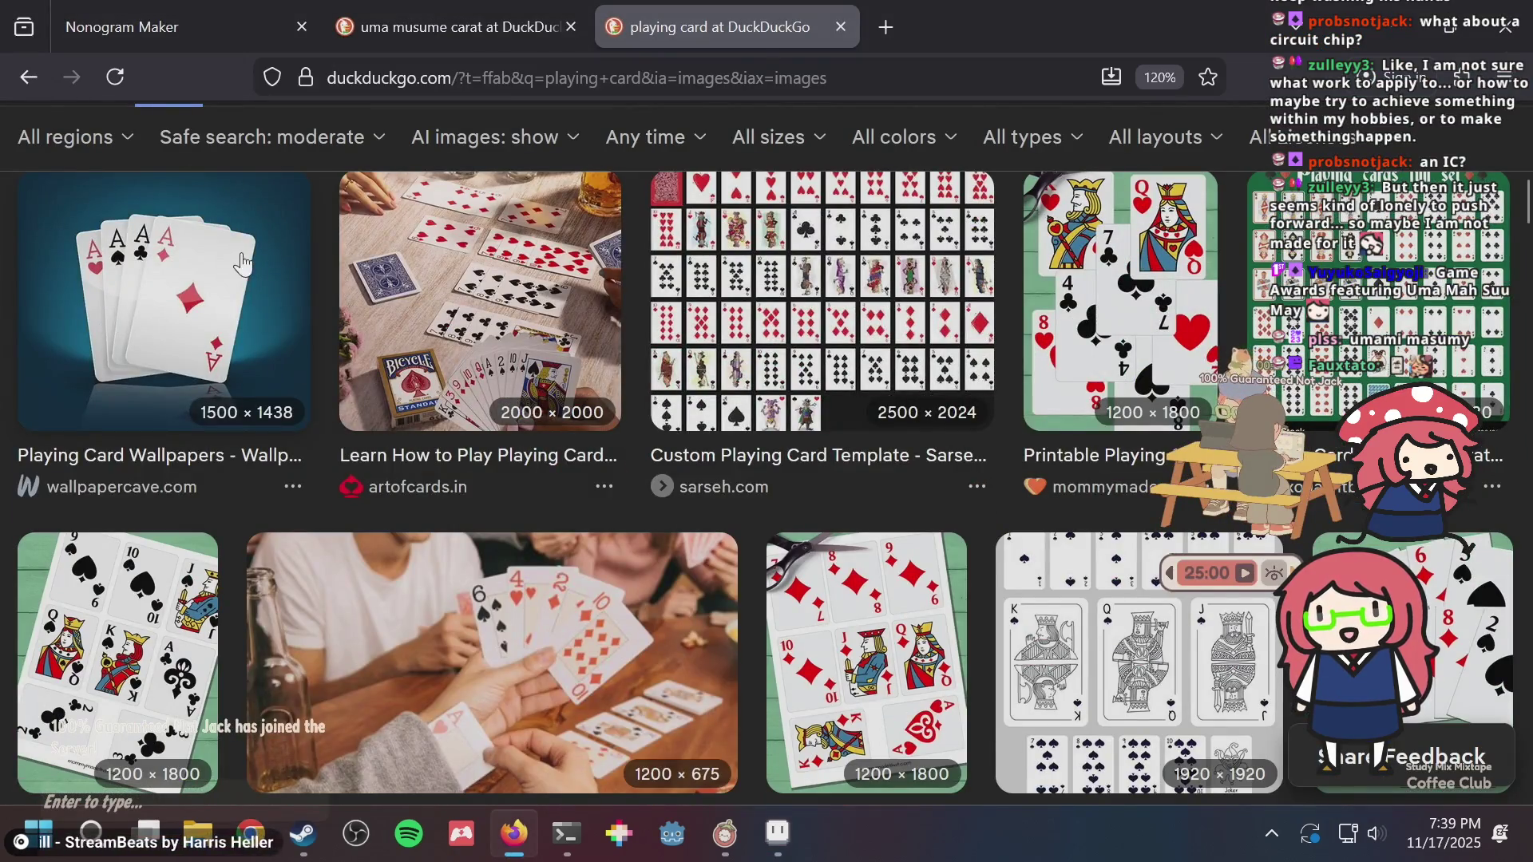
pyautogui.click(243, 263)
pyautogui.hotkey('alt', 'Tab')
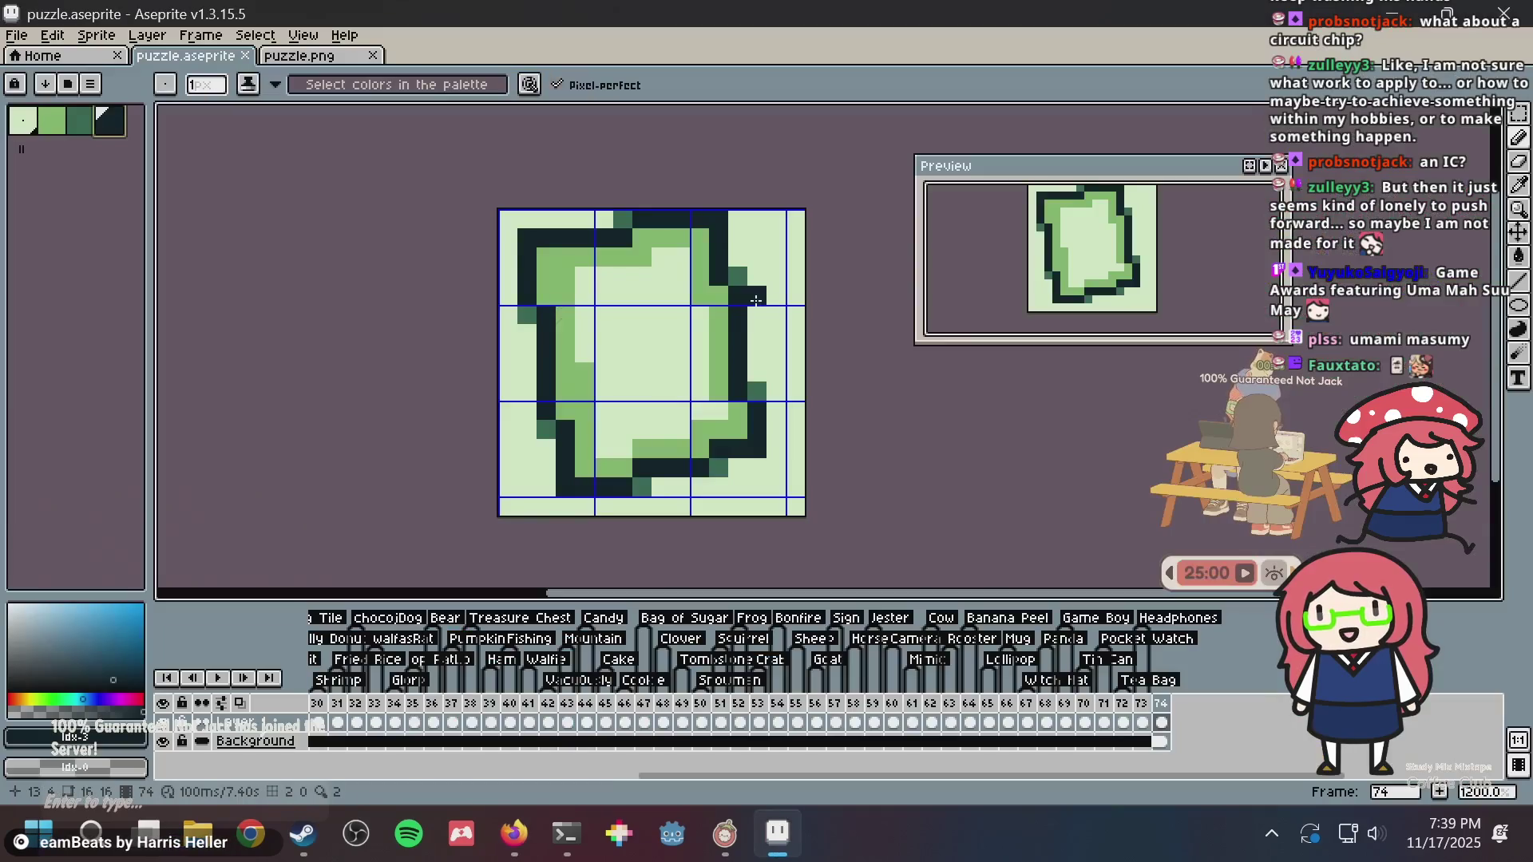
pyautogui.hotkey('alt', 'Tab')
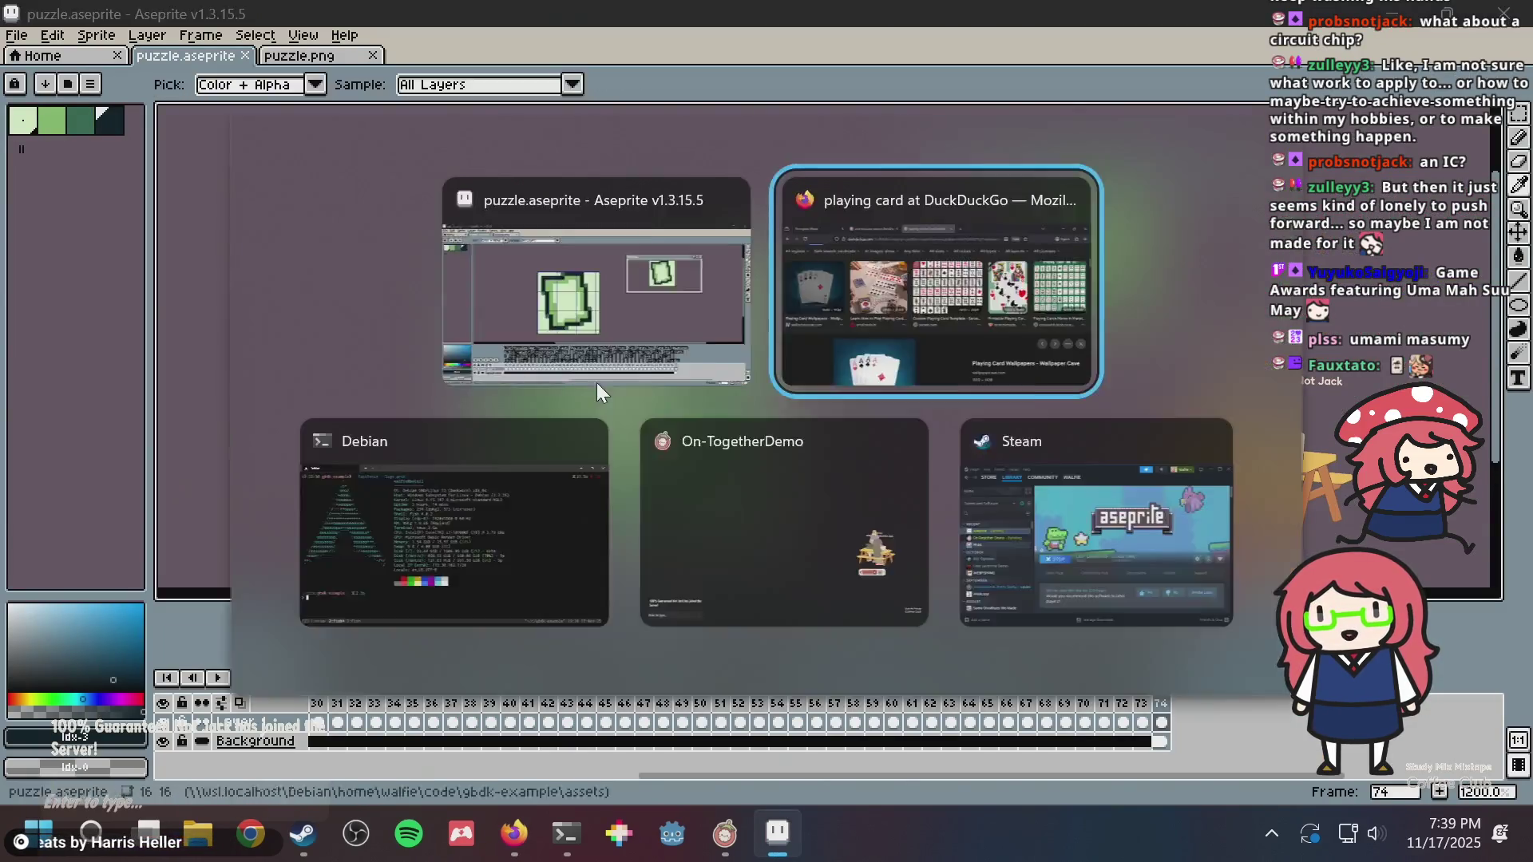
pyautogui.hotkey('alt', 'Tab')
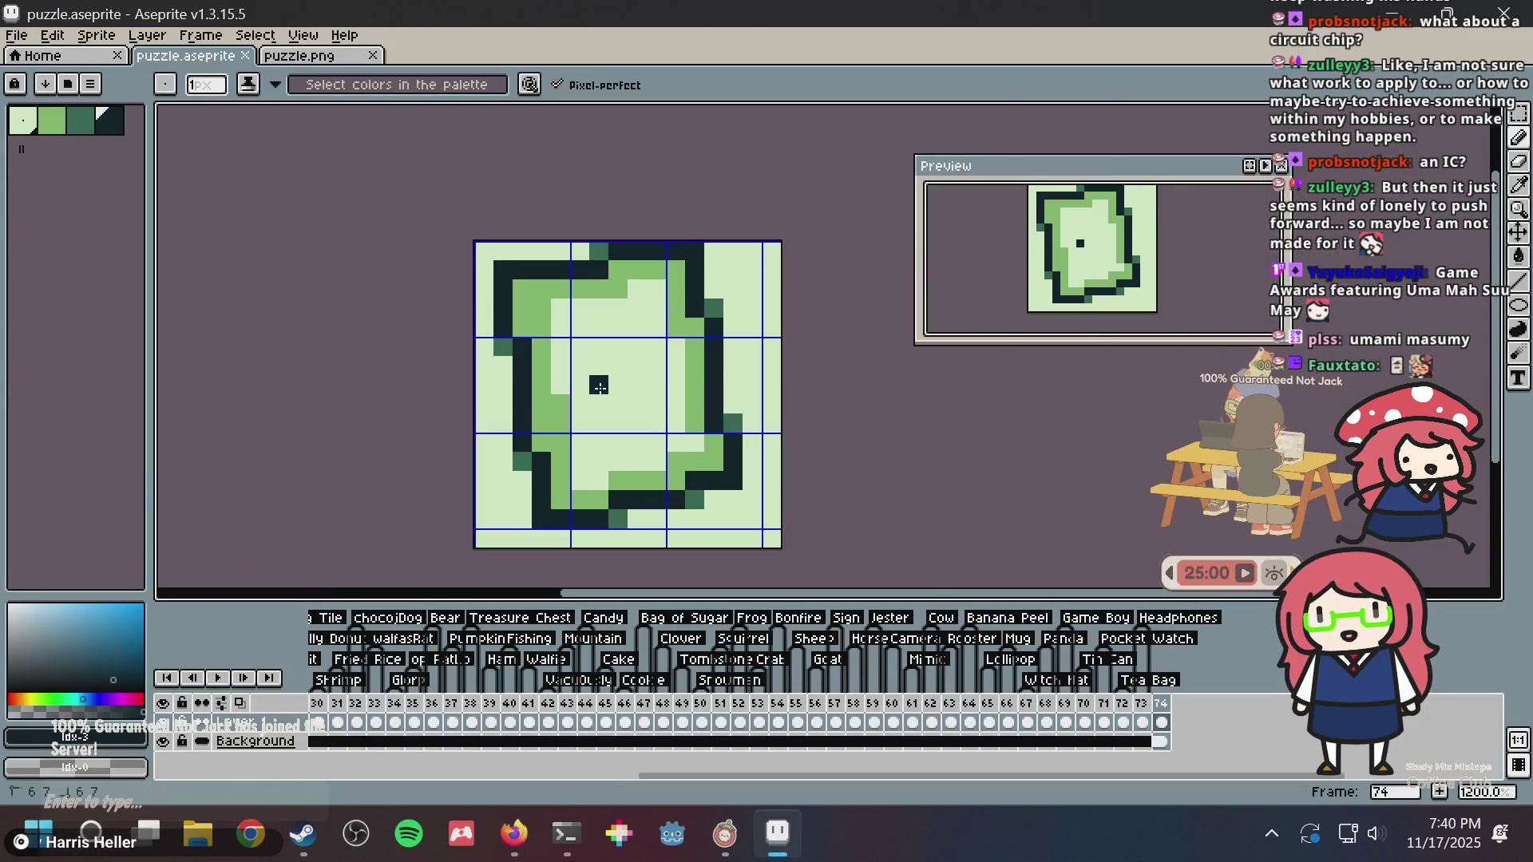
# - Place dark pixels forming the cross symbol at the card's centre
pyautogui.click(638, 385)
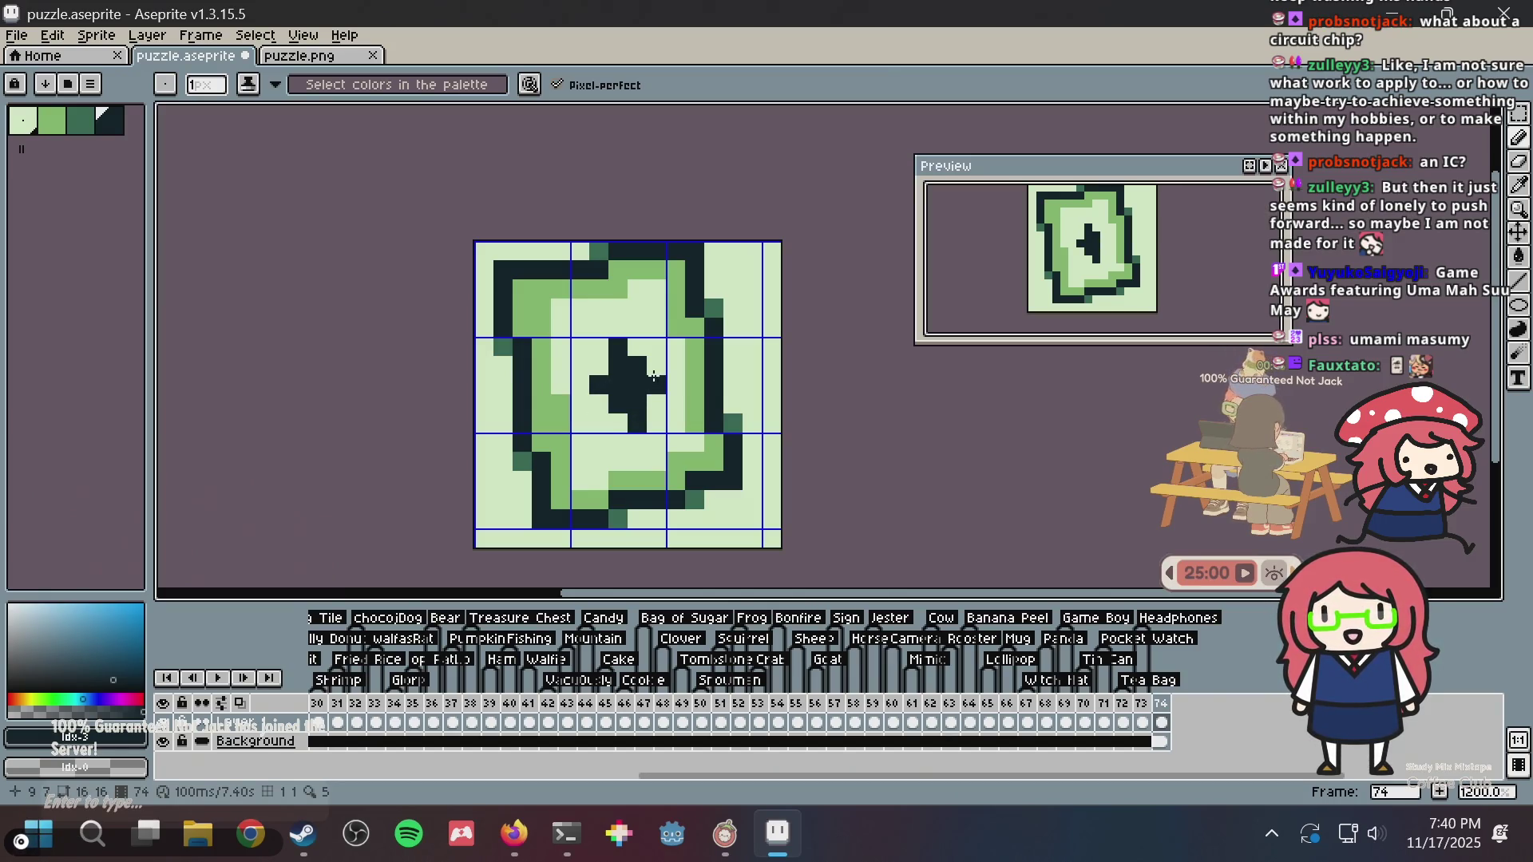
pyautogui.scroll(1, 702, 300)
pyautogui.click(647, 372)
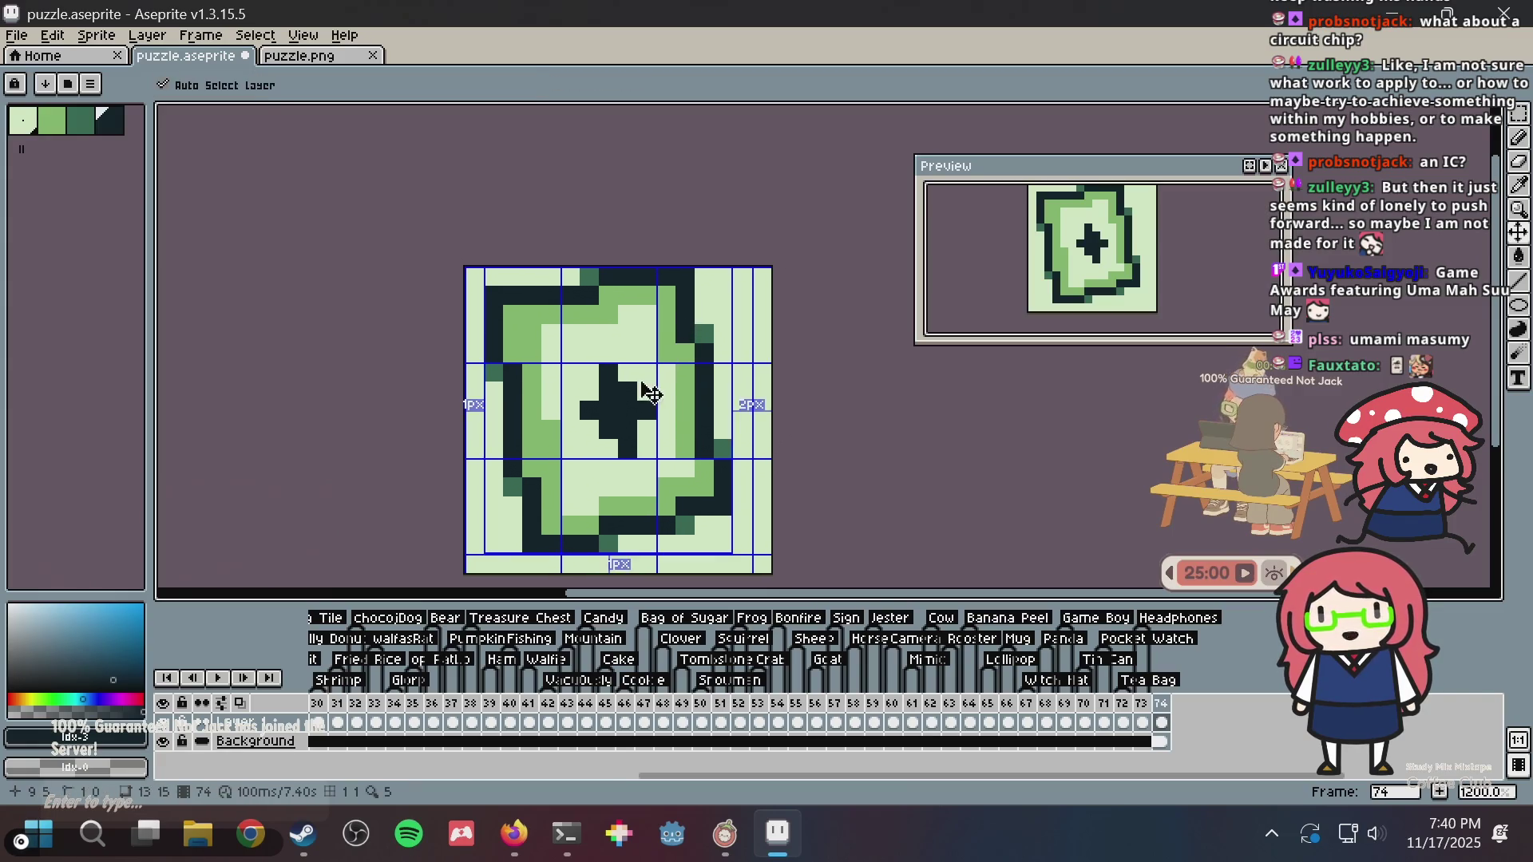
pyautogui.click(647, 394)
pyautogui.click(647, 409)
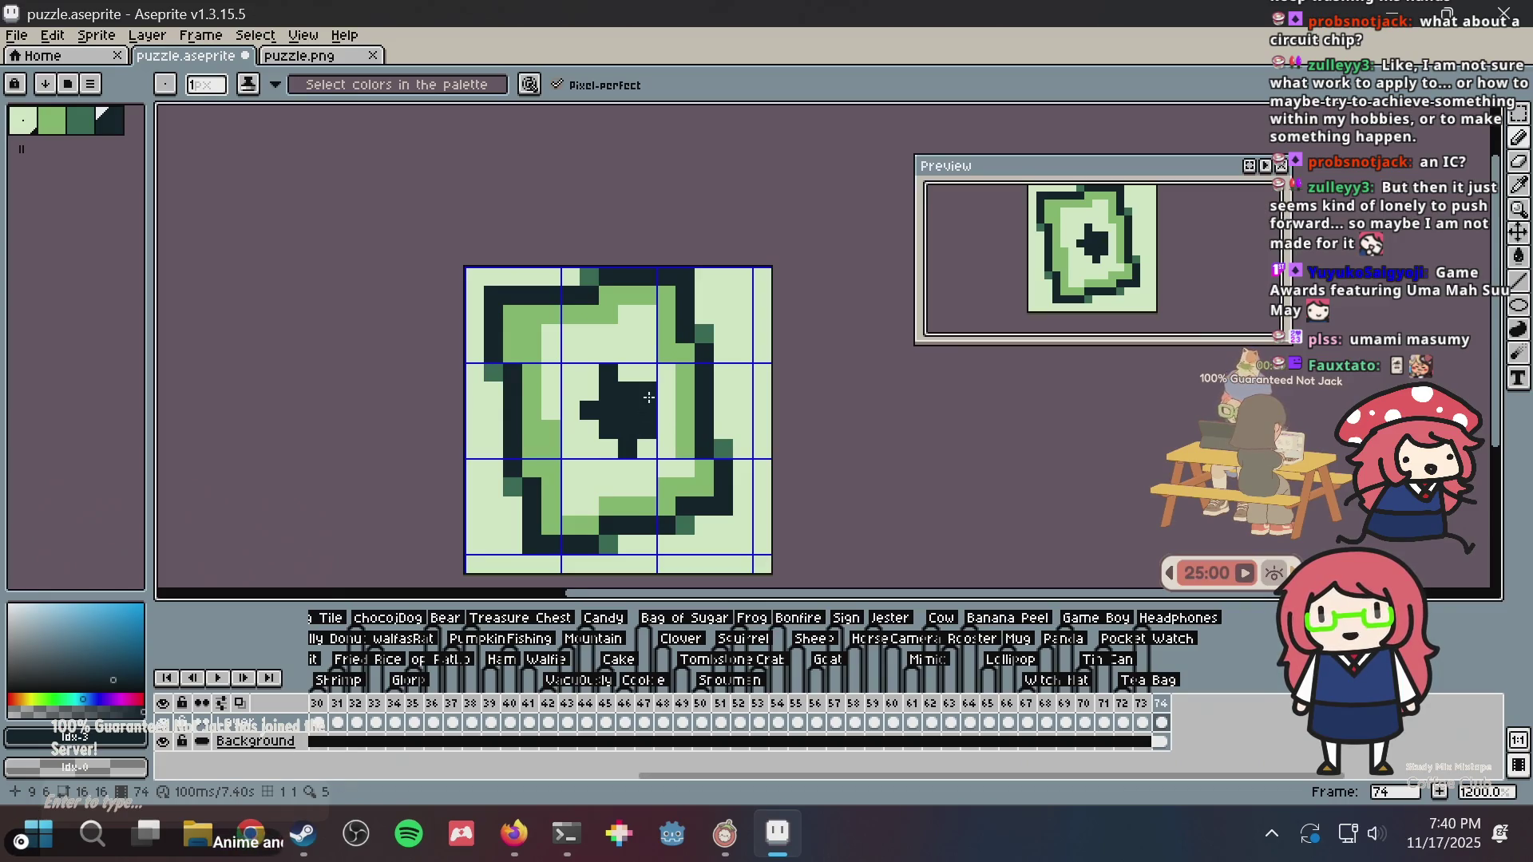
pyautogui.scroll(1, 644, 384)
pyautogui.scroll(-1, 656, 364)
# - Add more dark pixels to the central cross and save the sprite
pyautogui.keyDown('alt'); pyautogui.click(657, 332); pyautogui.keyUp('alt')
pyautogui.click(654, 417)
pyautogui.hotkey('ctrl', 'z')
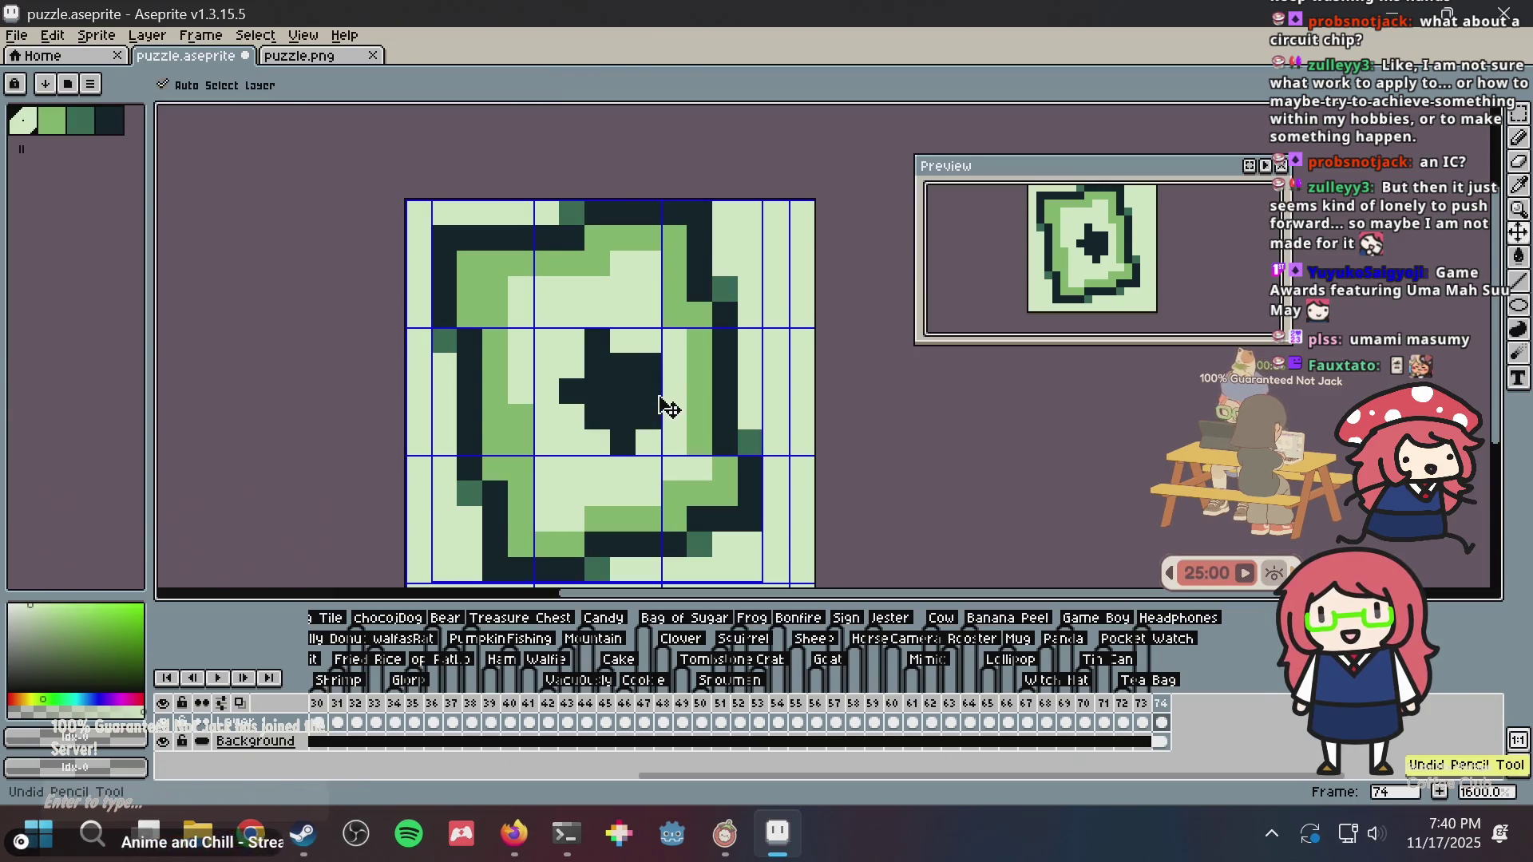
pyautogui.hotkey('ctrl', 'z')
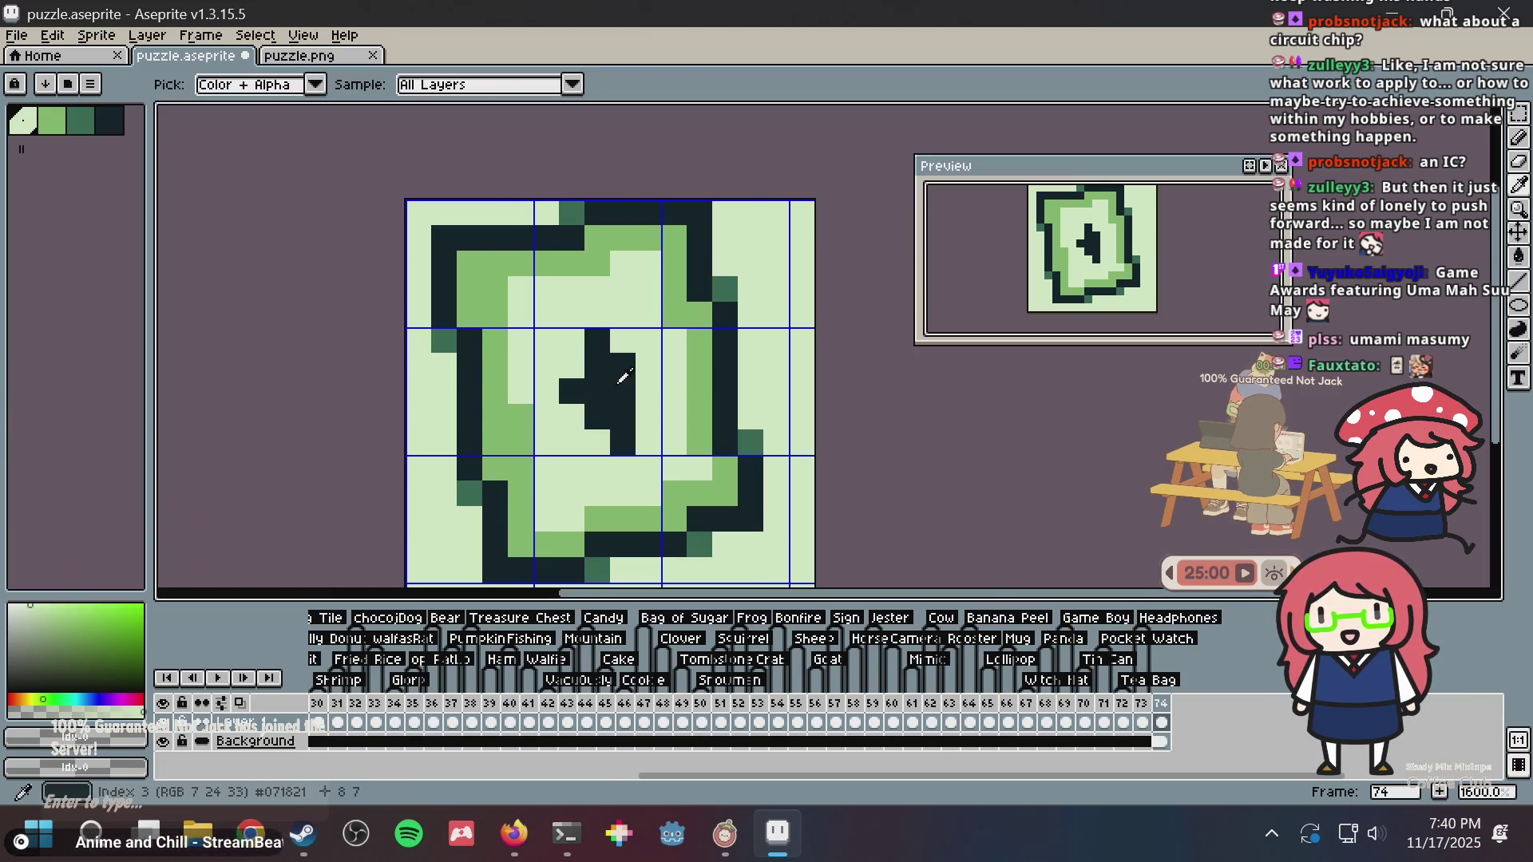
pyautogui.keyDown('alt'); pyautogui.click(600, 365); pyautogui.keyUp('alt')
pyautogui.click(623, 366)
pyautogui.click(649, 392)
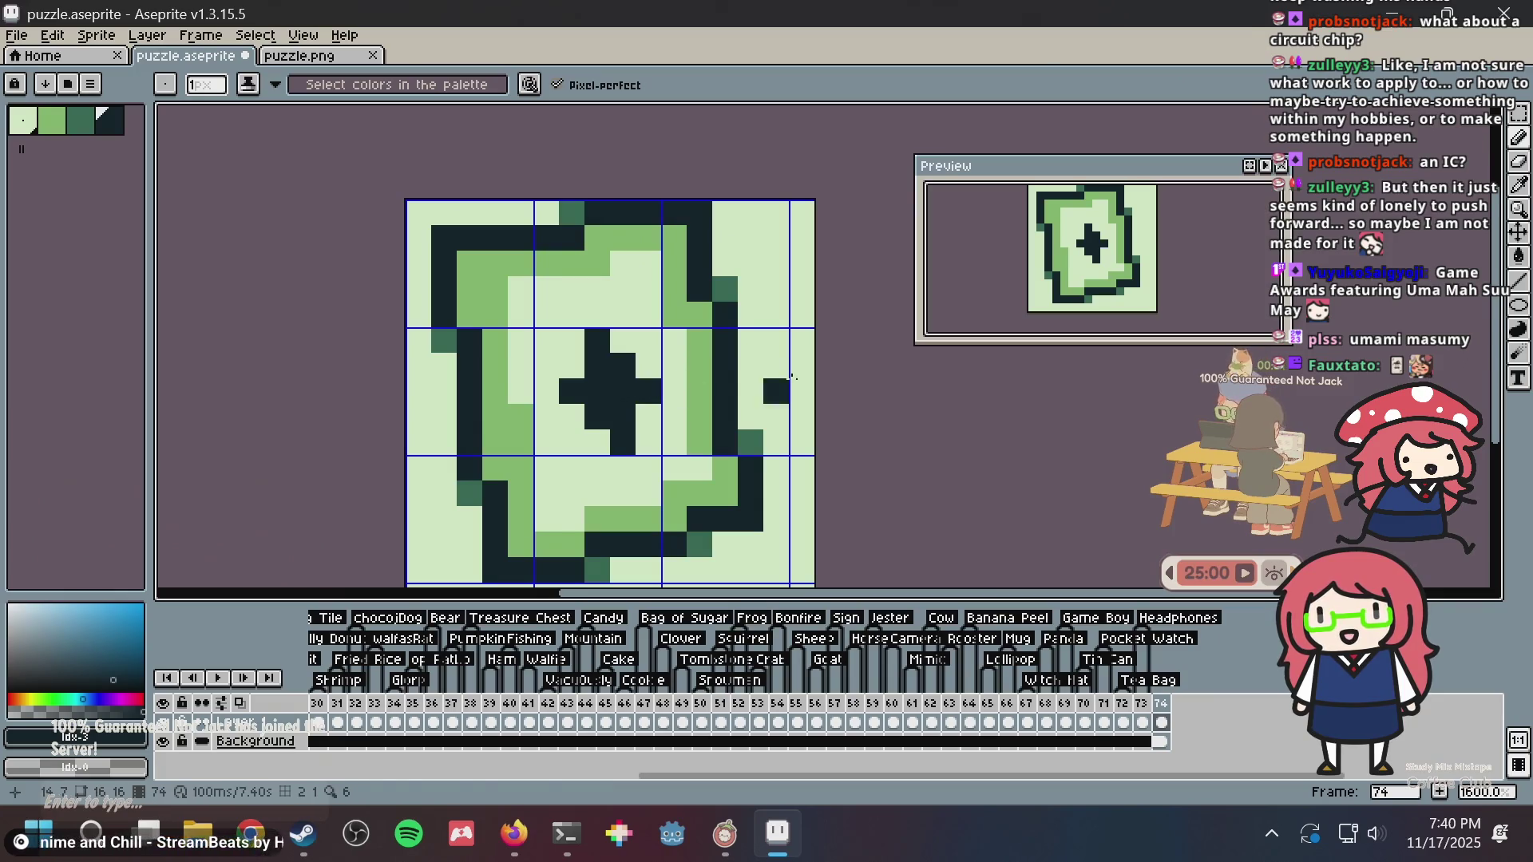
pyautogui.hotkey('ctrl', 's')
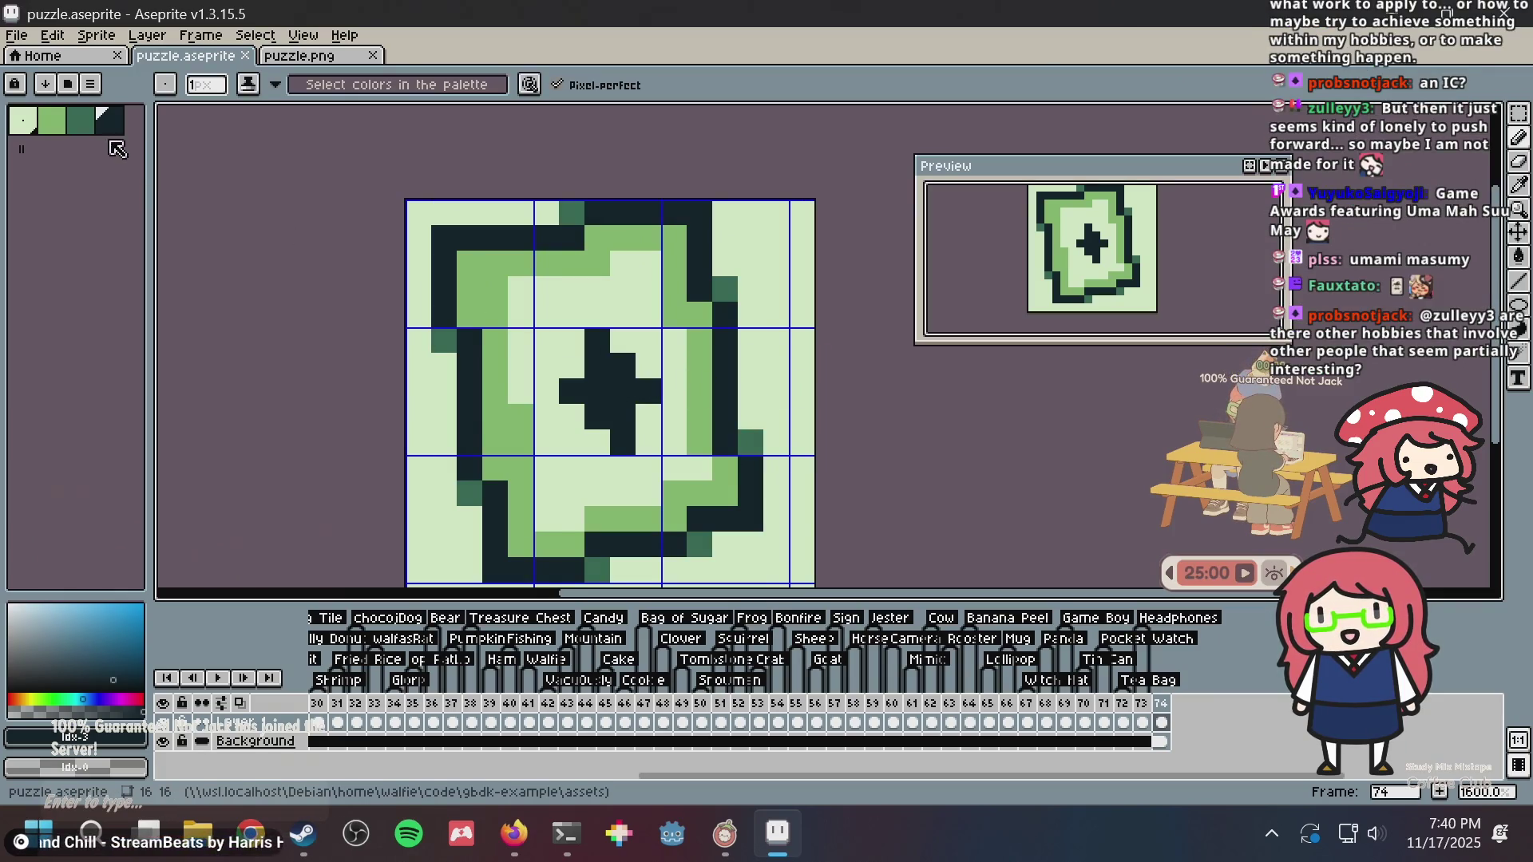
# - Shade several cross pixels mid-dark green and save puzzle.aseprite
pyautogui.keyDown('alt'); pyautogui.click(444, 341); pyautogui.keyUp('alt')
pyautogui.click(623, 417)
pyautogui.hotkey('ctrl', 'z')
pyautogui.click(648, 418)
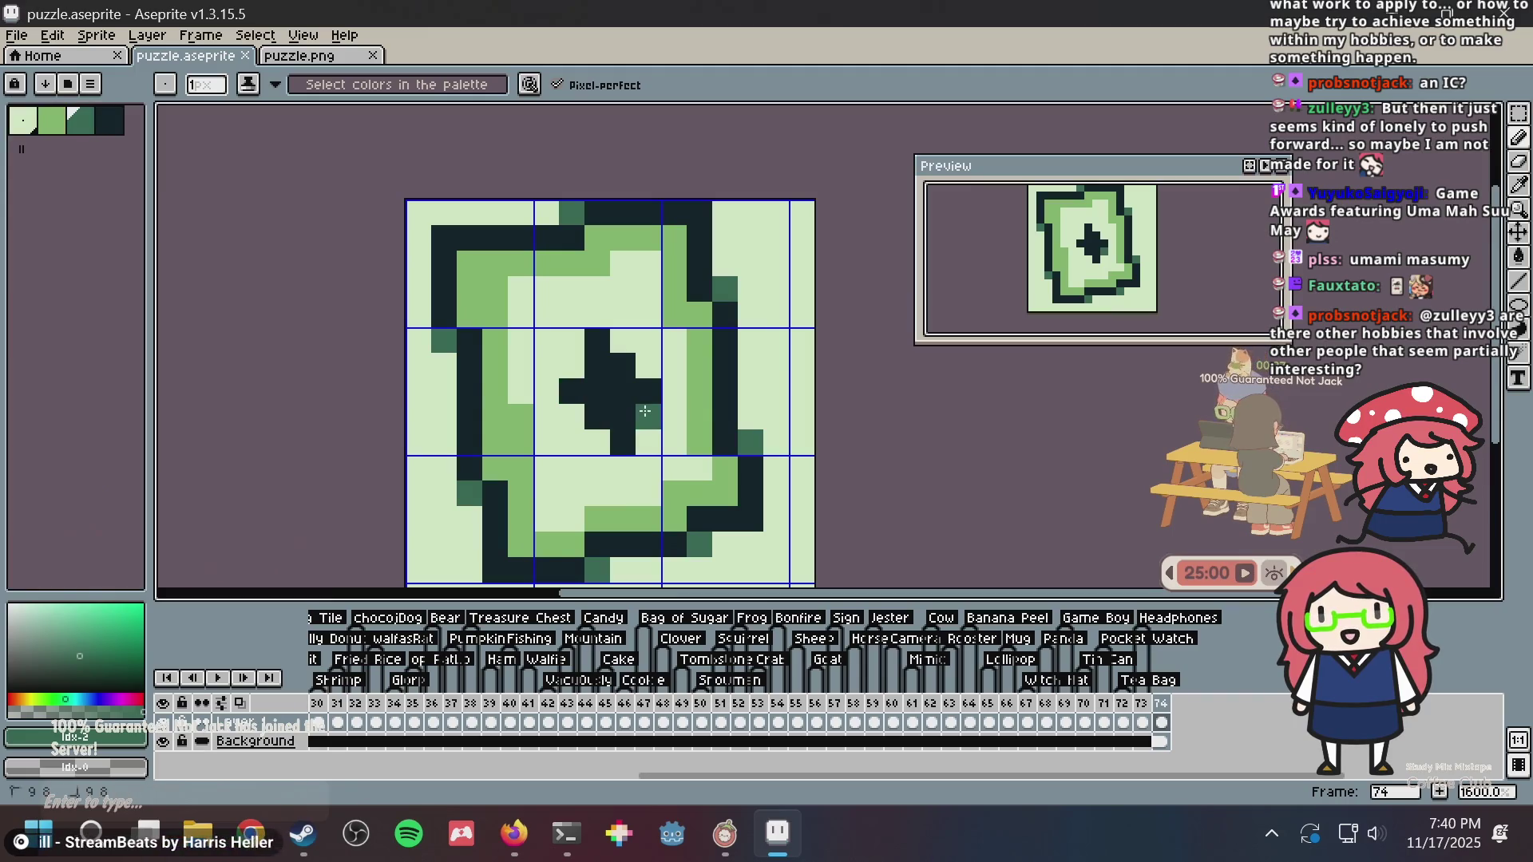
pyautogui.hotkey('ctrl', 's')
pyautogui.click(603, 369)
pyautogui.click(701, 341)
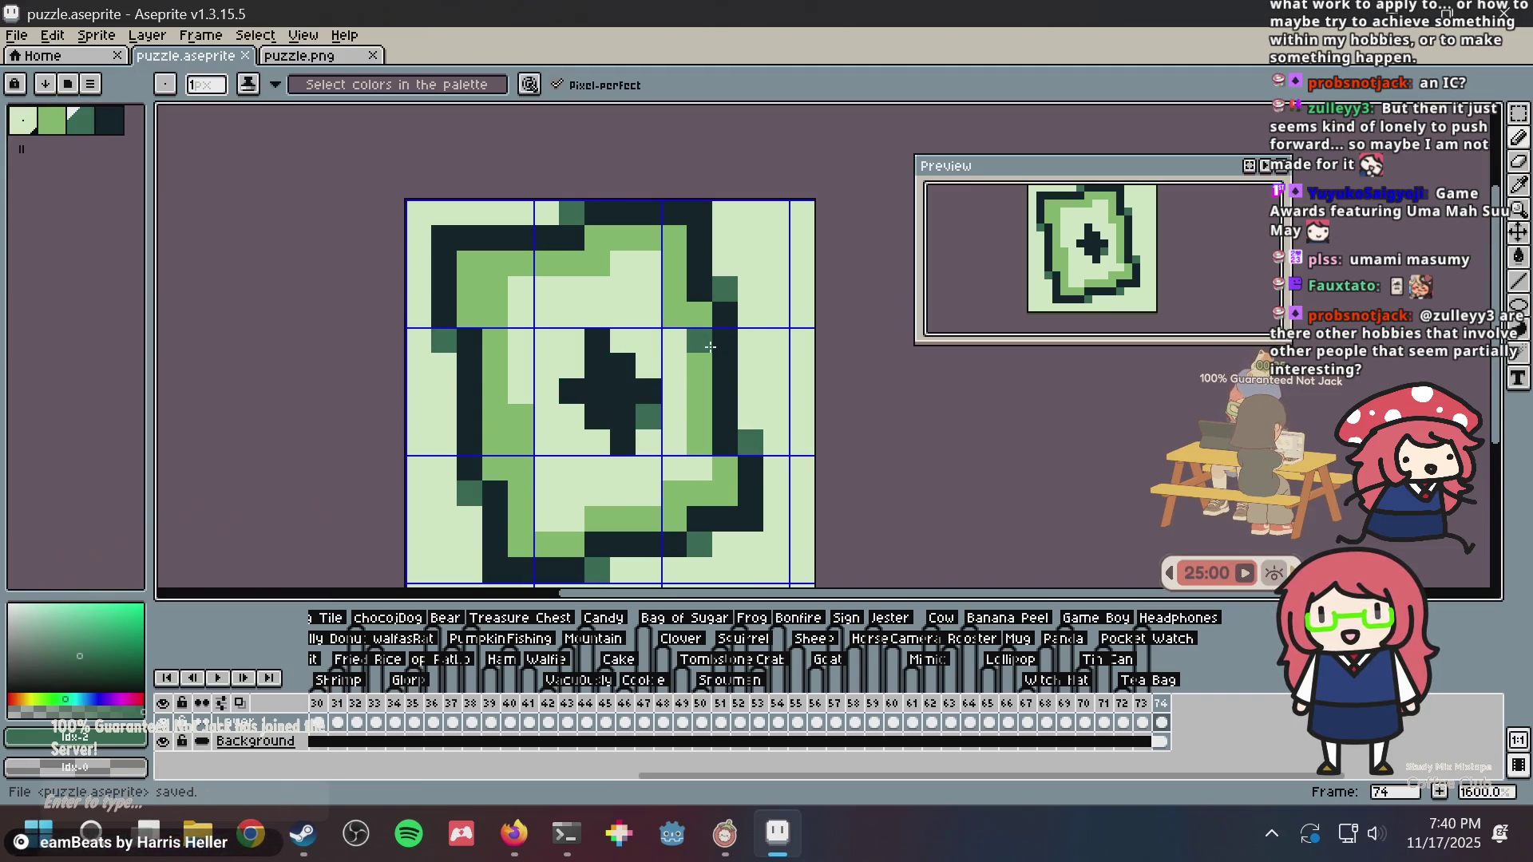
pyautogui.scroll(-3, 712, 348)
pyautogui.hotkey('ctrl', 's')
# - Check the playing-card reference images in Firefox and return to the sprite
pyautogui.scroll(3, 701, 352)
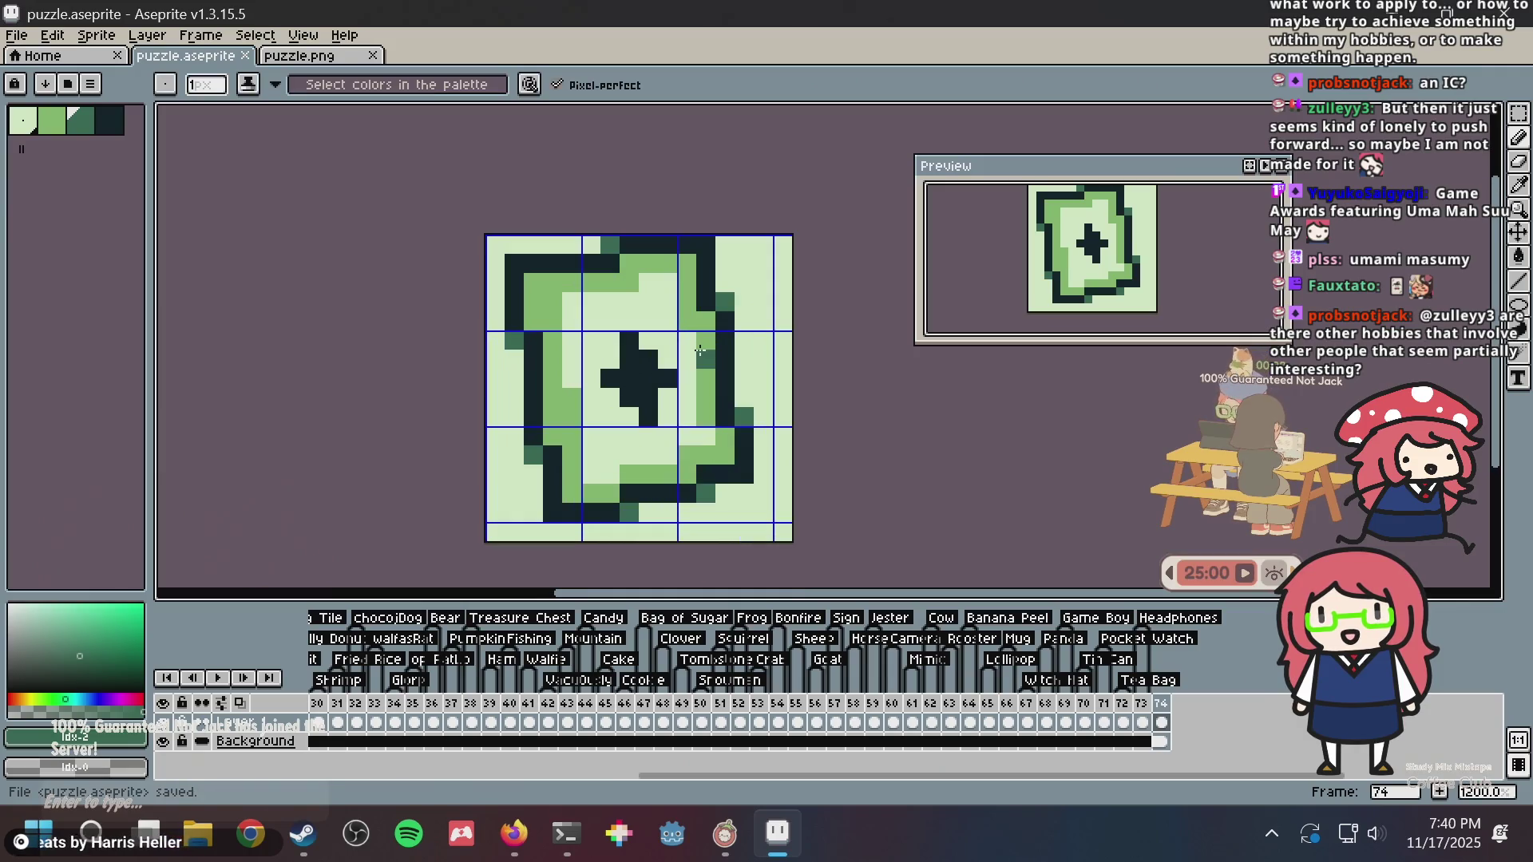
pyautogui.moveTo(699, 351); pyautogui.dragTo(756, 375)
pyautogui.hotkey('alt', 'Tab')
pyautogui.hotkey('alt', 'Tab')
pyautogui.press('g')
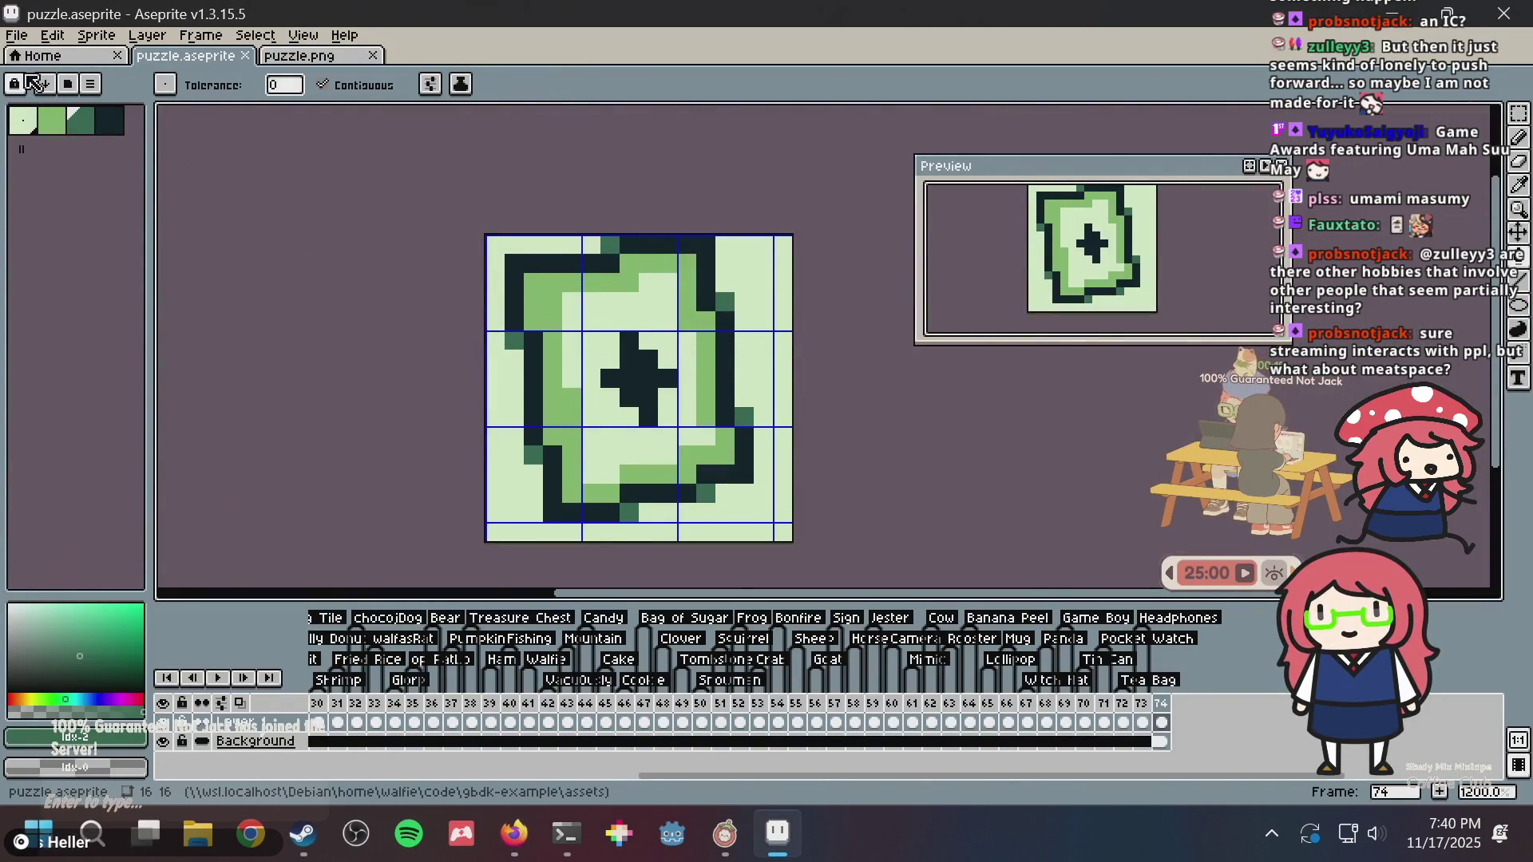
pyautogui.hotkey('alt', 'Tab')
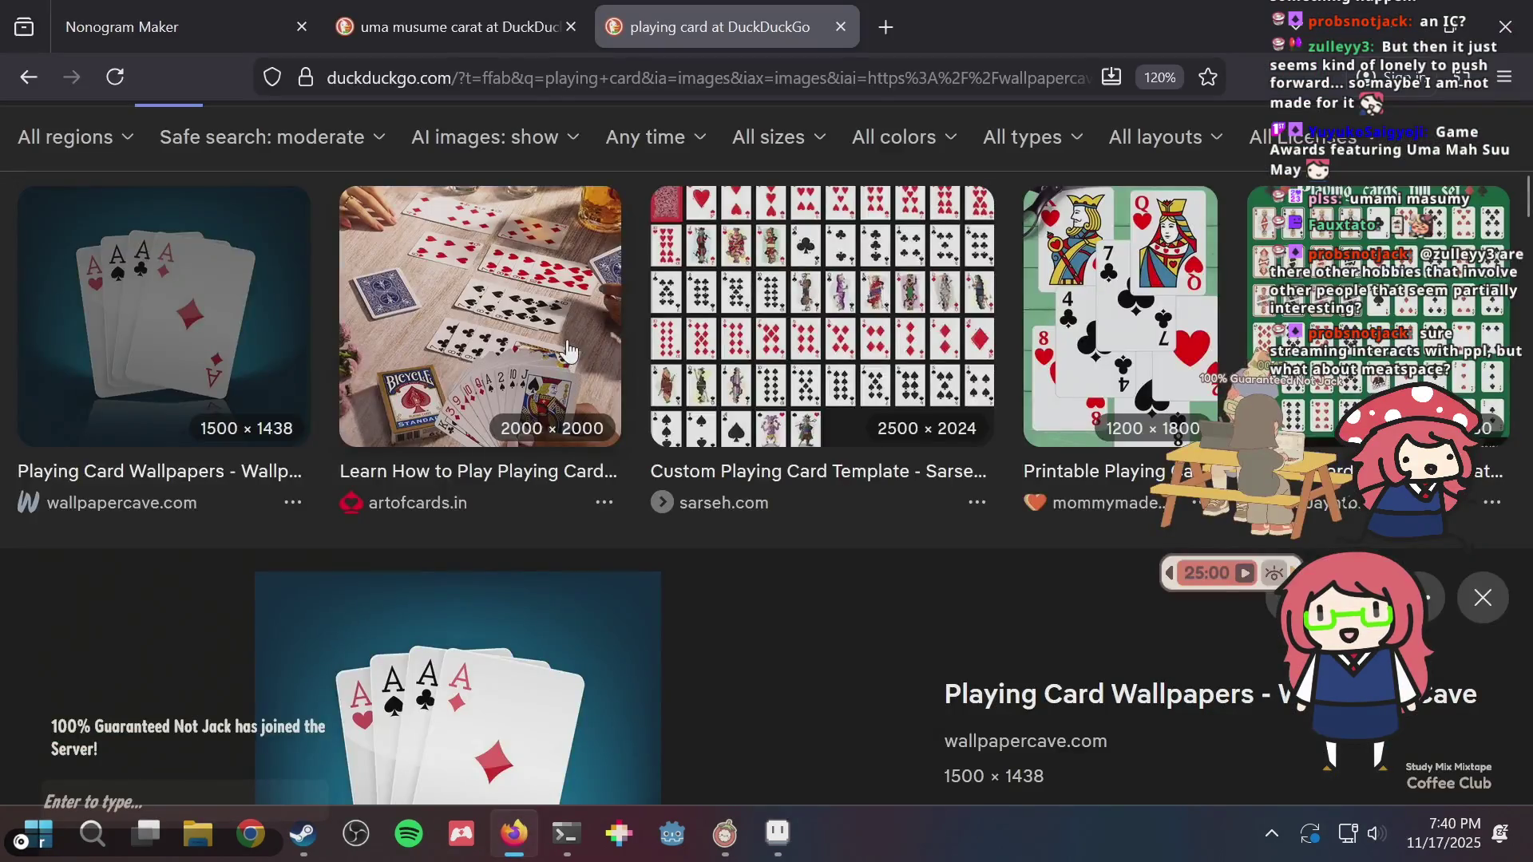
pyautogui.hotkey('alt', 'Tab')
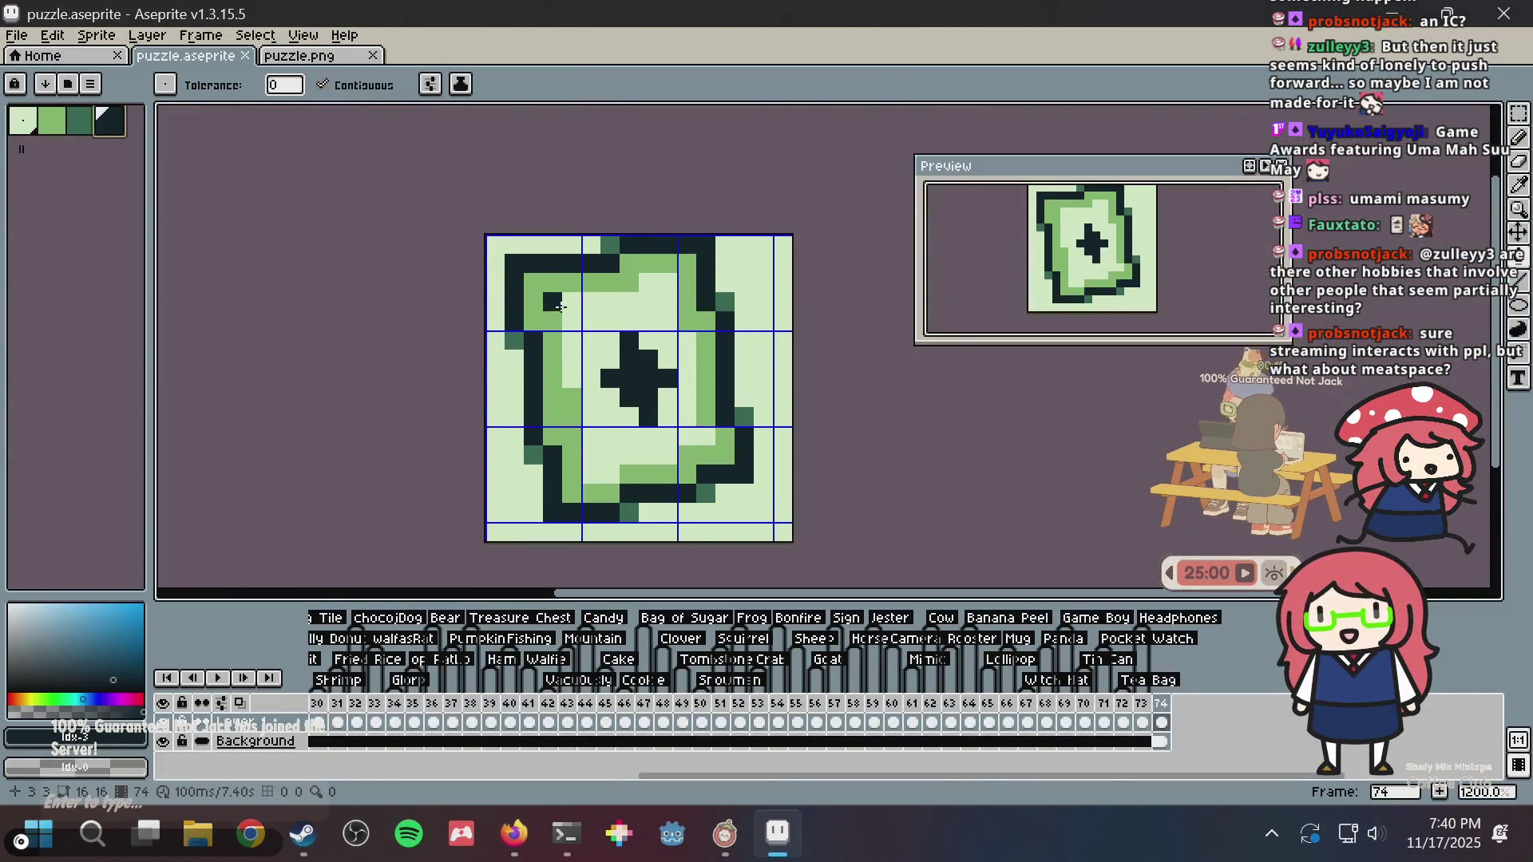
# - Add dark pixels at the card's inner top-left corner
pyautogui.press('b')
pyautogui.click(553, 322)
pyautogui.click(572, 321)
pyautogui.click(572, 302)
# - Shade the pixels right of the centre cross in dark and mid green
pyautogui.click(687, 379)
pyautogui.hotkey('ctrl', 'z')
pyautogui.click(699, 429)
pyautogui.click(689, 436)
pyautogui.click(690, 416)
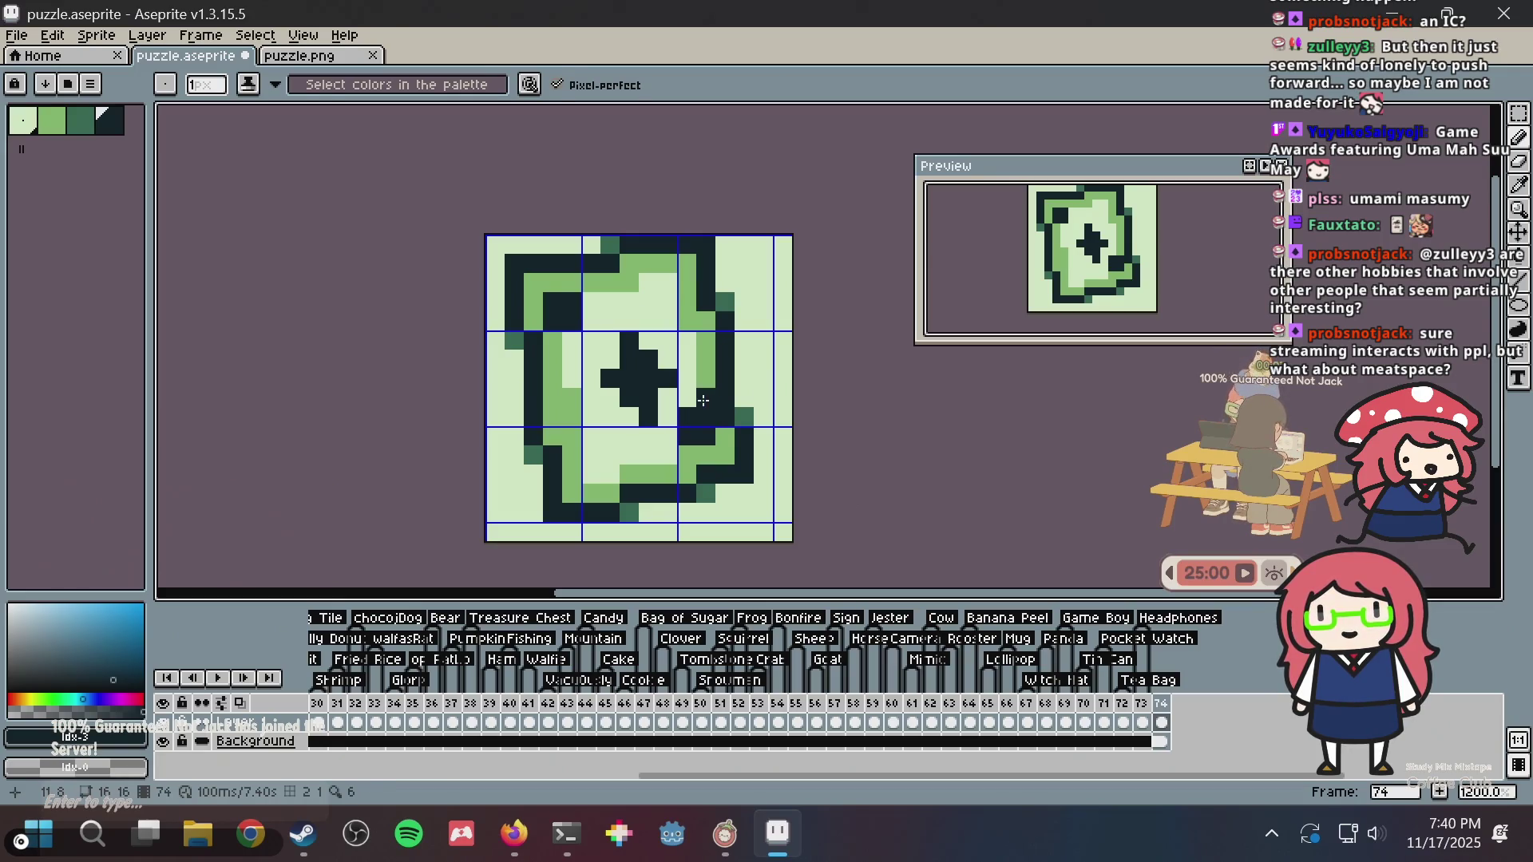
pyautogui.keyDown('alt'); pyautogui.click(703, 400); pyautogui.keyUp('alt')
pyautogui.click(707, 417)
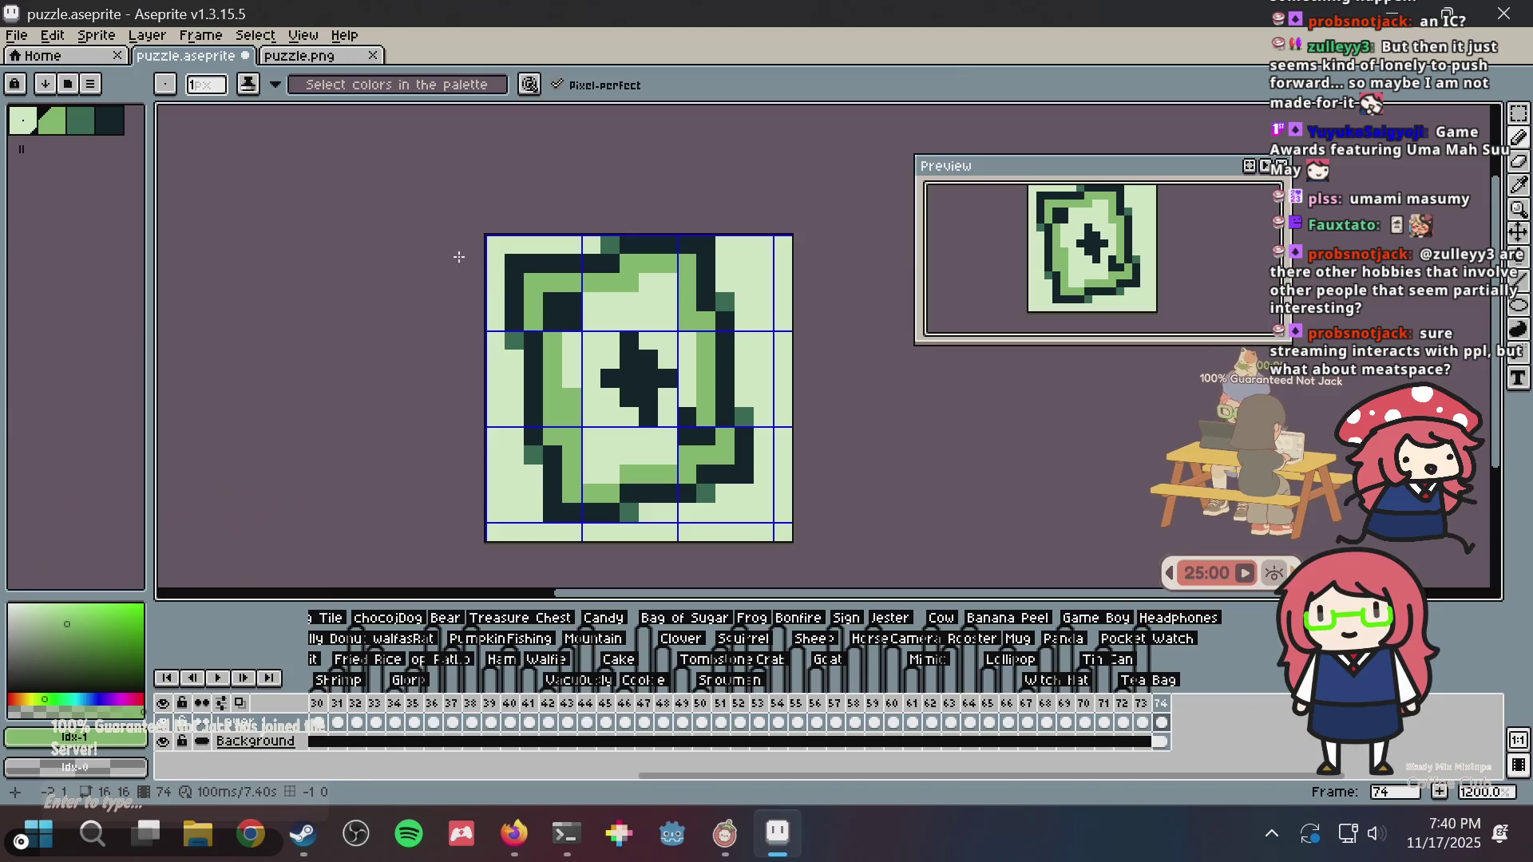
pyautogui.click(81, 120)
pyautogui.click(707, 398)
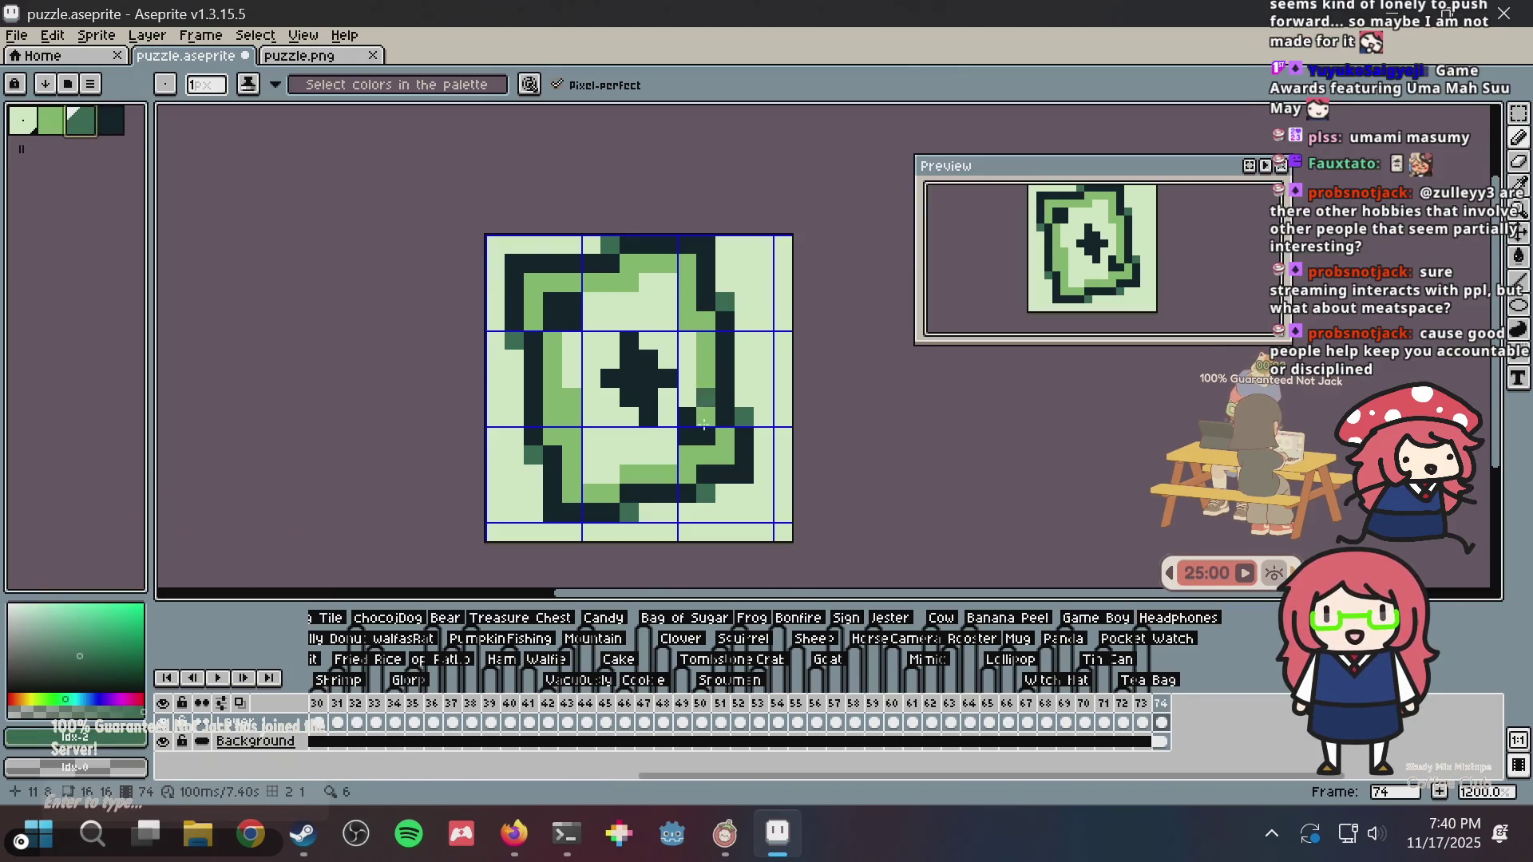
pyautogui.click(687, 416)
pyautogui.click(687, 436)
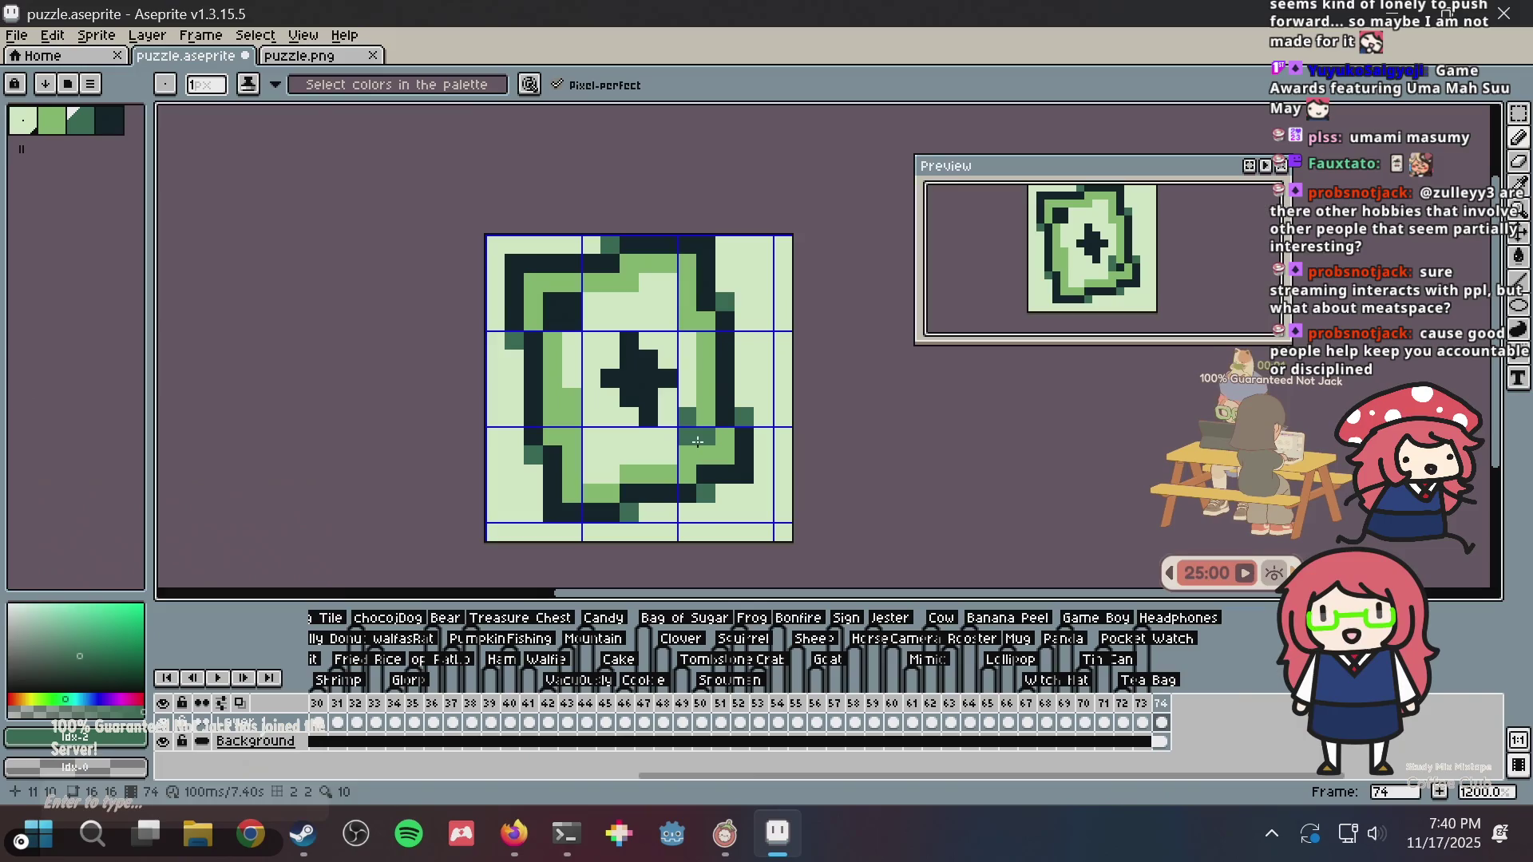
# - Soften the top-left corner block with greens and save puzzle.aseprite
pyautogui.click(555, 321)
pyautogui.click(572, 306)
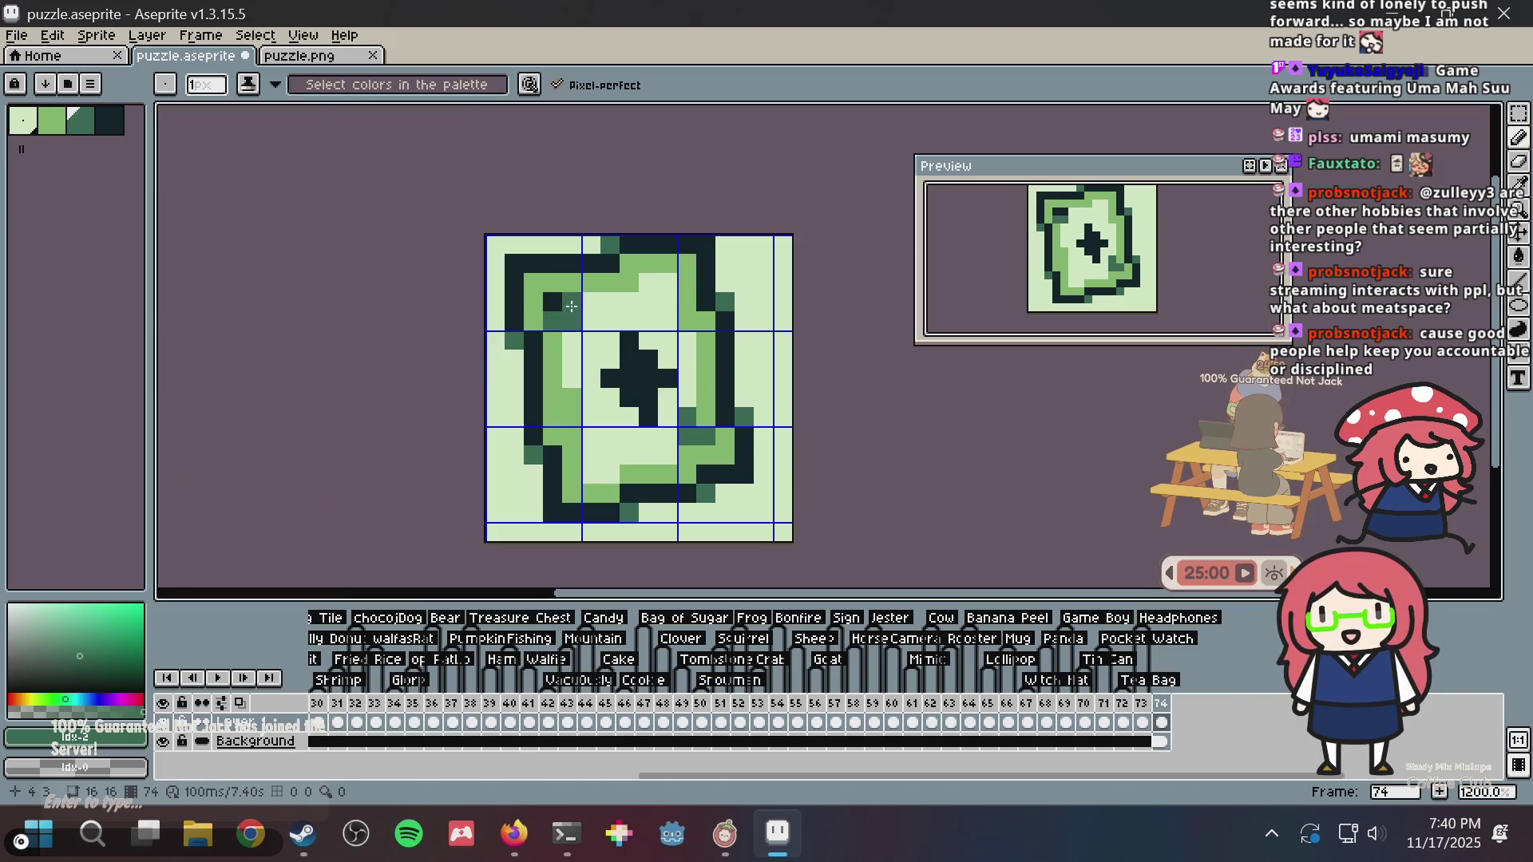
pyautogui.keyDown('alt'); pyautogui.click(591, 288); pyautogui.keyUp('alt')
pyautogui.scroll(-4, 652, 301)
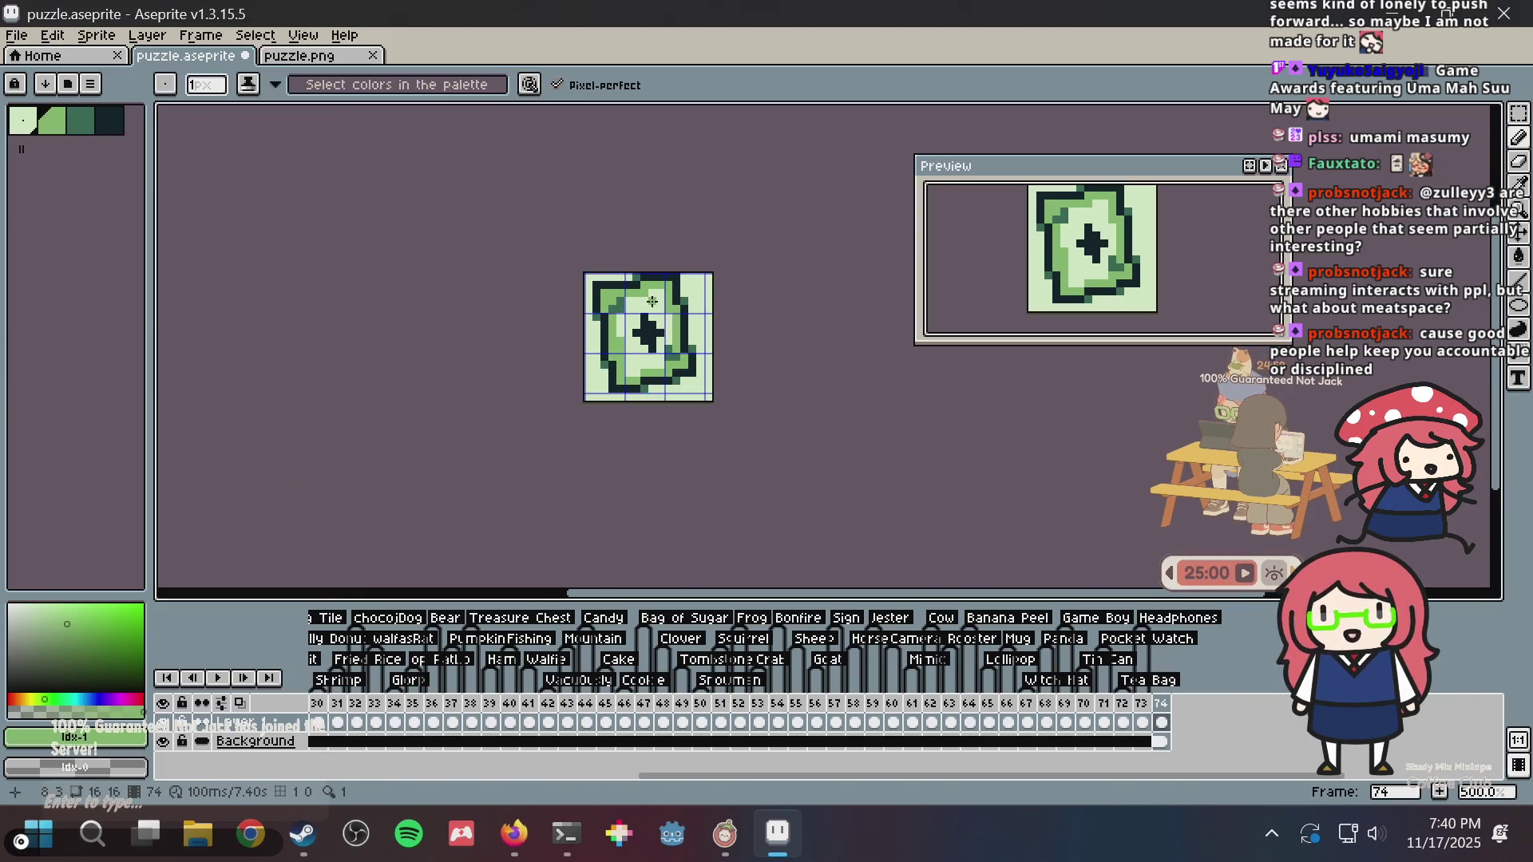
pyautogui.hotkey('ctrl', 's')
pyautogui.scroll(4, 608, 317)
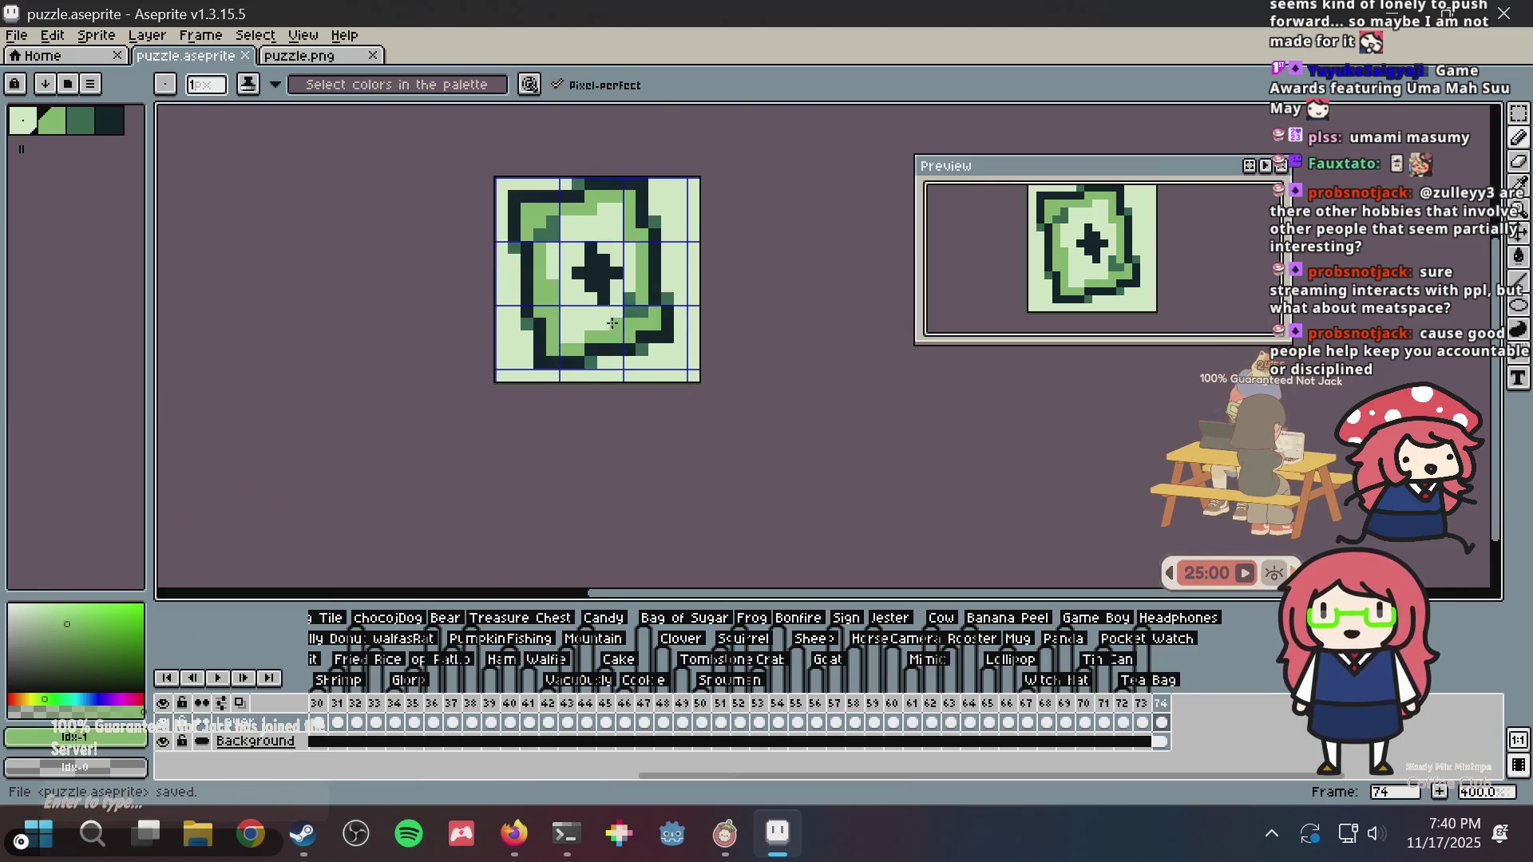
pyautogui.moveTo(609, 317); pyautogui.dragTo(604, 351)
pyautogui.press('m')
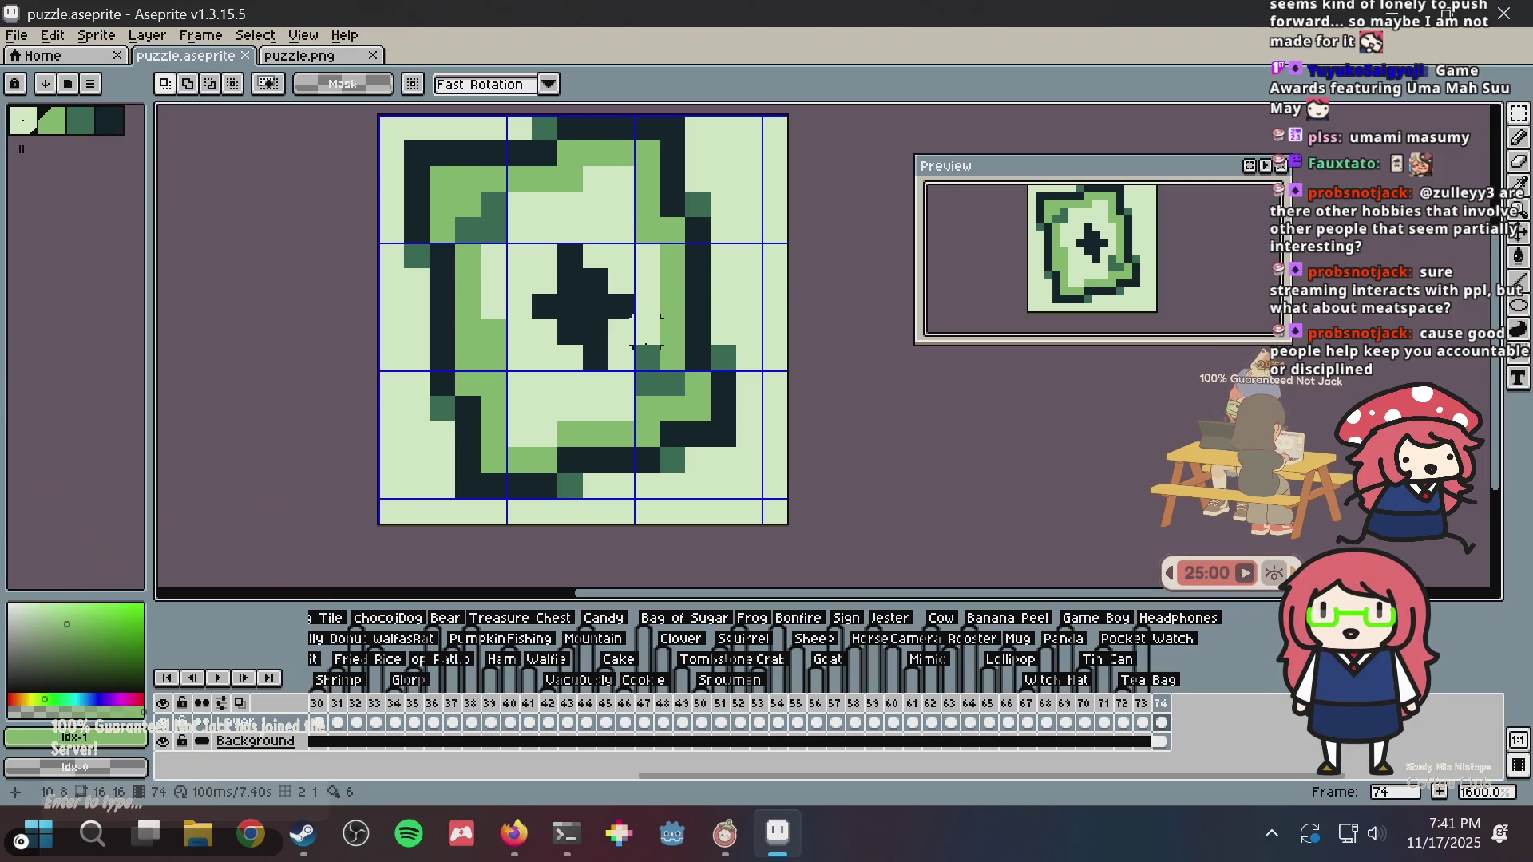
# - Save puzzle.aseprite, then select the entire 16×16 card sprite to copy it
pyautogui.hotkey('ctrl', 's')
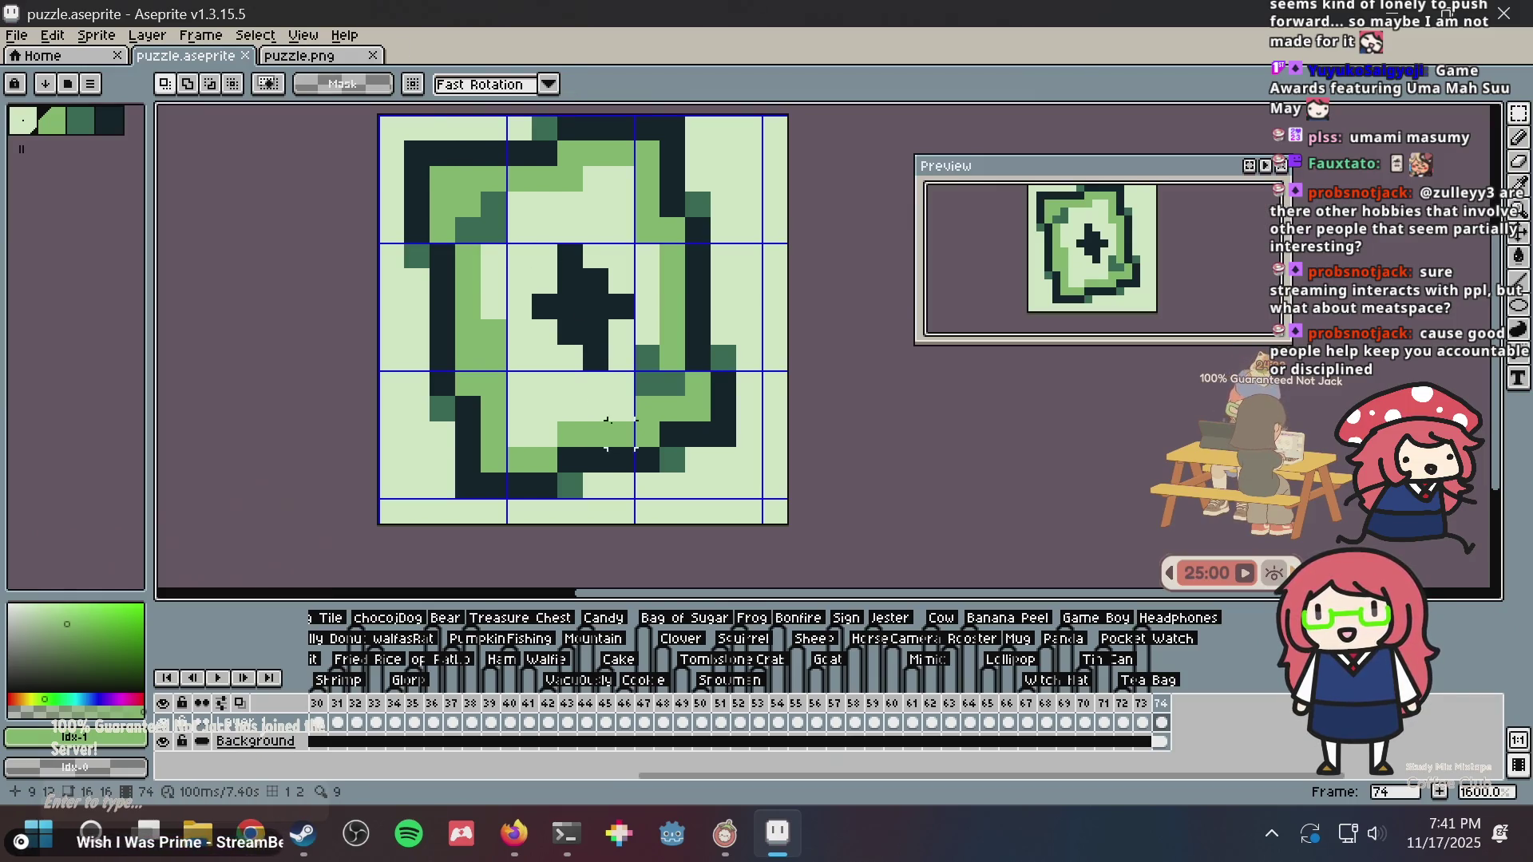
pyautogui.scroll(-2, 630, 256)
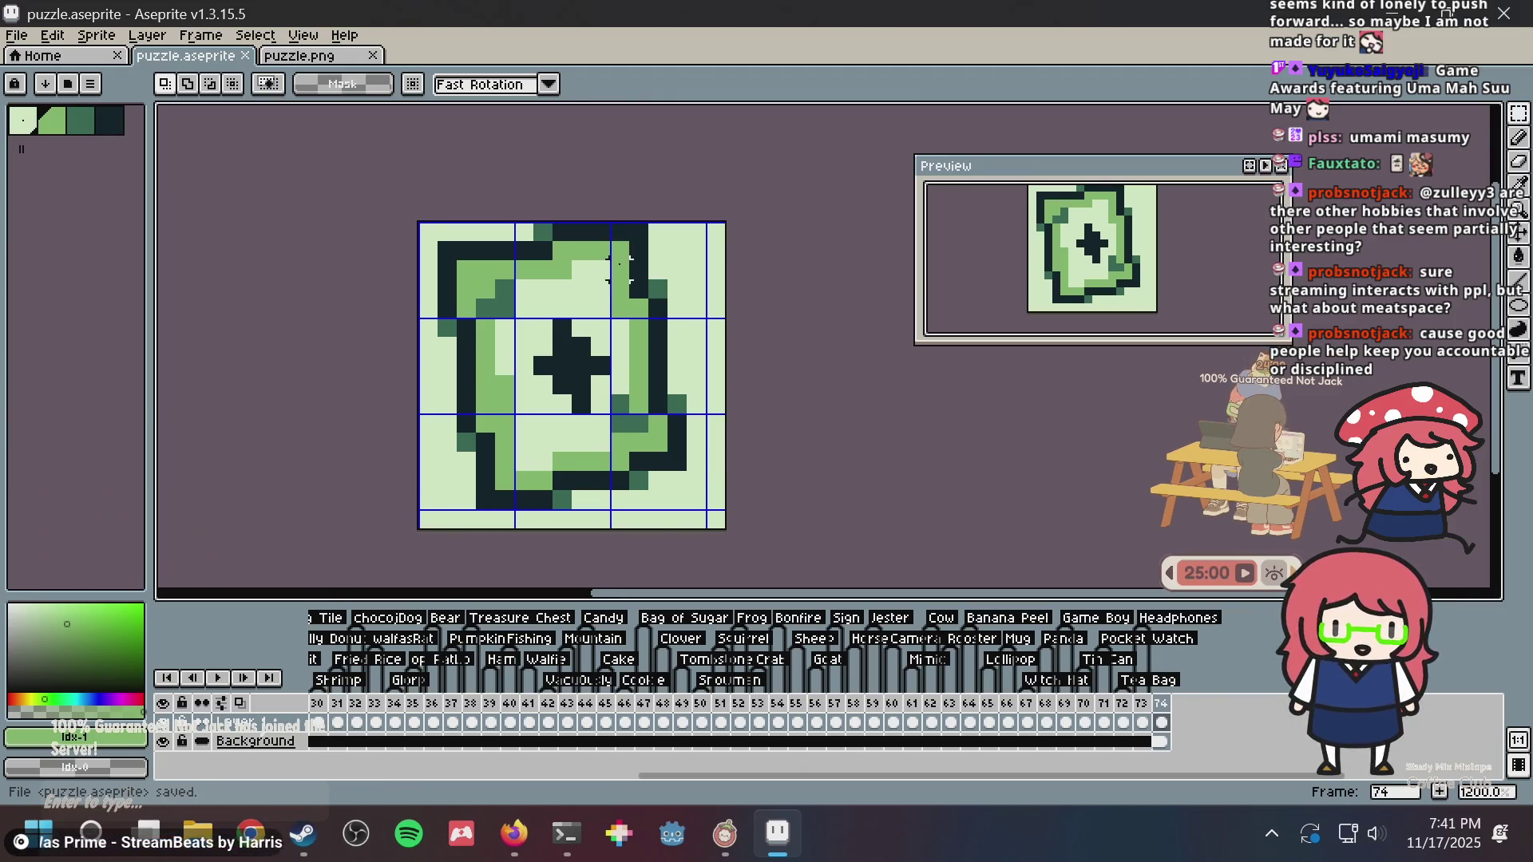
pyautogui.hotkey('ctrl', 'a')
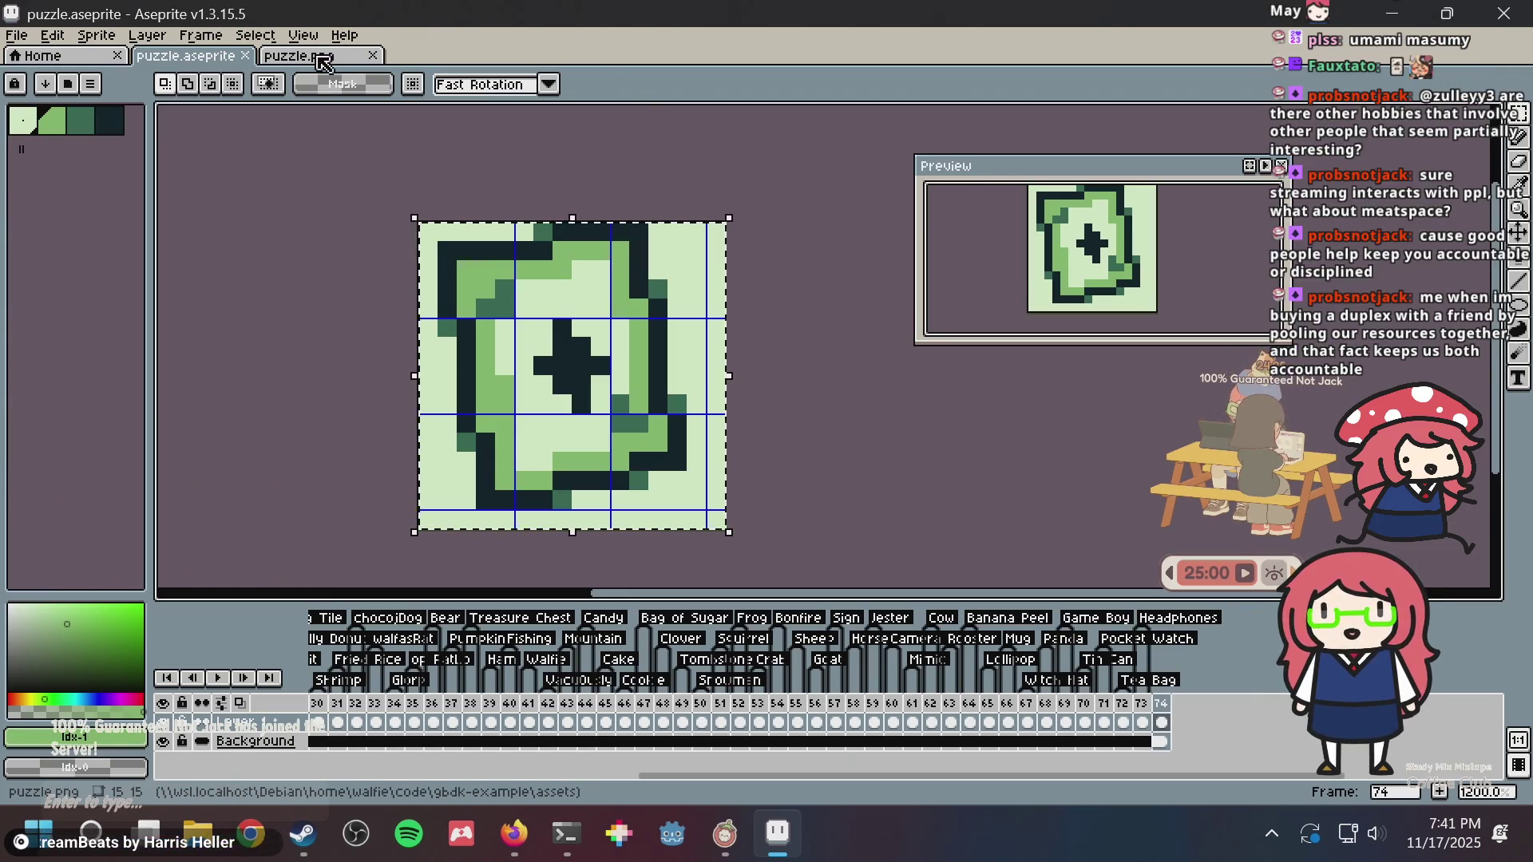
# - Paste the copied card sprite into puzzle.png and commit it
pyautogui.click(328, 56)
pyautogui.hotkey('ctrl', 'v')
pyautogui.scroll(-2, 829, 244)
pyautogui.click(829, 244)
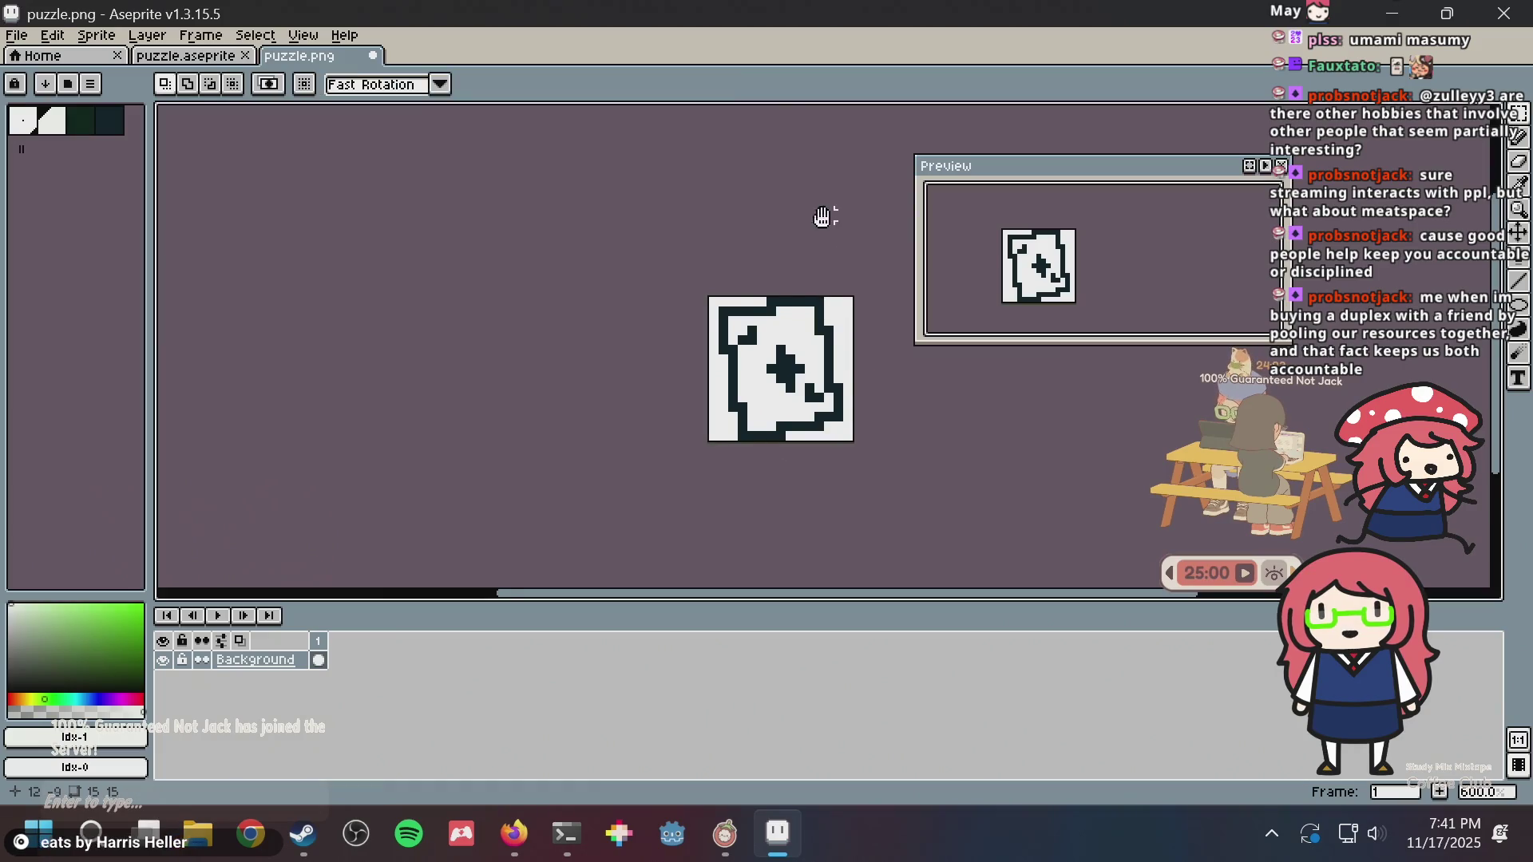
pyautogui.moveTo(822, 220); pyautogui.dragTo(678, 178)
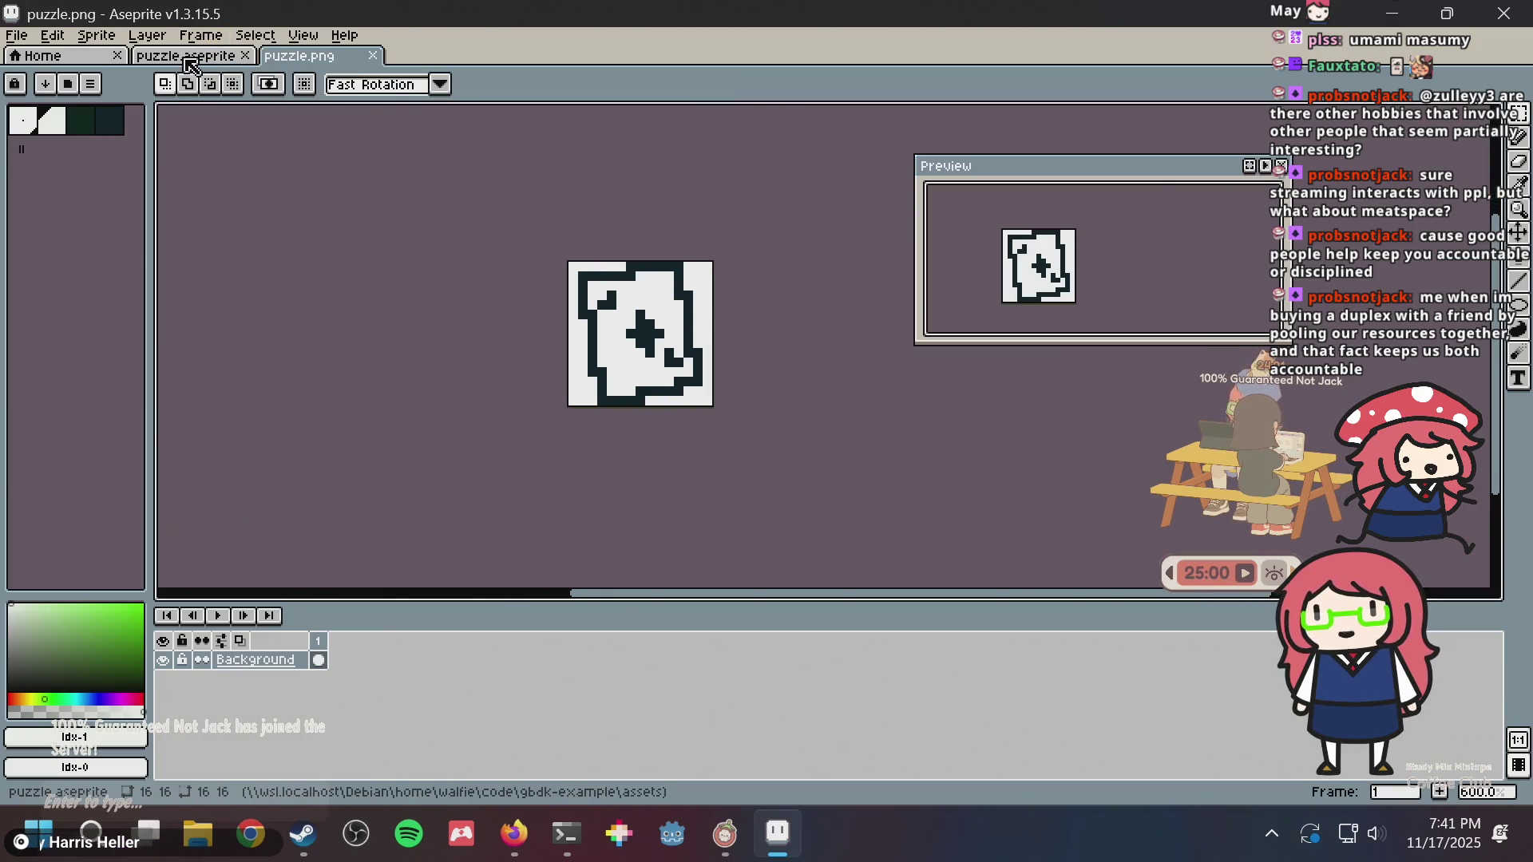
# - In puzzle.aseprite, select the dark centre cross and shift it one pixel up and right
pyautogui.click(186, 56)
pyautogui.scroll(2, 602, 319)
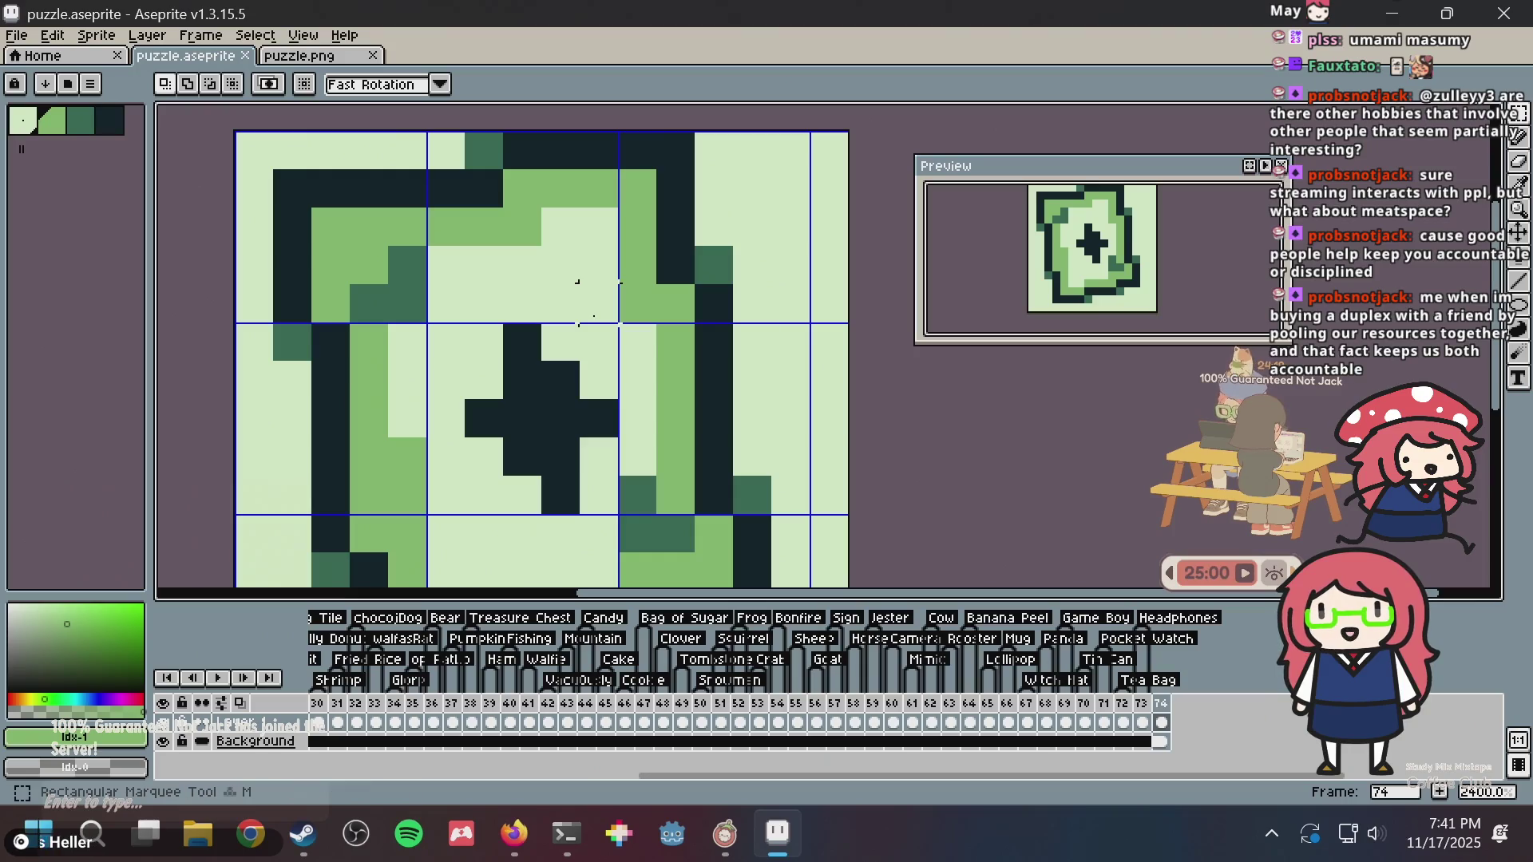
pyautogui.moveTo(495, 349); pyautogui.dragTo(623, 519)
pyautogui.click(573, 448)
pyautogui.moveTo(565, 436)
pyautogui.mouseDown()
pyautogui.moveTo(565, 419)
pyautogui.moveTo(572, 448)
pyautogui.moveTo(537, 448)
pyautogui.moveTo(589, 461)
pyautogui.mouseUp()
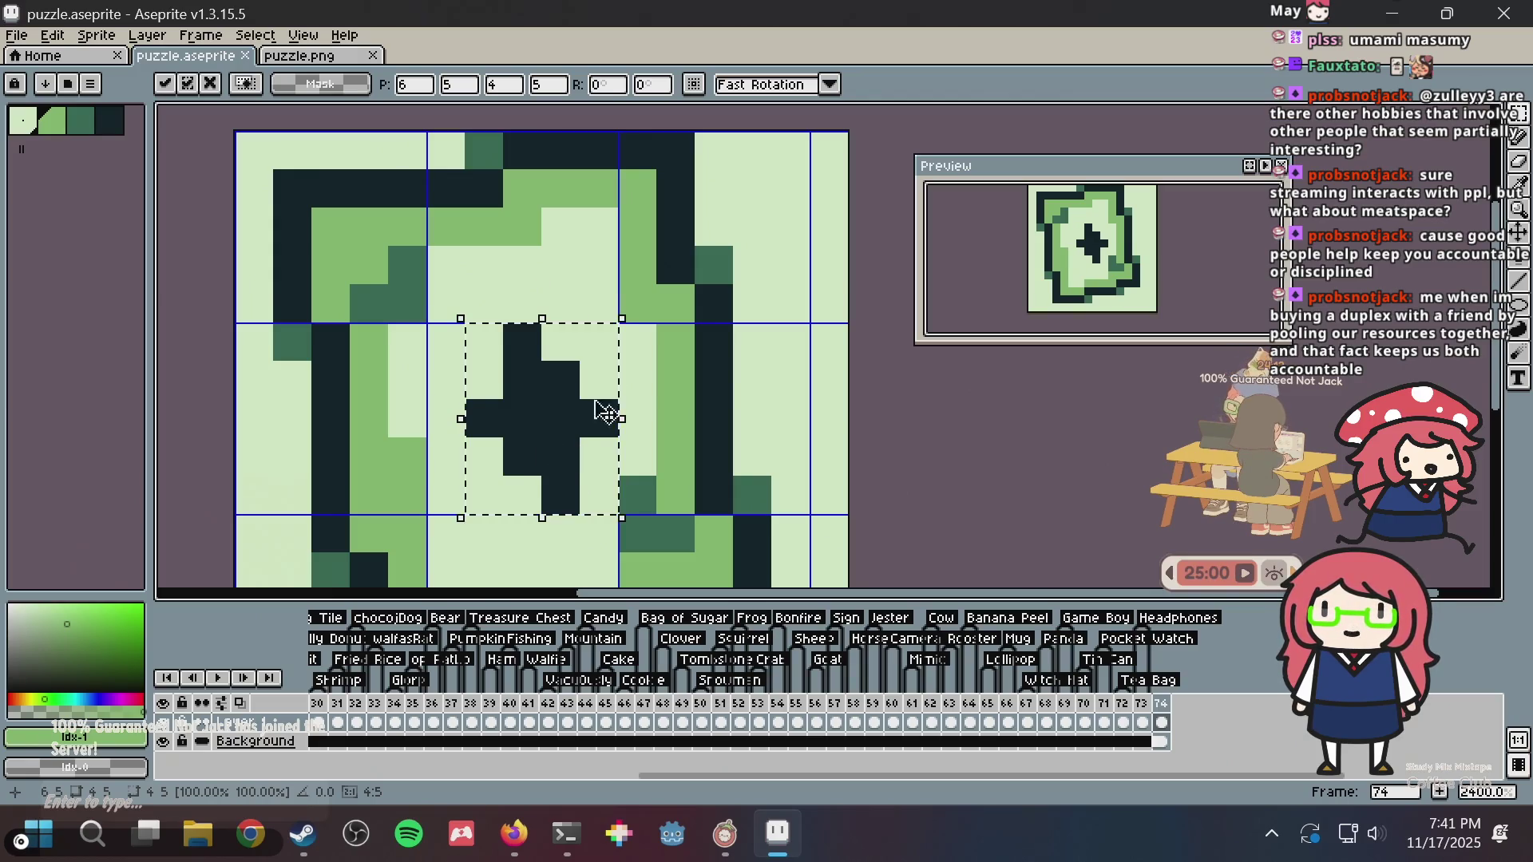
pyautogui.press('b')
pyautogui.click(566, 380)
pyautogui.hotkey('ctrl', 'z')
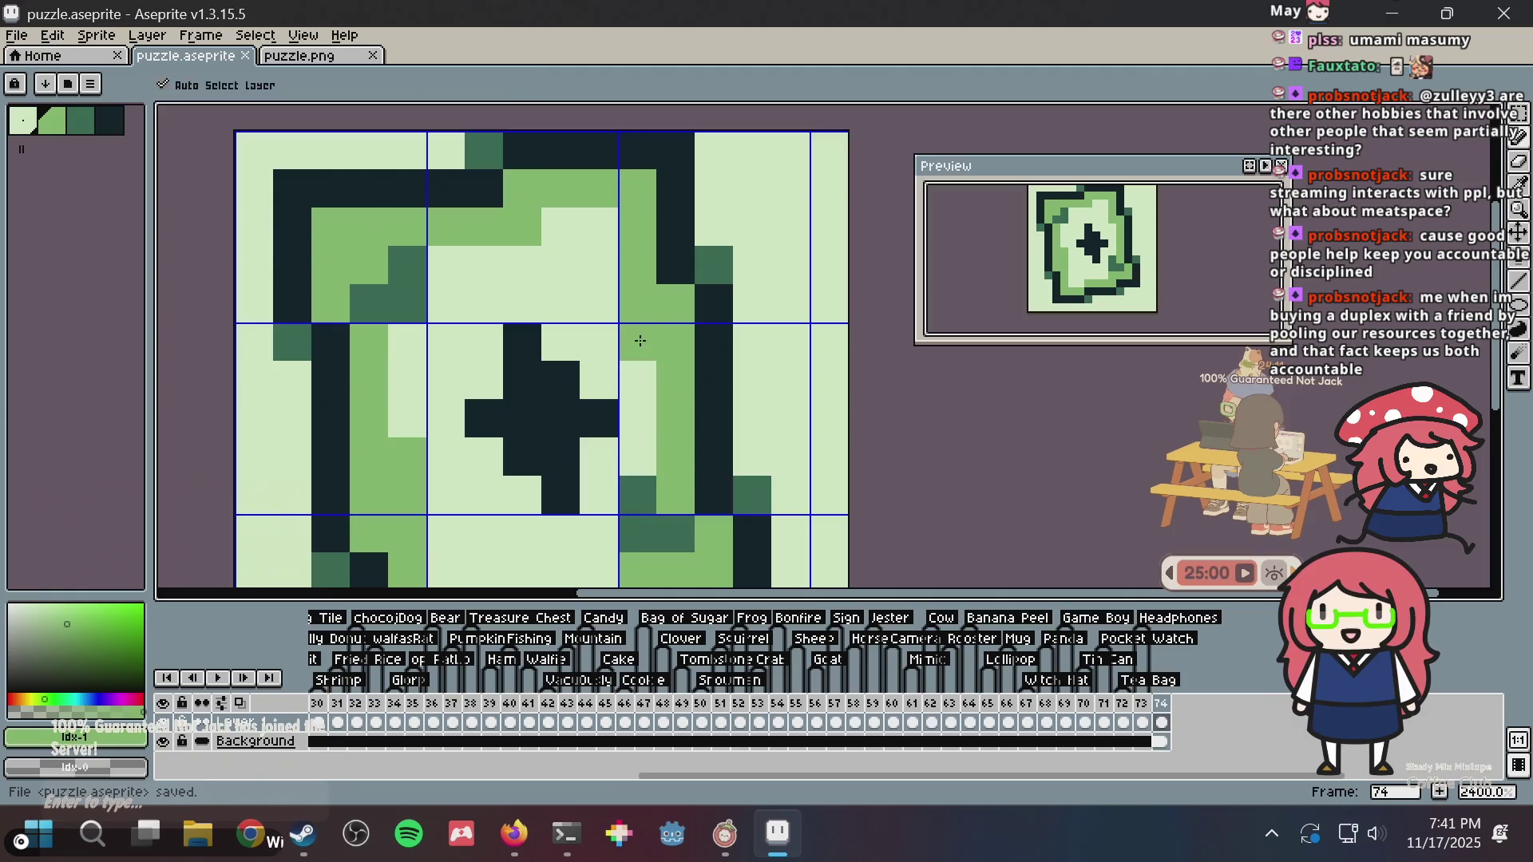
# - Paint dark pixels around the centre cross to rough out a heart shape
pyautogui.keyDown('alt'); pyautogui.click(557, 400); pyautogui.keyUp('alt')
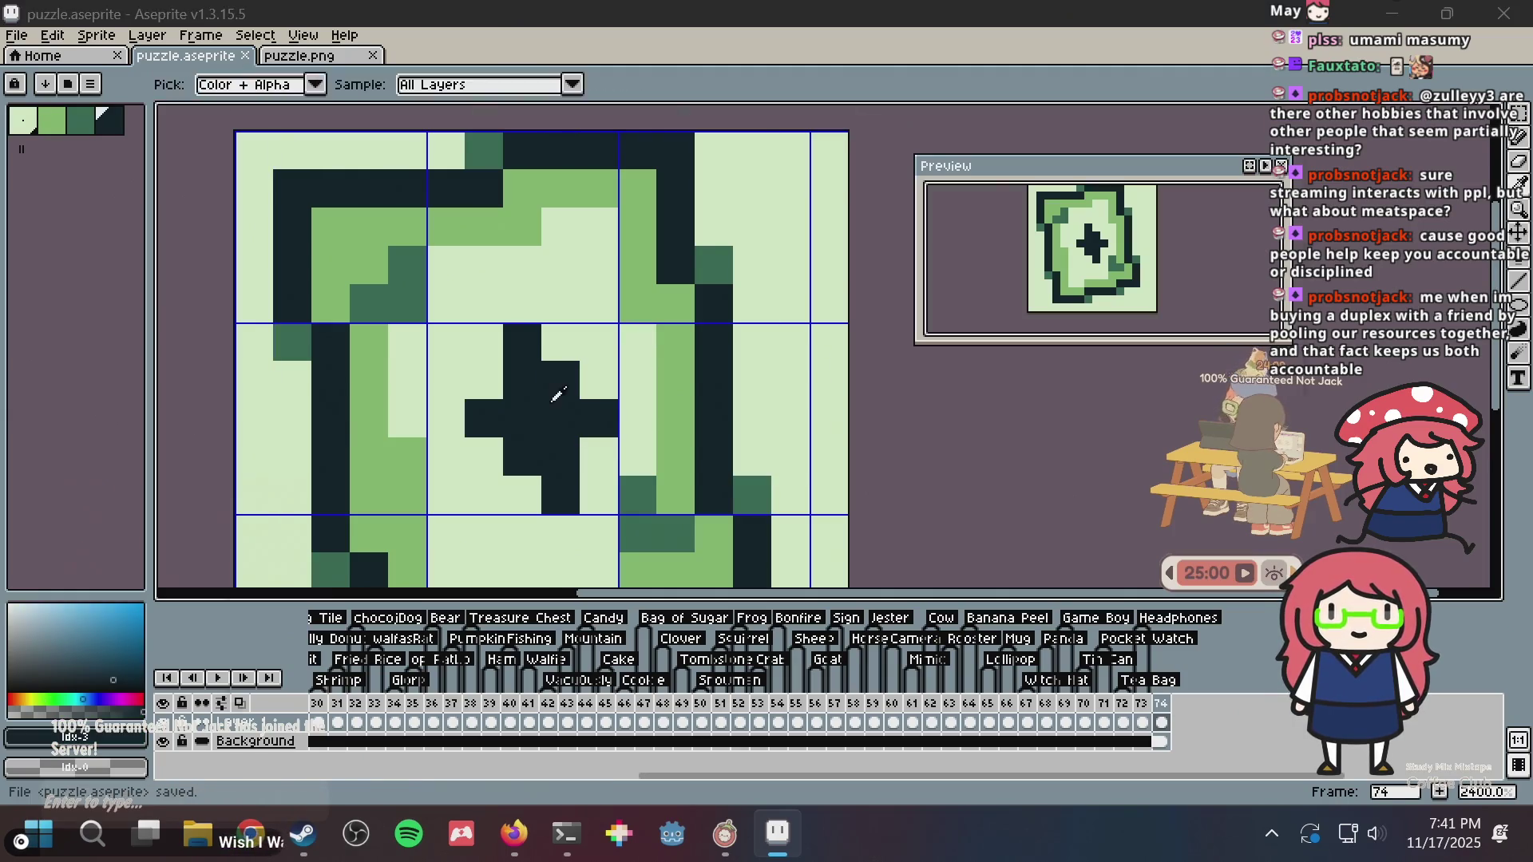
pyautogui.hotkey('alt', 'Tab')
pyautogui.hotkey('alt', 'Tab')
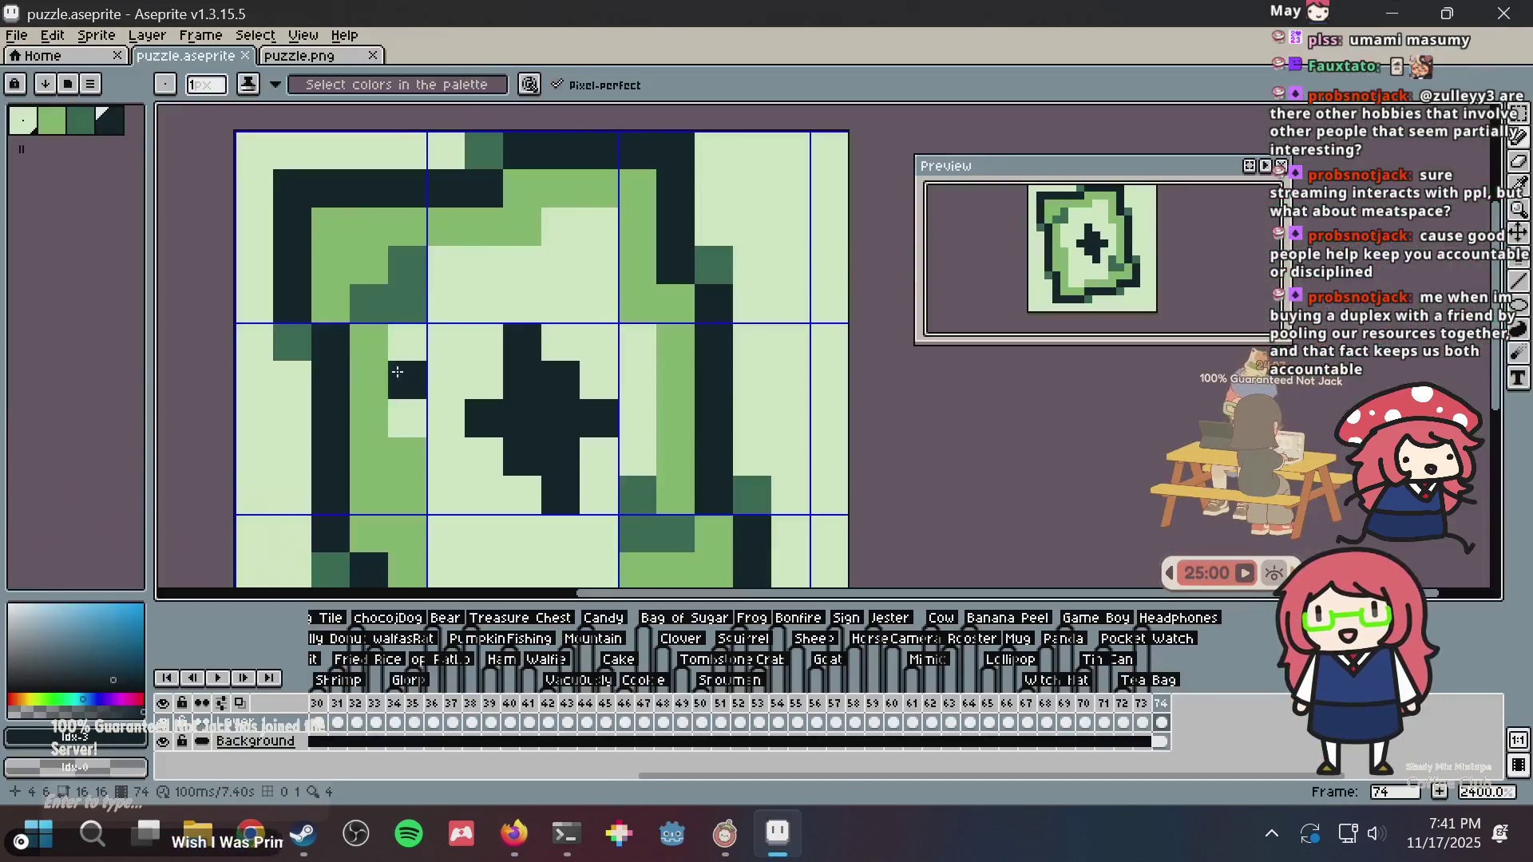
pyautogui.click(483, 380)
pyautogui.click(599, 343)
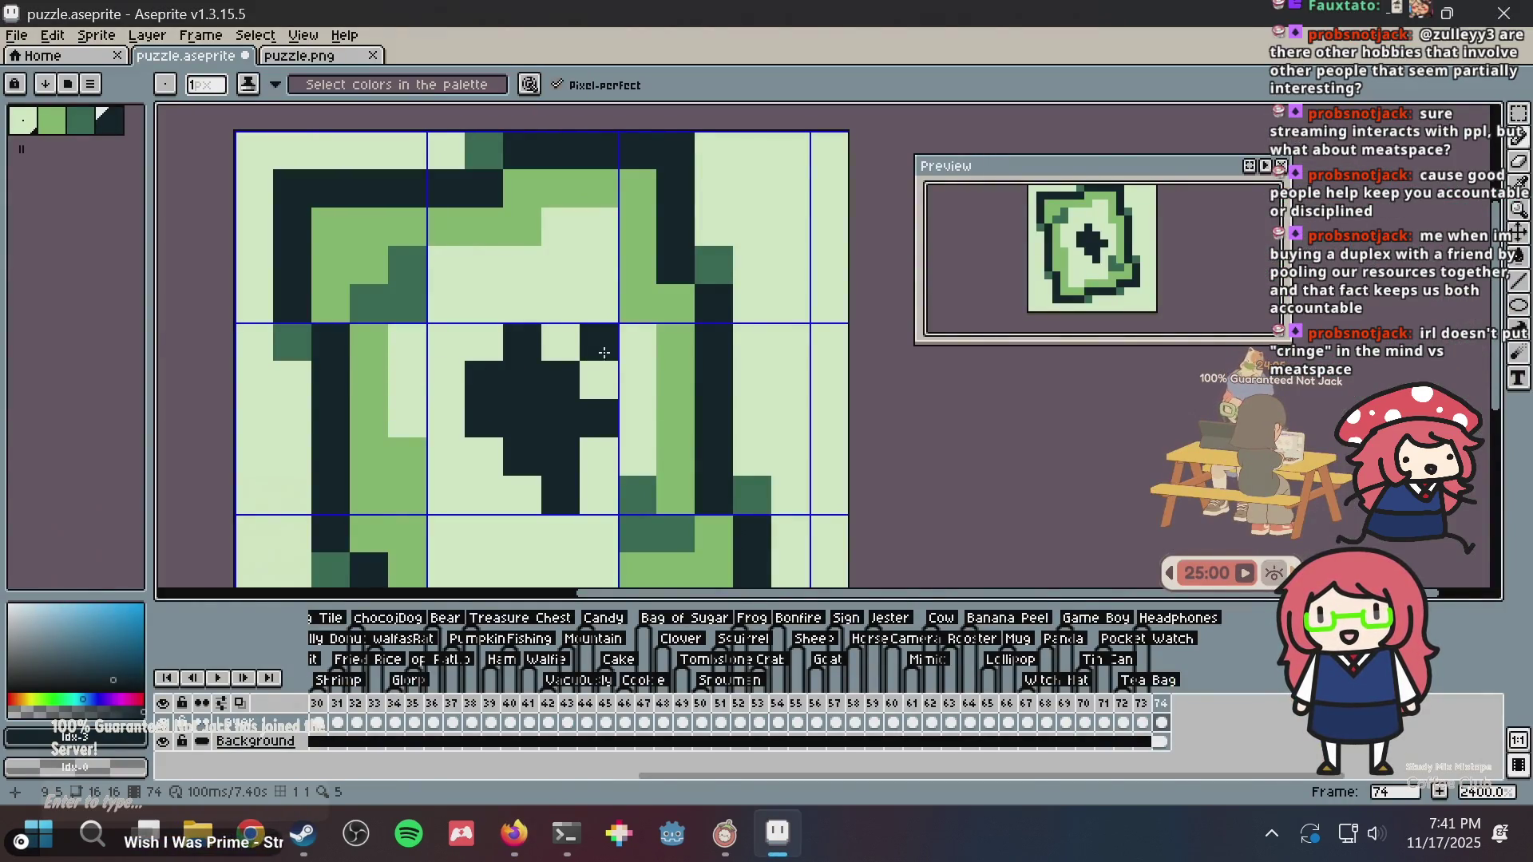
pyautogui.hotkey('ctrl', 'z')
pyautogui.click(599, 380)
pyautogui.click(599, 343)
pyautogui.click(557, 341)
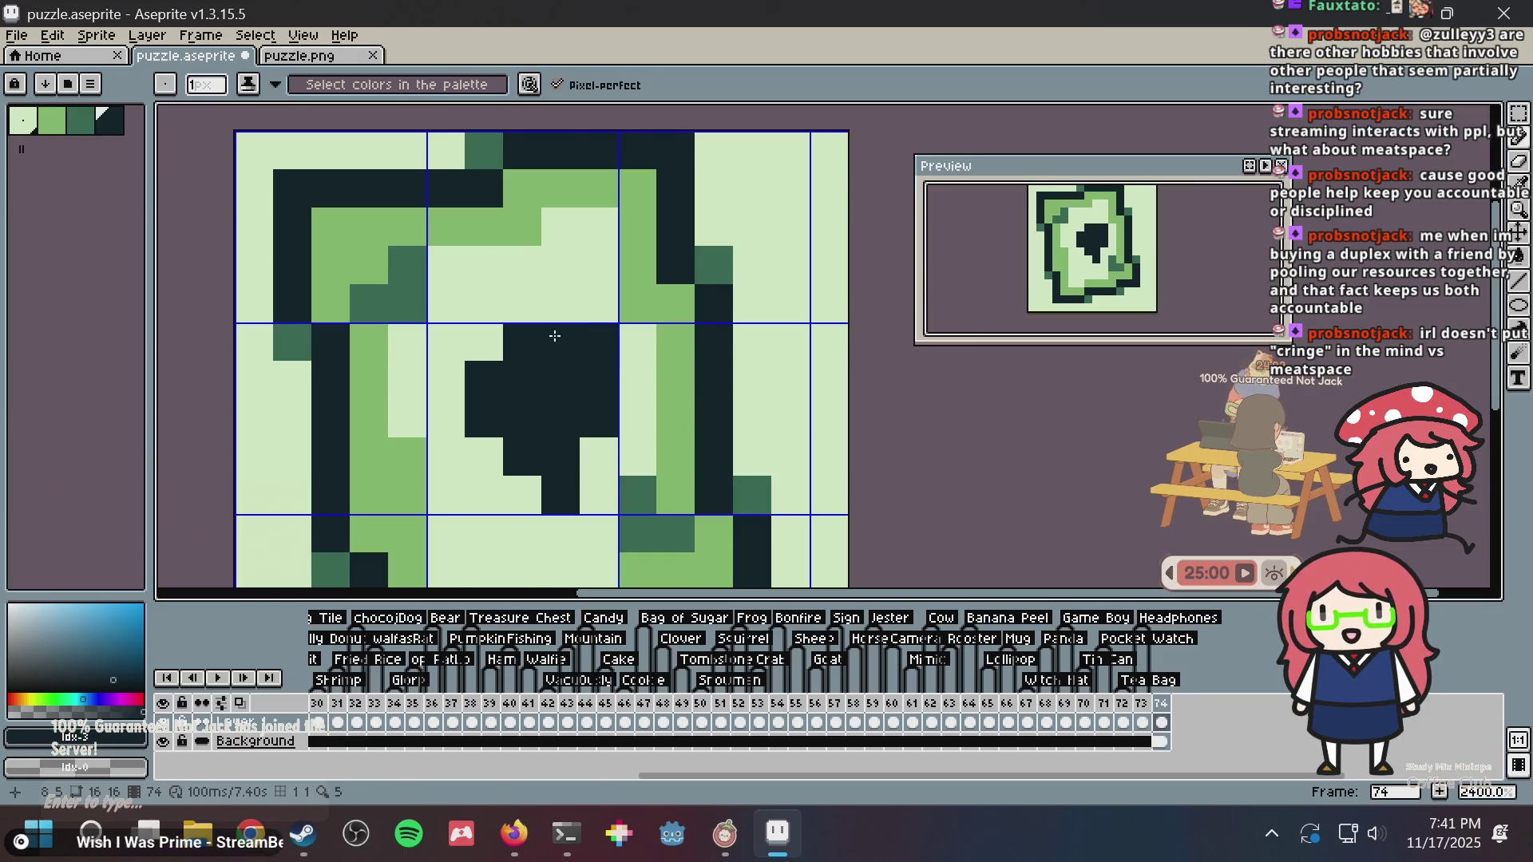
pyautogui.hotkey('ctrl', 'z')
pyautogui.press('alt')
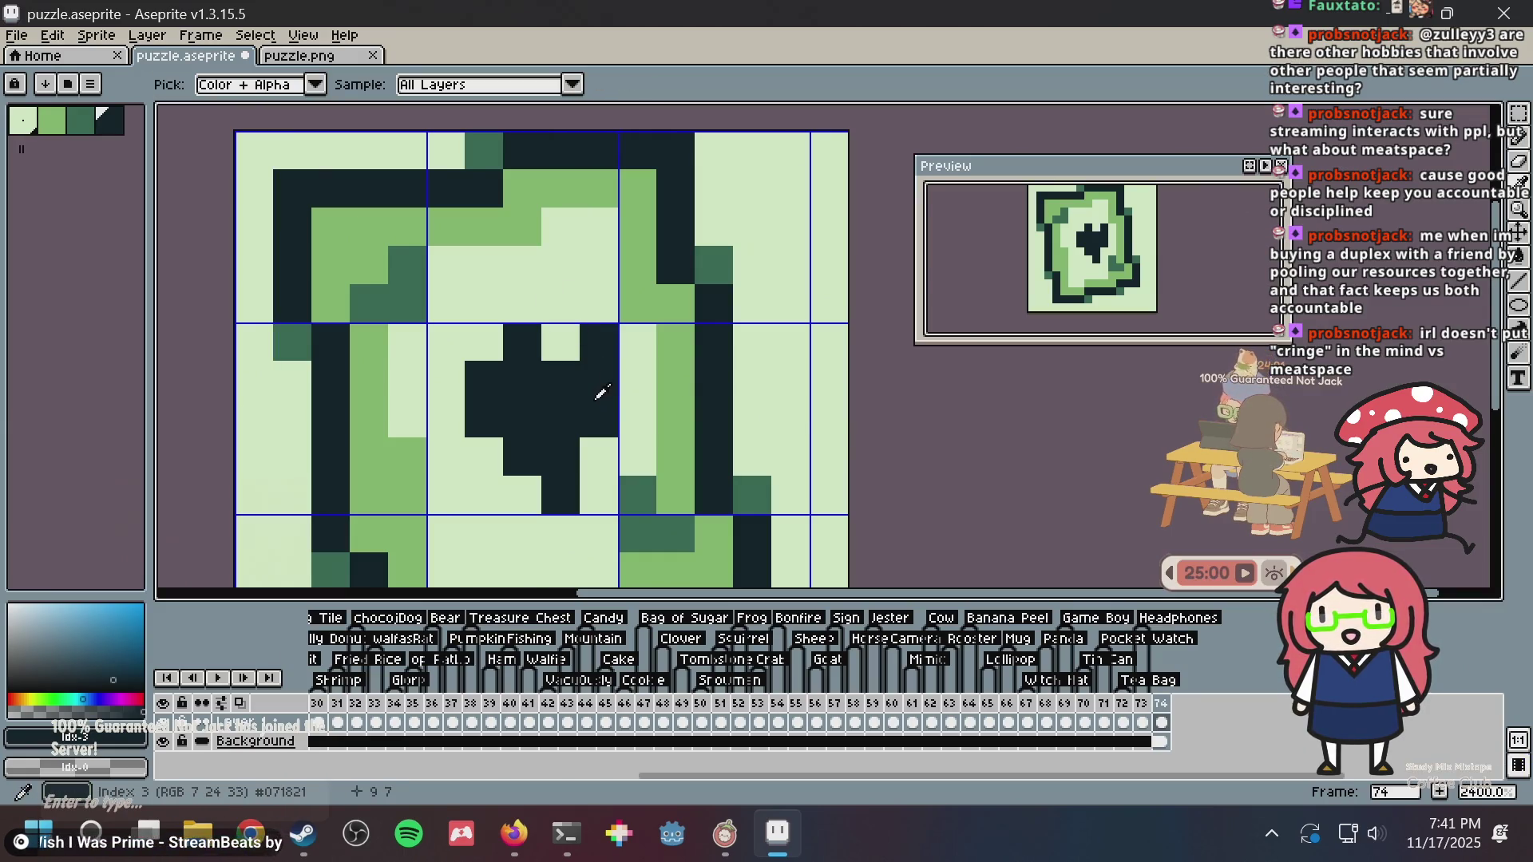
pyautogui.click(594, 451)
pyautogui.click(643, 382)
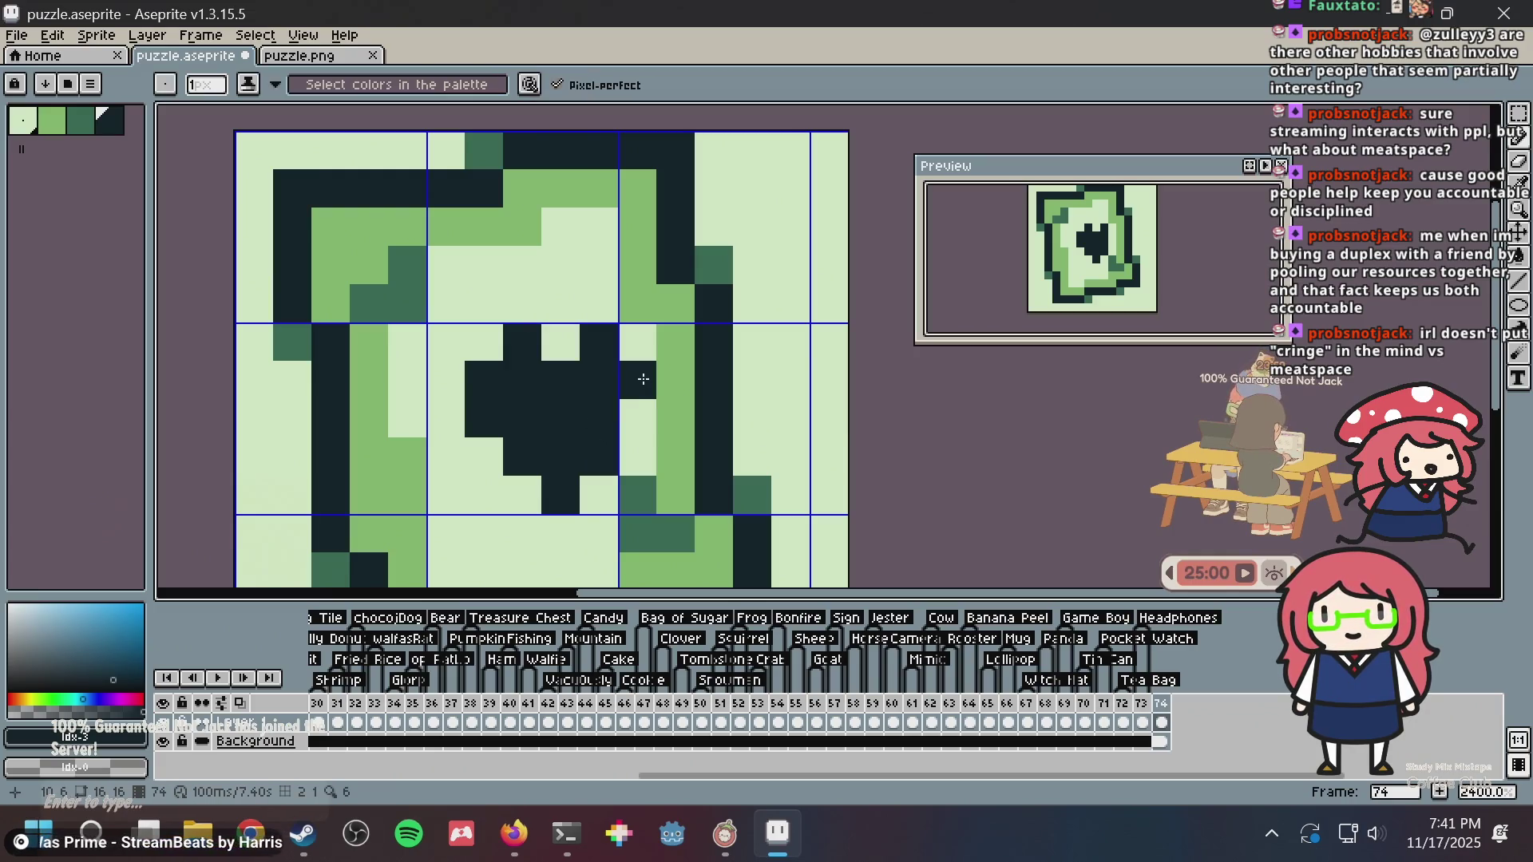
pyautogui.hotkey('ctrl', 'z')
pyautogui.hotkey('ctrl', 'z')
# - Reshape the heart by clearing a top pixel and darkening its upper and left edges
pyautogui.keyDown('alt'); pyautogui.click(559, 342); pyautogui.keyUp('alt')
pyautogui.click(539, 339)
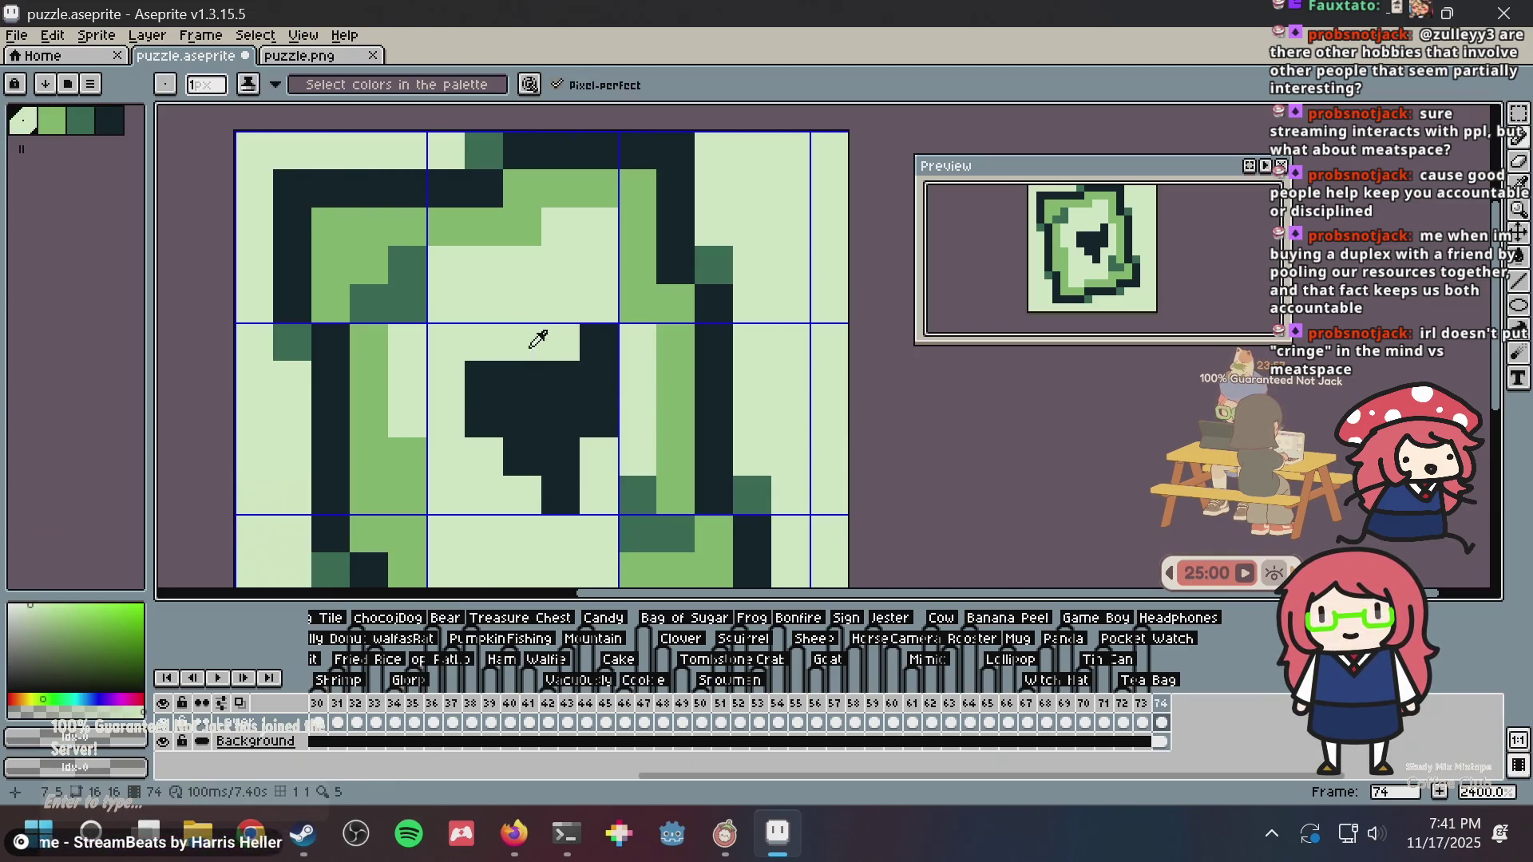
pyautogui.keyDown('alt'); pyautogui.click(489, 369); pyautogui.keyUp('alt')
pyautogui.click(493, 351)
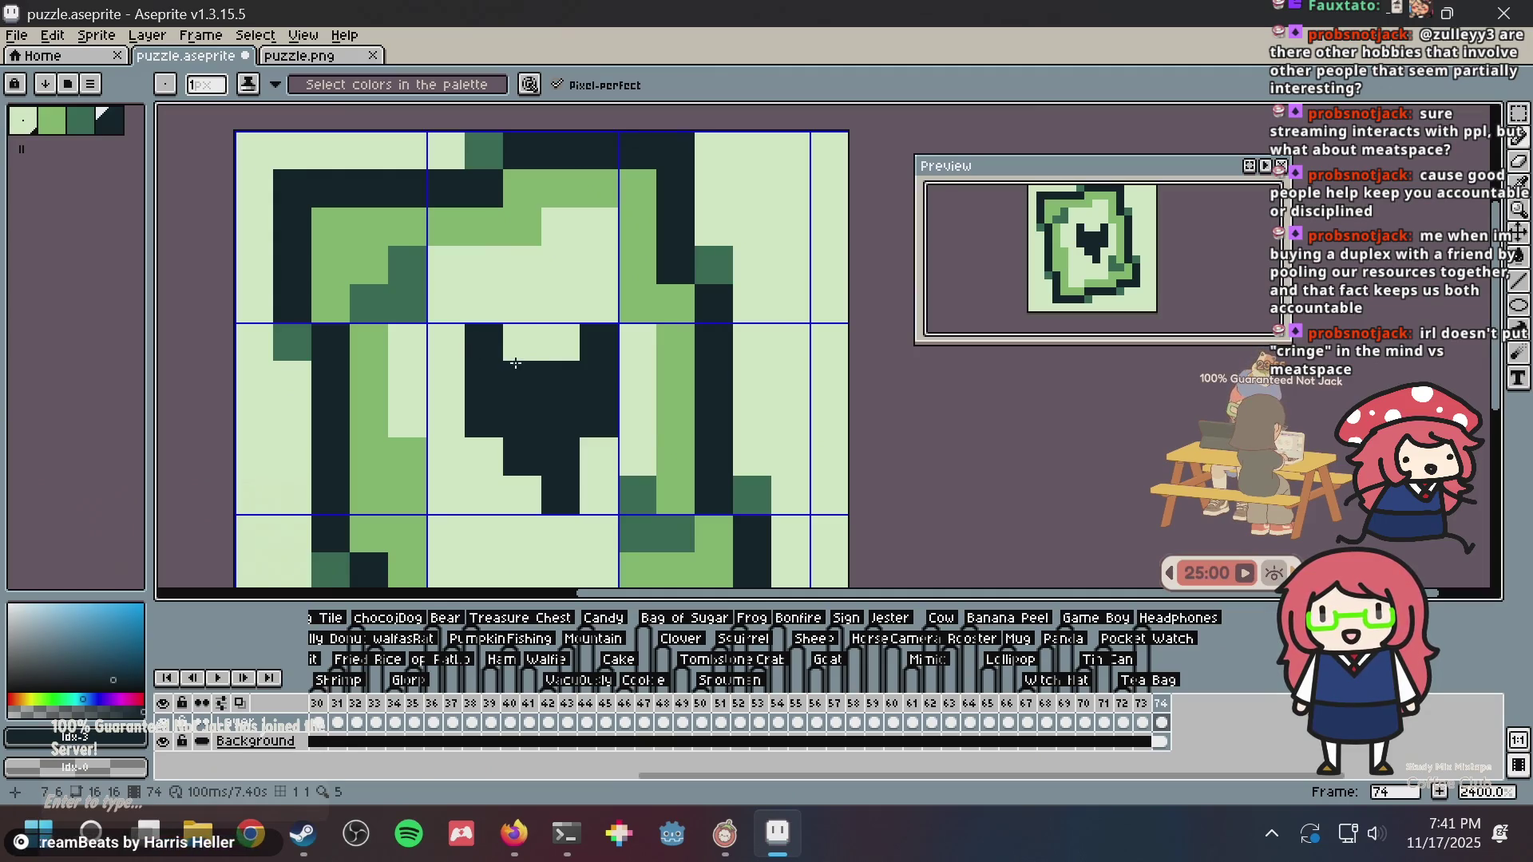
pyautogui.click(559, 342)
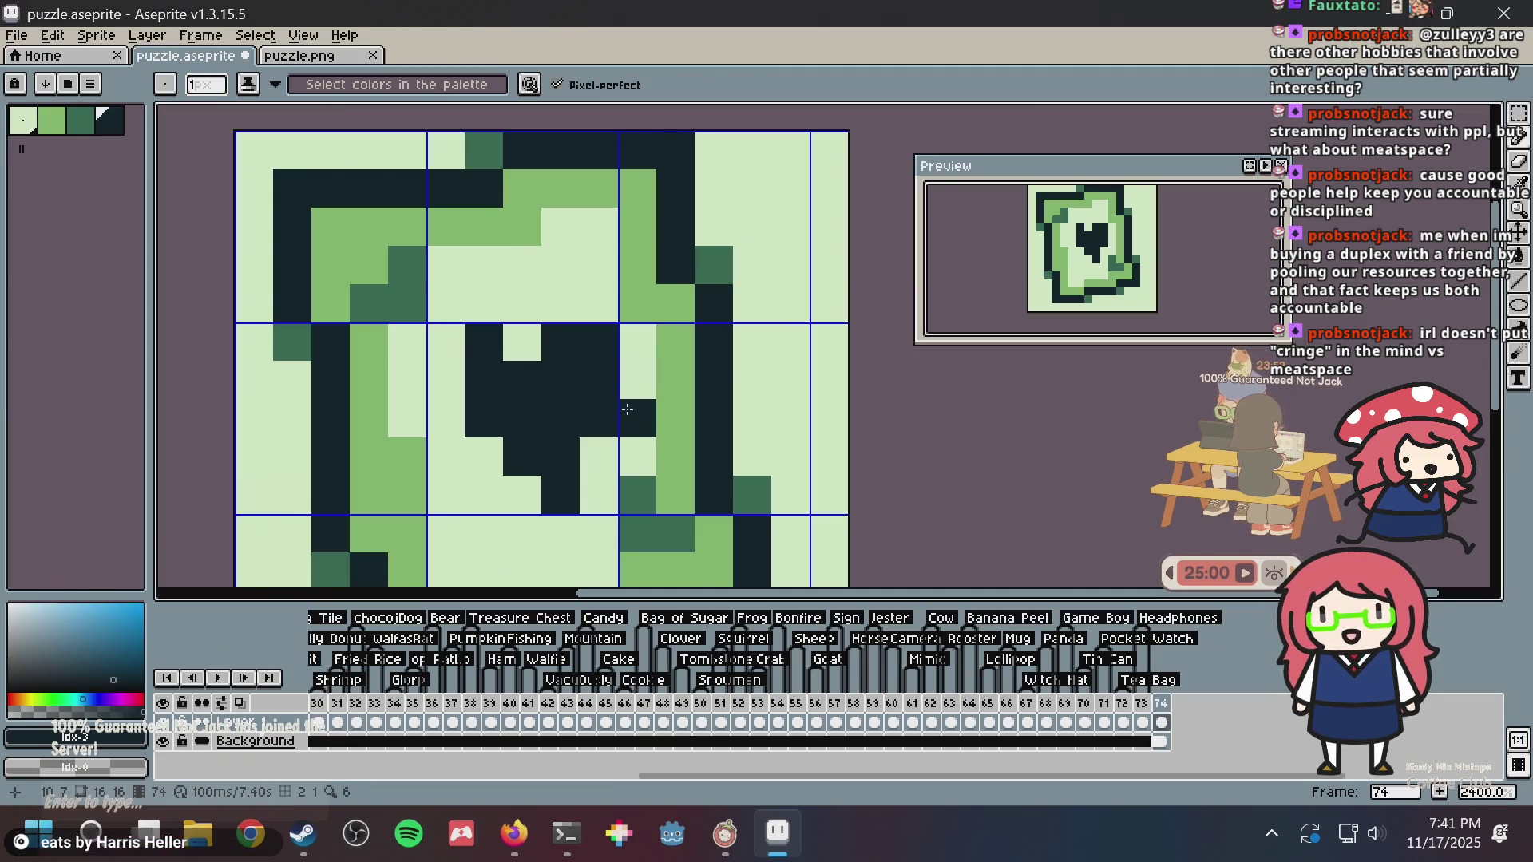
pyautogui.click(451, 386)
pyautogui.click(445, 414)
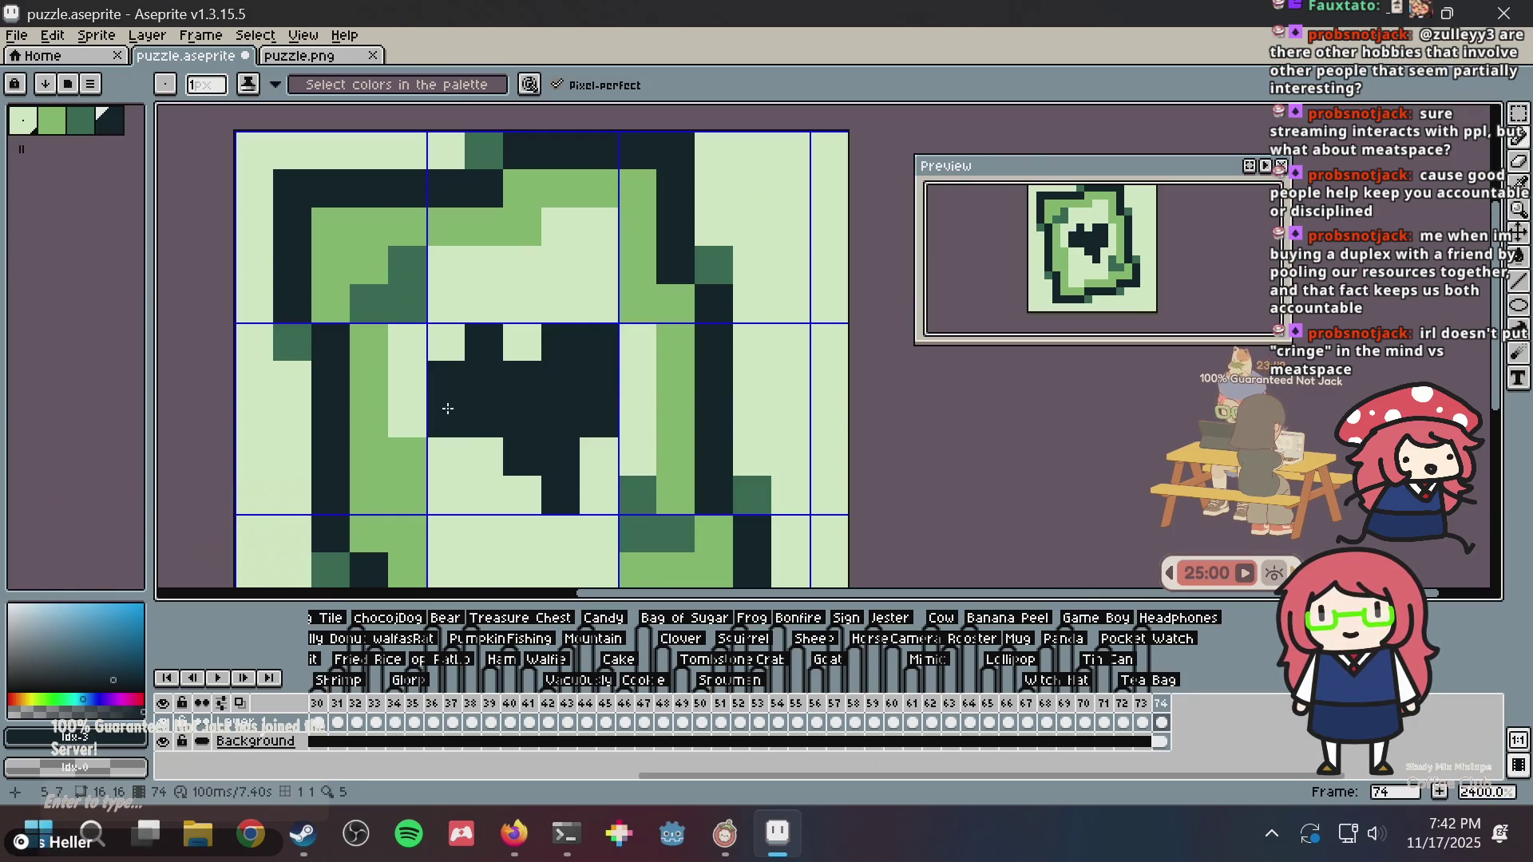
pyautogui.click(481, 444)
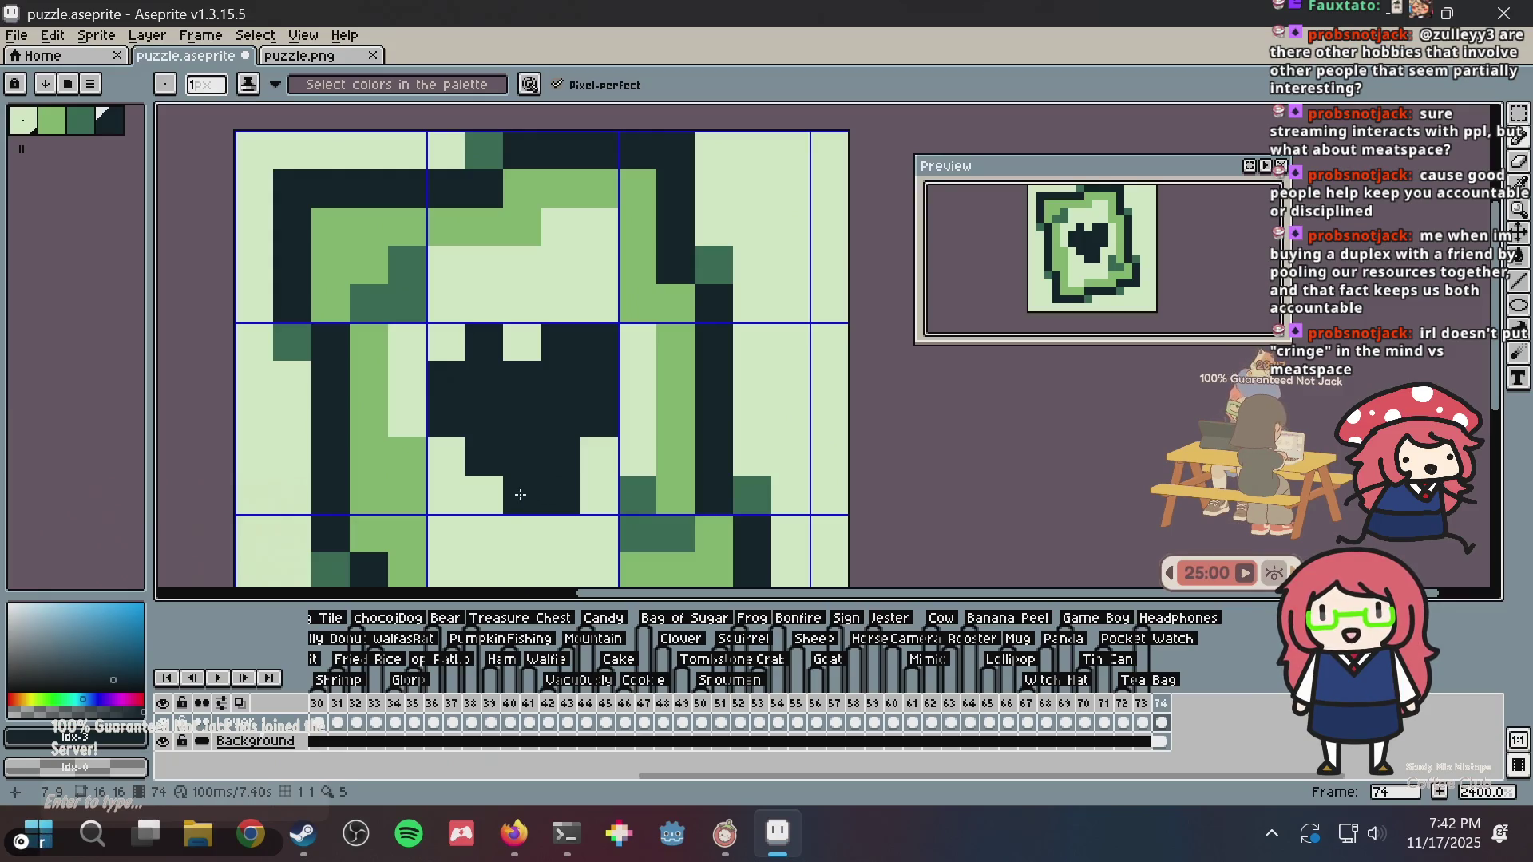
# - Try dark green shading beside the heart, then return a stray cell to pale
pyautogui.keyDown('alt'); pyautogui.click(635, 492); pyautogui.keyUp('alt')
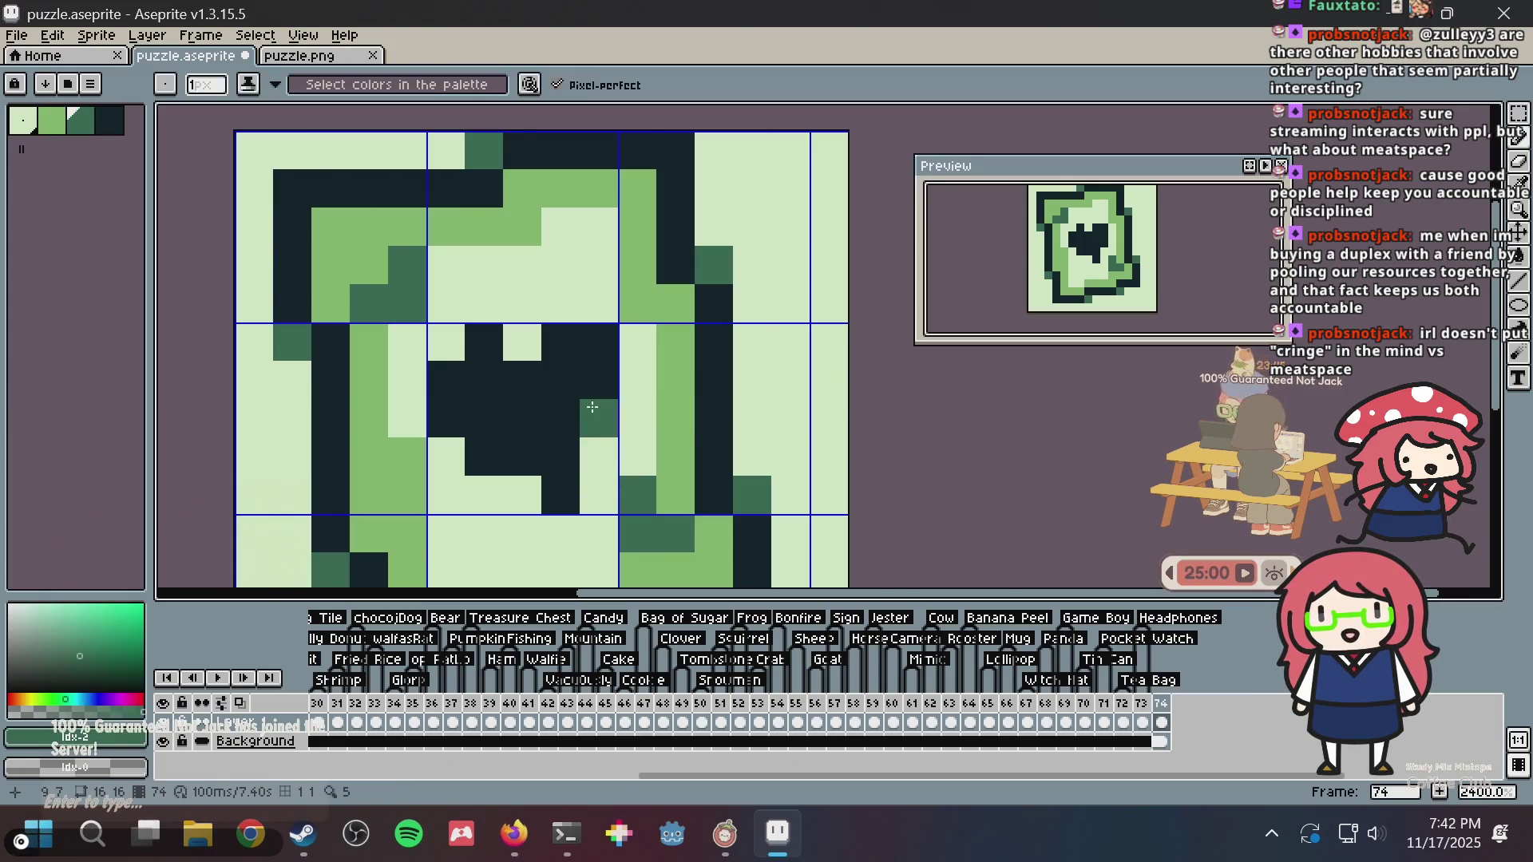
pyautogui.click(599, 343)
pyautogui.click(675, 304)
pyautogui.hotkey('ctrl', 'z')
pyautogui.keyDown('alt'); pyautogui.click(599, 307); pyautogui.keyUp('alt')
pyautogui.click(599, 343)
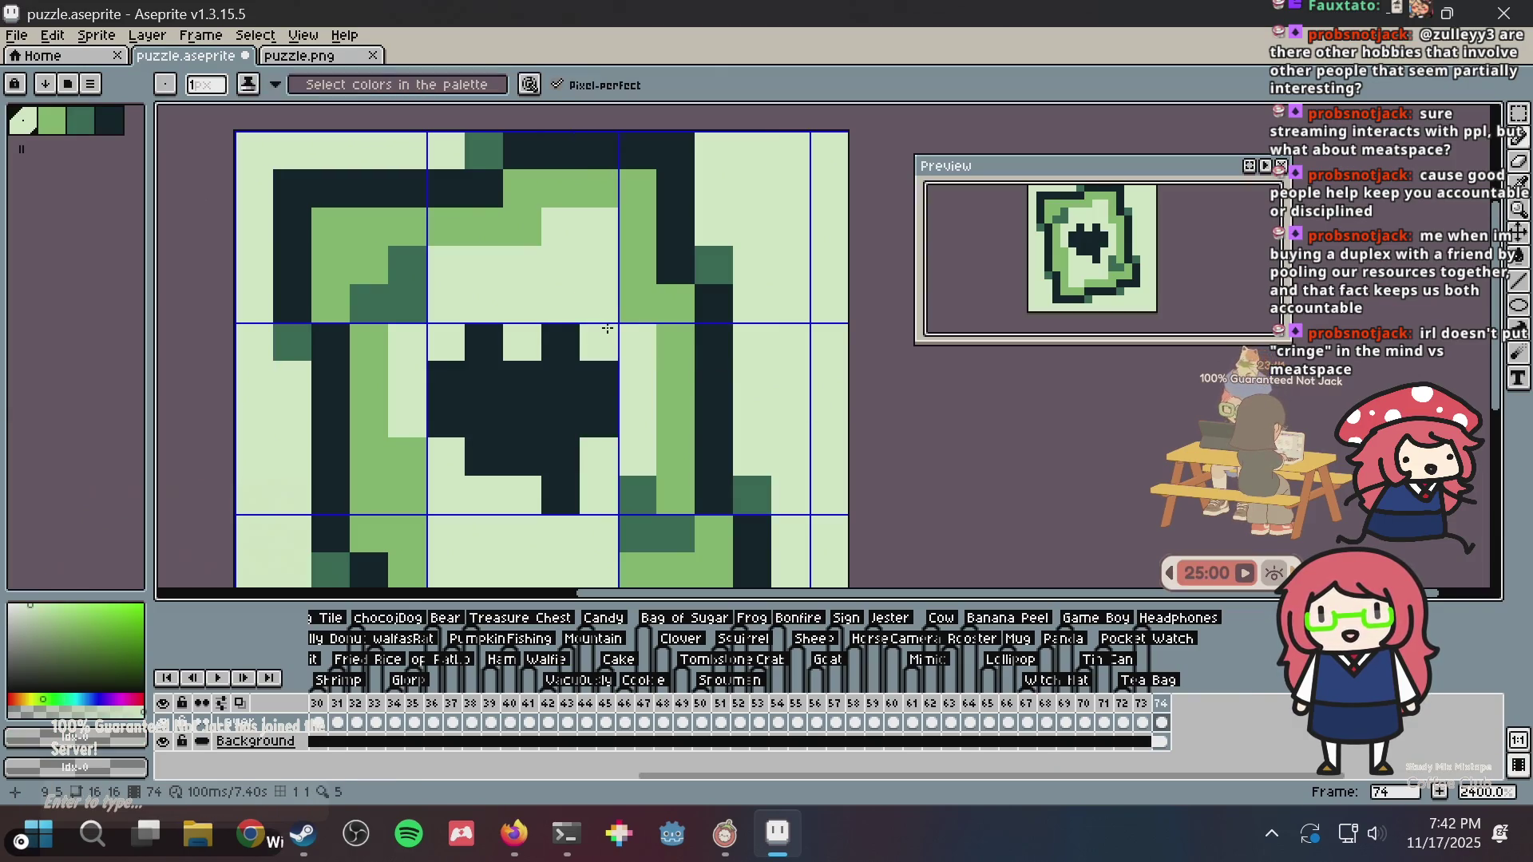
pyautogui.scroll(-6, 608, 328)
pyautogui.scroll(4, 648, 316)
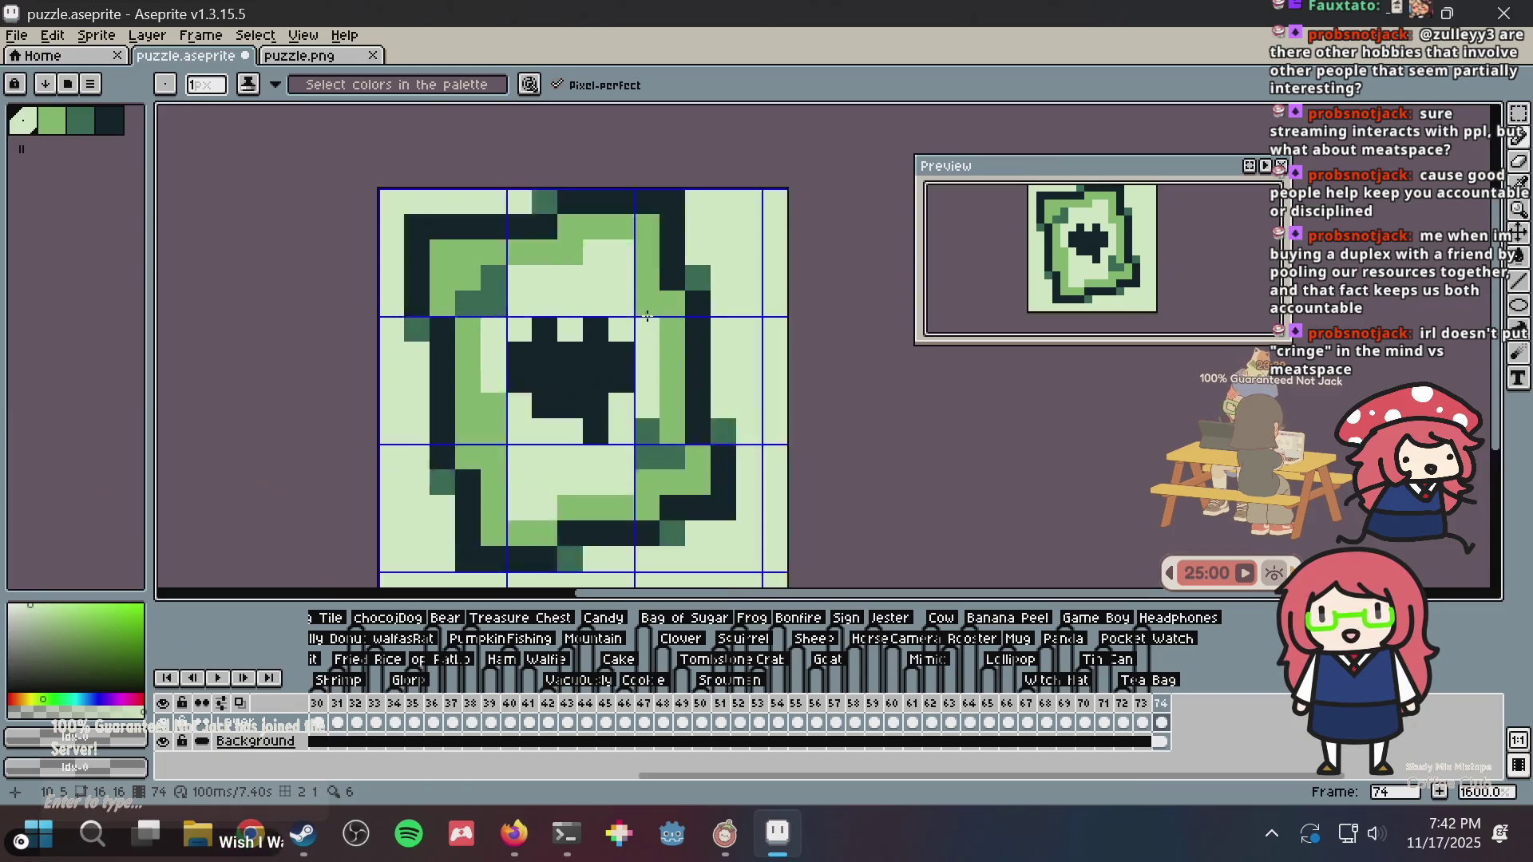
pyautogui.scroll(1, 648, 316)
# - Paint the cell left of the heart's bottom point in the darkest colour
pyautogui.keyDown('alt'); pyautogui.click(656, 483); pyautogui.keyUp('alt')
pyautogui.click(532, 489)
pyautogui.click(624, 364)
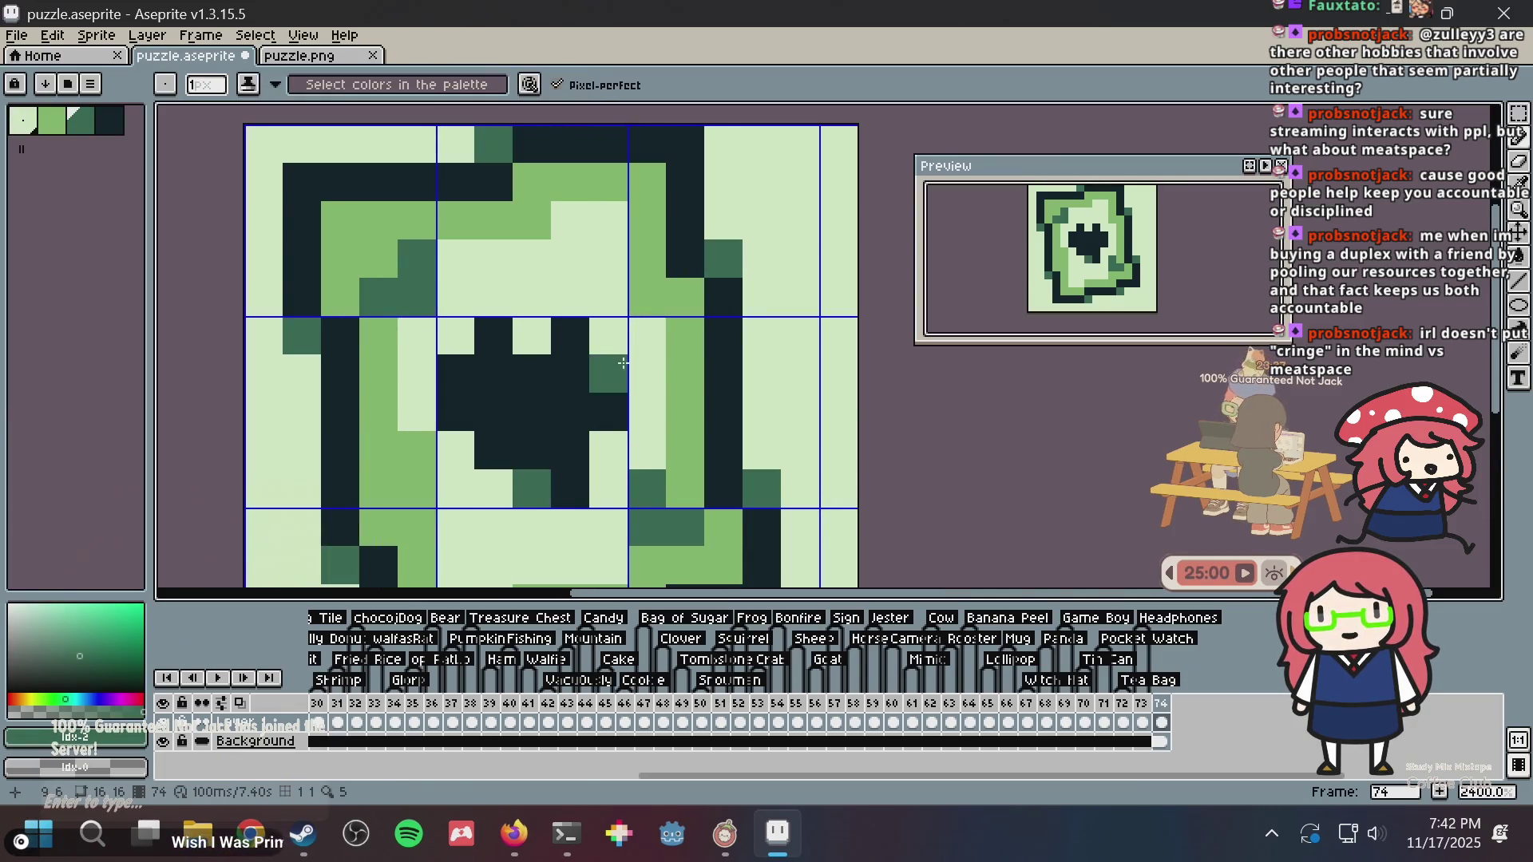
pyautogui.scroll(-6, 624, 363)
pyautogui.scroll(3, 606, 360)
pyautogui.hotkey('ctrl', 'z')
pyautogui.keyDown('alt'); pyautogui.click(611, 360); pyautogui.keyUp('alt')
pyautogui.click(588, 411)
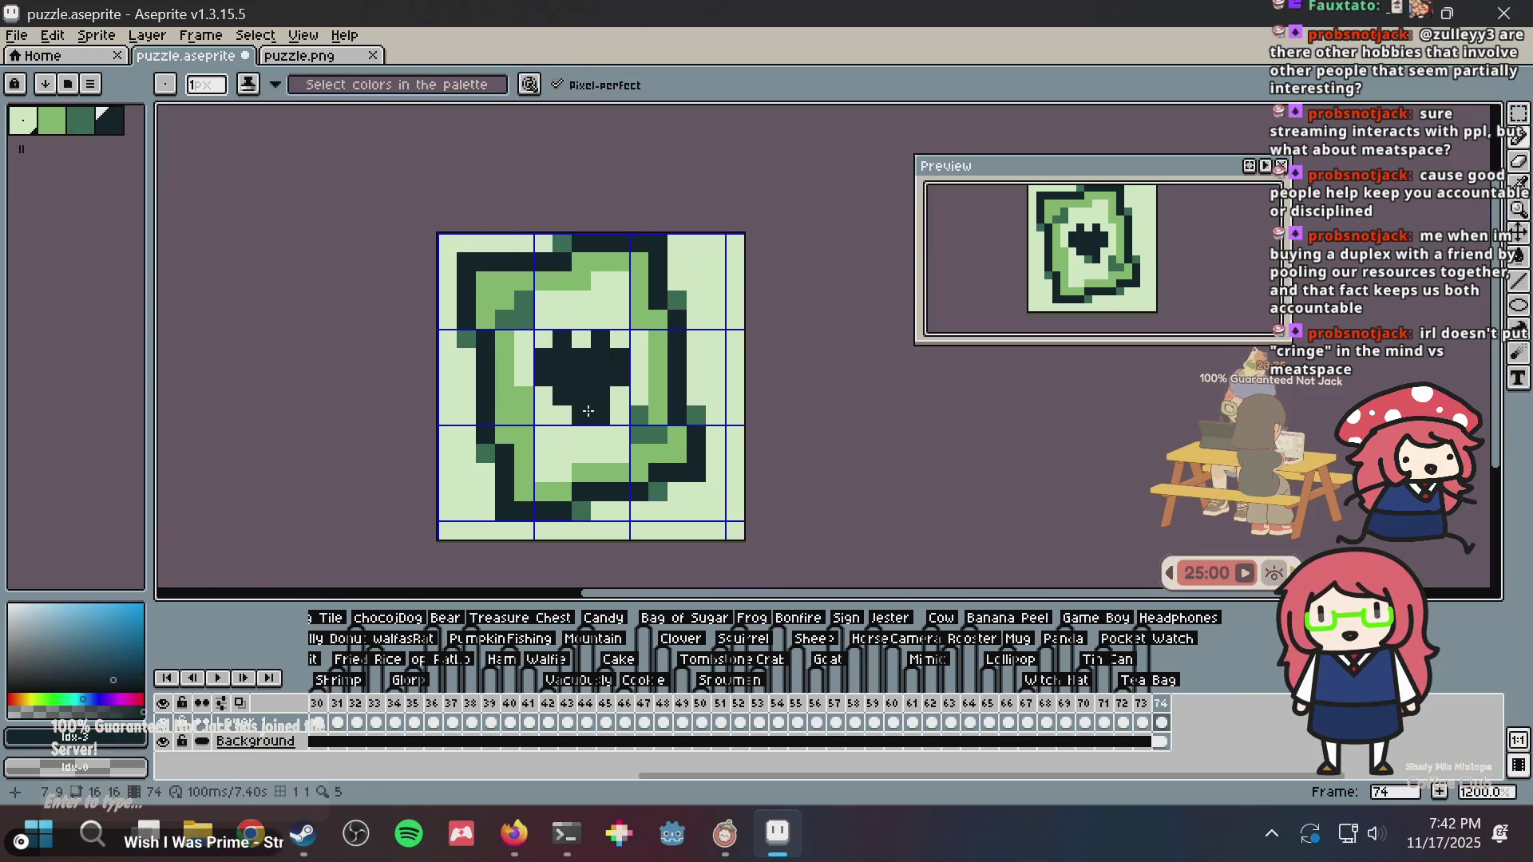
pyautogui.scroll(2, 619, 371)
pyautogui.scroll(-4, 619, 372)
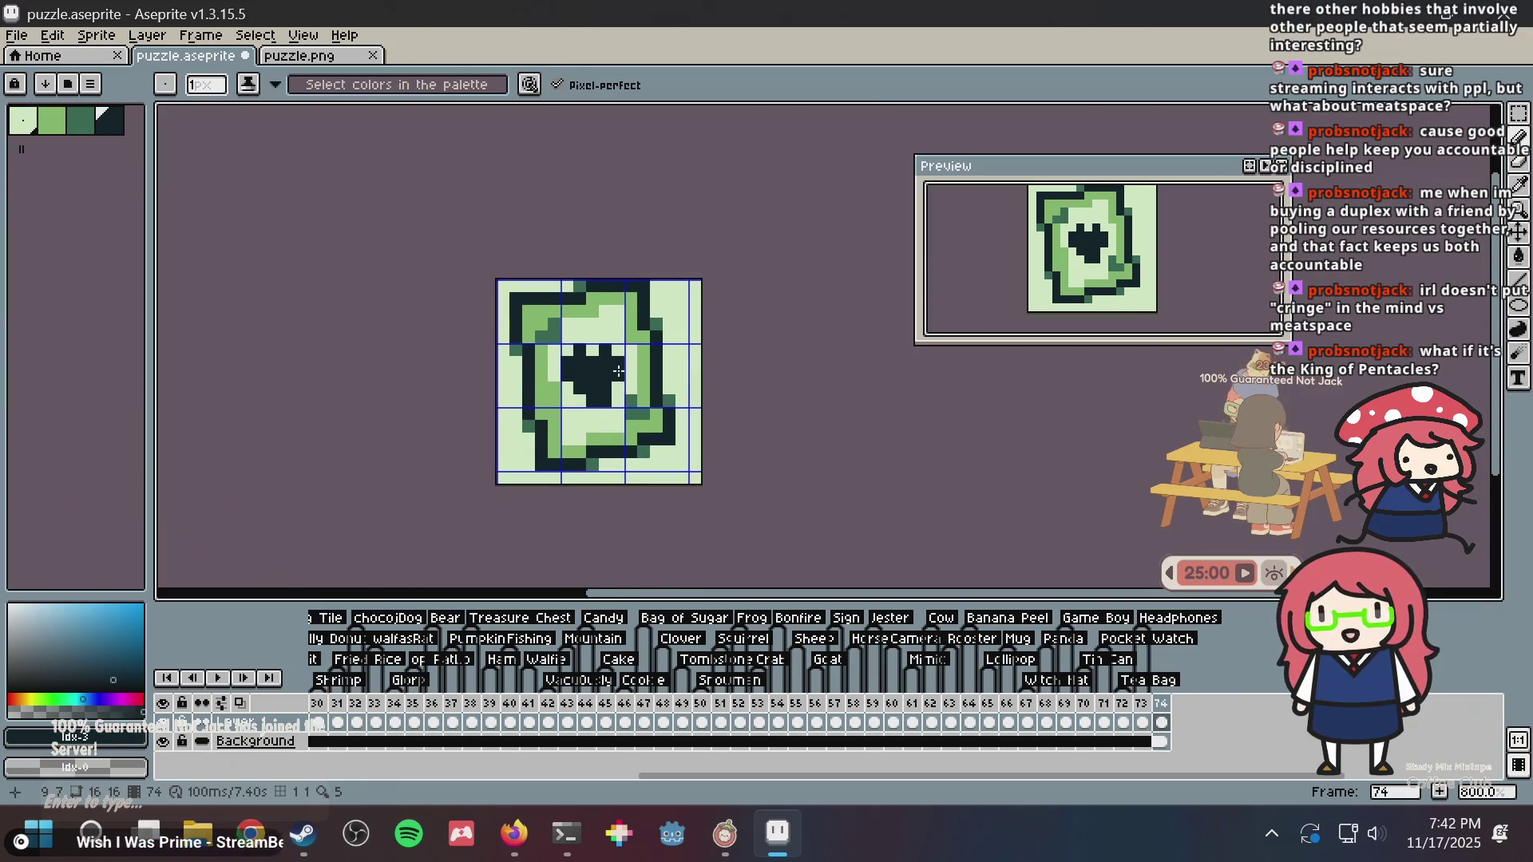
pyautogui.scroll(-1, 619, 371)
# - Save puzzle.aseprite with the reshaped heart
pyautogui.hotkey('ctrl', 's')
pyautogui.scroll(3, 619, 371)
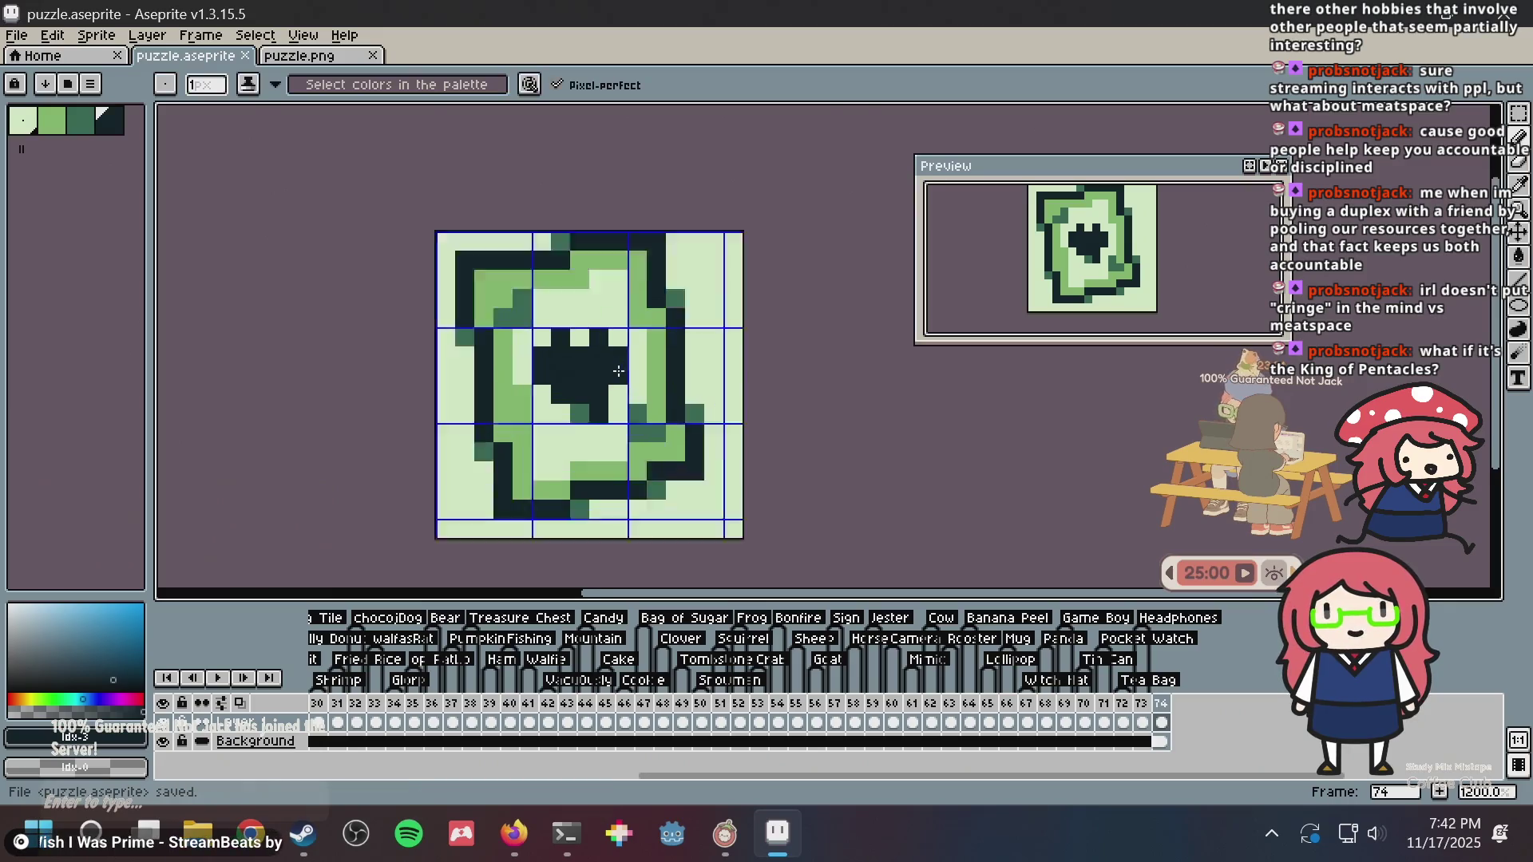
pyautogui.scroll(2, 619, 371)
pyautogui.scroll(-1, 592, 388)
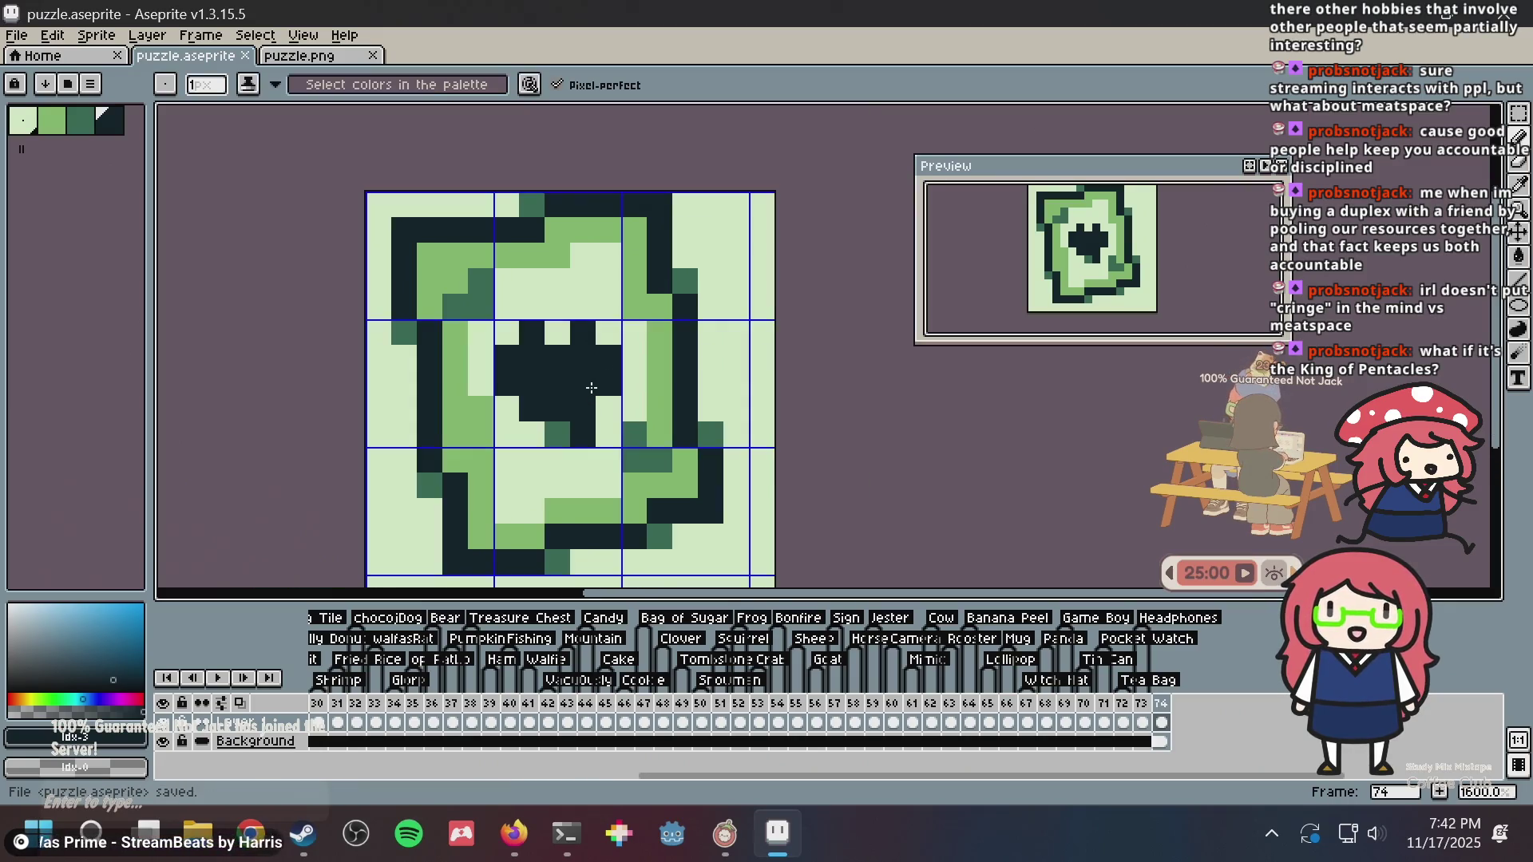
pyautogui.scroll(-1, 592, 388)
pyautogui.scroll(3, 607, 395)
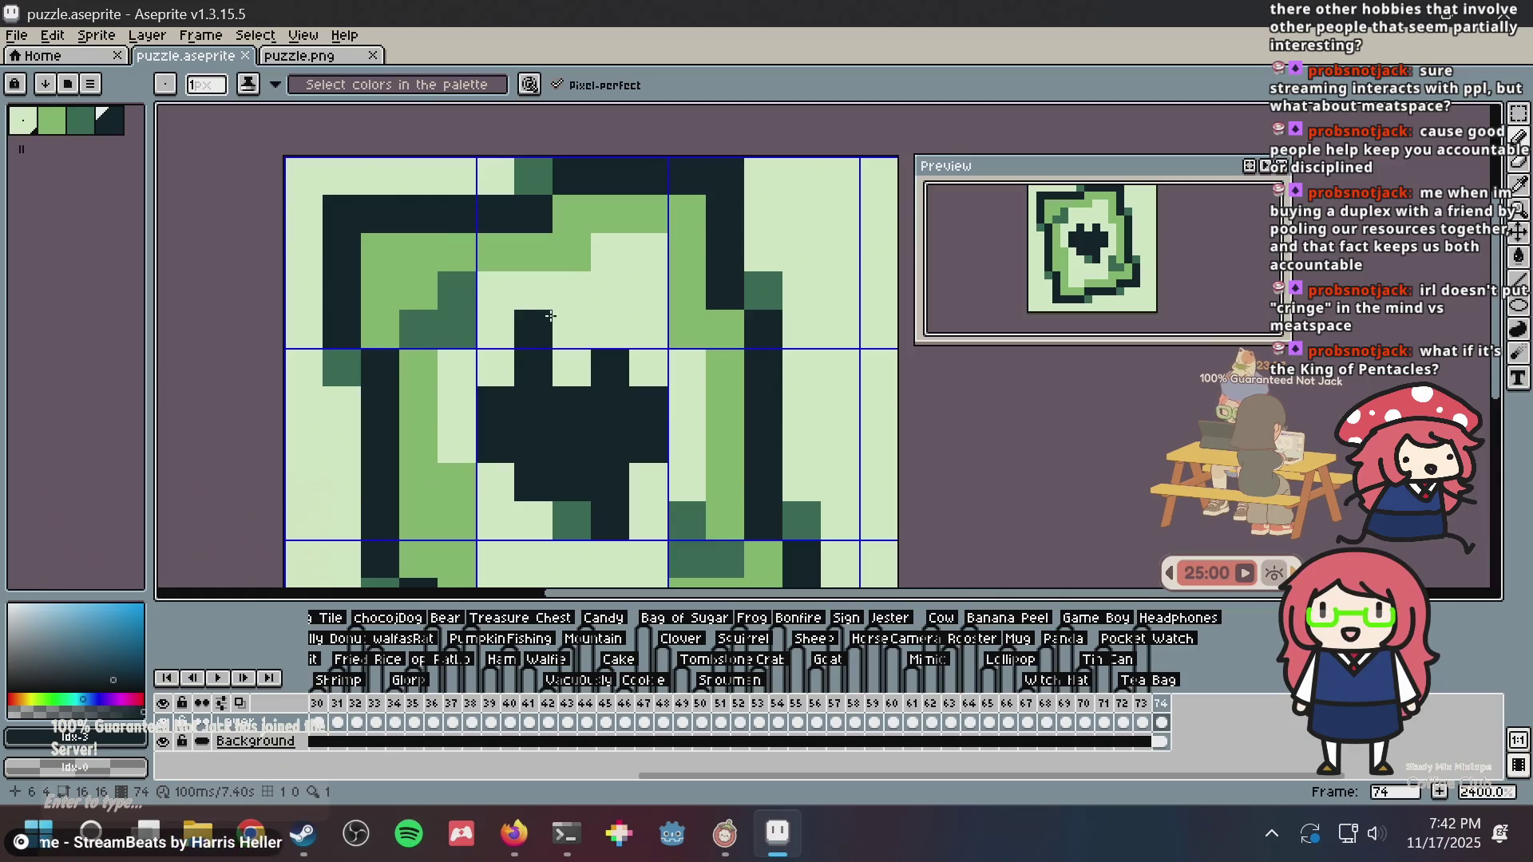
pyautogui.scroll(-3, 634, 412)
pyautogui.scroll(2, 634, 412)
pyautogui.scroll(-1, 554, 420)
pyautogui.hotkey('ctrl', 's')
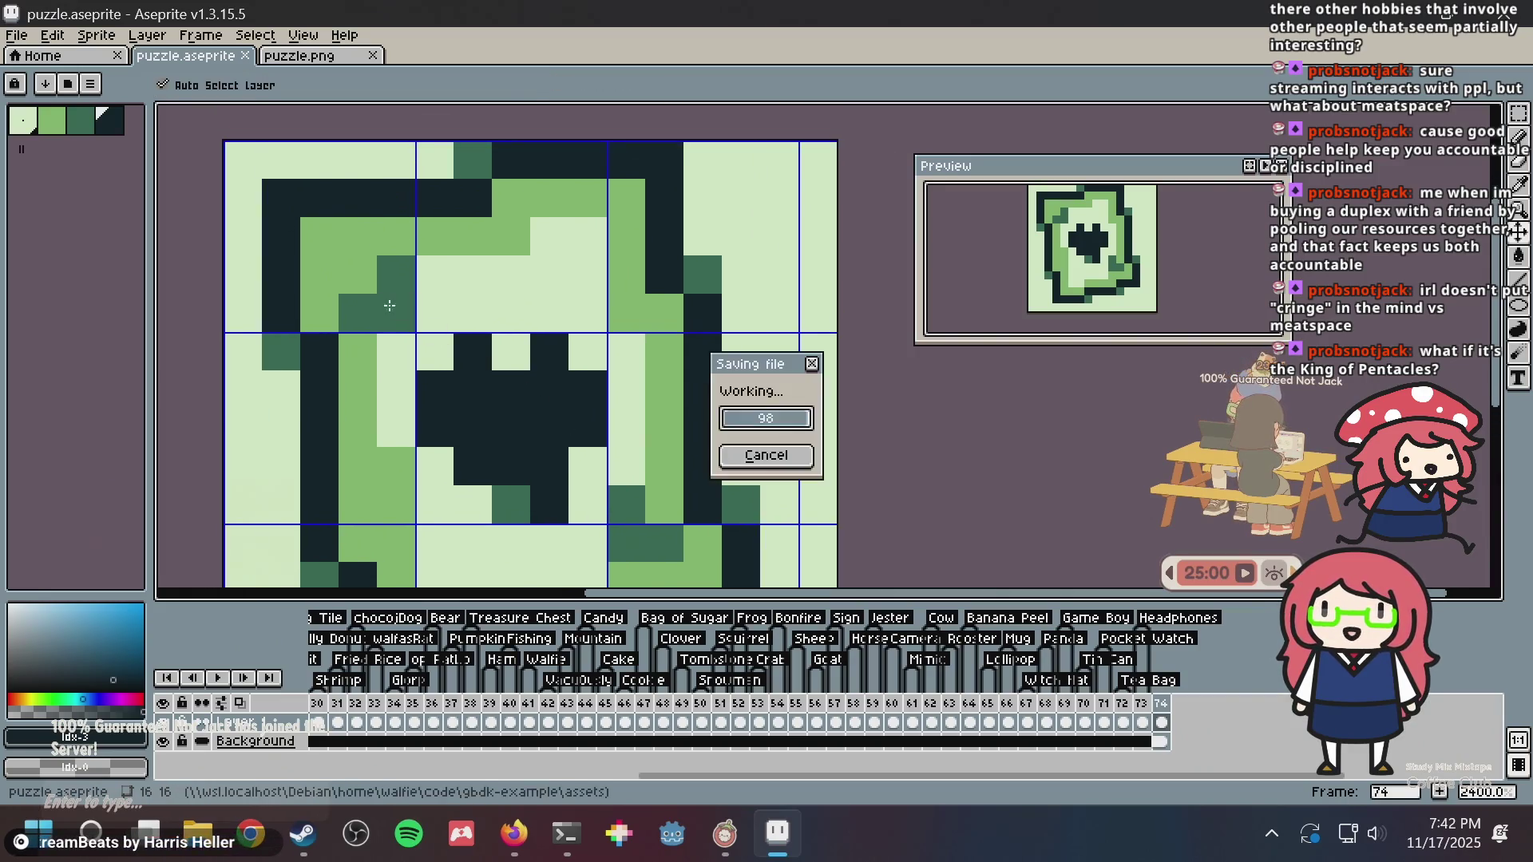
# - Clear a stray outline pixel, darken two inner-corner pixels of the card, and save
pyautogui.click(436, 275)
pyautogui.keyDown('alt'); pyautogui.click(434, 192); pyautogui.keyUp('alt')
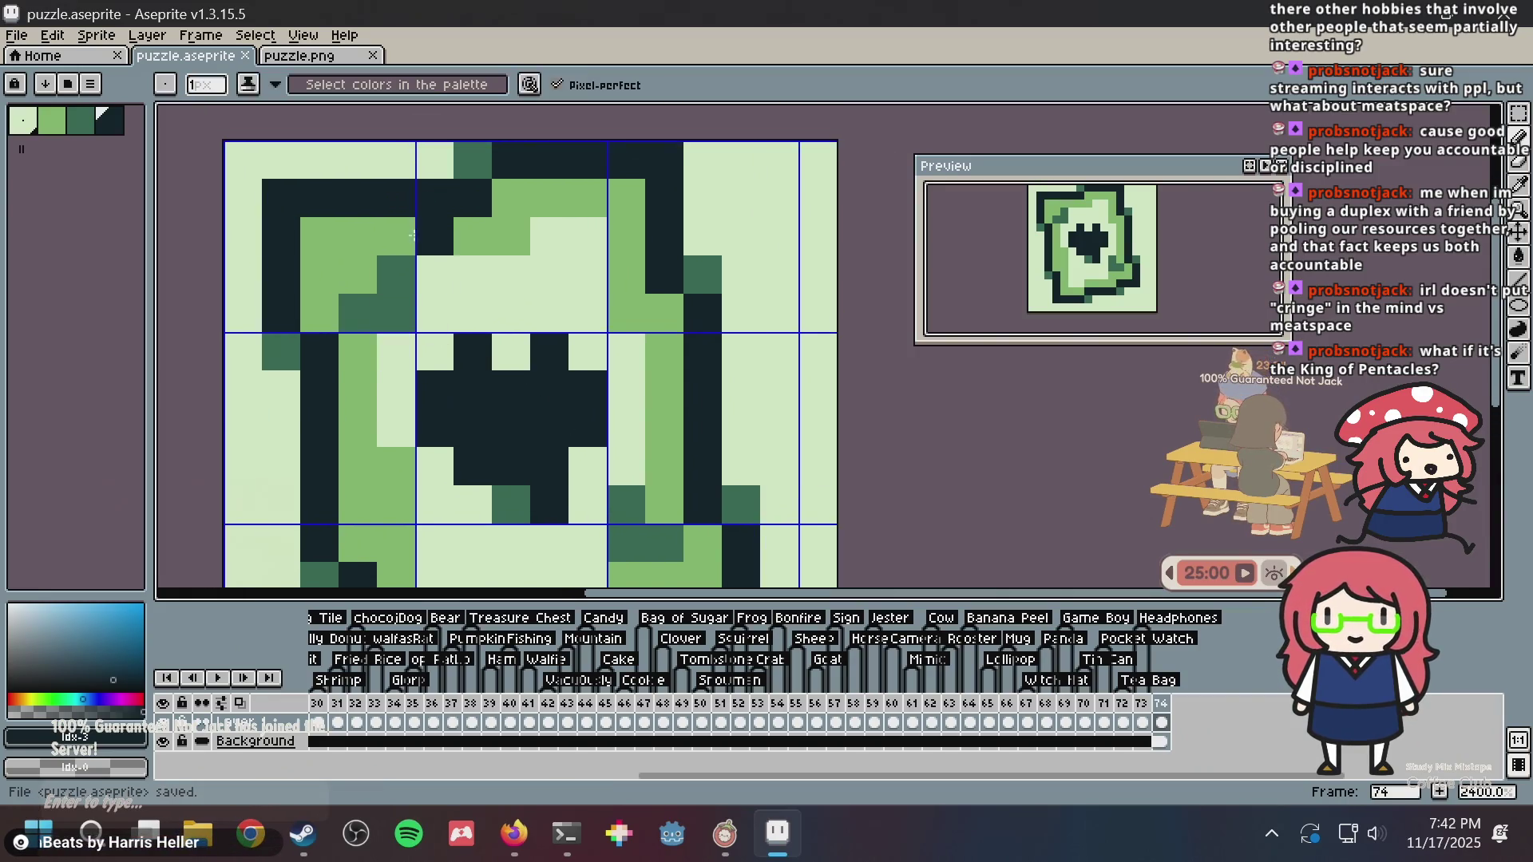
pyautogui.click(396, 313)
pyautogui.click(442, 316)
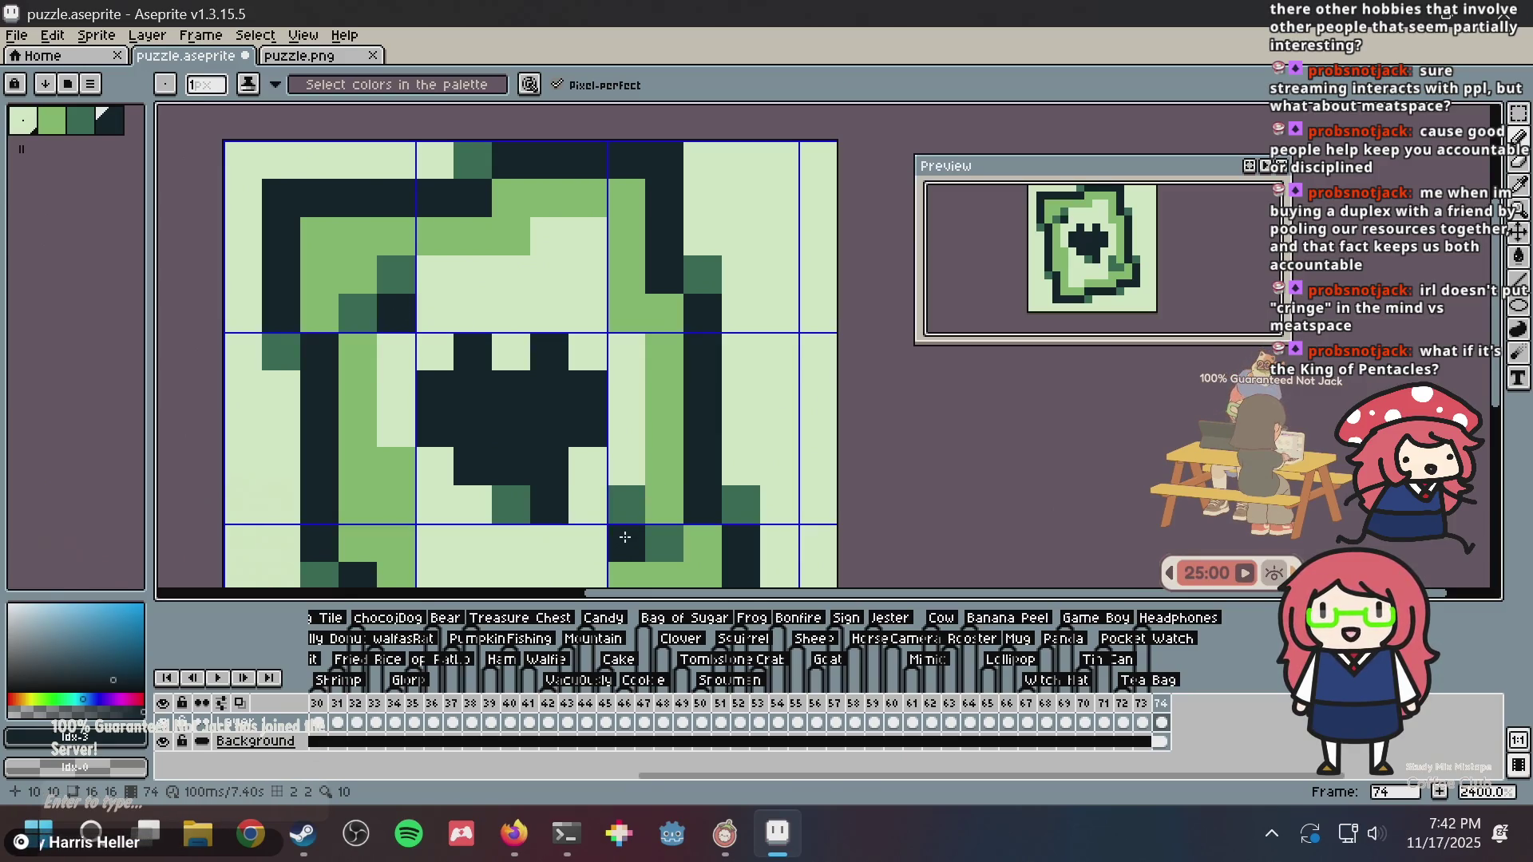
pyautogui.scroll(-3, 815, 311)
pyautogui.press('v')
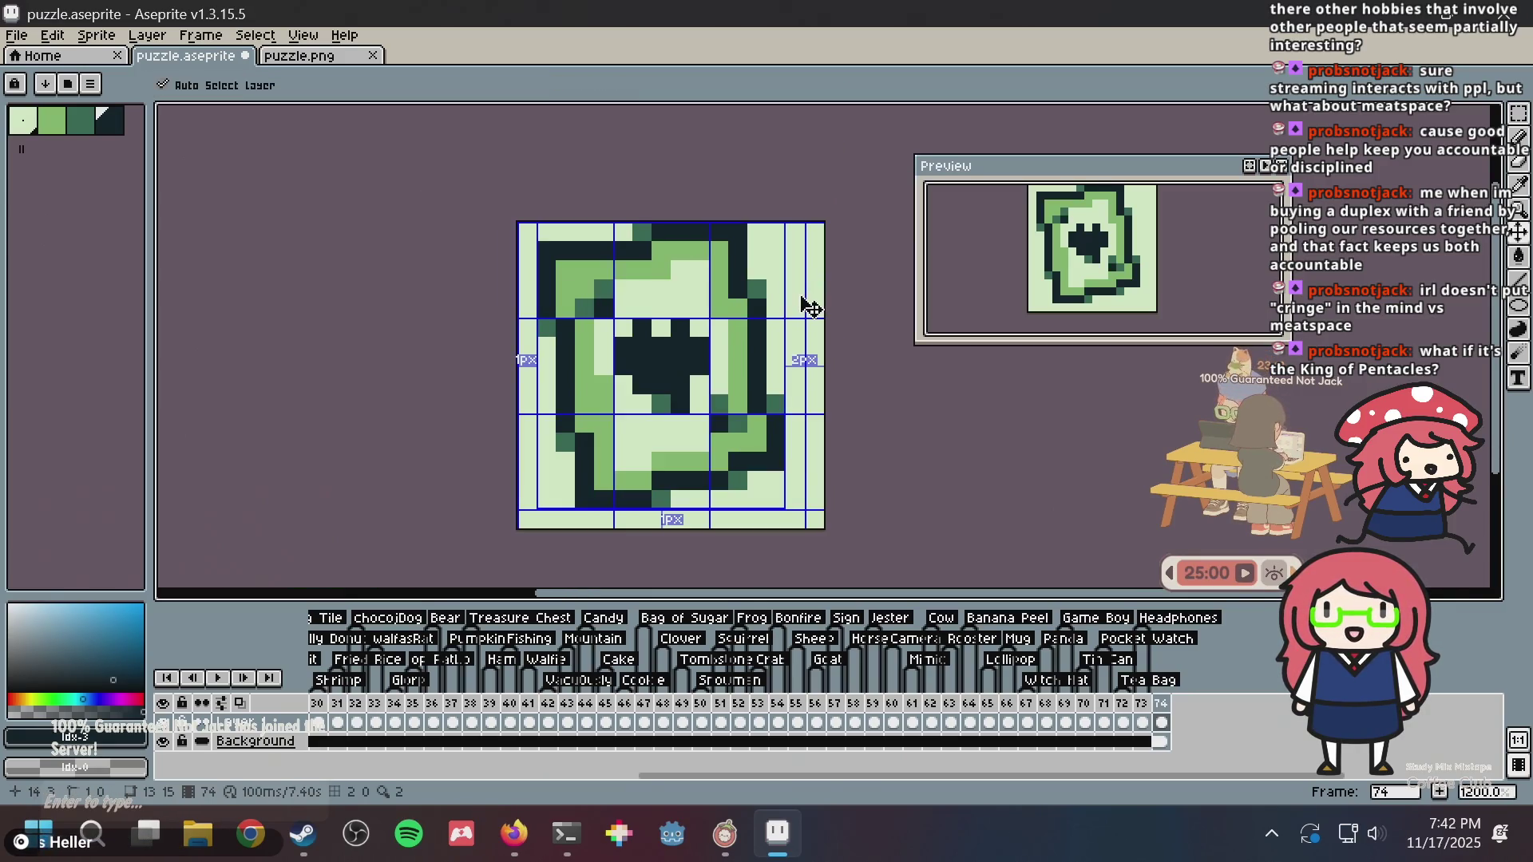
pyautogui.hotkey('ctrl', 's')
pyautogui.scroll(3, 807, 327)
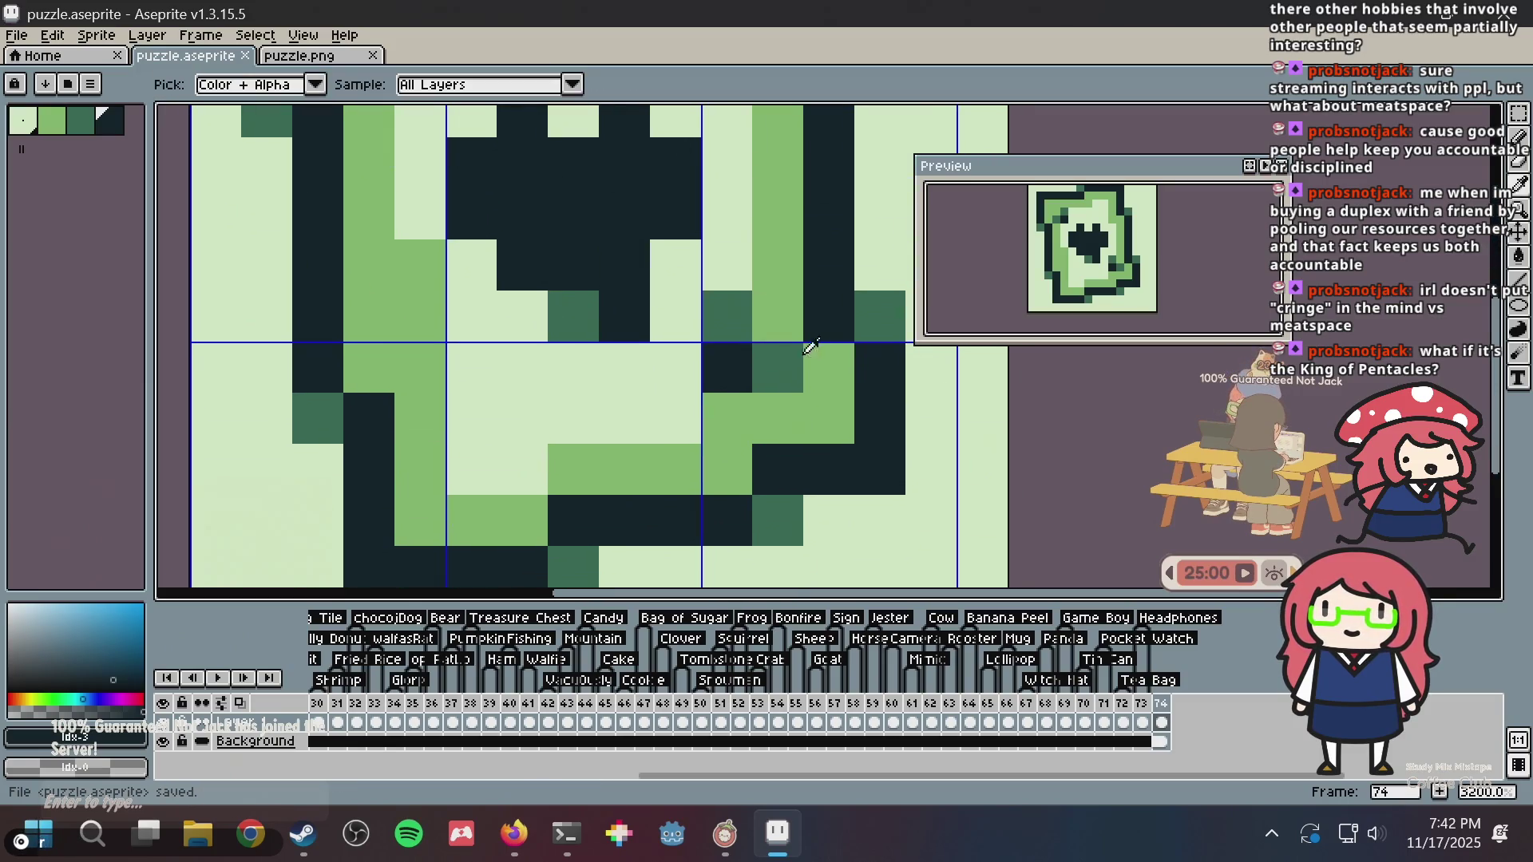
# - Darken a pixel on the card's lower-right edge, lighten one on its right side, and save
pyautogui.keyDown('alt'); pyautogui.click(742, 312); pyautogui.keyUp('alt')
pyautogui.click(725, 414)
pyautogui.keyDown('alt'); pyautogui.click(688, 319); pyautogui.keyUp('alt')
pyautogui.click(705, 317)
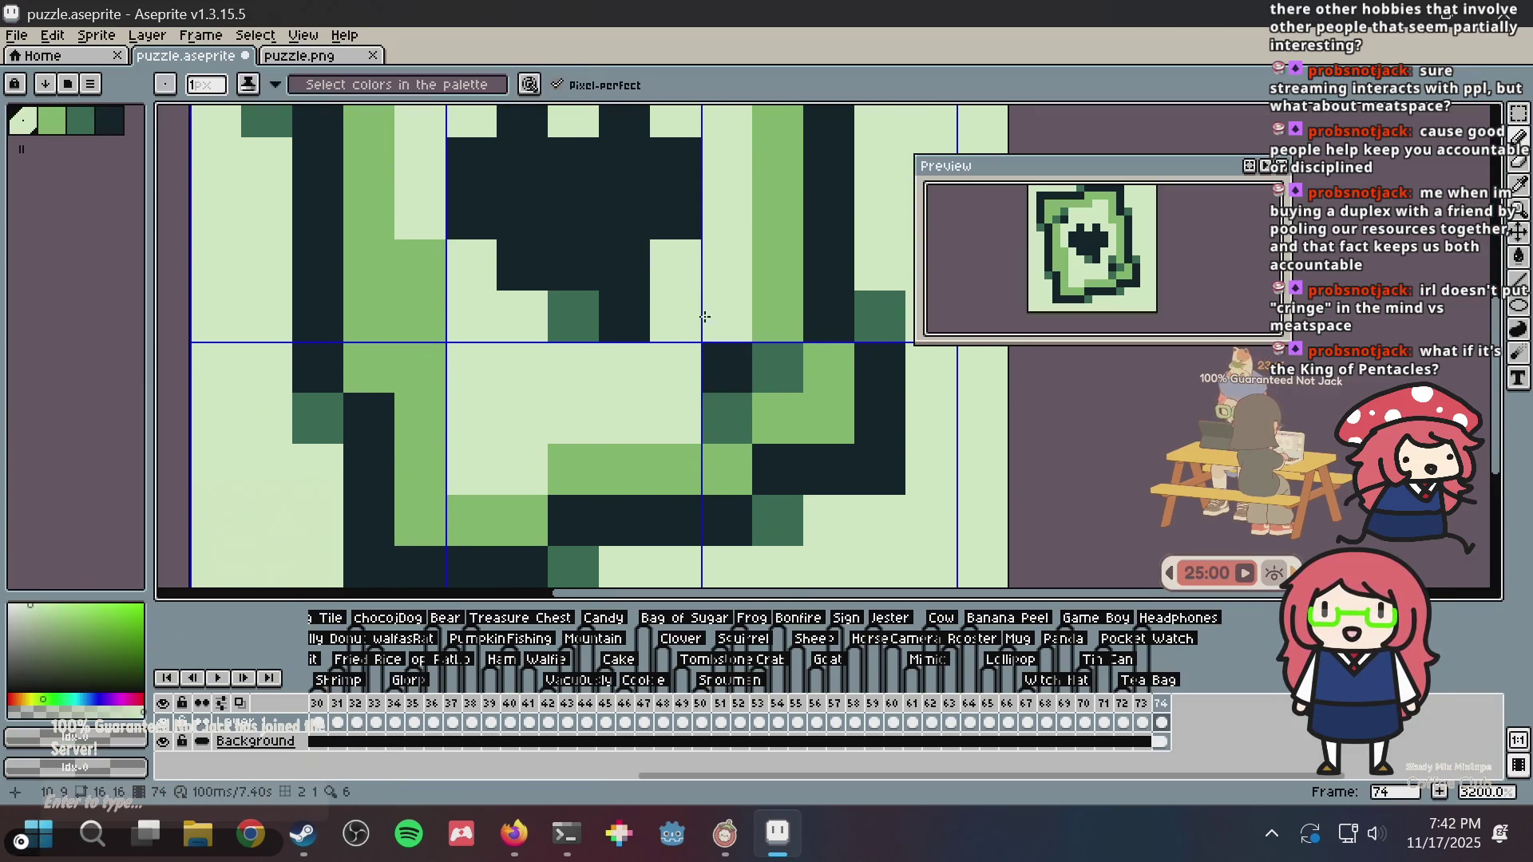
pyautogui.scroll(-2, 713, 313)
pyautogui.hotkey('ctrl', 's')
pyautogui.scroll(-1, 711, 320)
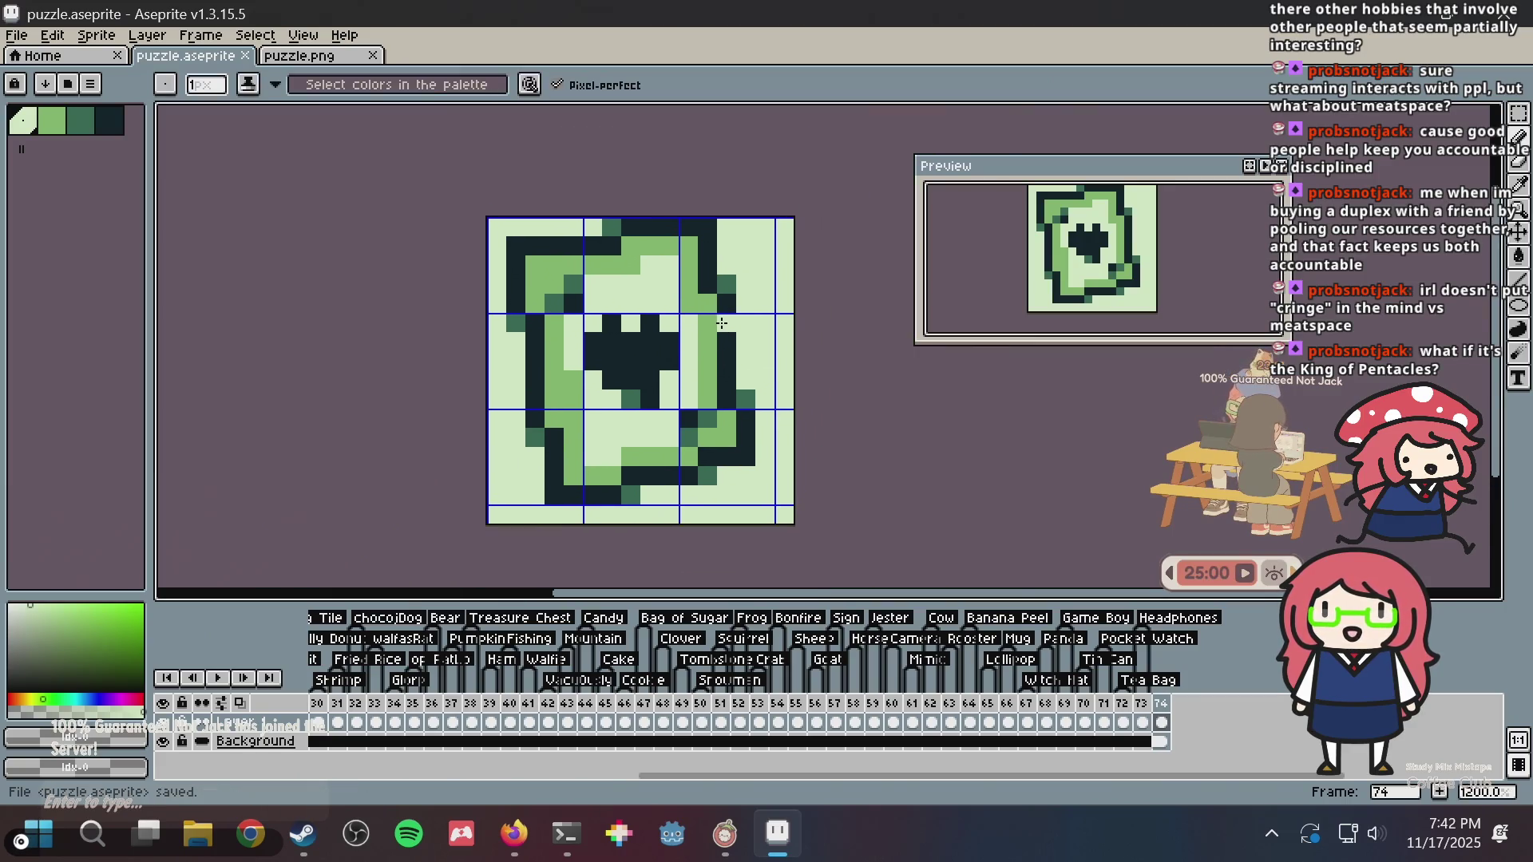
pyautogui.scroll(2, 710, 327)
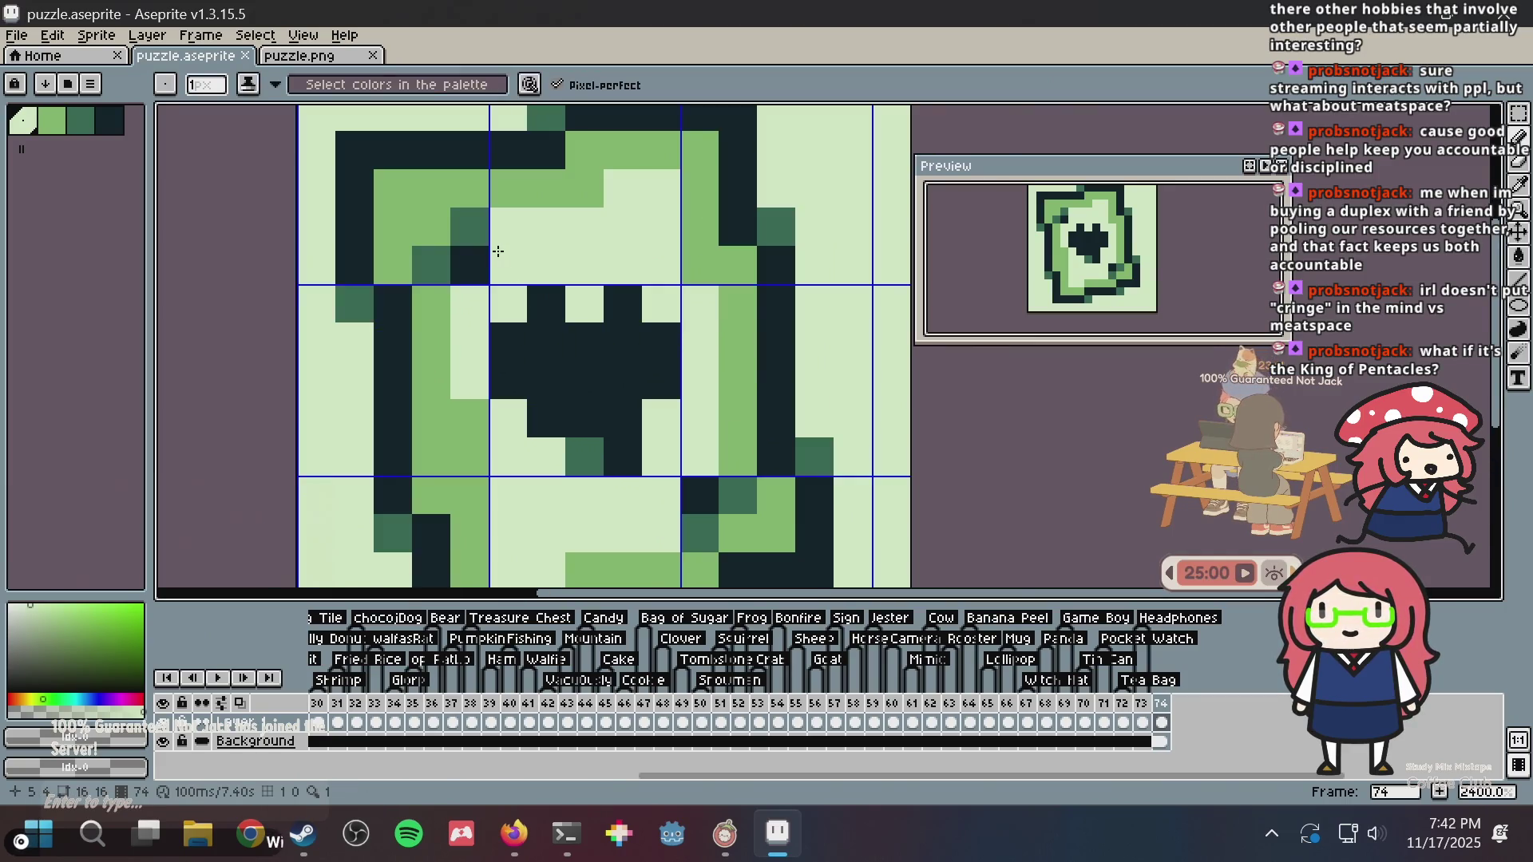
# - Move the small top-left shading block up one pixel and save the sprite
pyautogui.press('m')
pyautogui.moveTo(460, 253)
pyautogui.mouseDown()
pyautogui.moveTo(423, 216)
pyautogui.moveTo(448, 219)
pyautogui.moveTo(452, 200)
pyautogui.mouseUp()
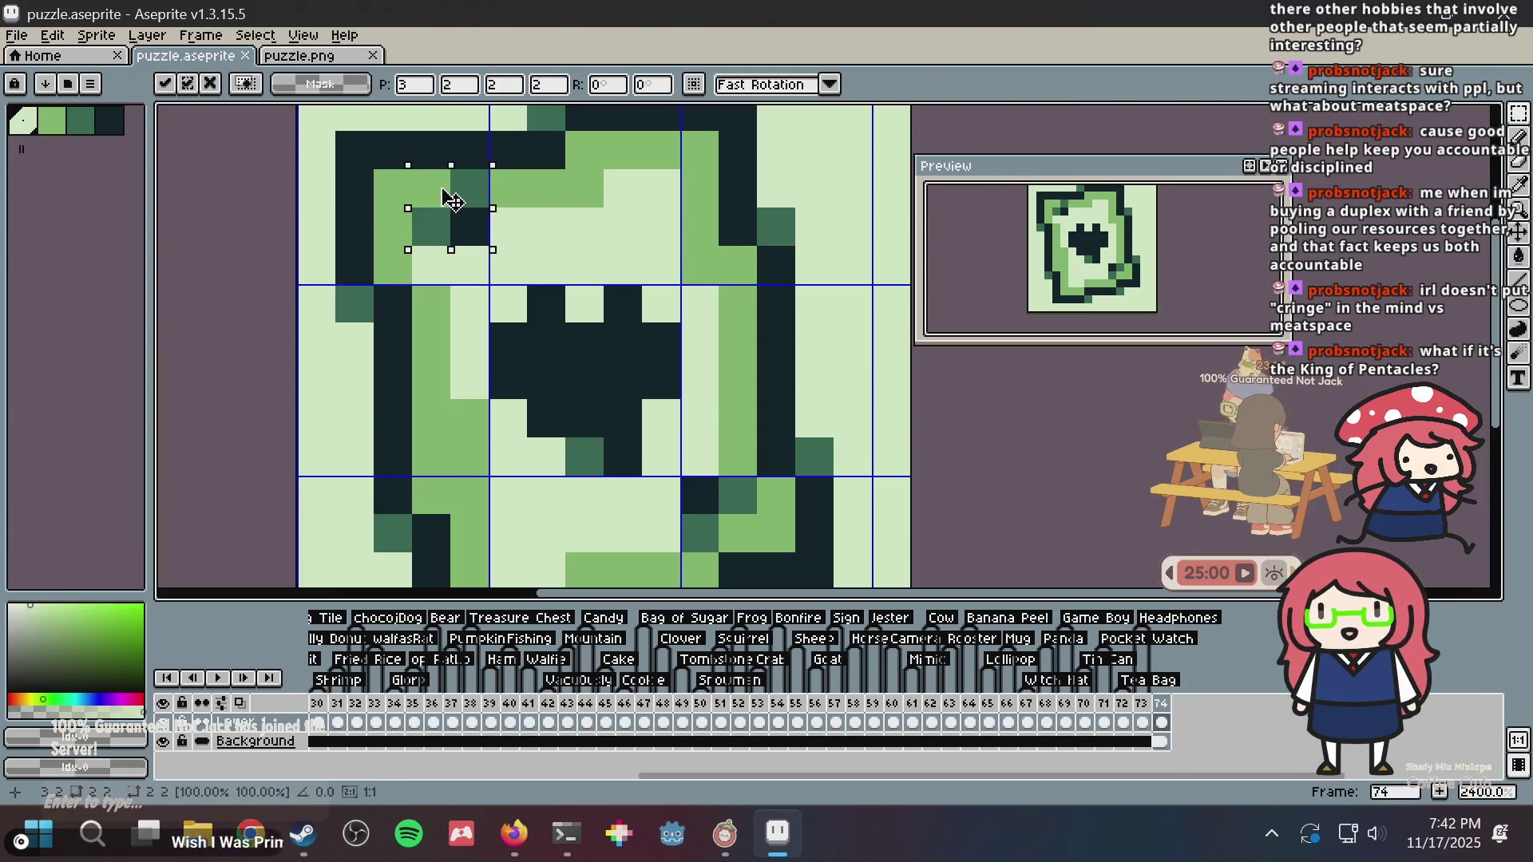
pyautogui.hotkey('ctrl', 'd')
pyautogui.press('i')
pyautogui.click(441, 283)
pyautogui.press('b')
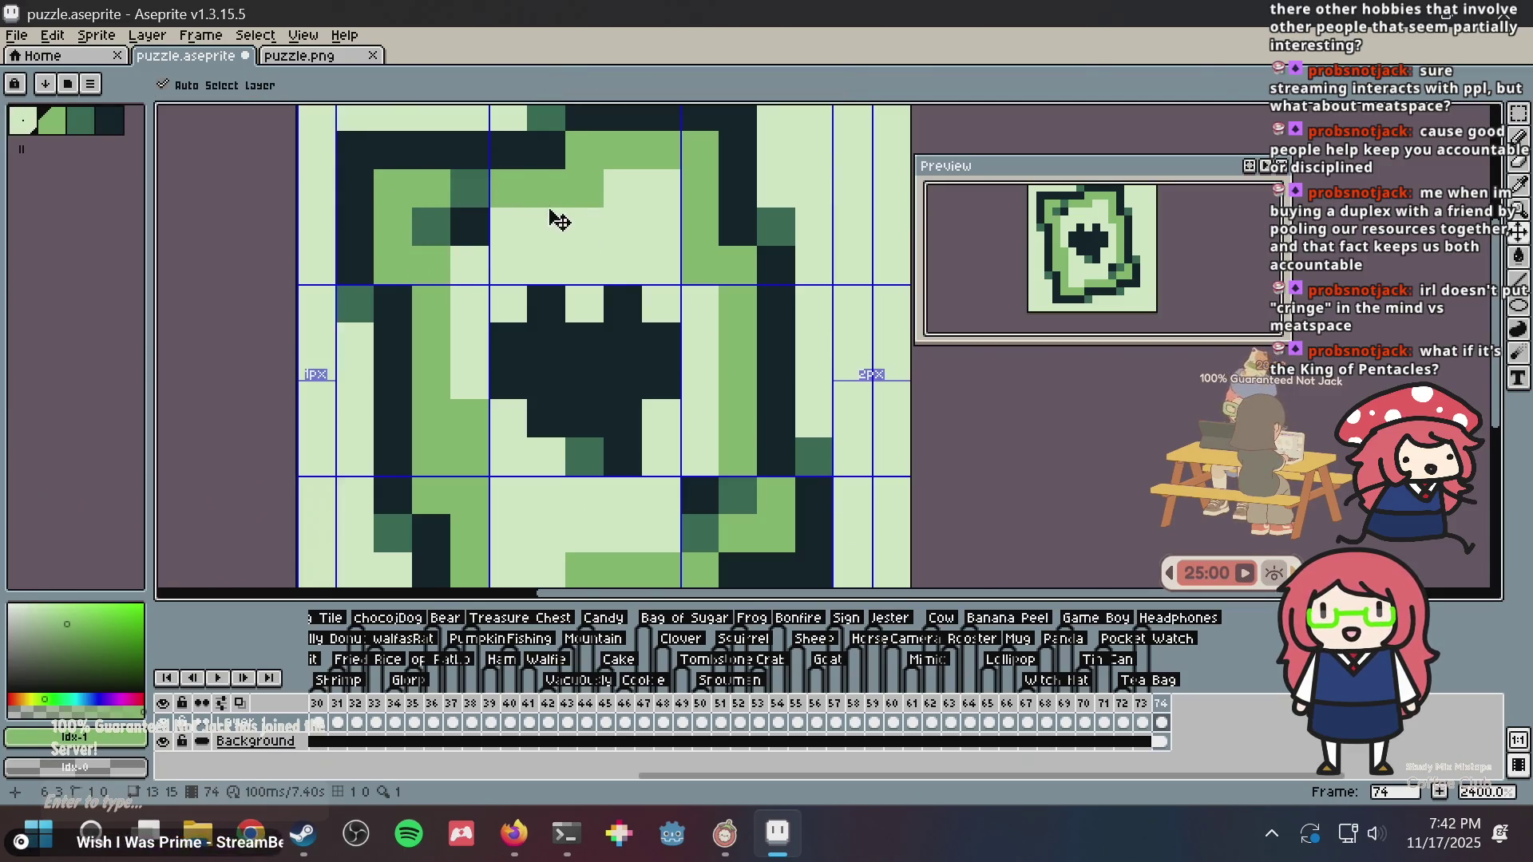
pyautogui.hotkey('ctrl', 's')
pyautogui.scroll(-7, 701, 216)
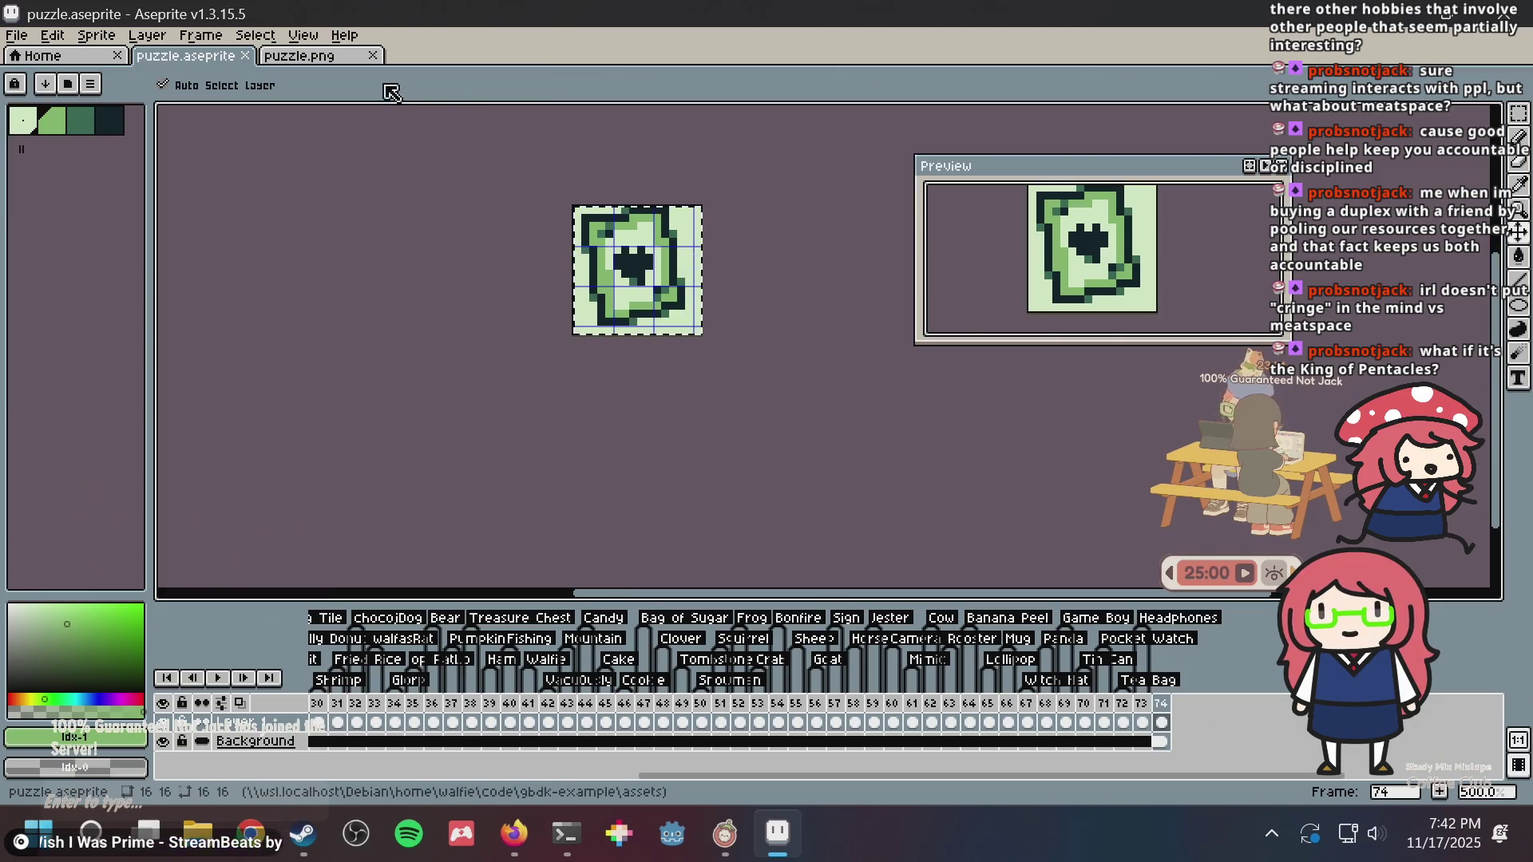
# - Save puzzle.png, then generate a nonogram from it in Nonogram Maker and check the clues
pyautogui.click(311, 55)
pyautogui.hotkey('ctrl', 's')
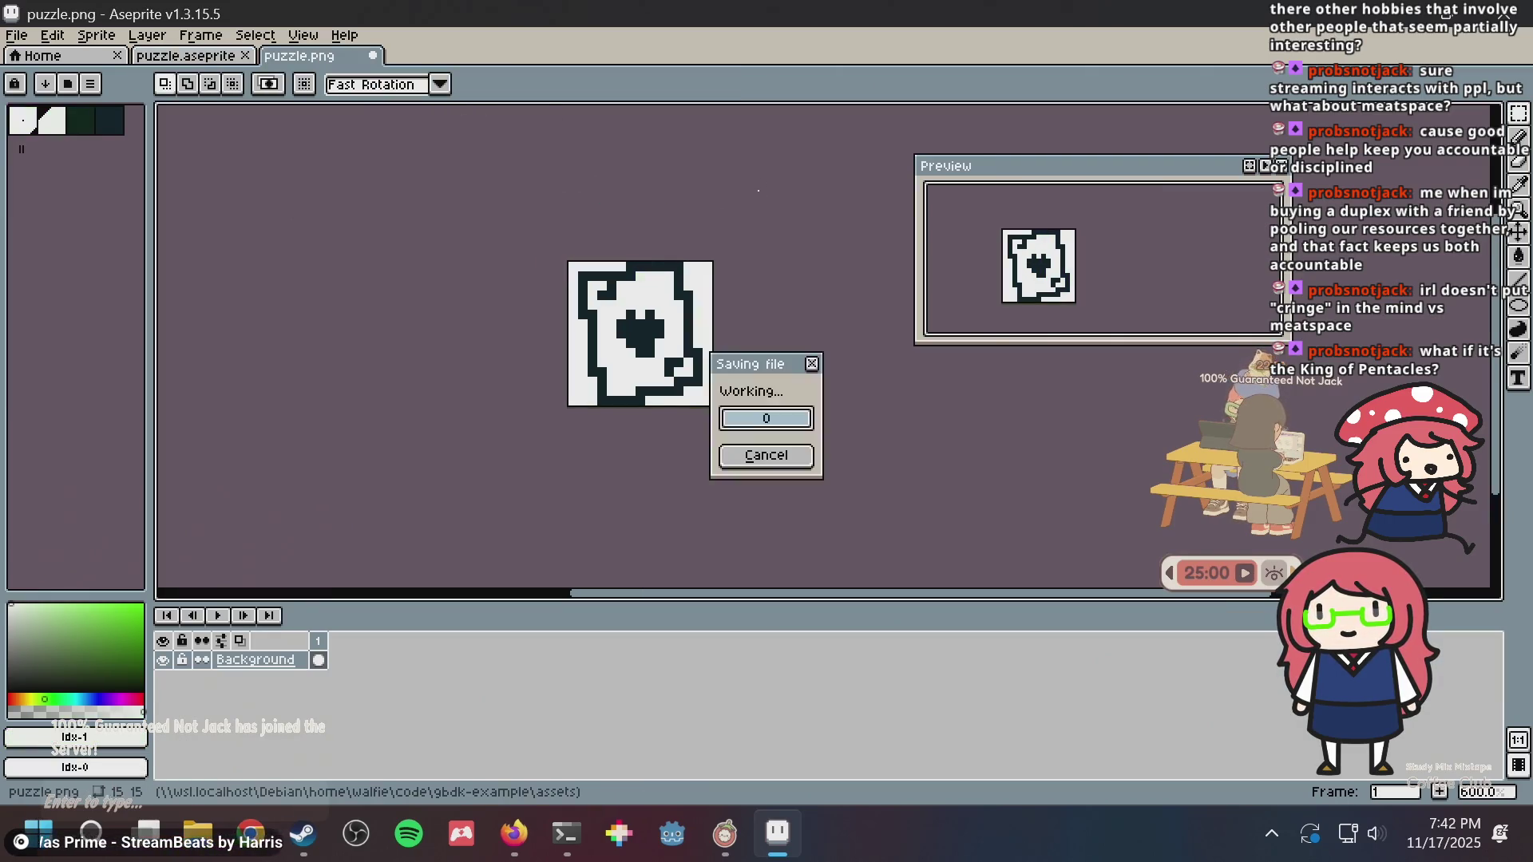
pyautogui.hotkey('alt', 'Tab')
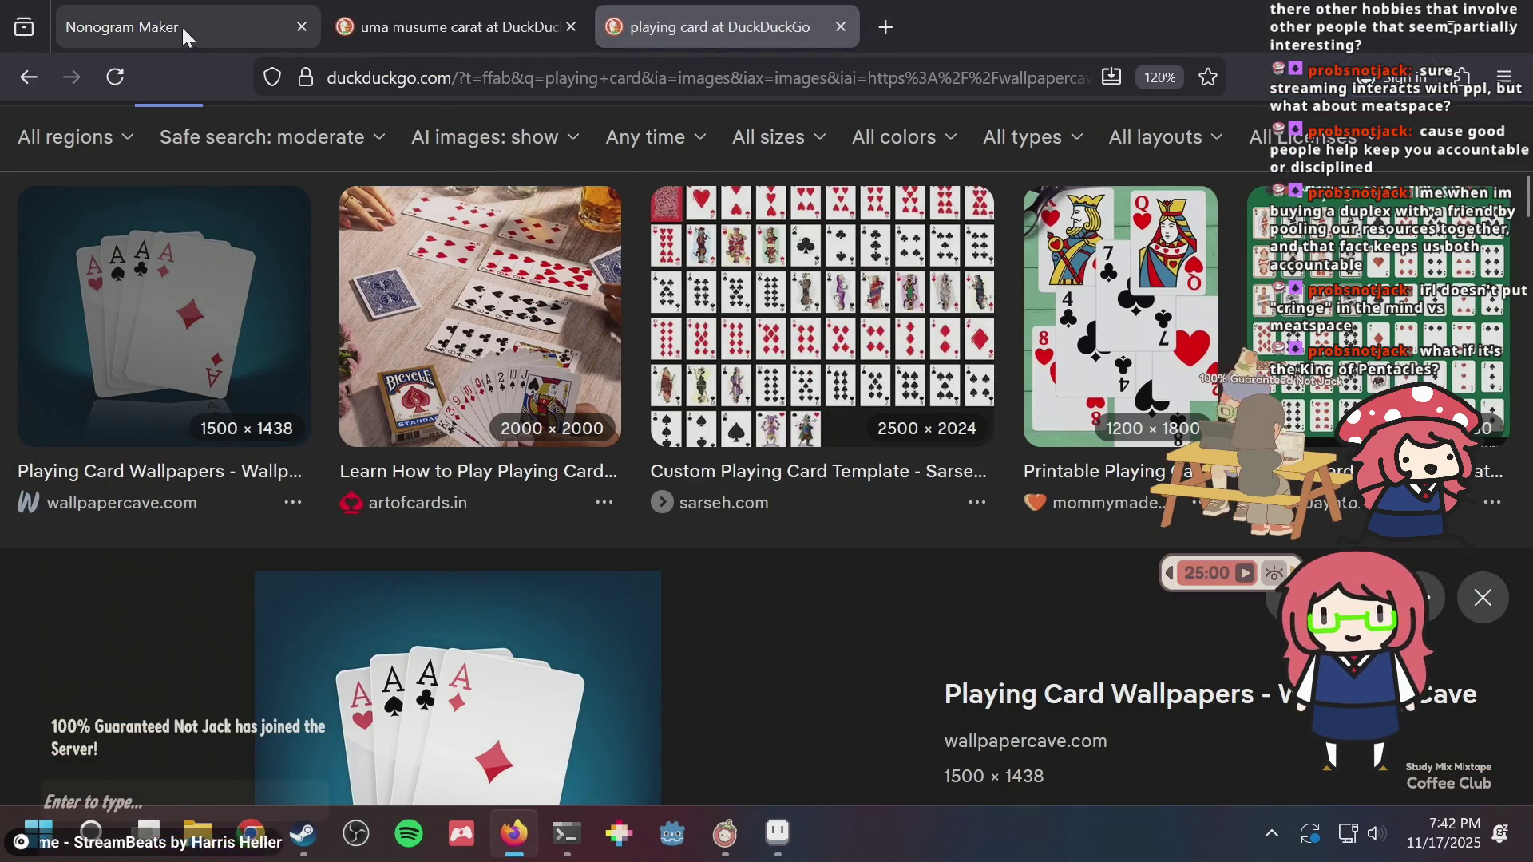
pyautogui.click(181, 26)
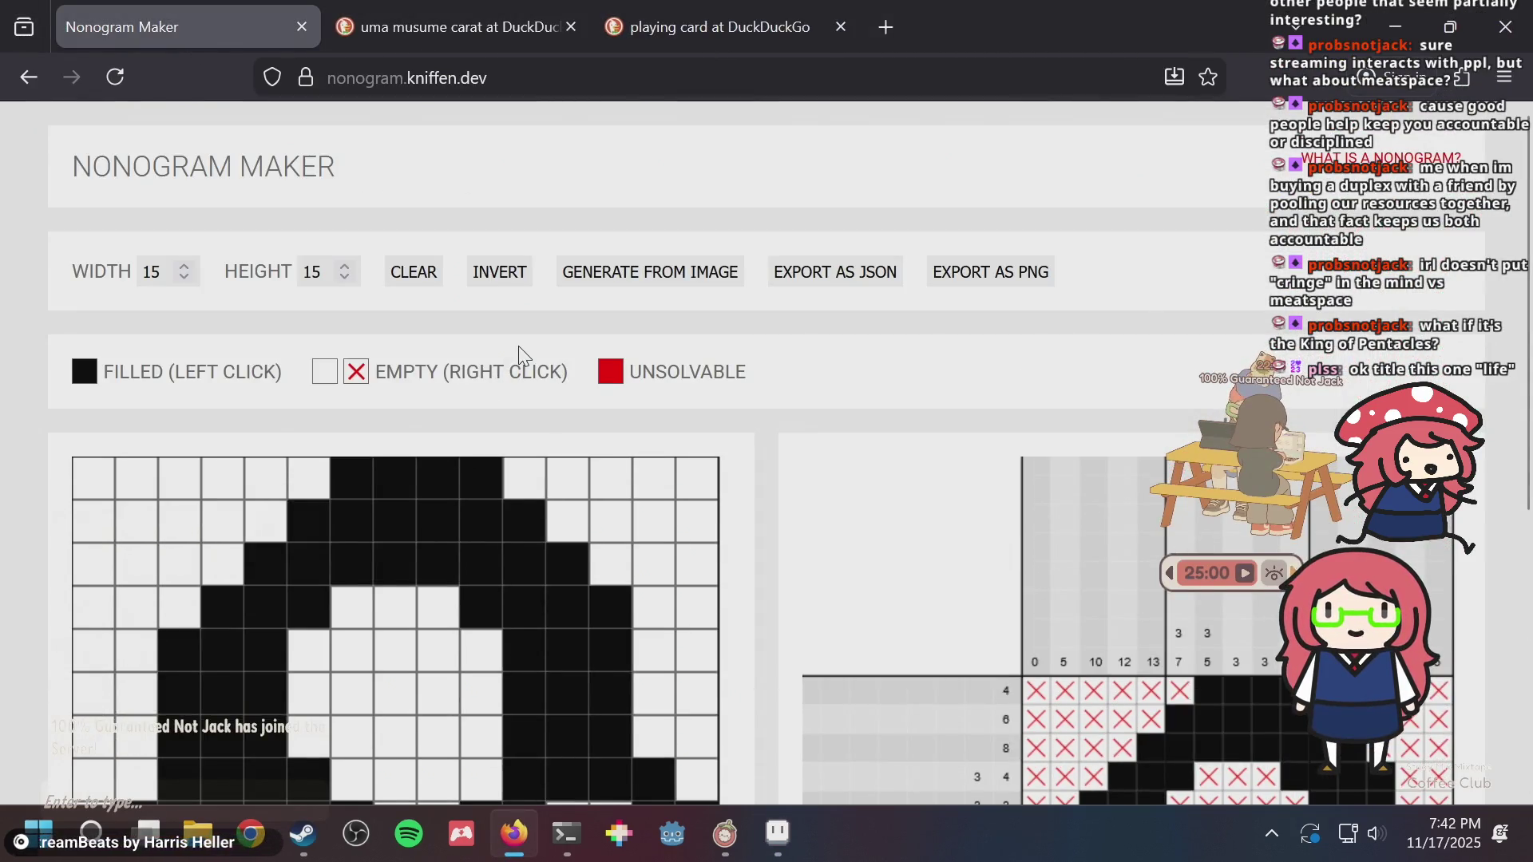
pyautogui.click(700, 266)
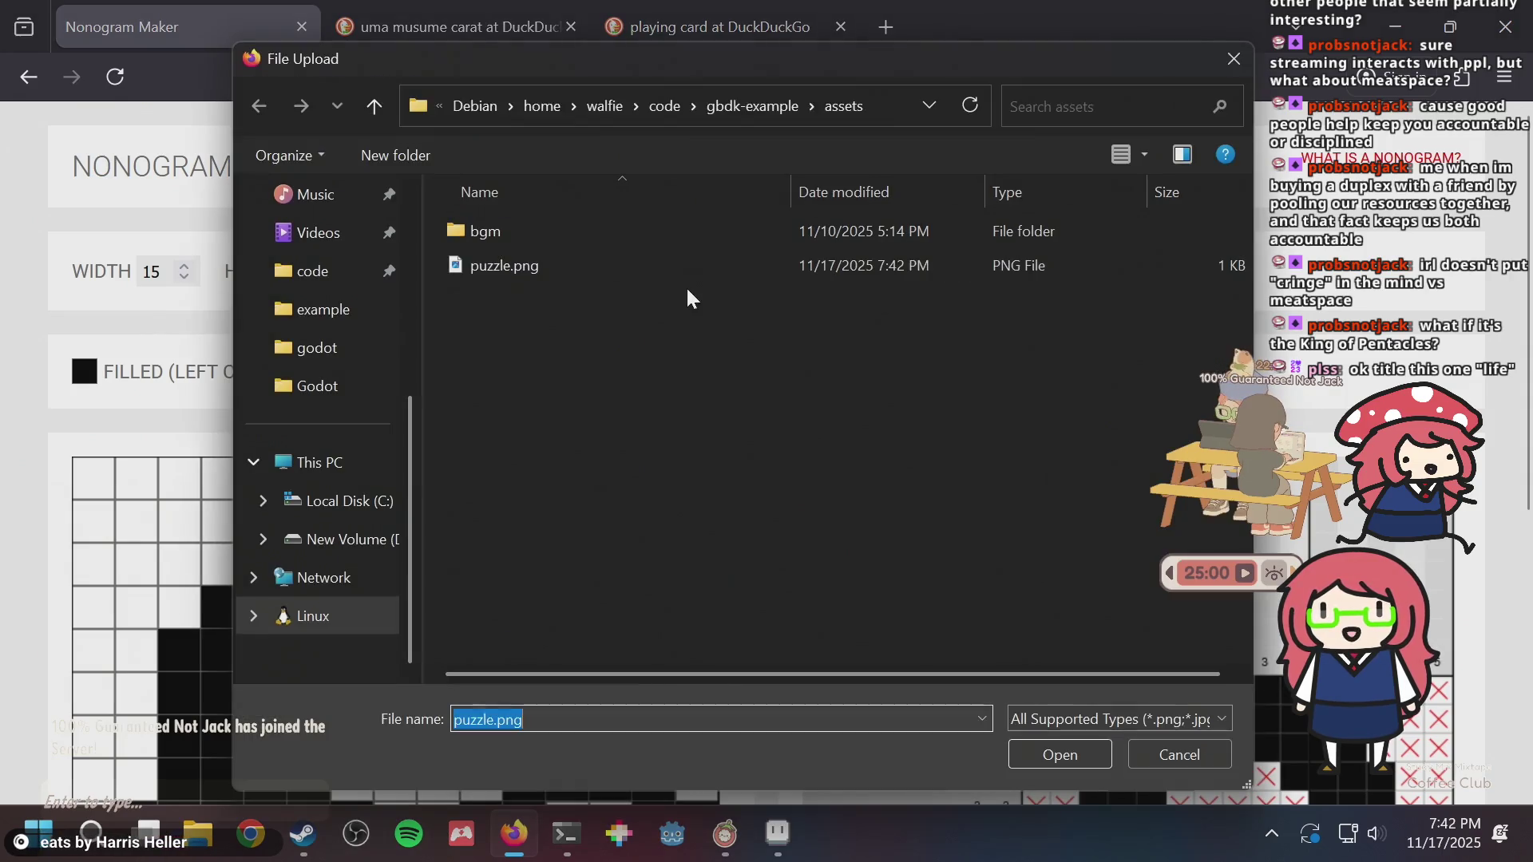
pyautogui.doubleClick(615, 257)
pyautogui.scroll(-5, 892, 338)
pyautogui.scroll(-1, 891, 338)
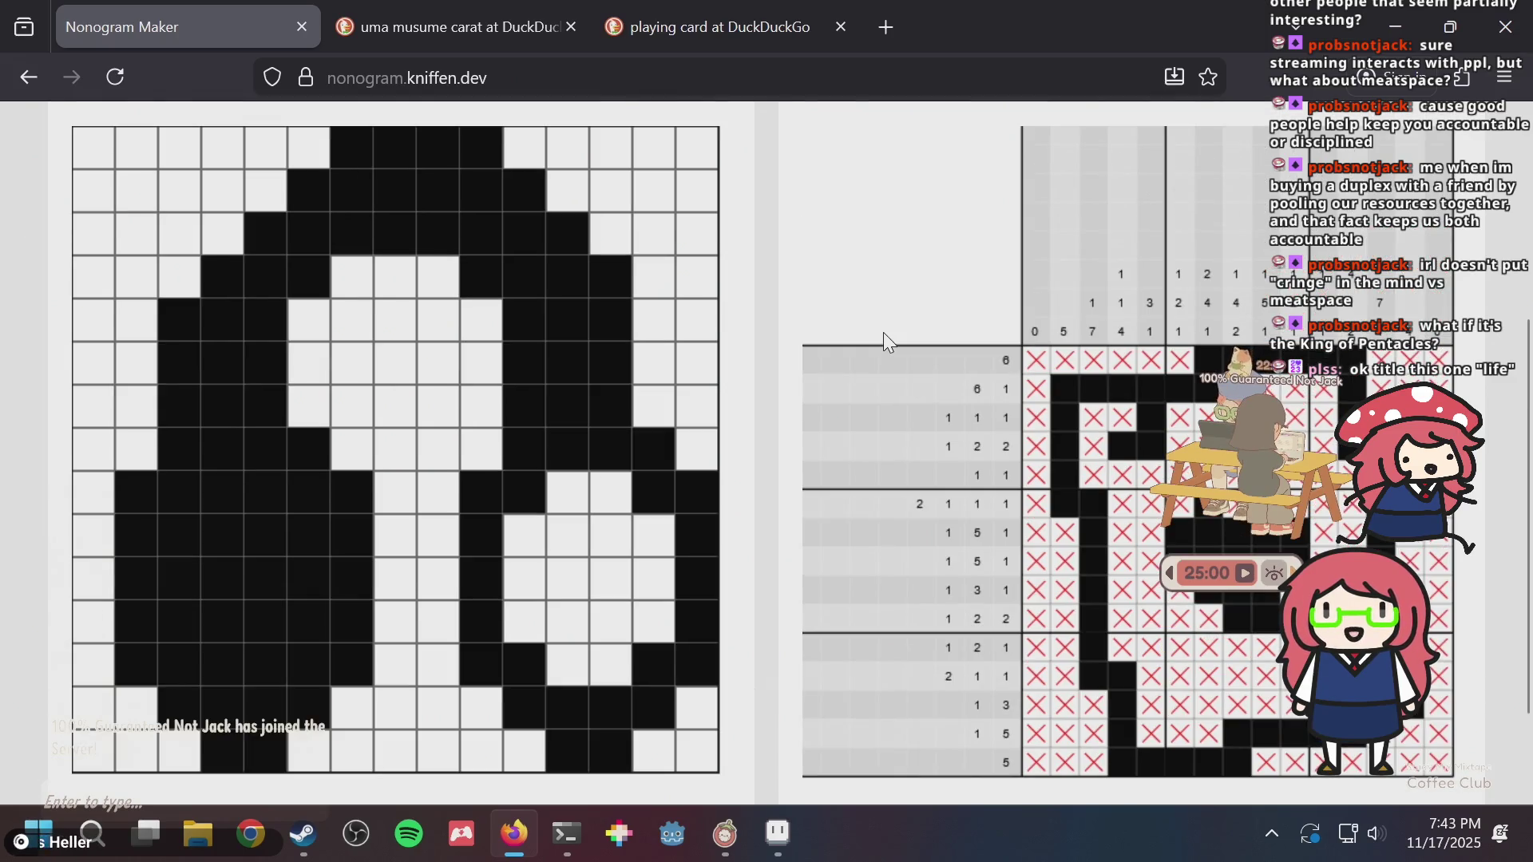
pyautogui.hotkey('alt', 'Tab')
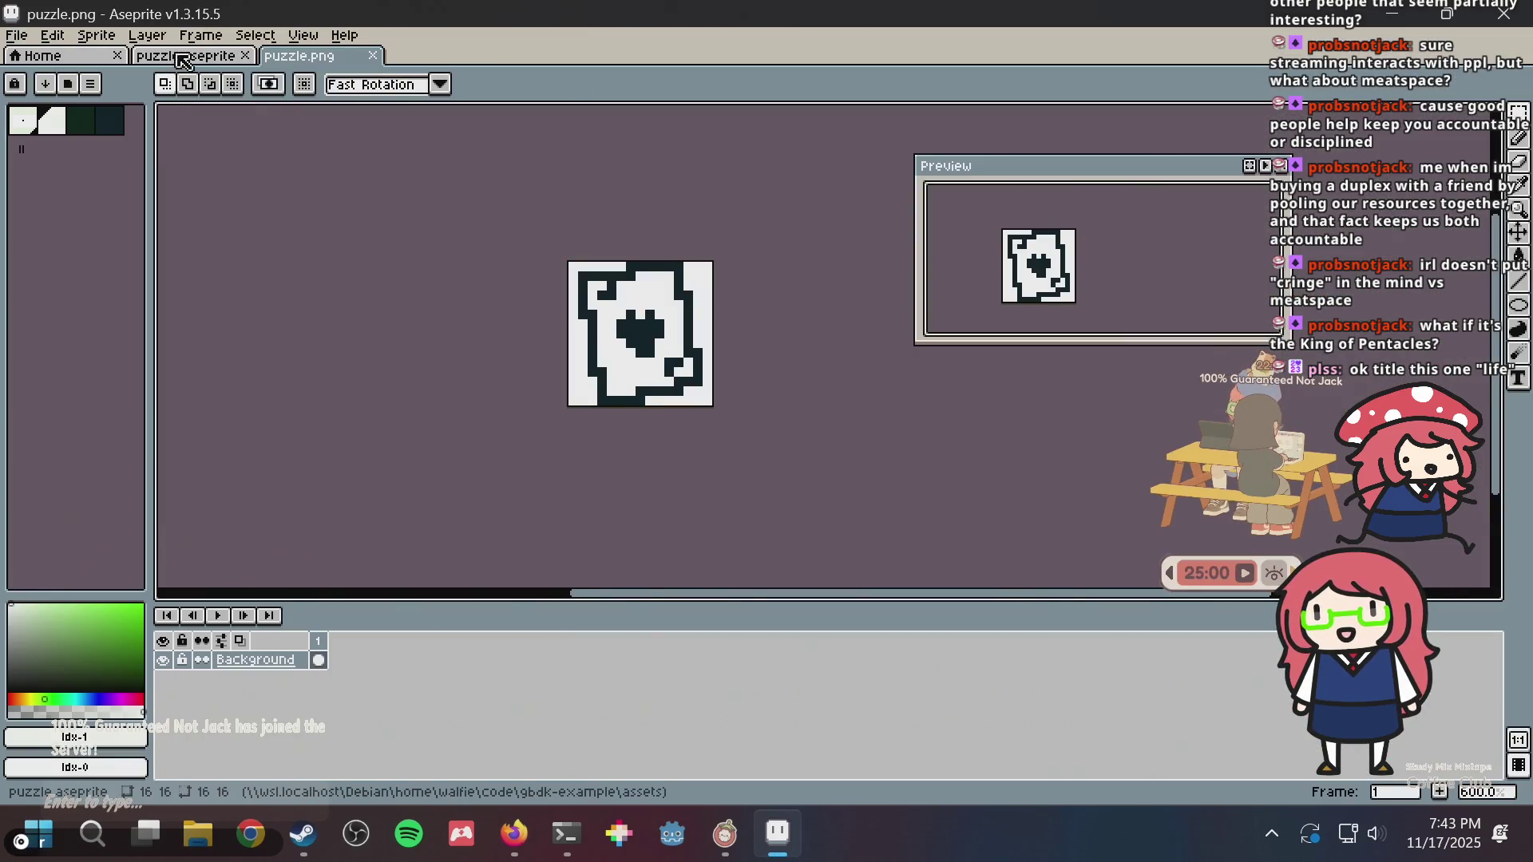
# - Add an 'Ace of Hearts' tag spanning frame 74 and save puzzle.aseprite
pyautogui.click(186, 55)
pyautogui.hotkey('ctrl', 's')
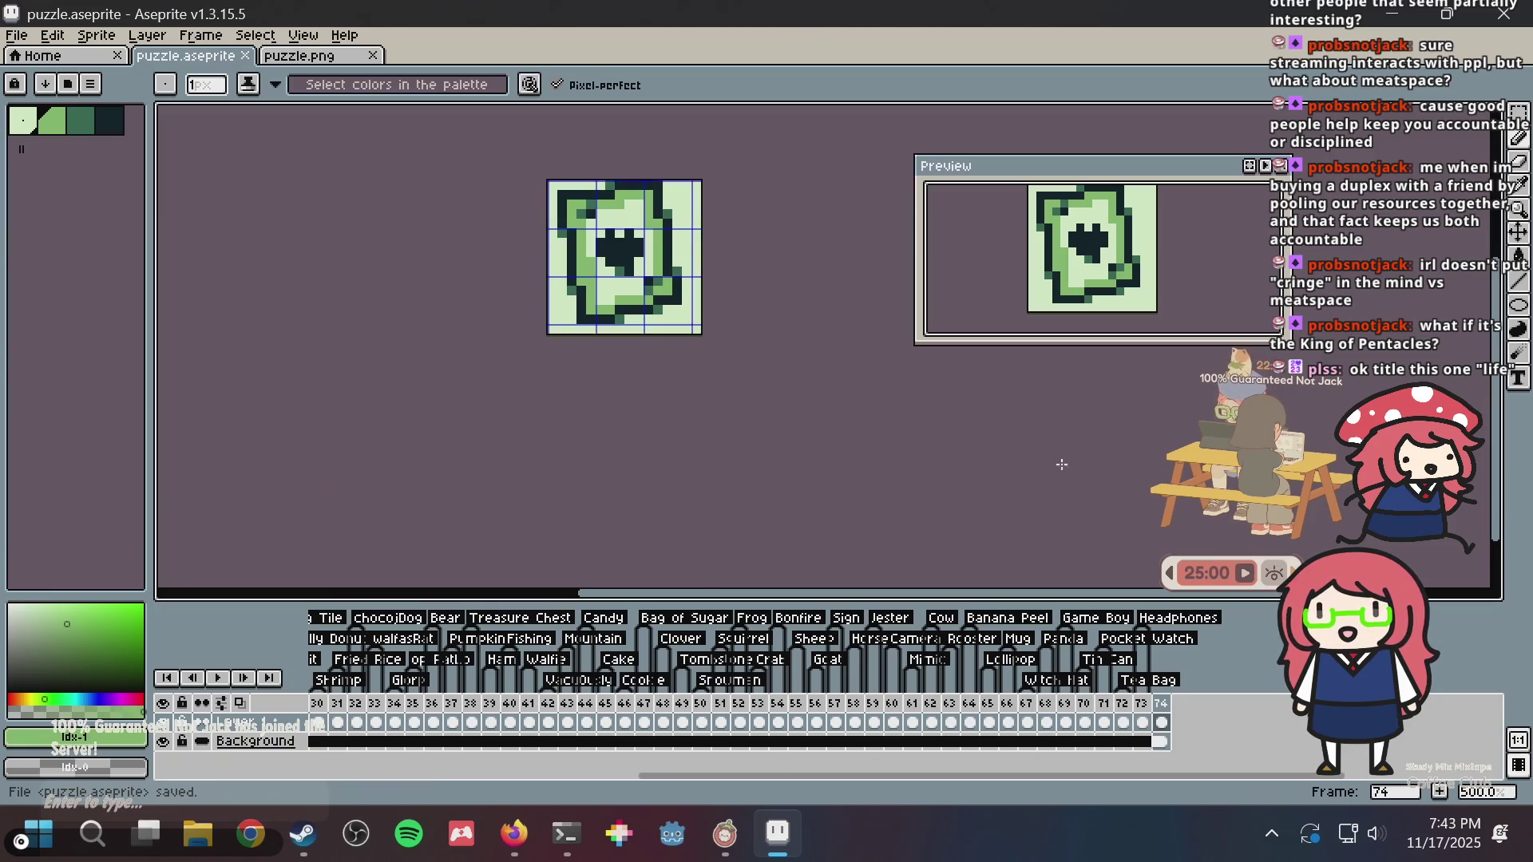
pyautogui.scroll(-1, 839, 383)
pyautogui.scroll(4, 849, 426)
pyautogui.scroll(-2, 849, 426)
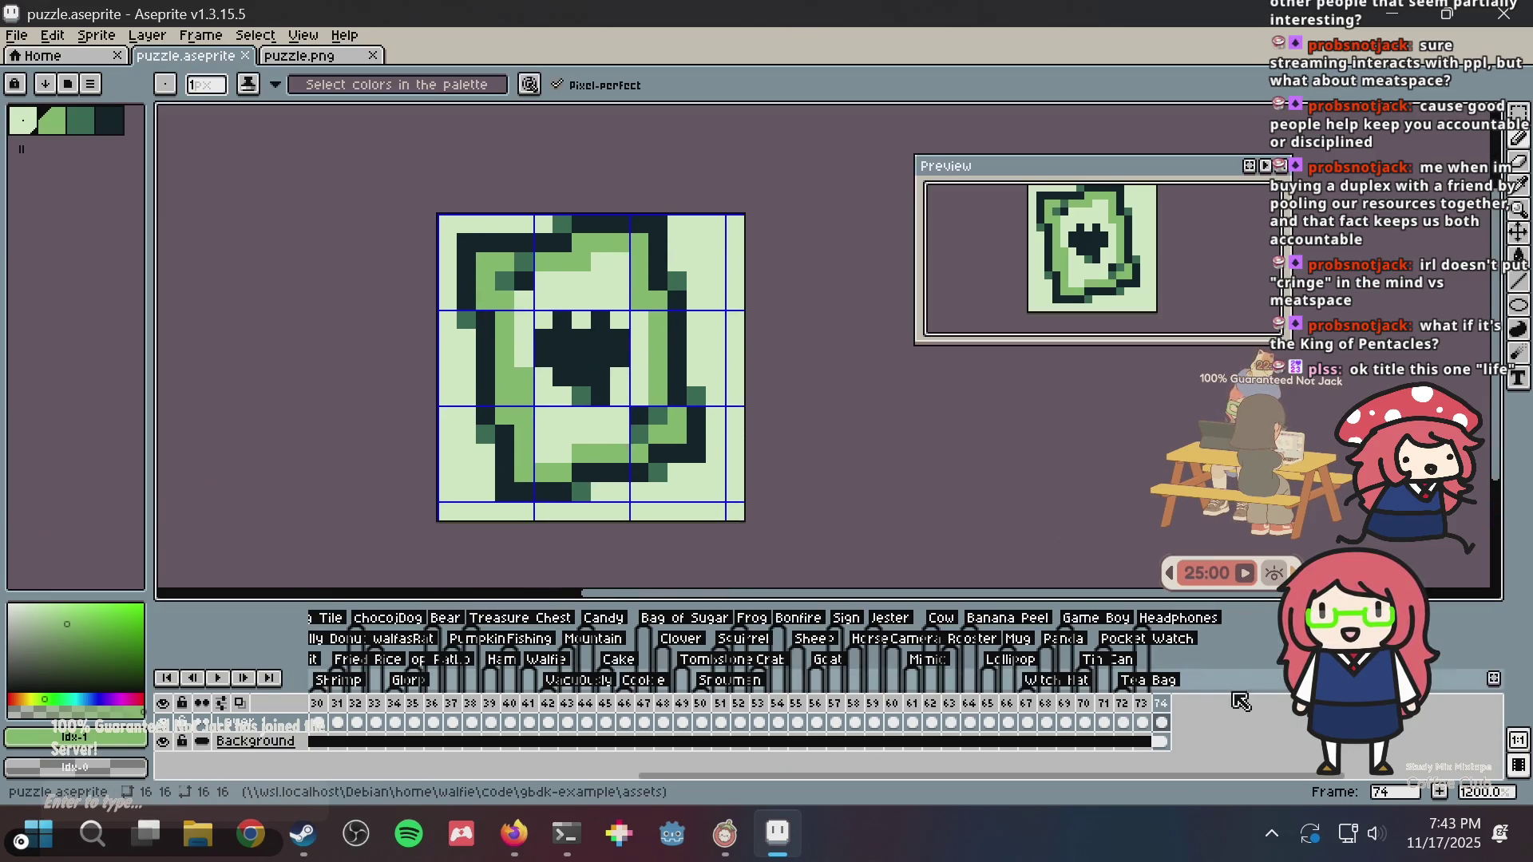
pyautogui.rightClick(1174, 709)
pyautogui.click(1213, 733)
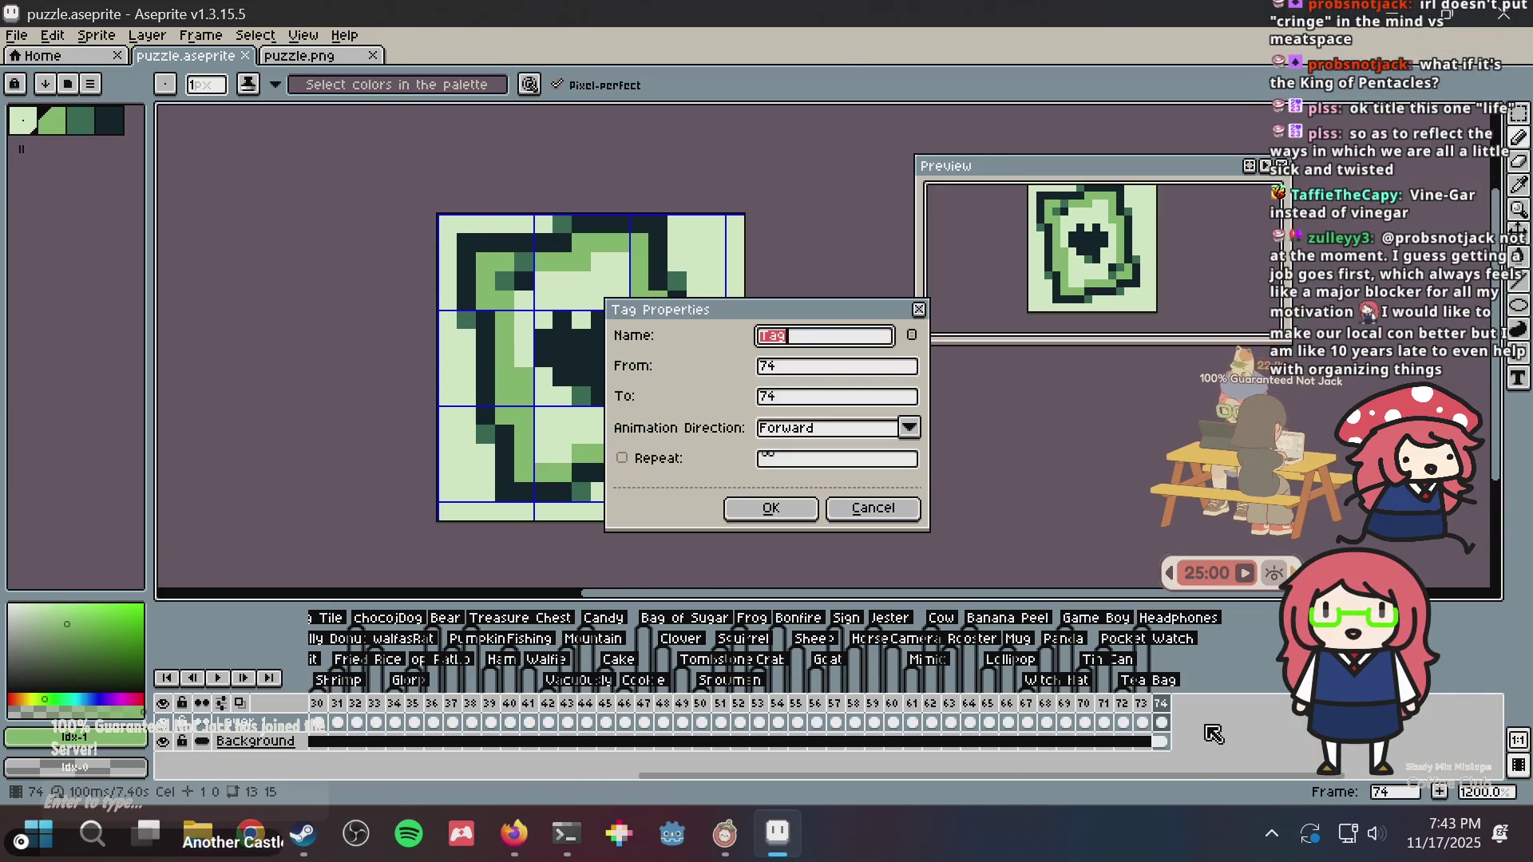
pyautogui.write('Ace of Hearts')
pyautogui.press('Return')
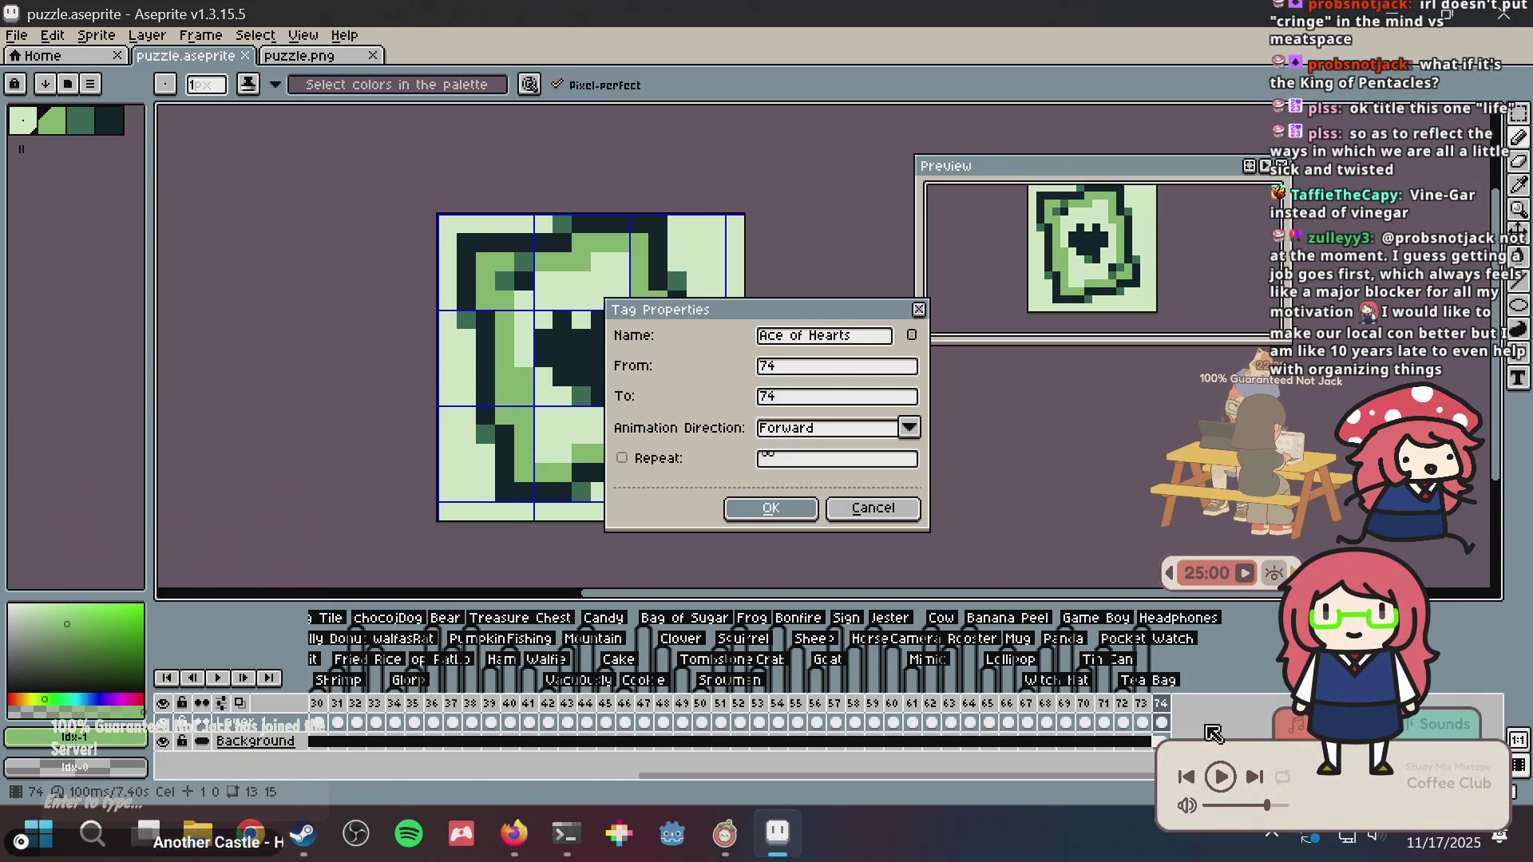
pyautogui.hotkey('ctrl', 's')
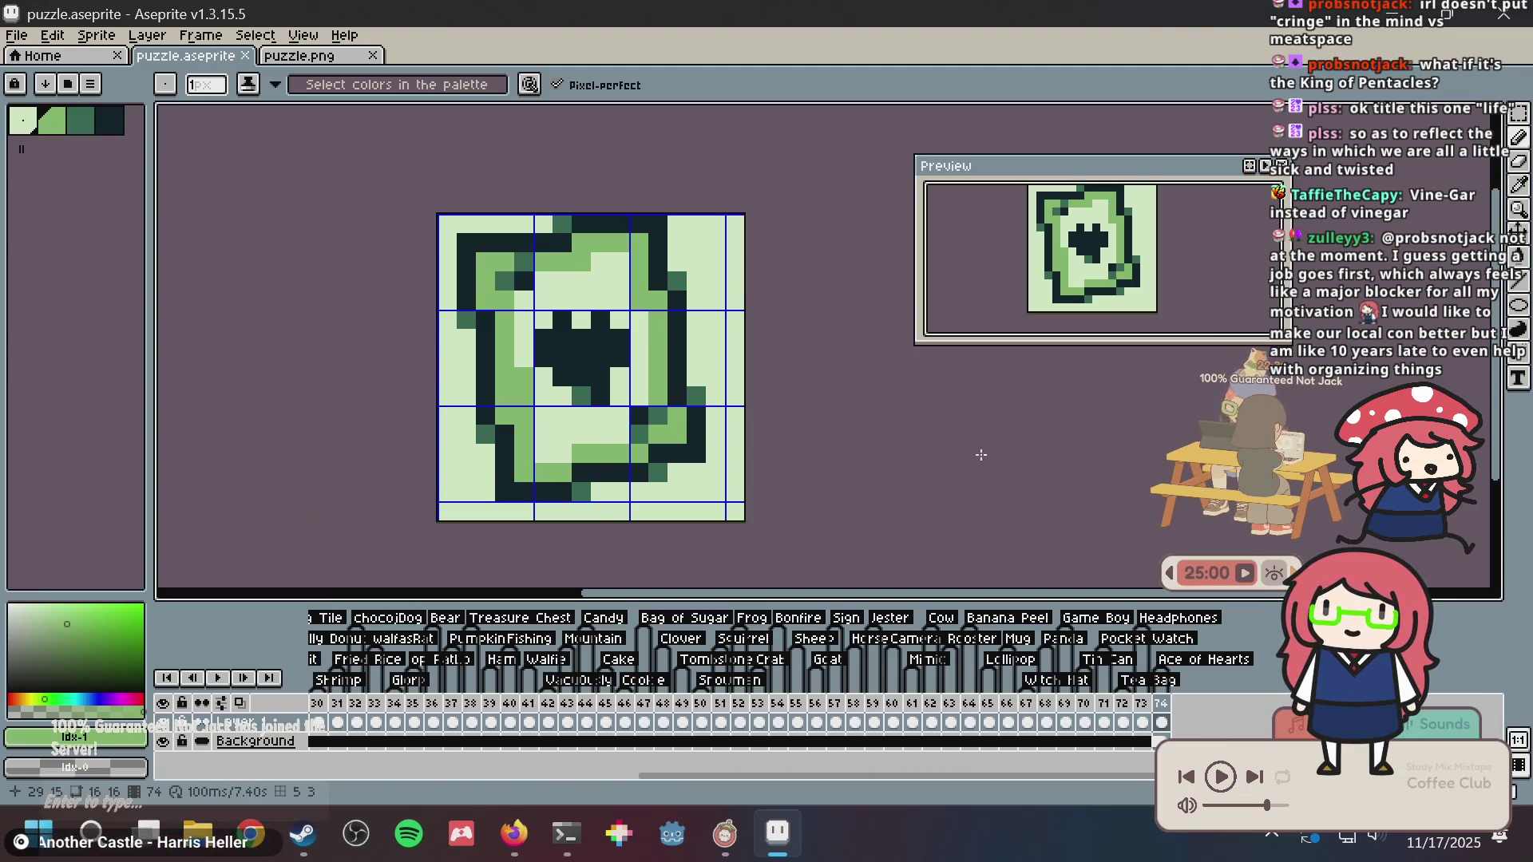
pyautogui.press('m')
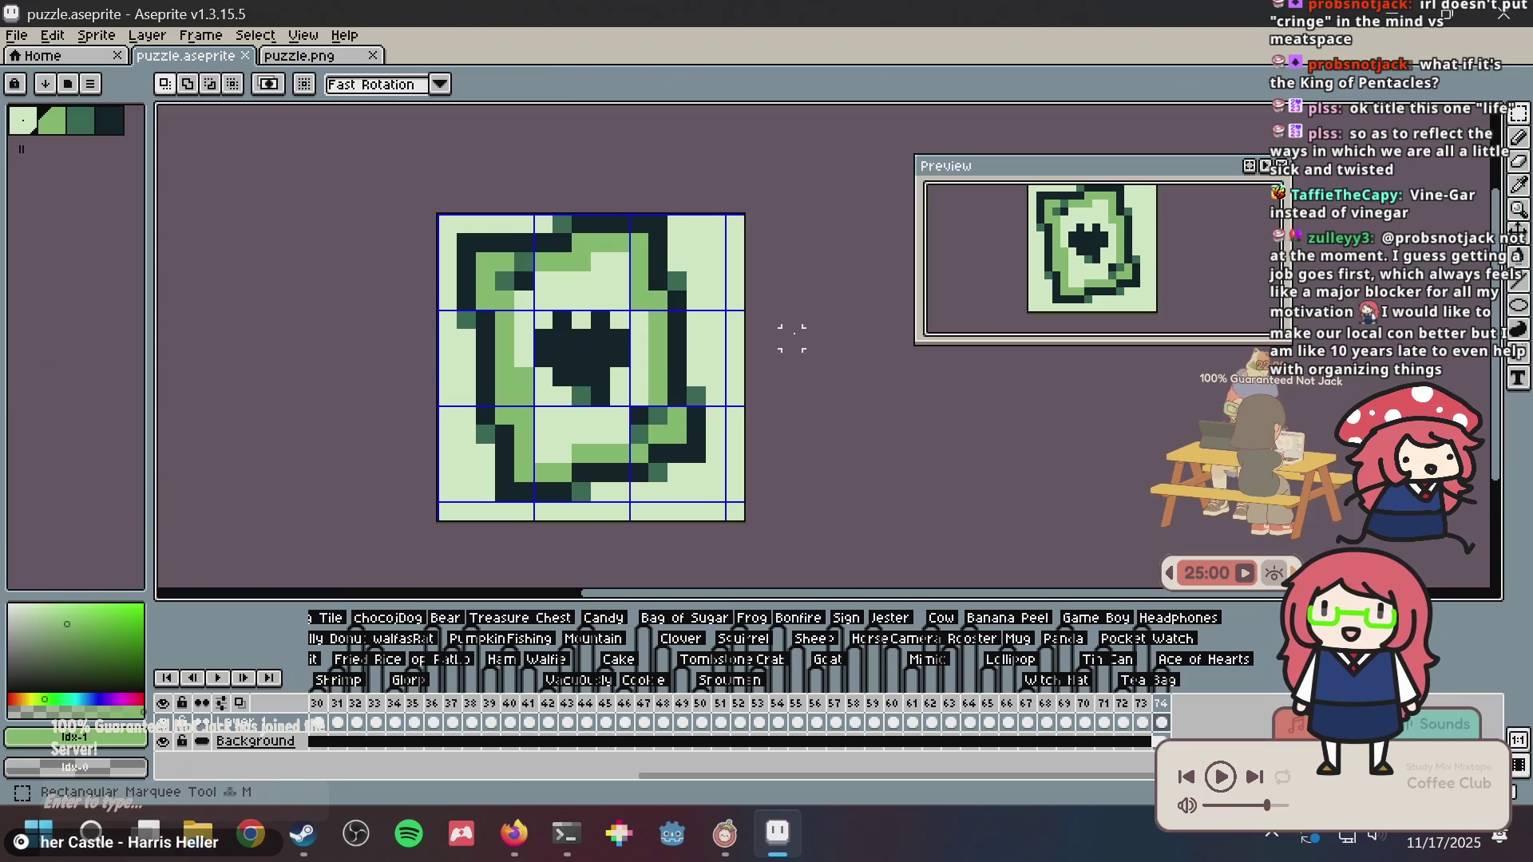
pyautogui.hotkey('ctrl', 's')
pyautogui.moveTo(486, 223); pyautogui.dragTo(678, 319)
pyautogui.hotkey('ctrl', 'z')
pyautogui.hotkey('ctrl', 'a')
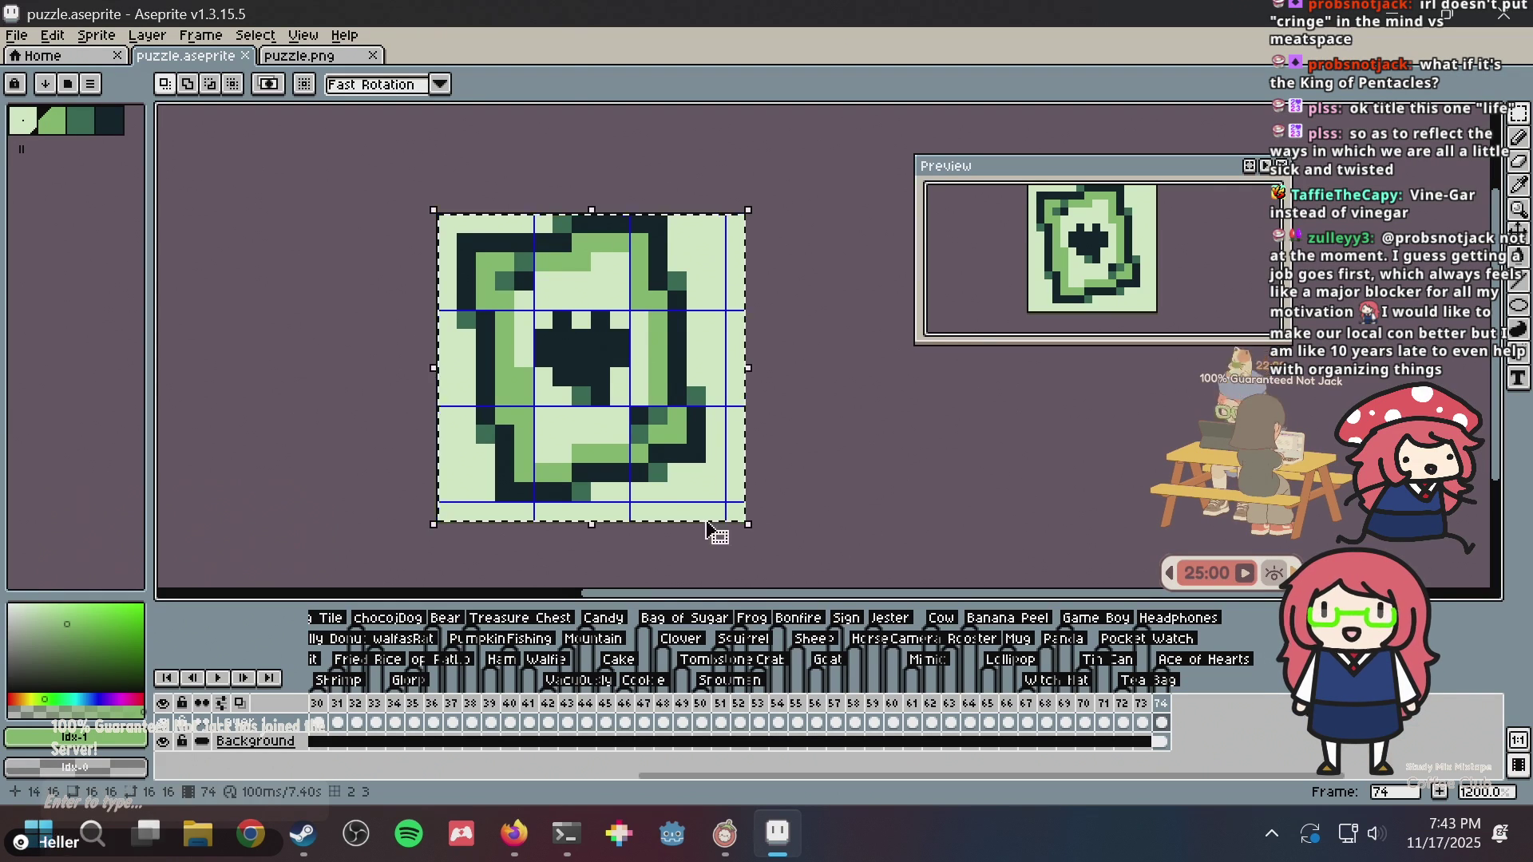
pyautogui.moveTo(758, 525)
pyautogui.mouseDown()
pyautogui.moveTo(722, 555)
pyautogui.moveTo(771, 518)
pyautogui.moveTo(743, 551)
pyautogui.mouseUp()
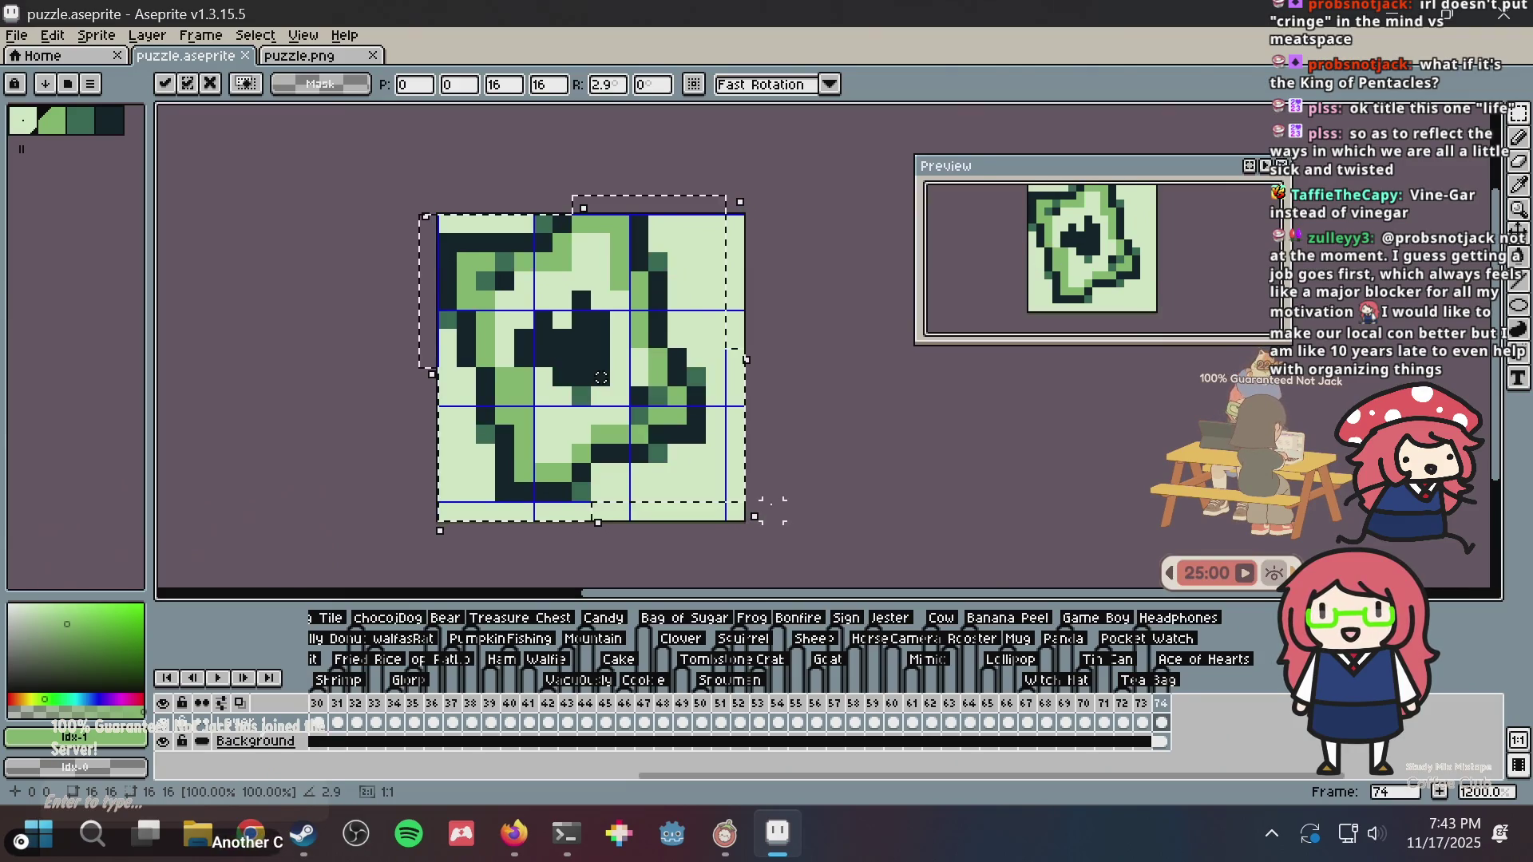
pyautogui.press('Escape')
pyautogui.hotkey('ctrl', 's')
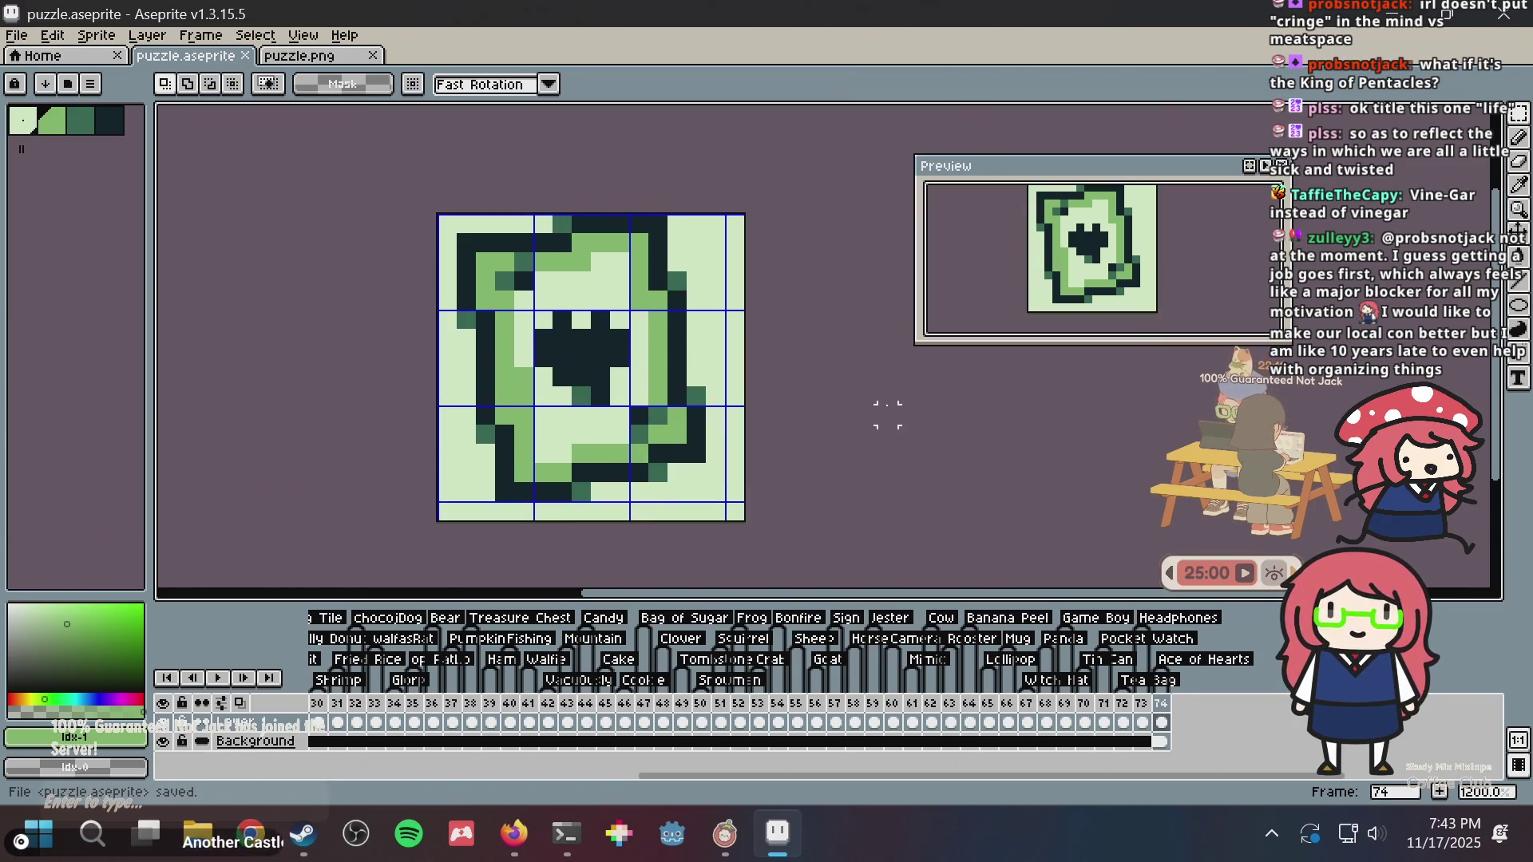
pyautogui.moveTo(446, 203)
pyautogui.mouseDown()
pyautogui.moveTo(577, 426)
pyautogui.moveTo(591, 504)
pyautogui.mouseUp()
pyautogui.moveTo(579, 419); pyautogui.dragTo(560, 419)
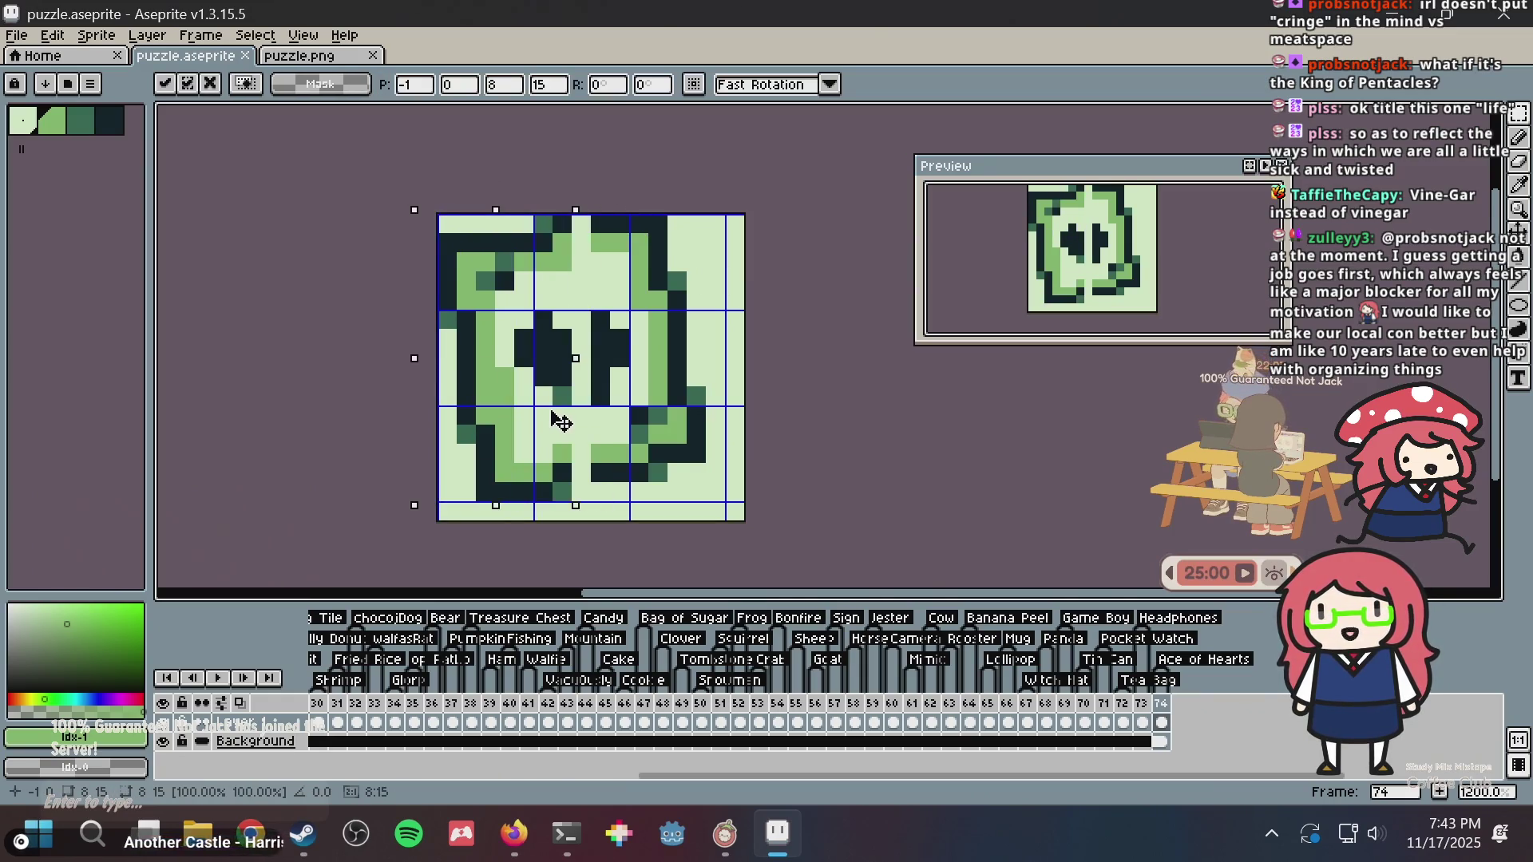
pyautogui.press('Escape')
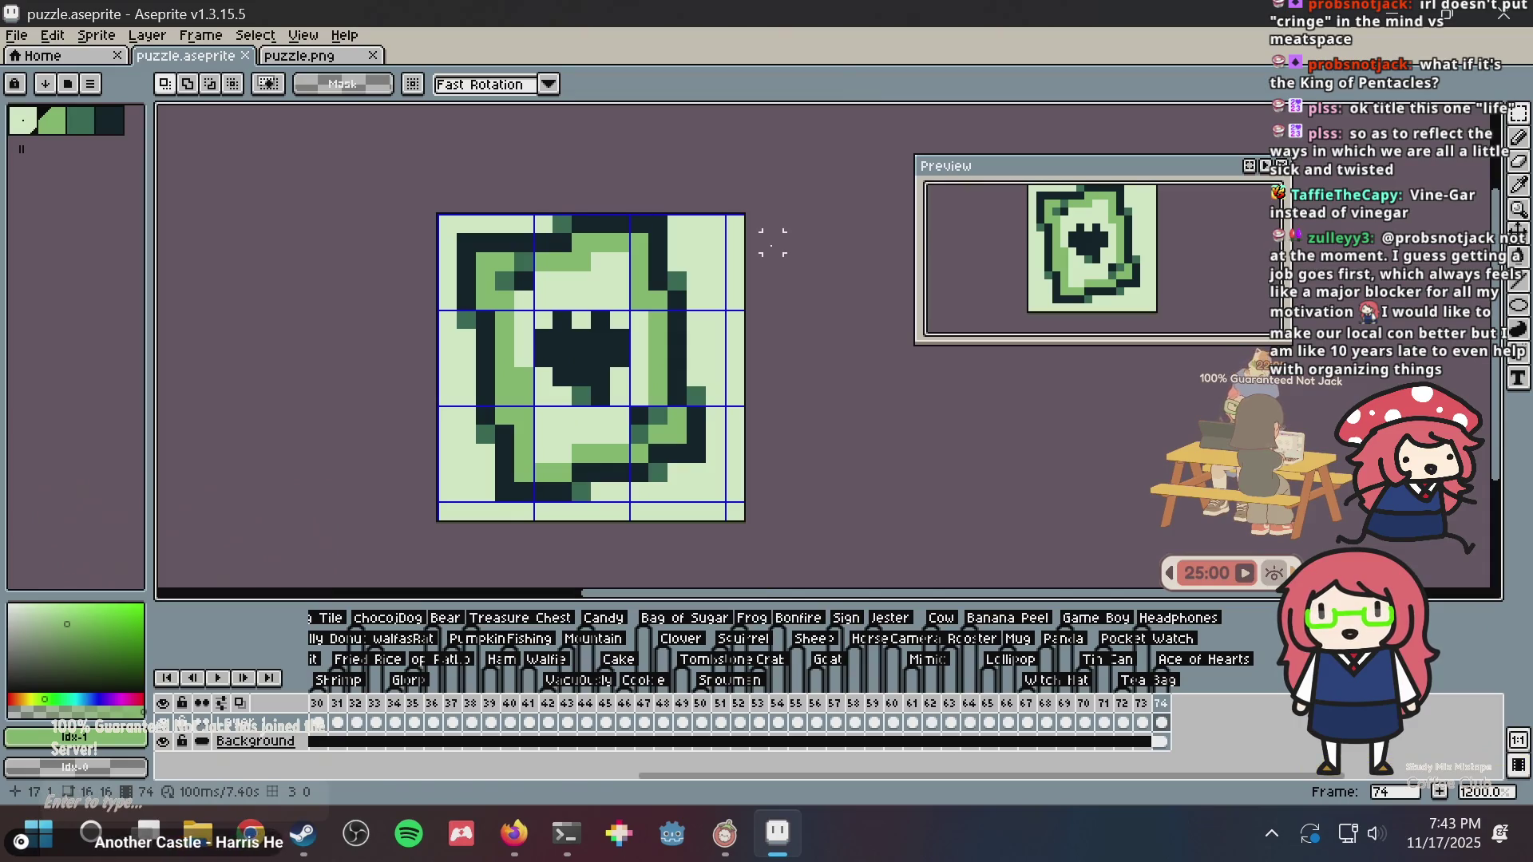
pyautogui.hotkey('ctrl', 's')
pyautogui.hotkey('ctrl', 's')
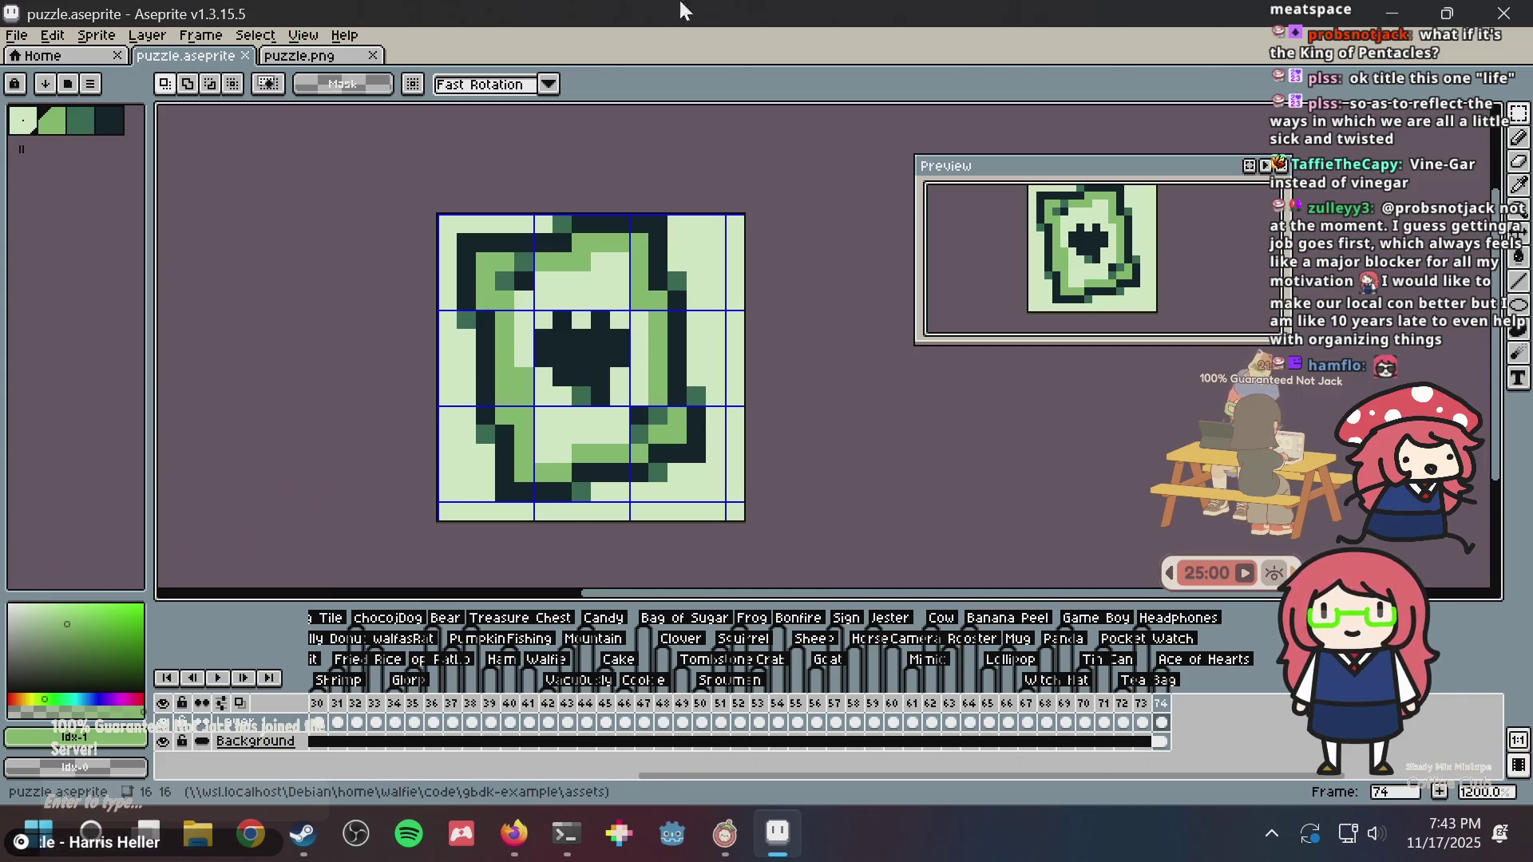
# - Inspect the exported puzzle.png up close and save it, accepting the format warning
pyautogui.click(281, 64)
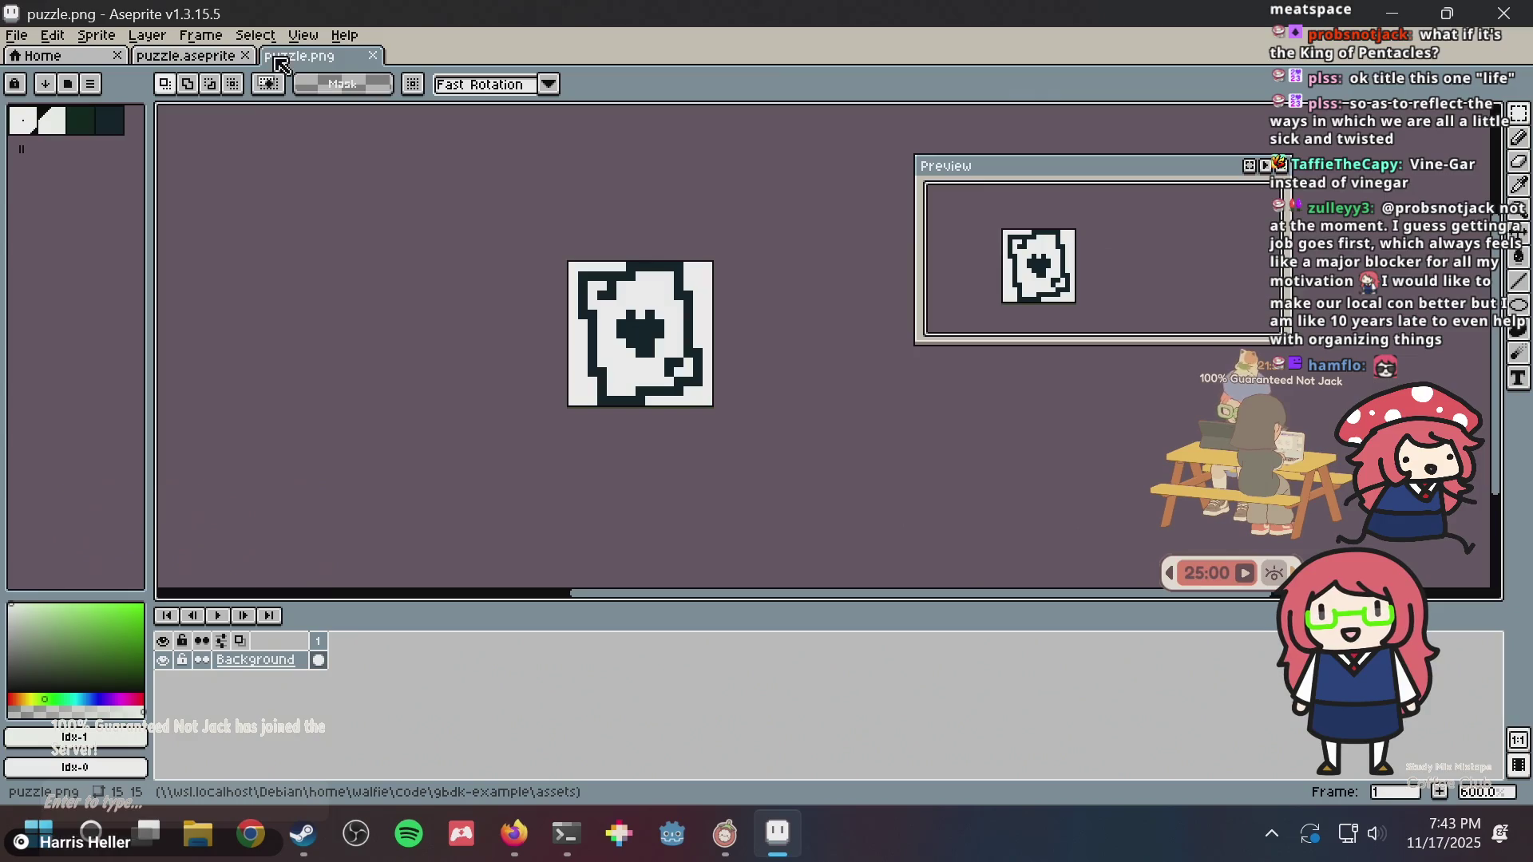
pyautogui.click(218, 62)
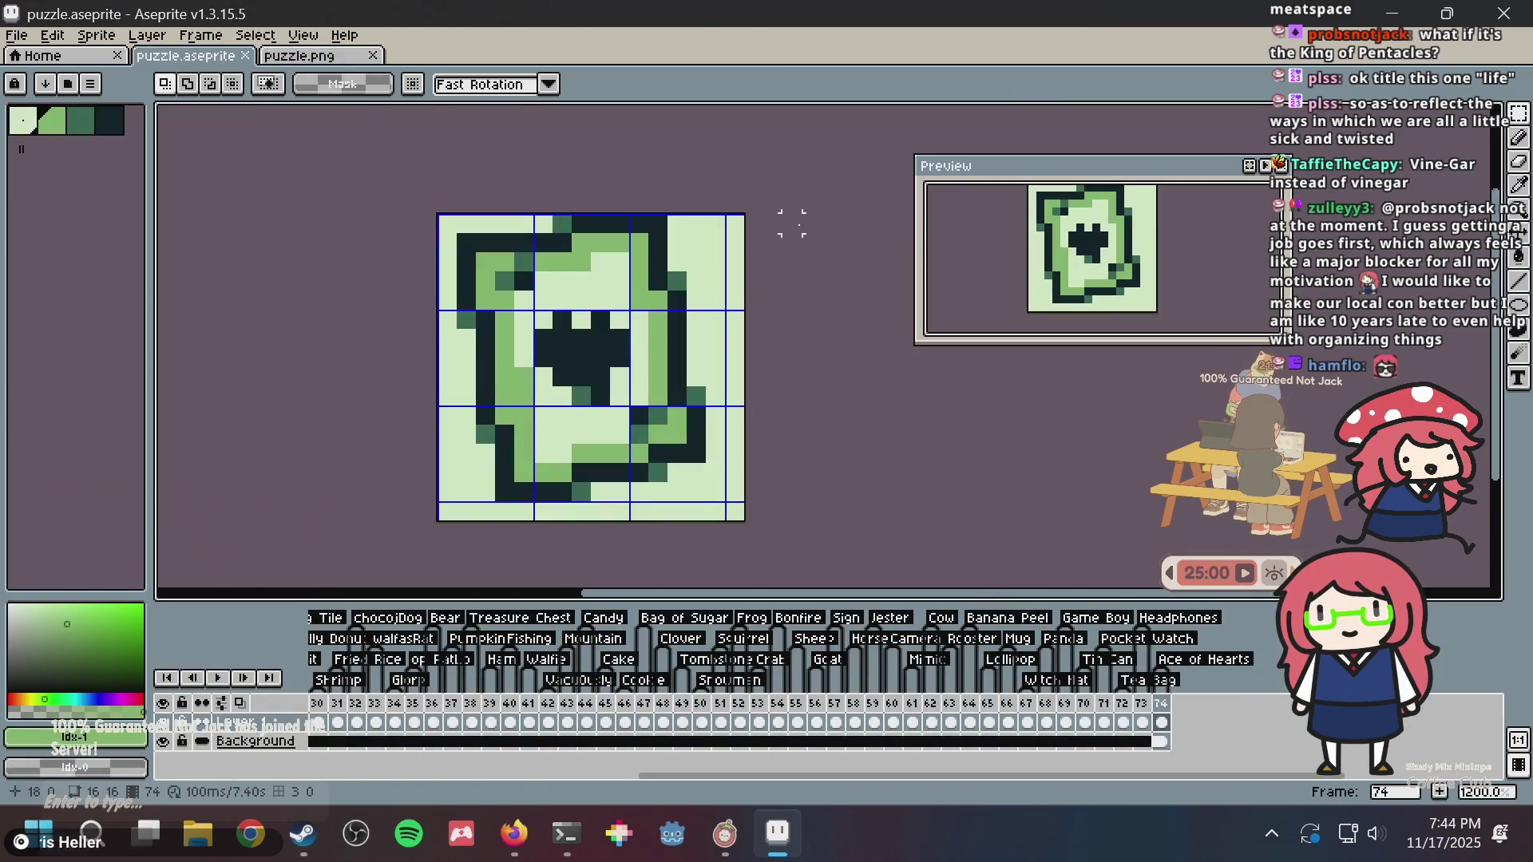
pyautogui.click(342, 56)
pyautogui.scroll(7, 717, 295)
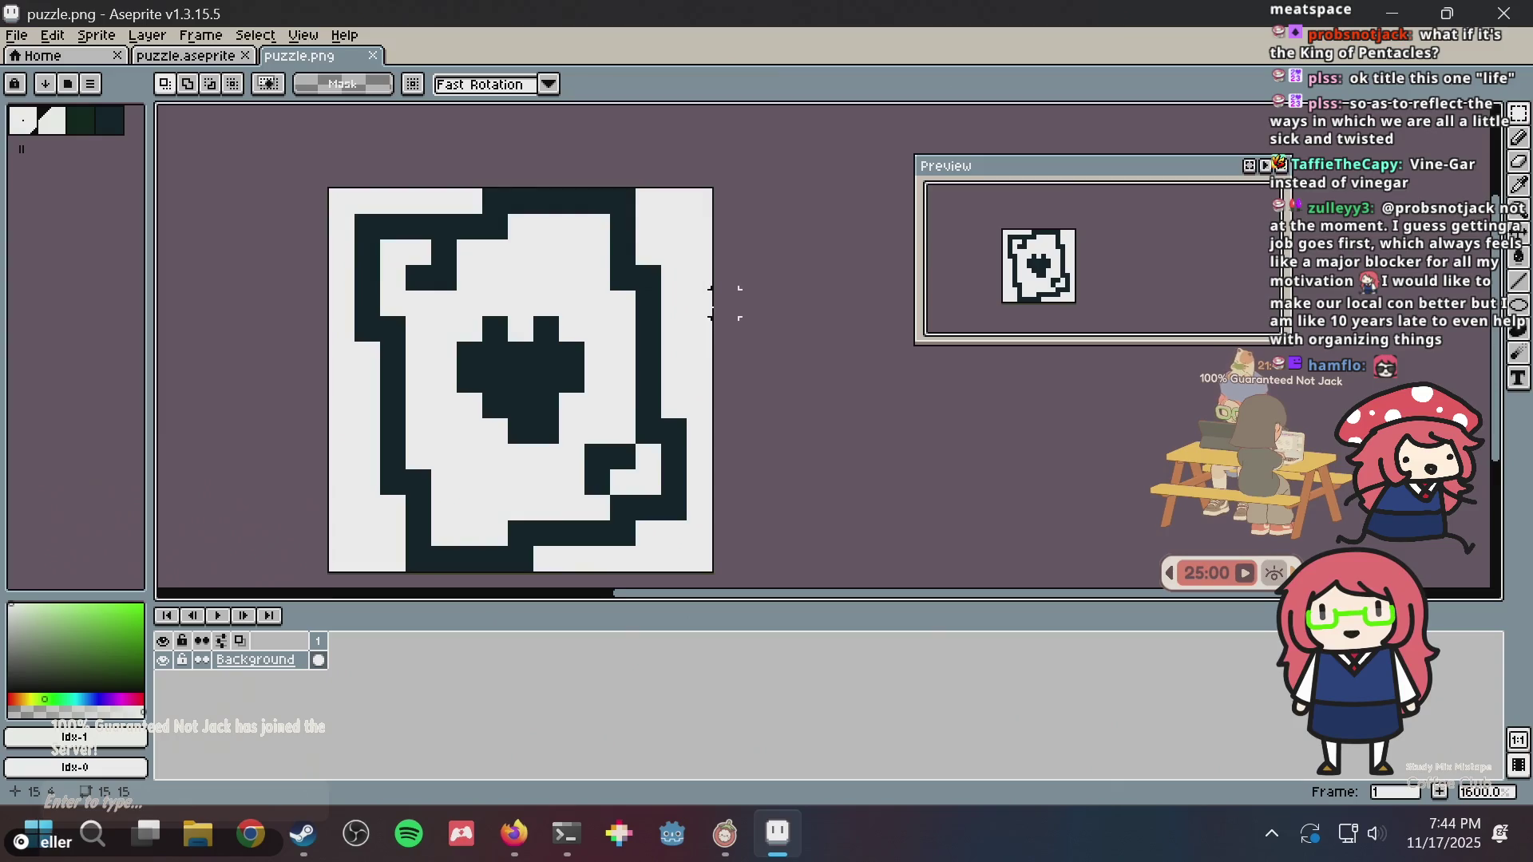
pyautogui.scroll(-8, 723, 276)
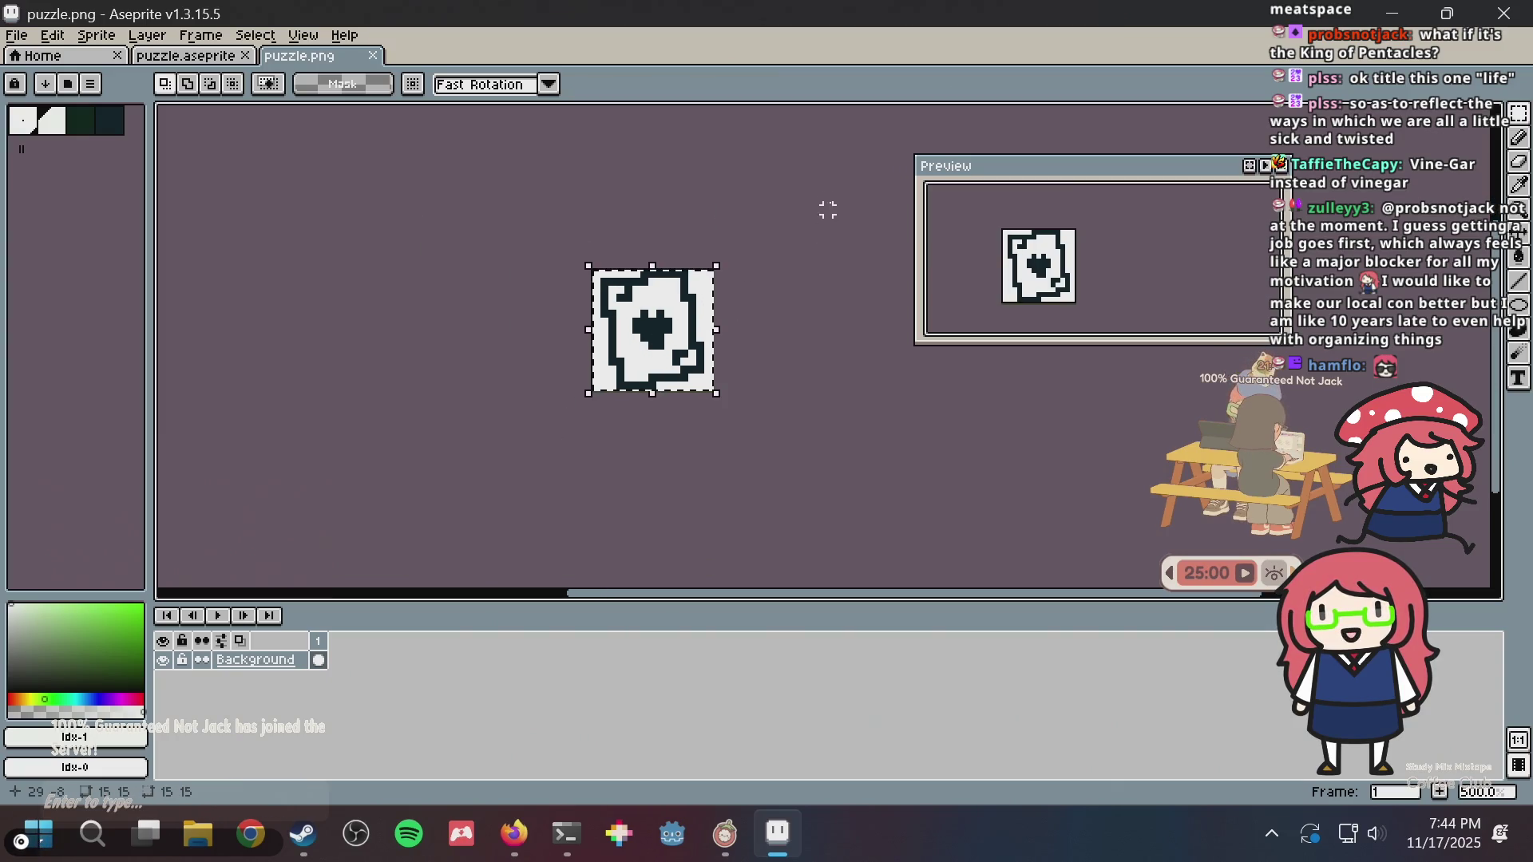
pyautogui.scroll(1, 710, 271)
pyautogui.scroll(4, 691, 283)
pyautogui.hotkey('ctrl', 's')
pyautogui.press('Return')
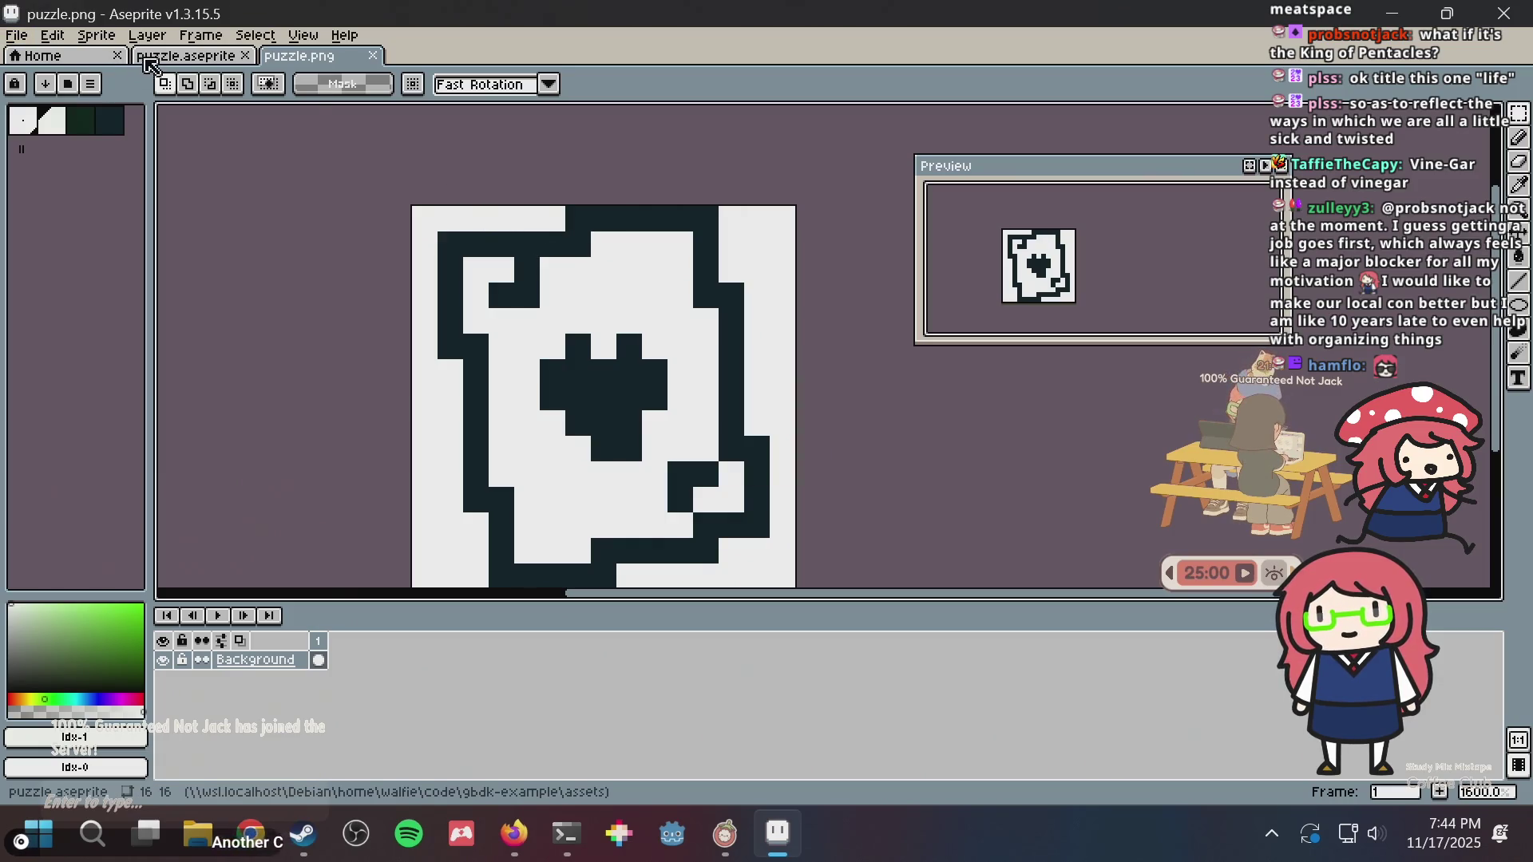
# - Save puzzle.aseprite and bring the Nonogram Maker in Firefox to the front
pyautogui.click(196, 56)
pyautogui.hotkey('ctrl', 's')
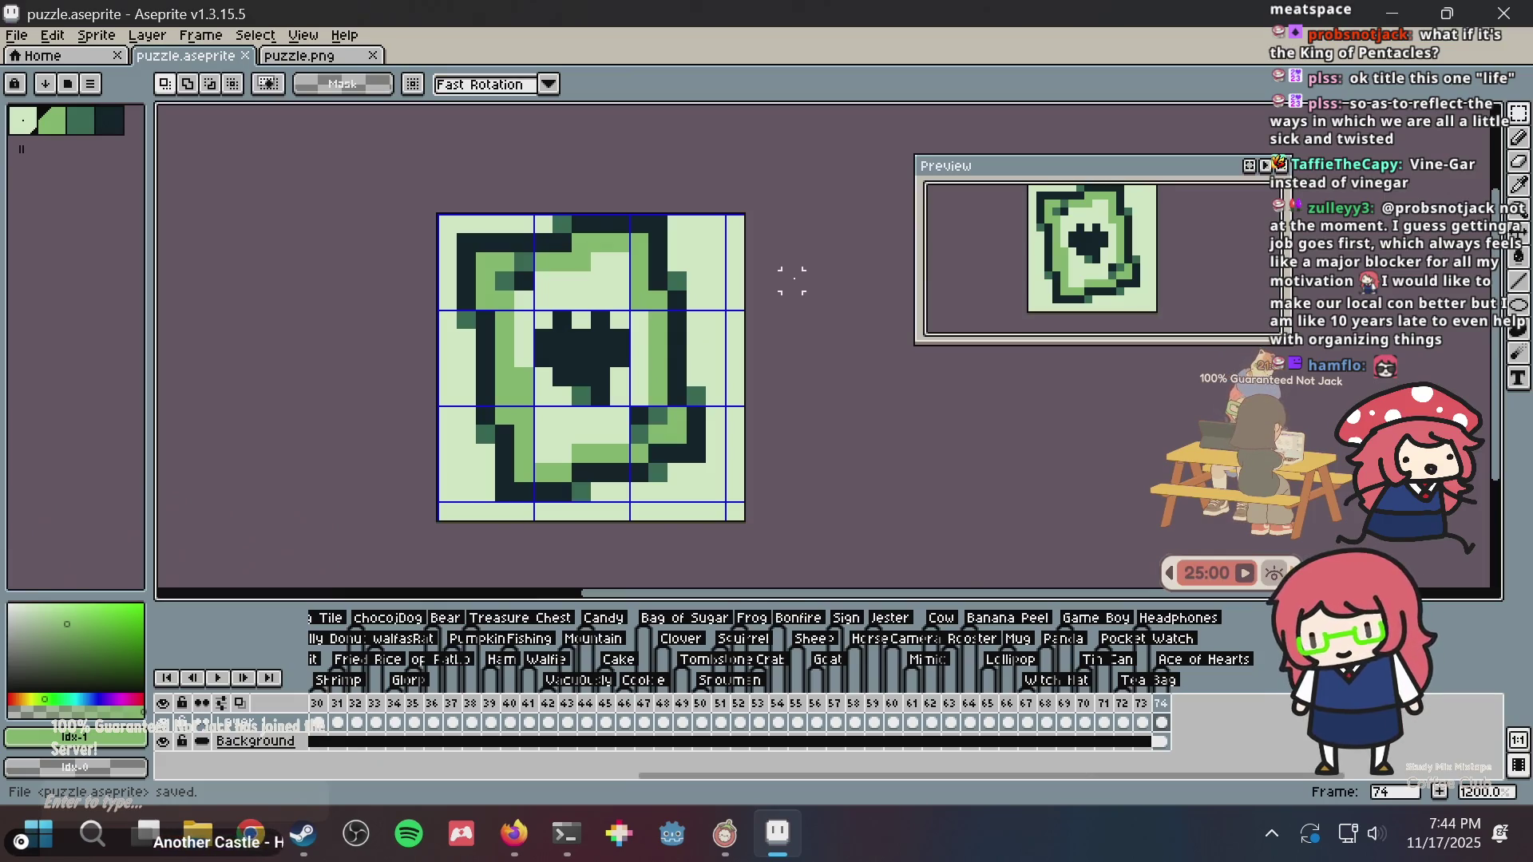
pyautogui.hotkey('alt', 'Tab')
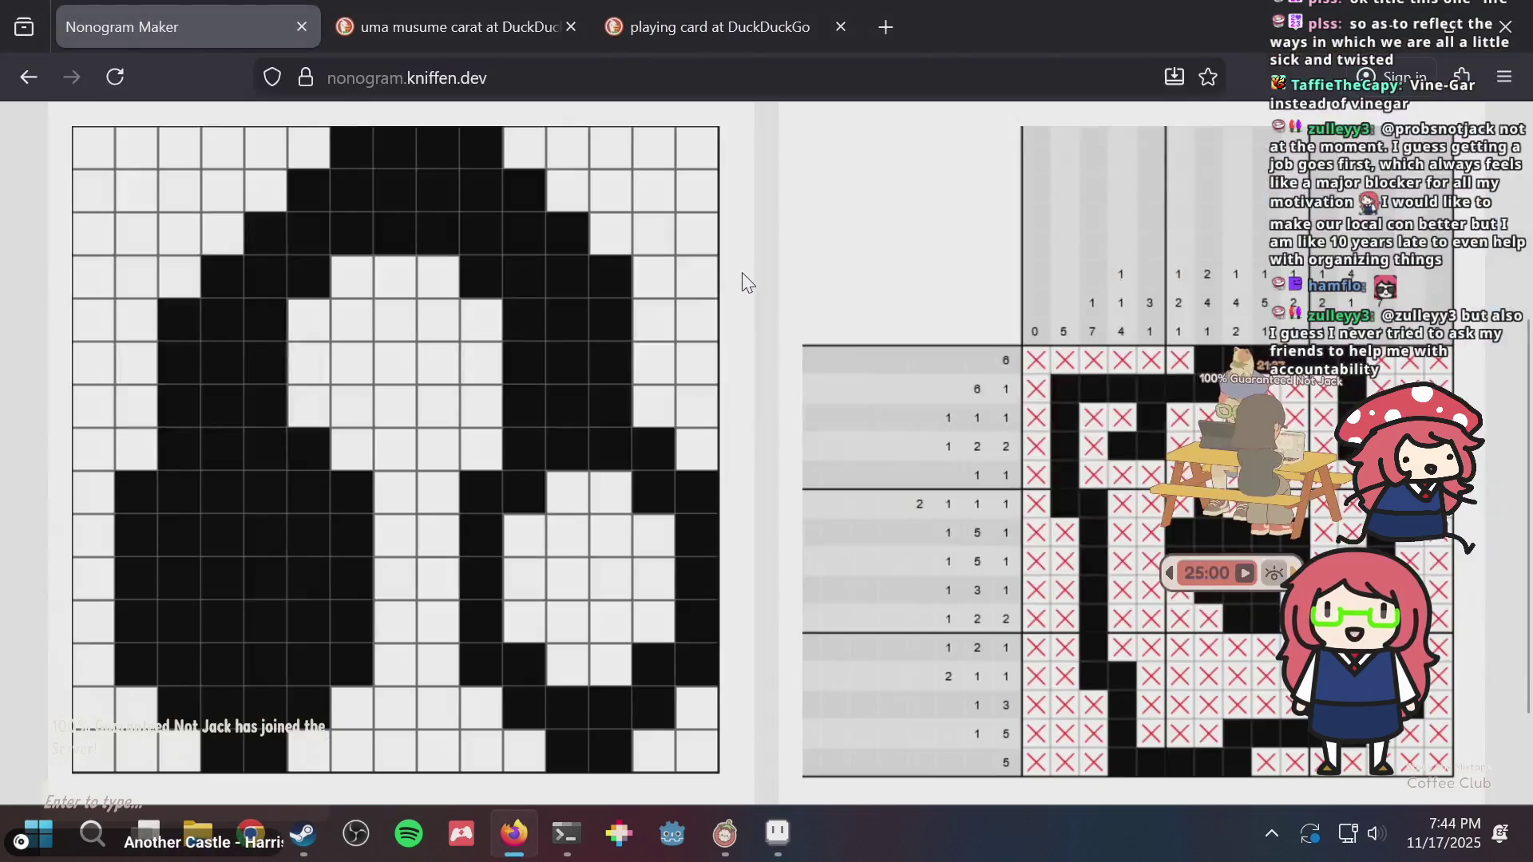
# - Close the 'uma musume carat' and 'playing card' DuckDuckGo tabs, keeping Nonogram Maker
pyautogui.hotkey('ctrl', 'Tab')
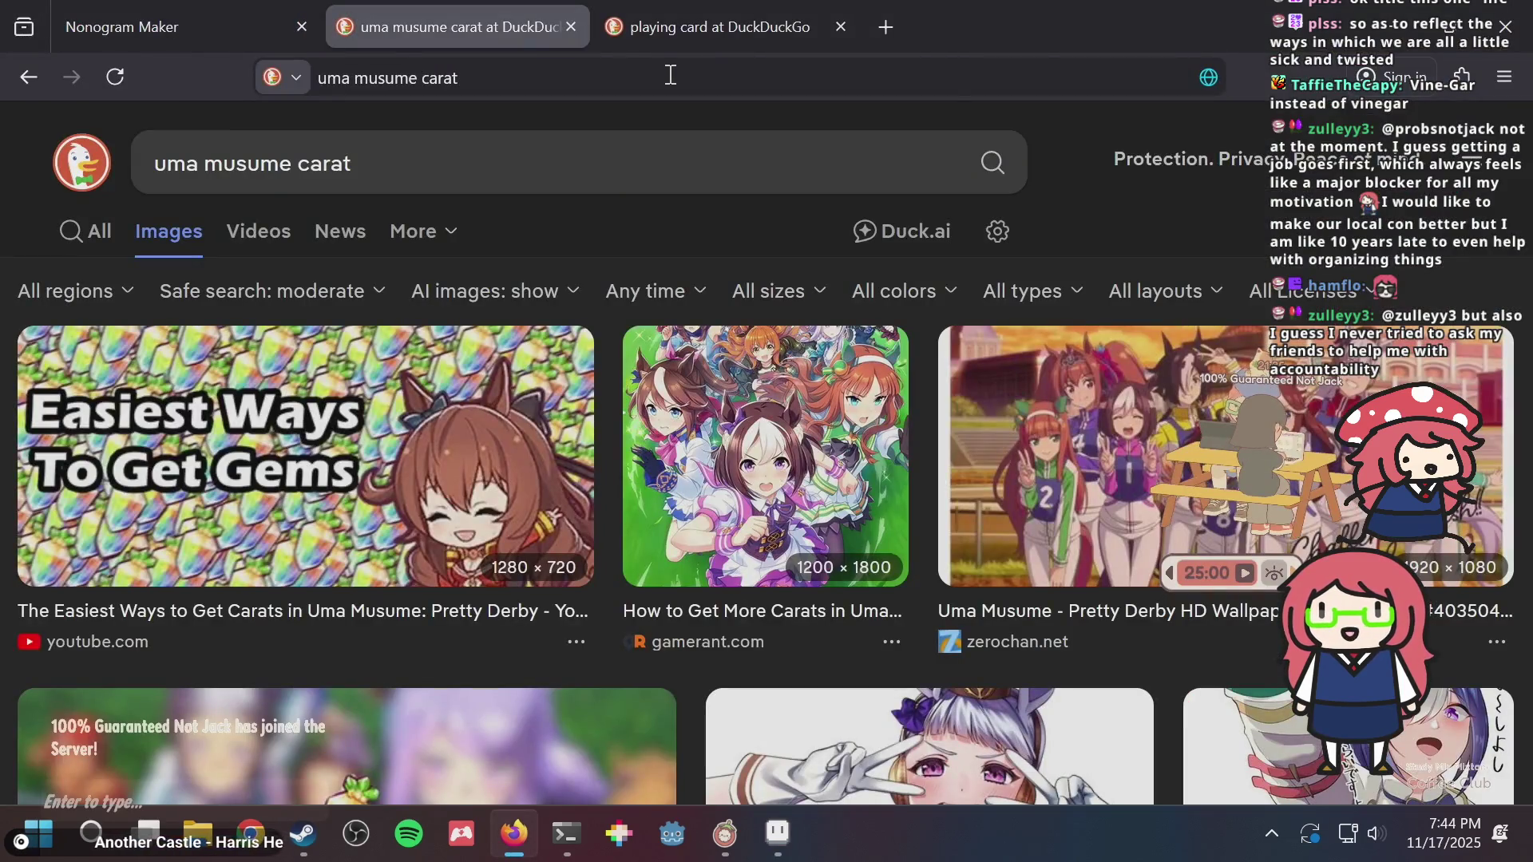
pyautogui.hotkey('ctrl', 'w')
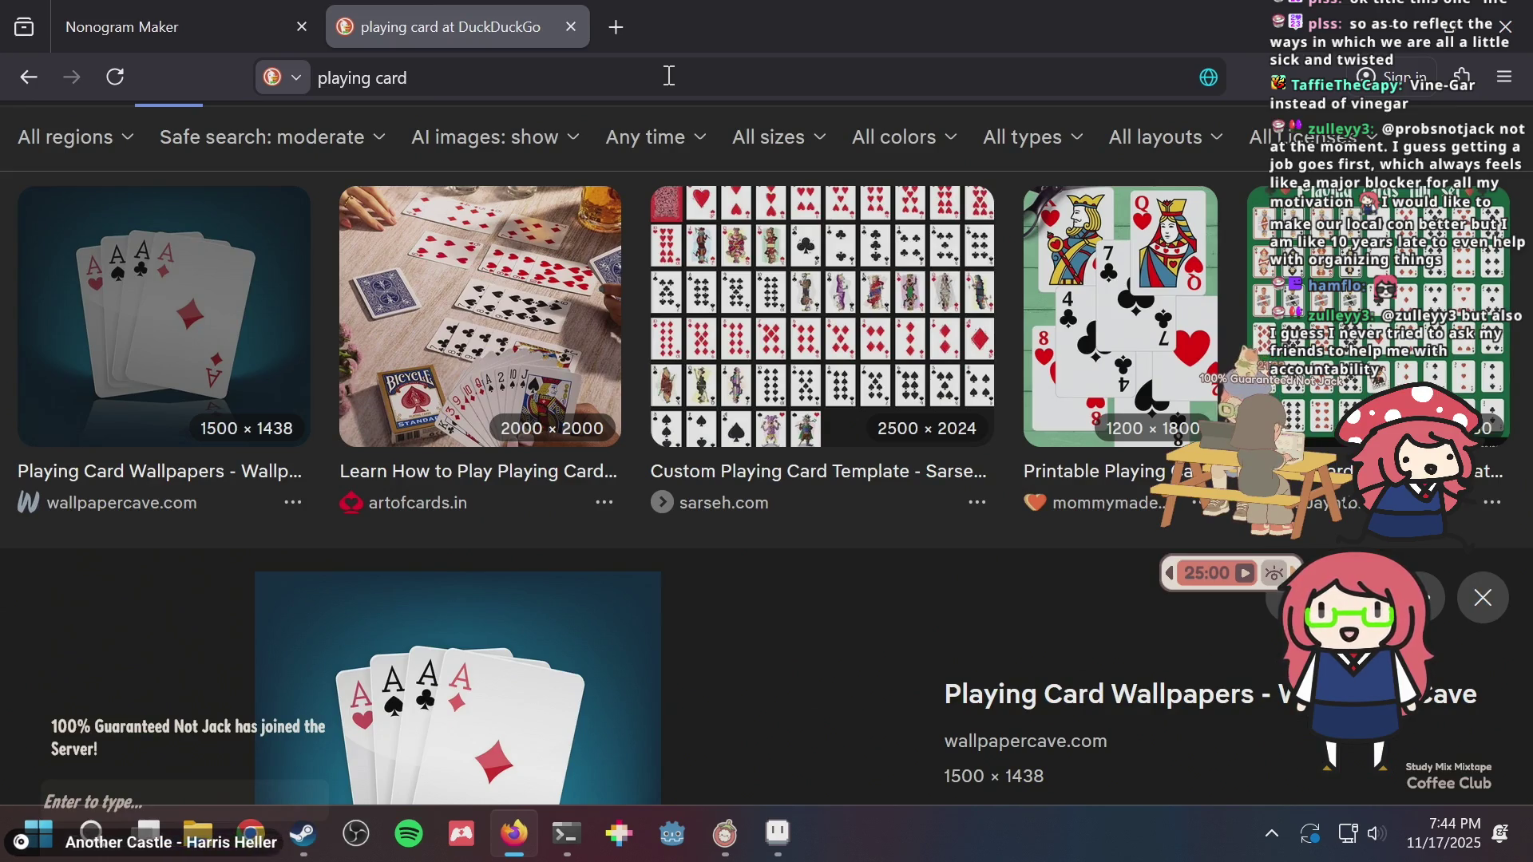
pyautogui.scroll(-5, 657, 483)
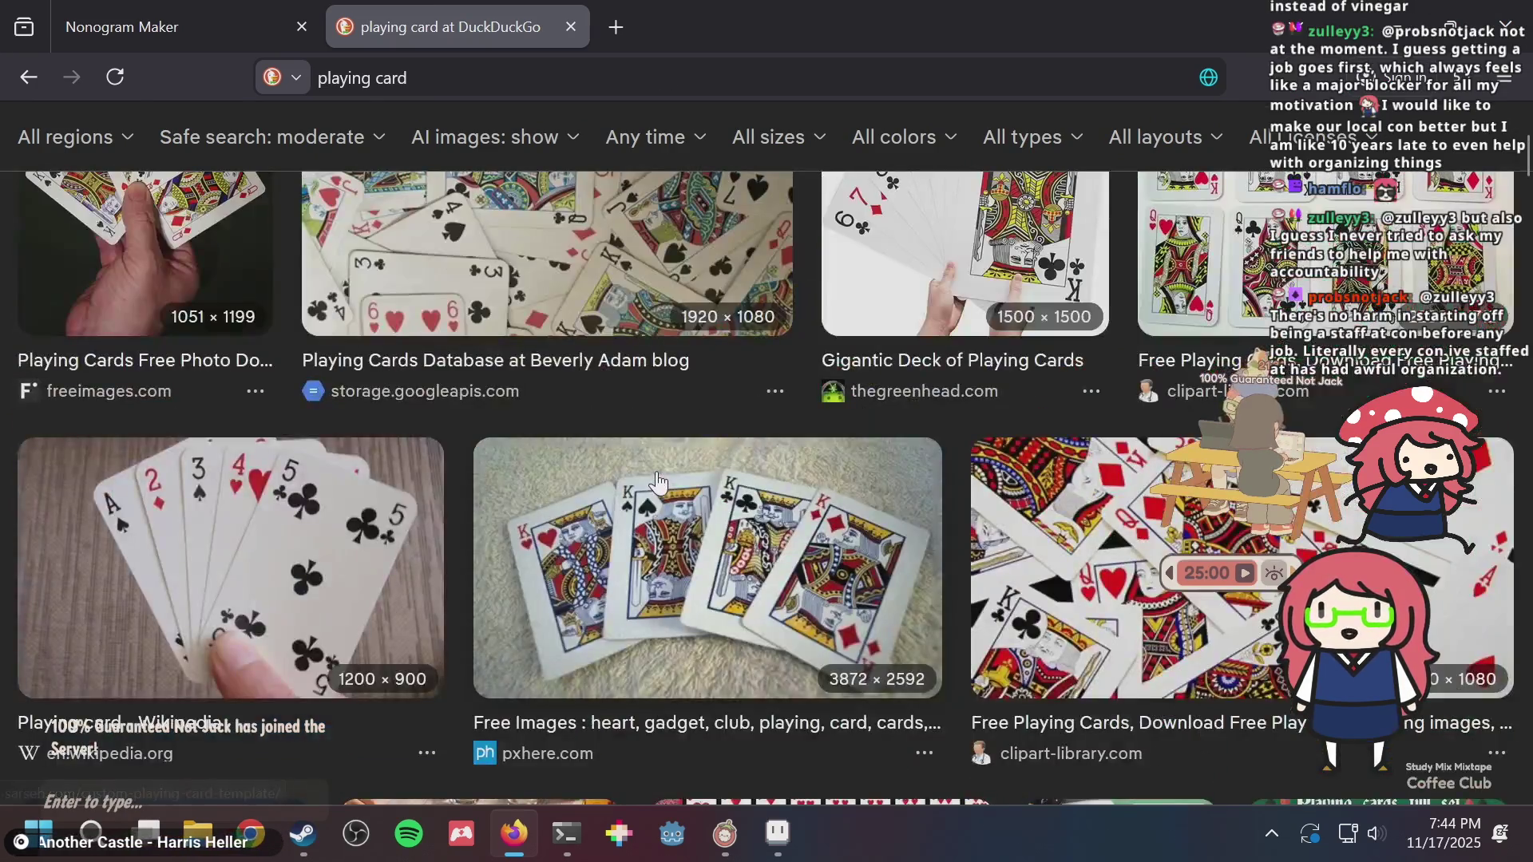
pyautogui.scroll(4, 655, 479)
pyautogui.scroll(-5, 646, 478)
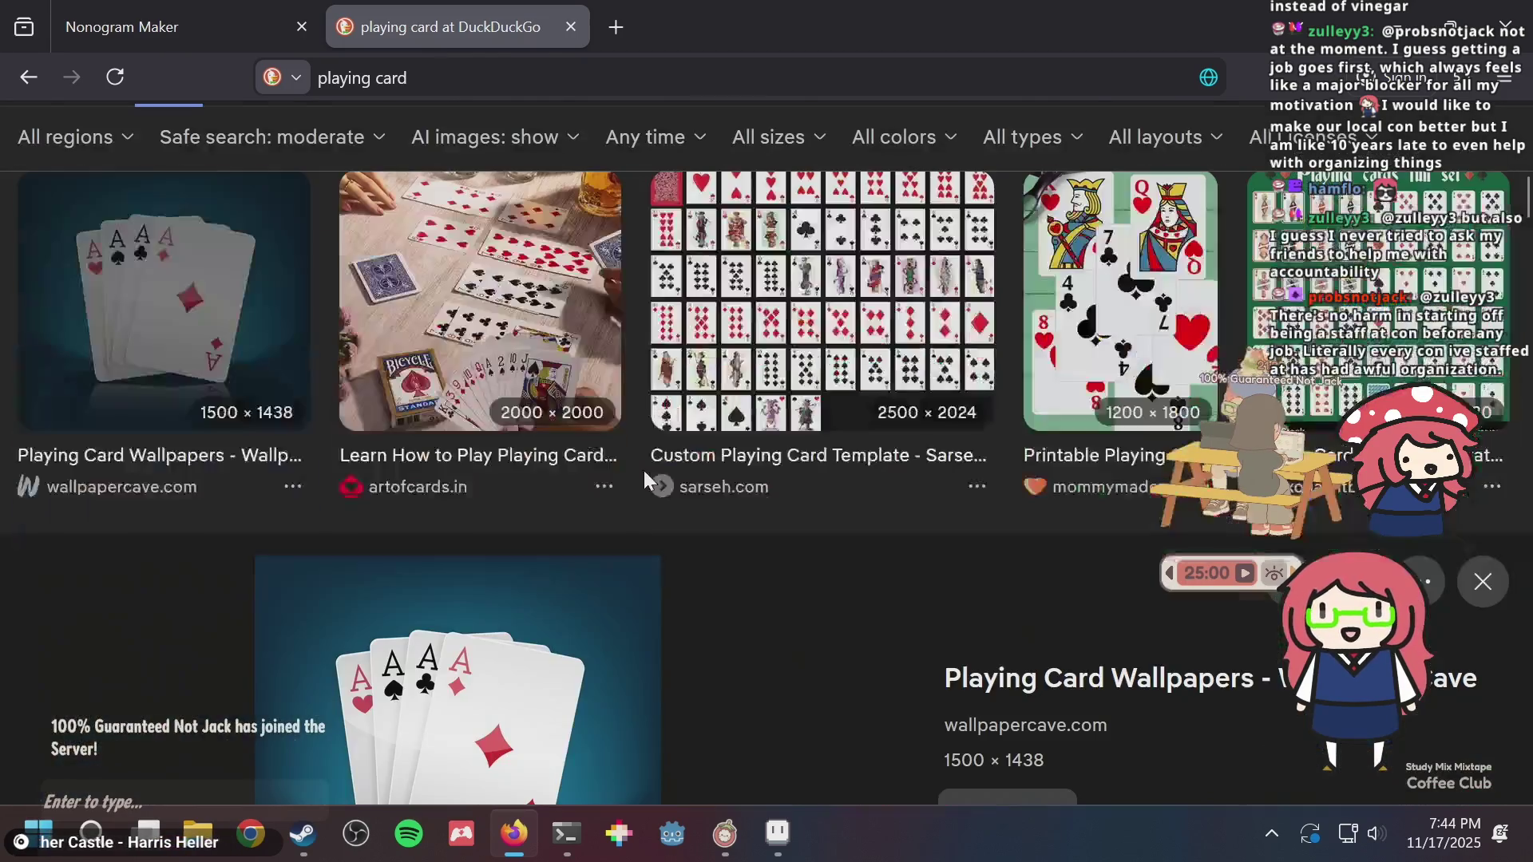
pyautogui.hotkey('ctrl', 'w')
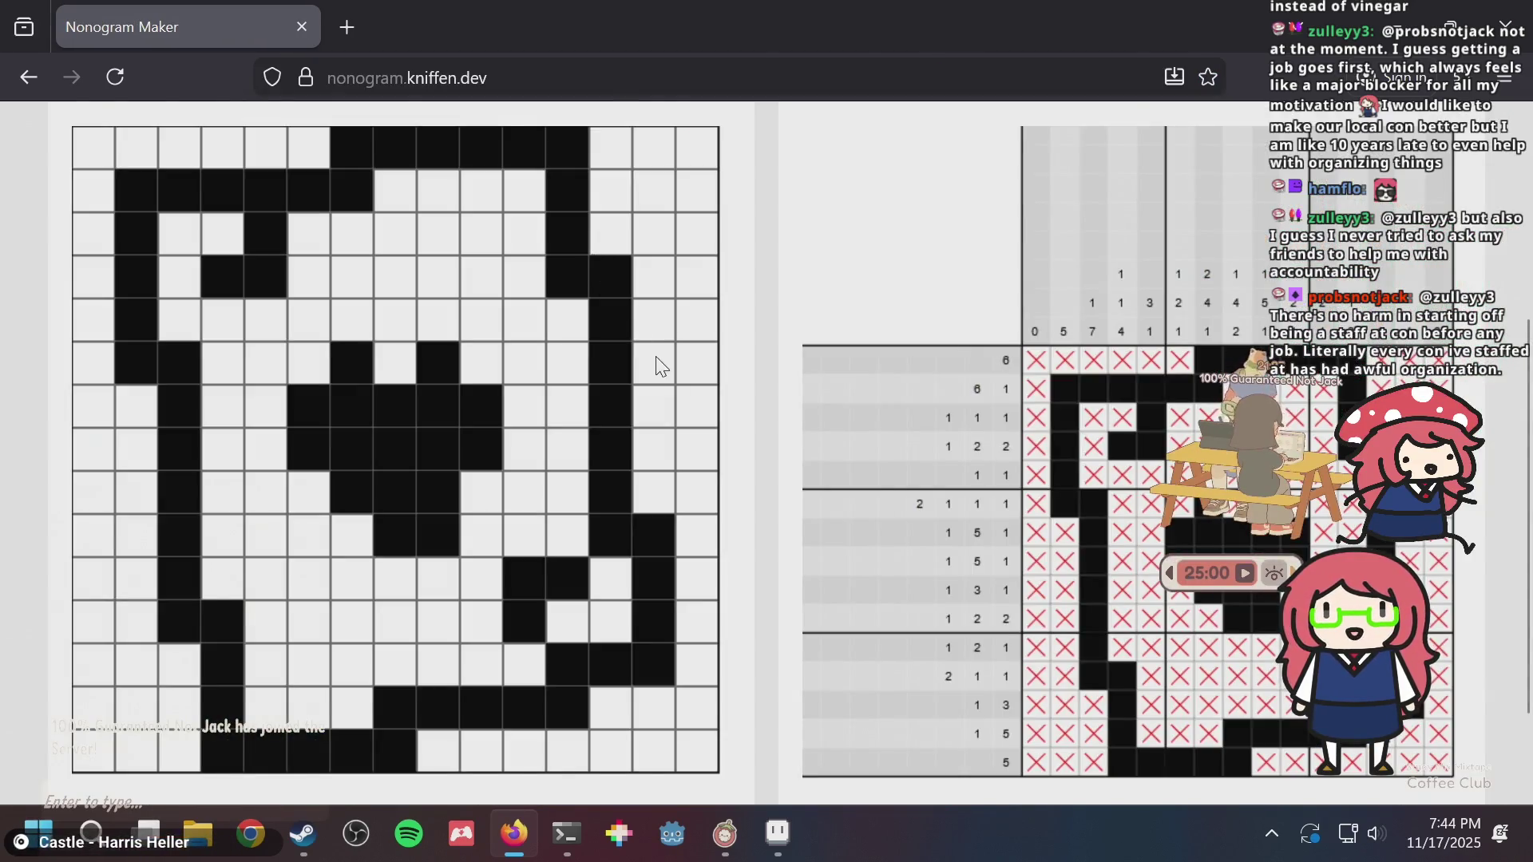
pyautogui.hotkey('alt', 'Tab')
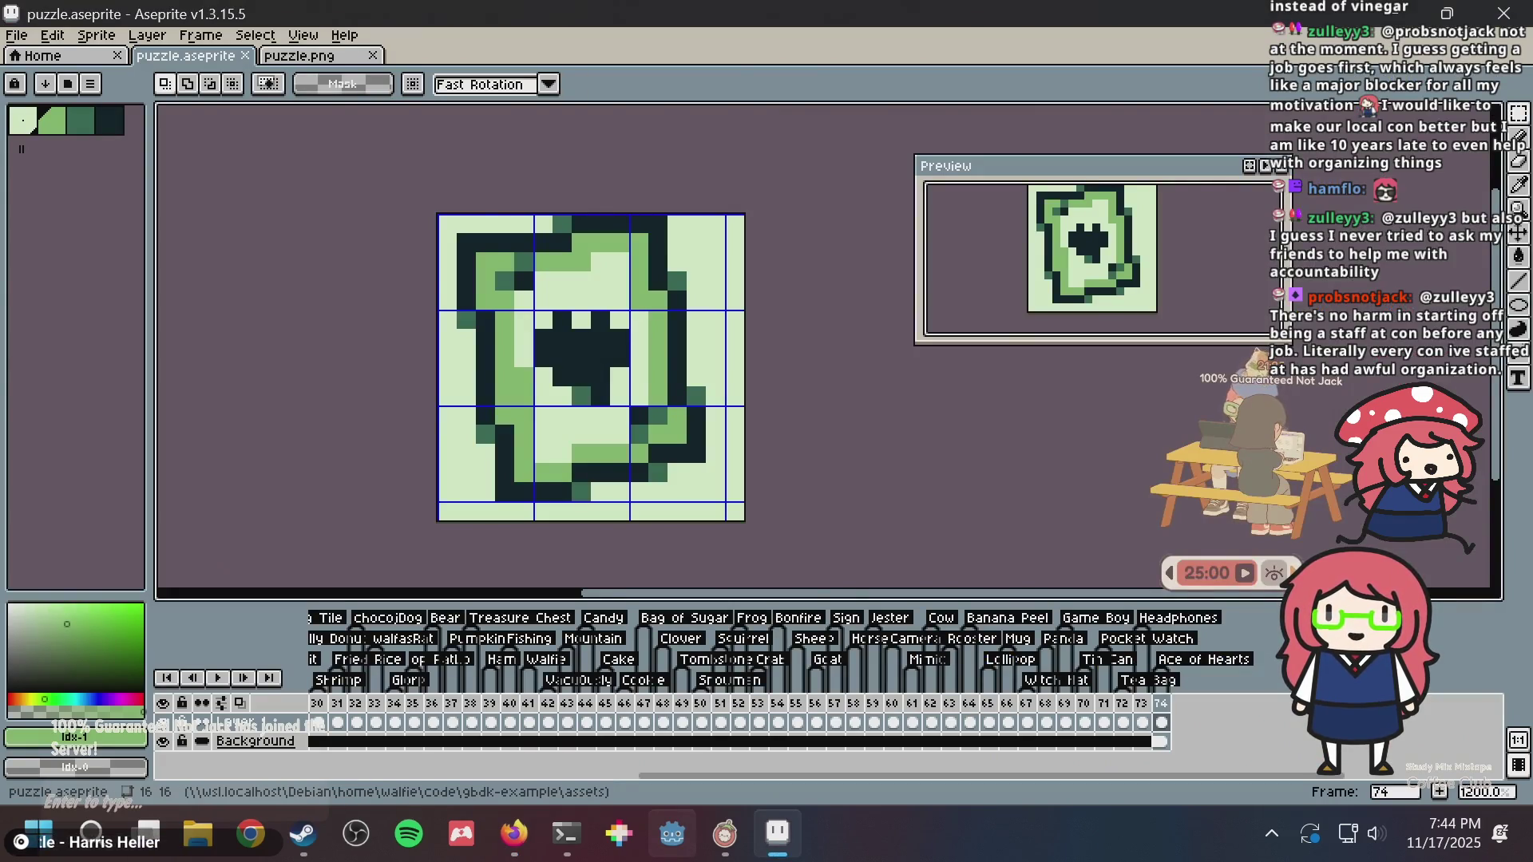
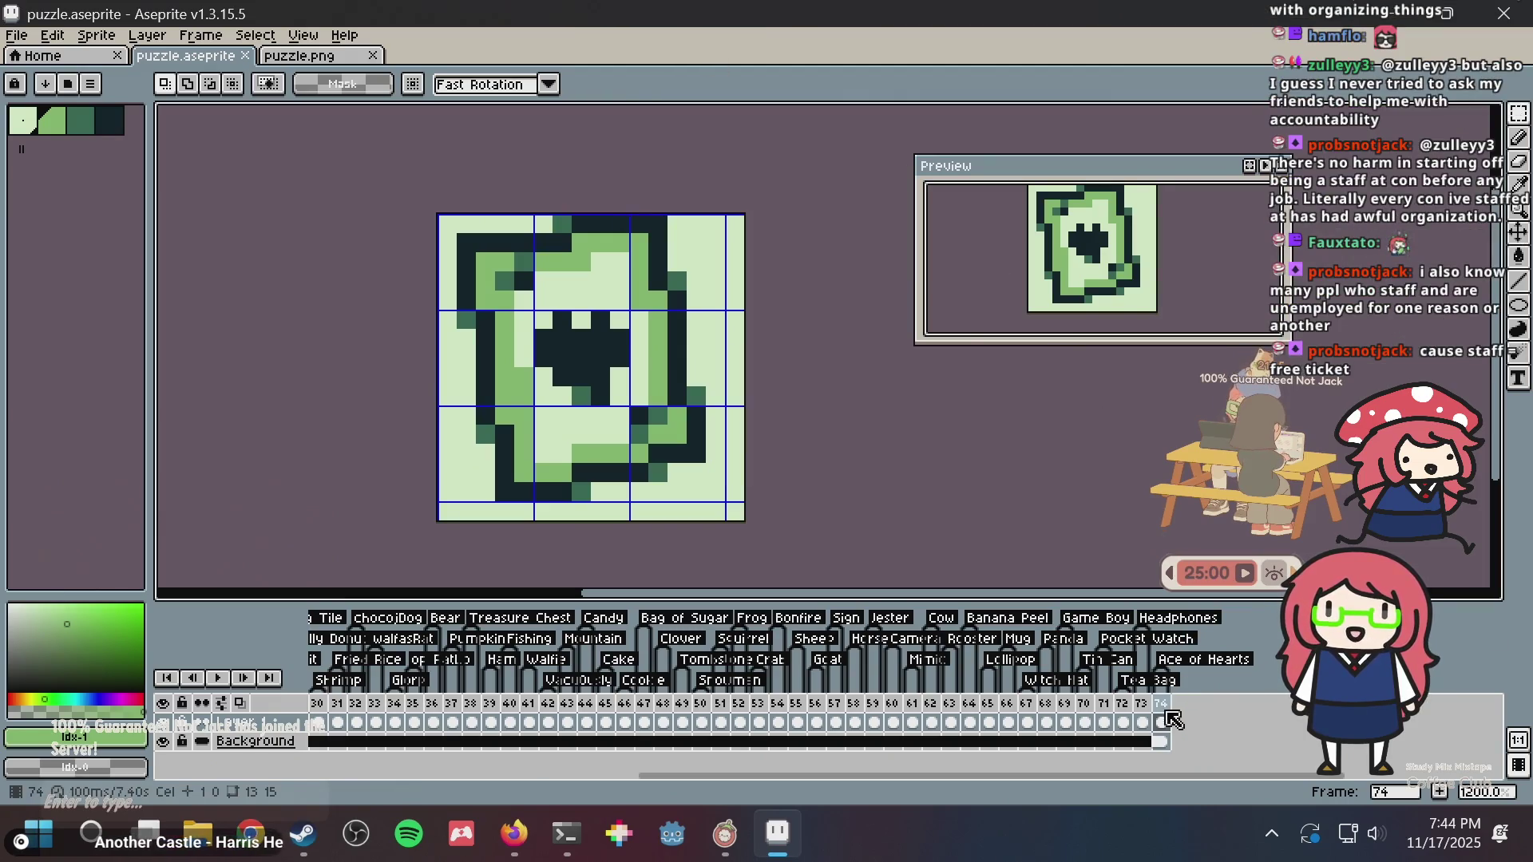
# - Add frame 75 after frame 74 and delete its copied drawing so the frame is empty
pyautogui.click(1451, 799)
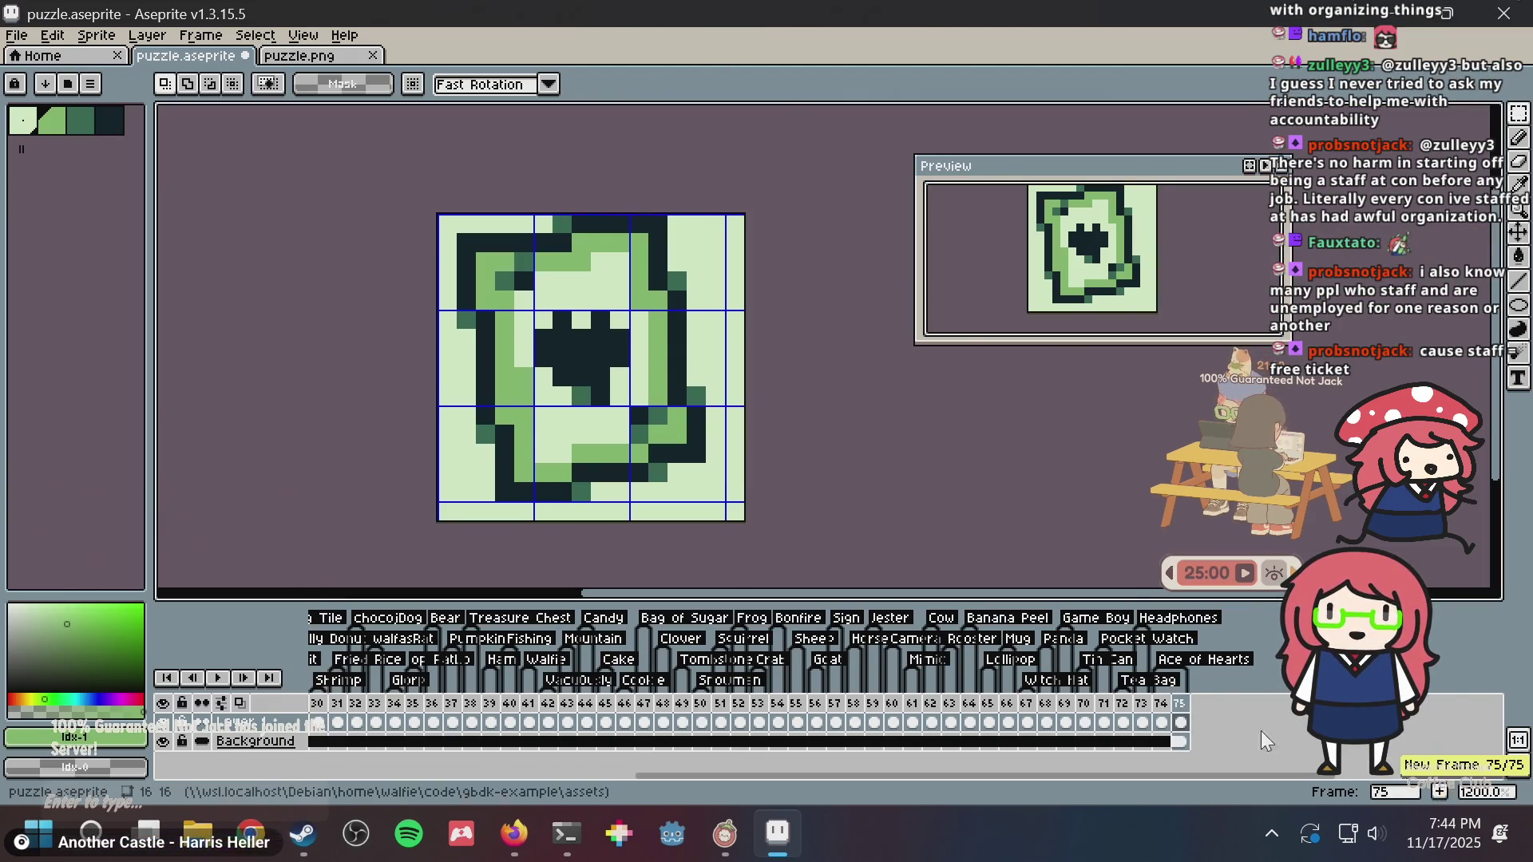
pyautogui.doubleClick(1163, 693)
pyautogui.press('Return')
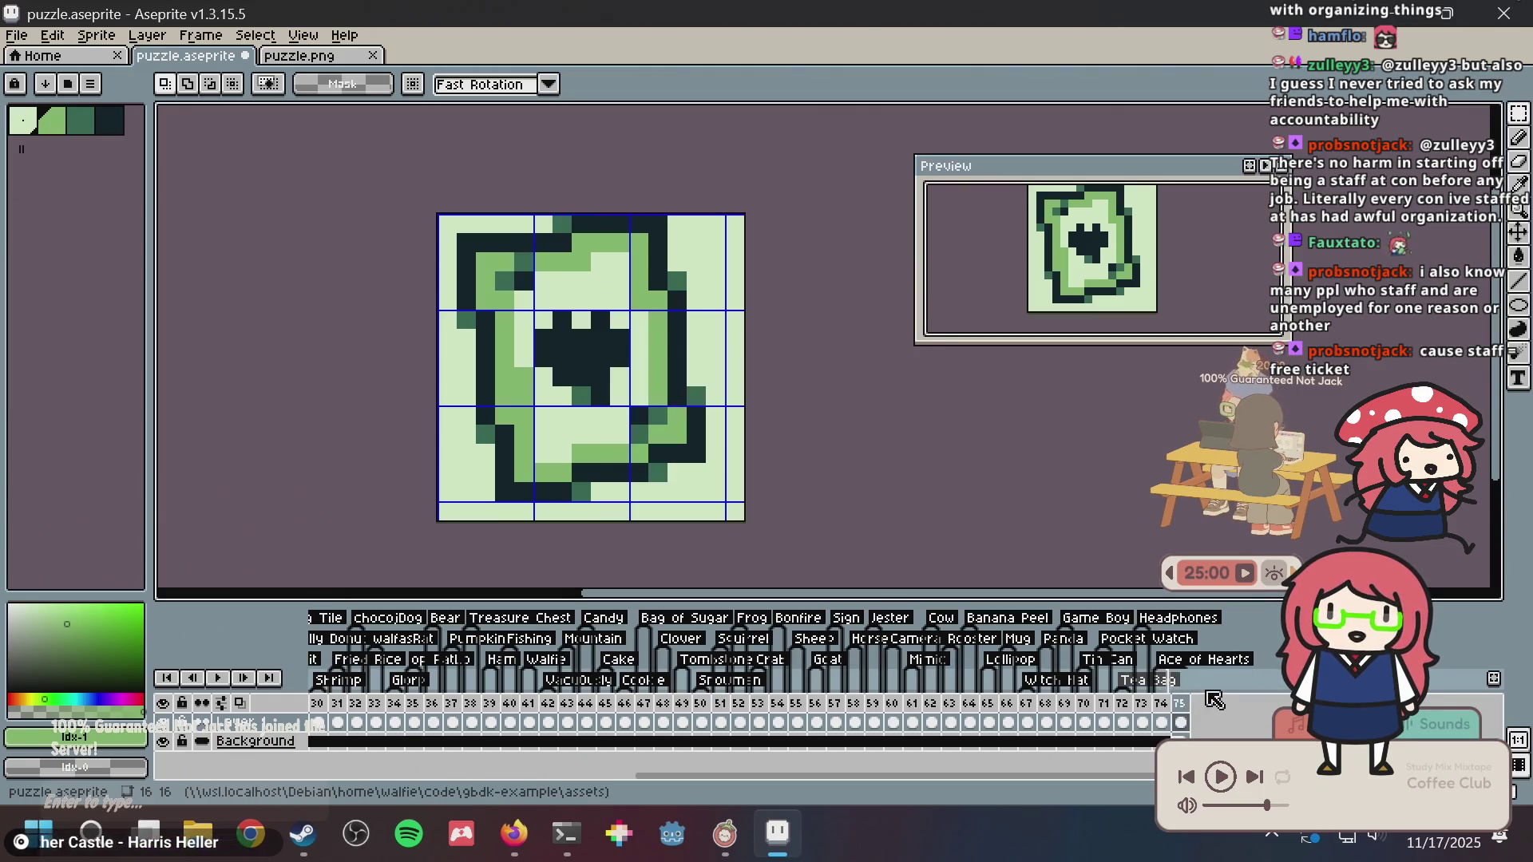
pyautogui.click(1184, 723)
pyautogui.press('Delete')
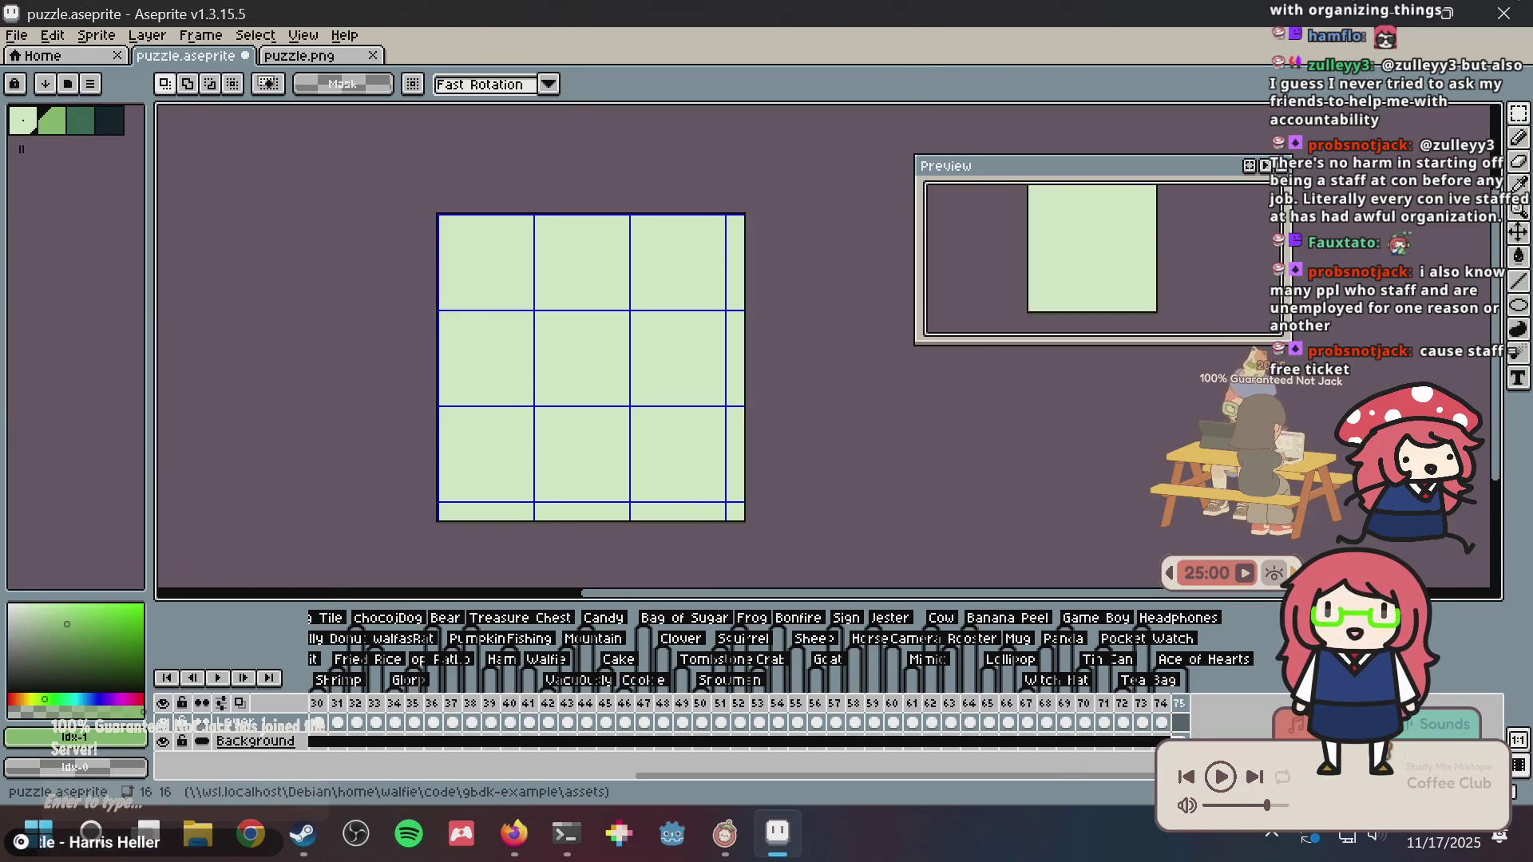
pyautogui.moveTo(1296, 493)
pyautogui.mouseDown()
pyautogui.moveTo(96, 347)
pyautogui.moveTo(169, 314)
pyautogui.mouseUp()
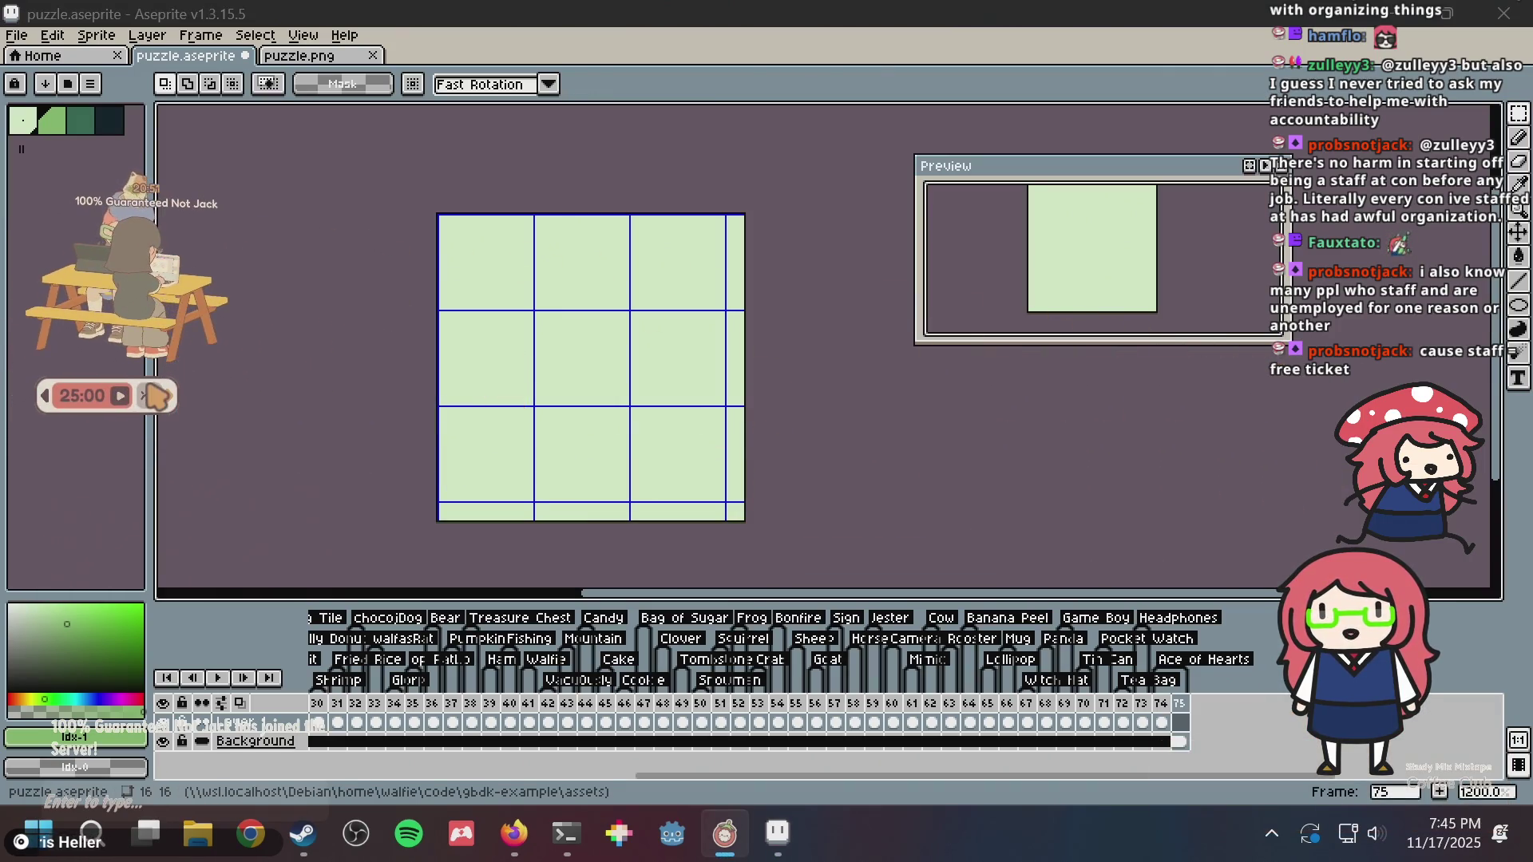
pyautogui.click(293, 377)
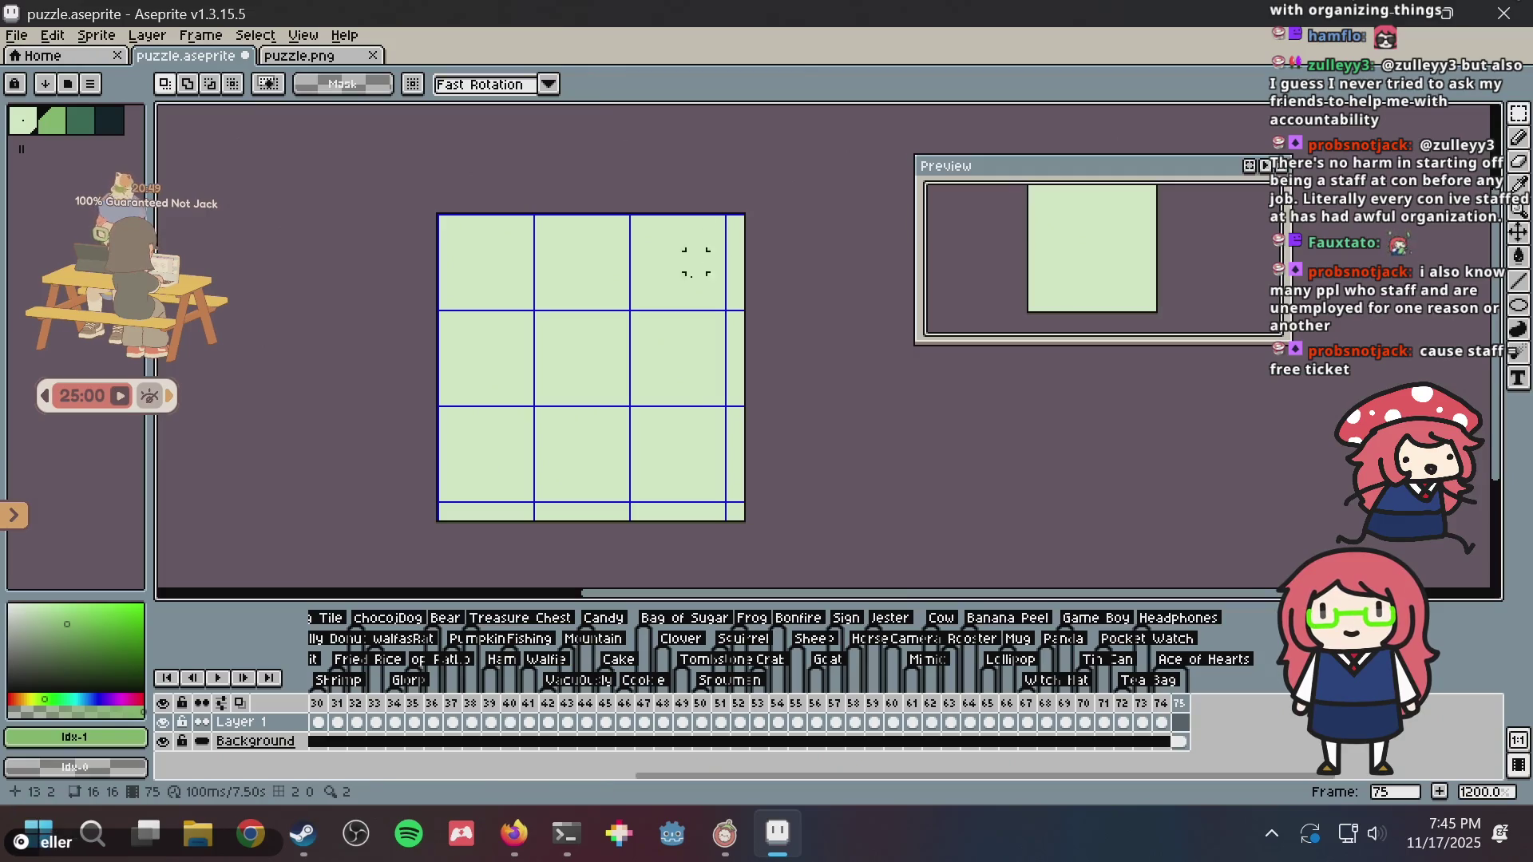
pyautogui.press('b')
pyautogui.scroll(3, 582, 320)
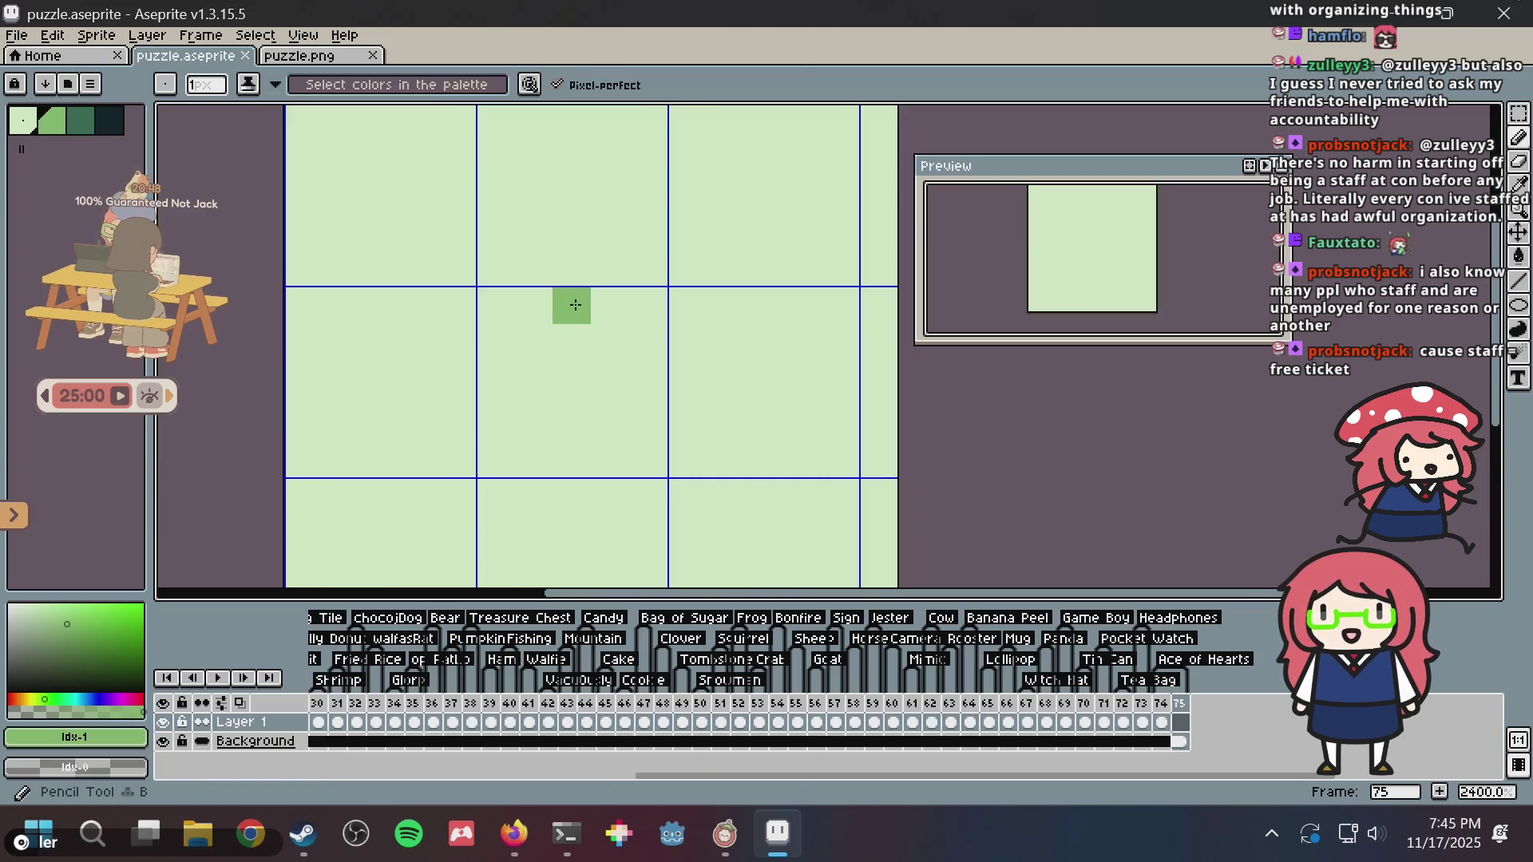
pyautogui.click(110, 121)
pyautogui.scroll(-5, 542, 272)
pyautogui.scroll(2, 530, 280)
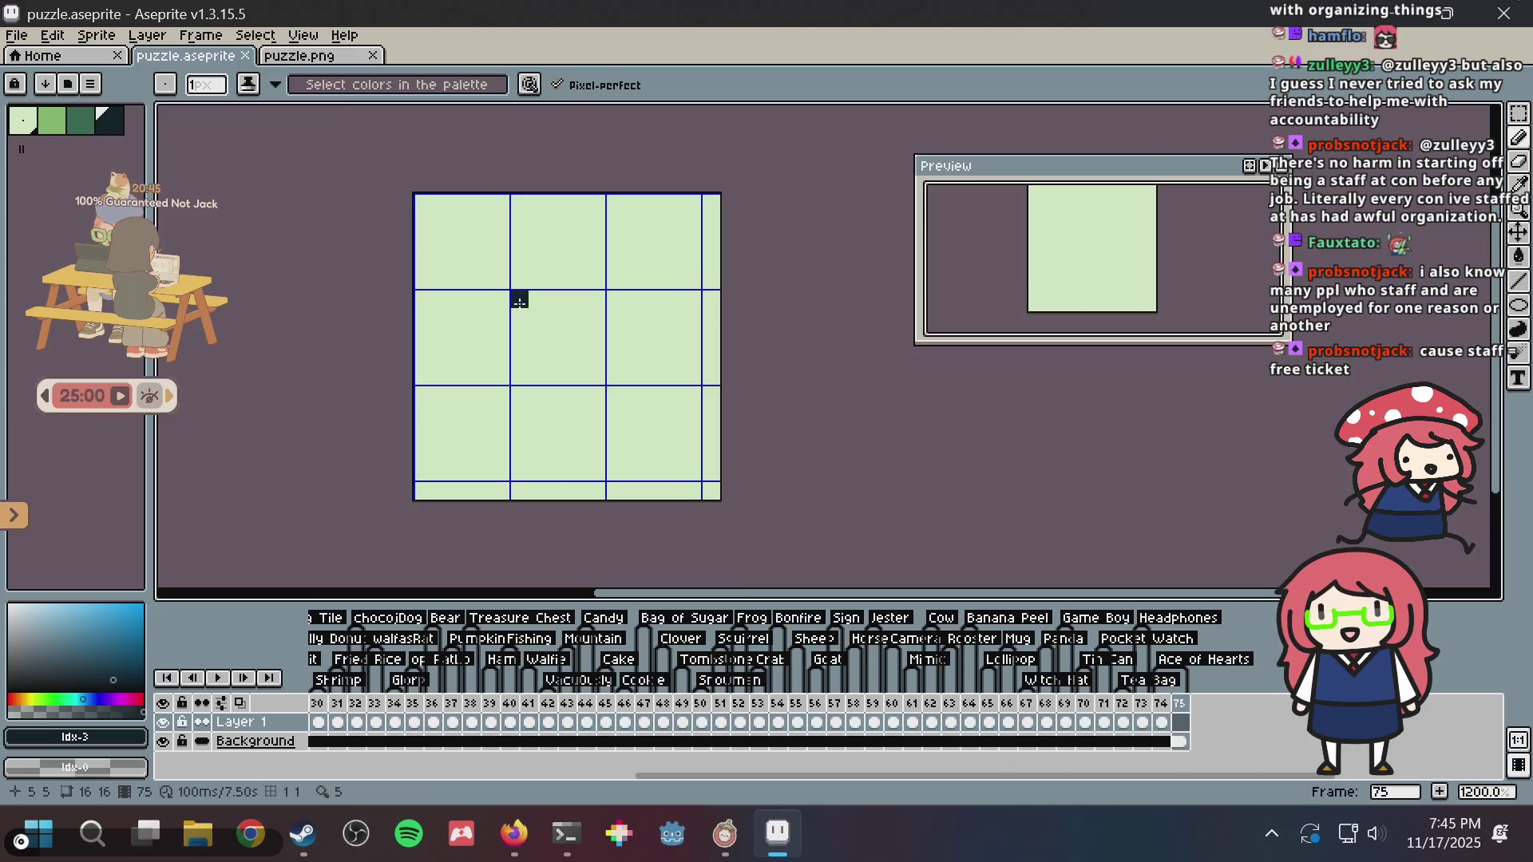
pyautogui.moveTo(524, 256)
pyautogui.mouseDown()
pyautogui.moveTo(532, 286)
pyautogui.moveTo(483, 239)
pyautogui.moveTo(551, 298)
pyautogui.moveTo(501, 351)
pyautogui.moveTo(511, 448)
pyautogui.moveTo(650, 387)
pyautogui.moveTo(574, 315)
pyautogui.mouseUp()
pyautogui.hotkey('ctrl', 'z')
pyautogui.keyDown('shift'); pyautogui.click(500, 337); pyautogui.keyUp('shift')
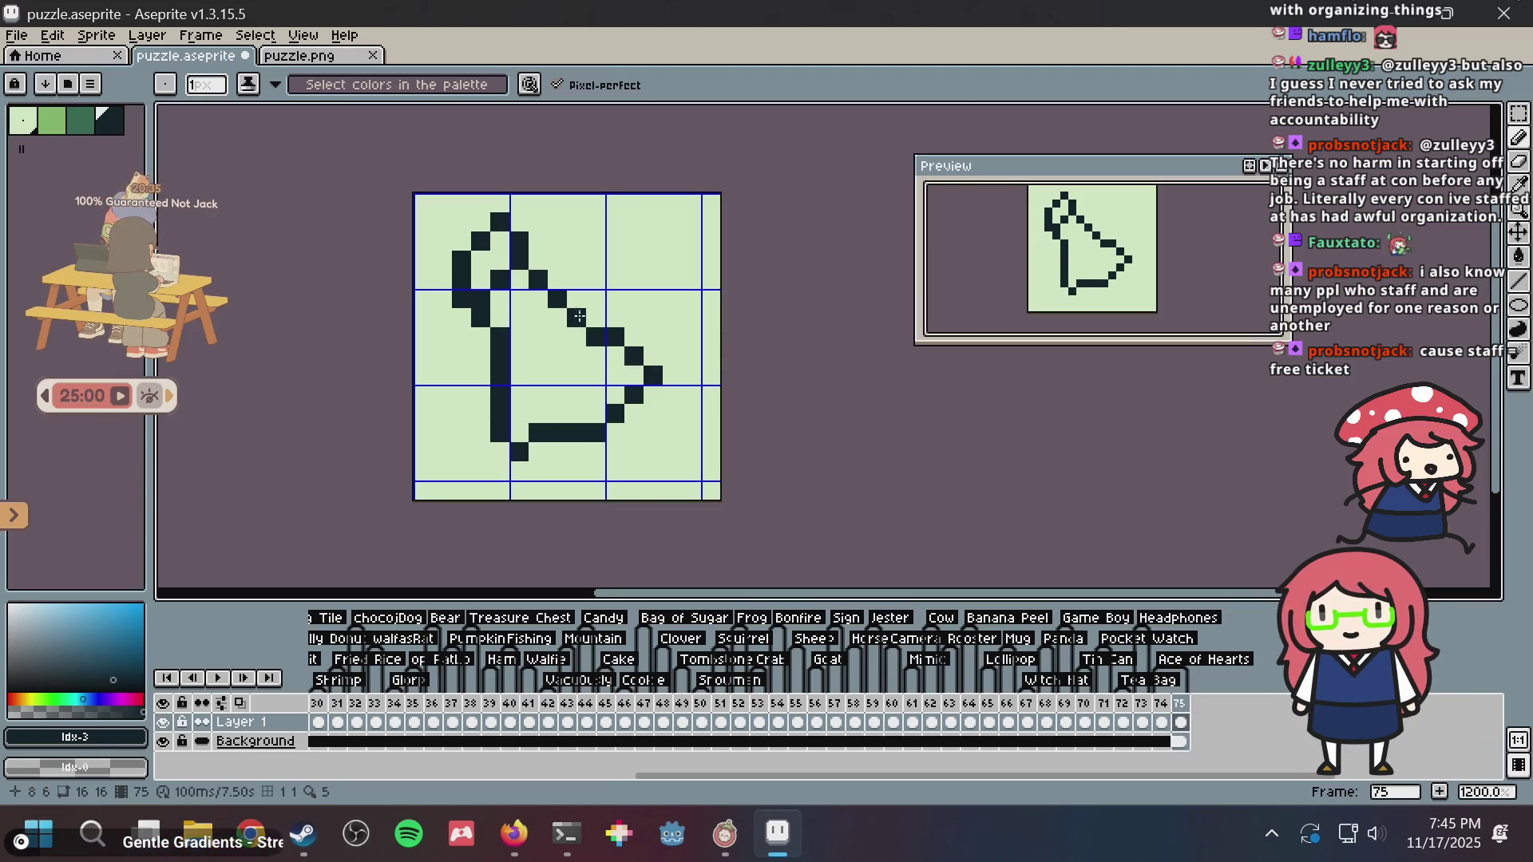
pyautogui.hotkey('ctrl', 'z')
pyautogui.hotkey('ctrl', 'z')
pyautogui.hotkey('ctrl', 'z')
pyautogui.moveTo(500, 283)
pyautogui.mouseDown()
pyautogui.moveTo(500, 263)
pyautogui.moveTo(548, 238)
pyautogui.moveTo(451, 452)
pyautogui.moveTo(643, 452)
pyautogui.moveTo(611, 308)
pyautogui.moveTo(515, 253)
pyautogui.moveTo(500, 206)
pyautogui.moveTo(559, 213)
pyautogui.moveTo(574, 272)
pyautogui.mouseUp()
pyautogui.hotkey('ctrl', 'z')
pyautogui.hotkey('ctrl', 'z')
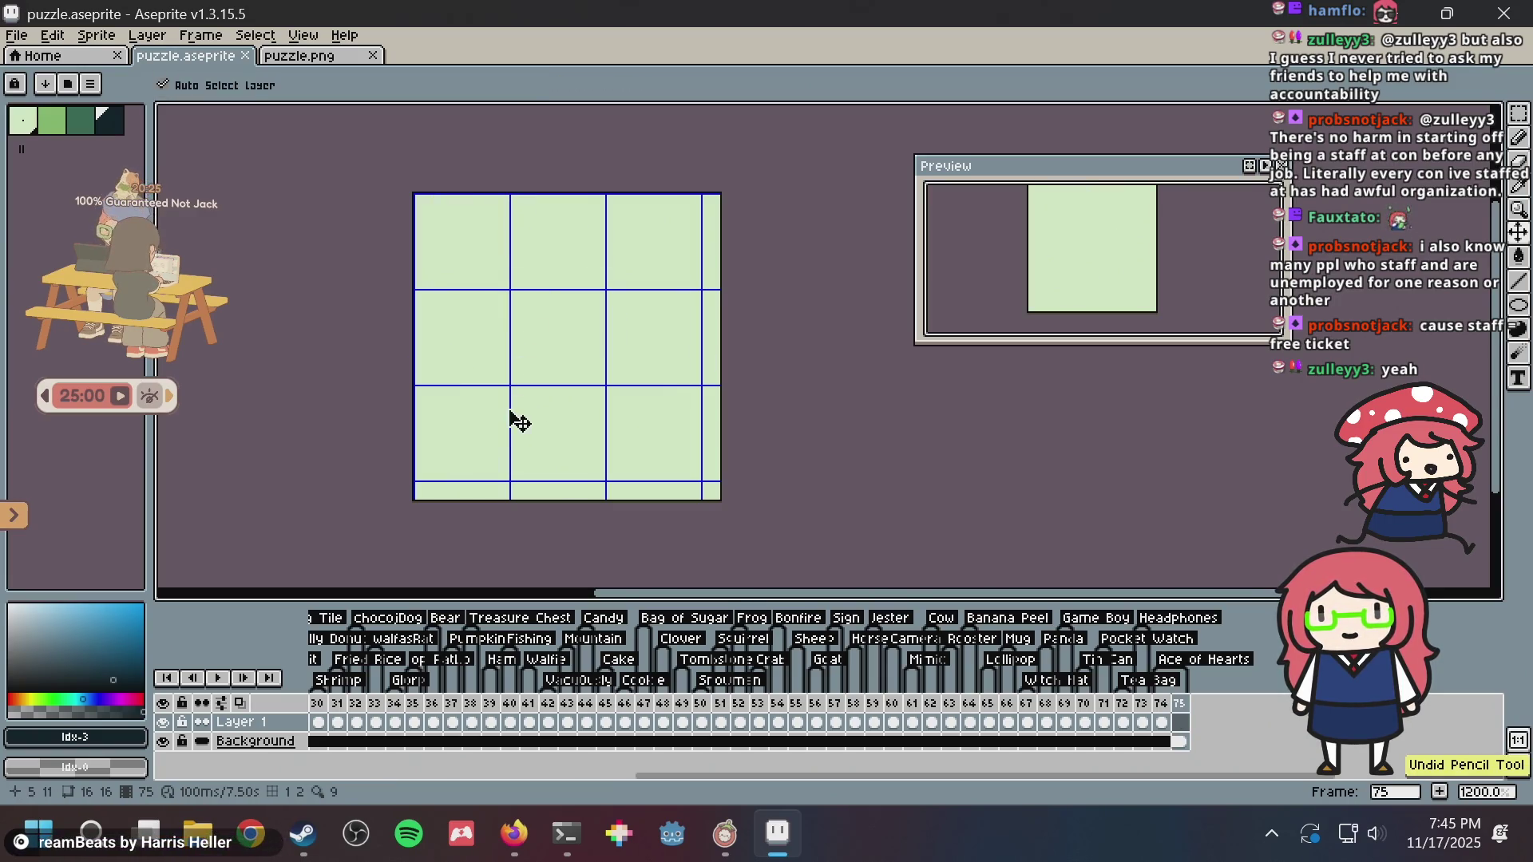
# - Lay down the flask's dark base, shifting the lower-left pixels into place with a rectangular selection
pyautogui.click(471, 470)
pyautogui.moveTo(470, 470)
pyautogui.mouseDown()
pyautogui.moveTo(615, 452)
pyautogui.moveTo(483, 471)
pyautogui.moveTo(653, 471)
pyautogui.mouseUp()
pyautogui.hotkey('ctrl', 'z')
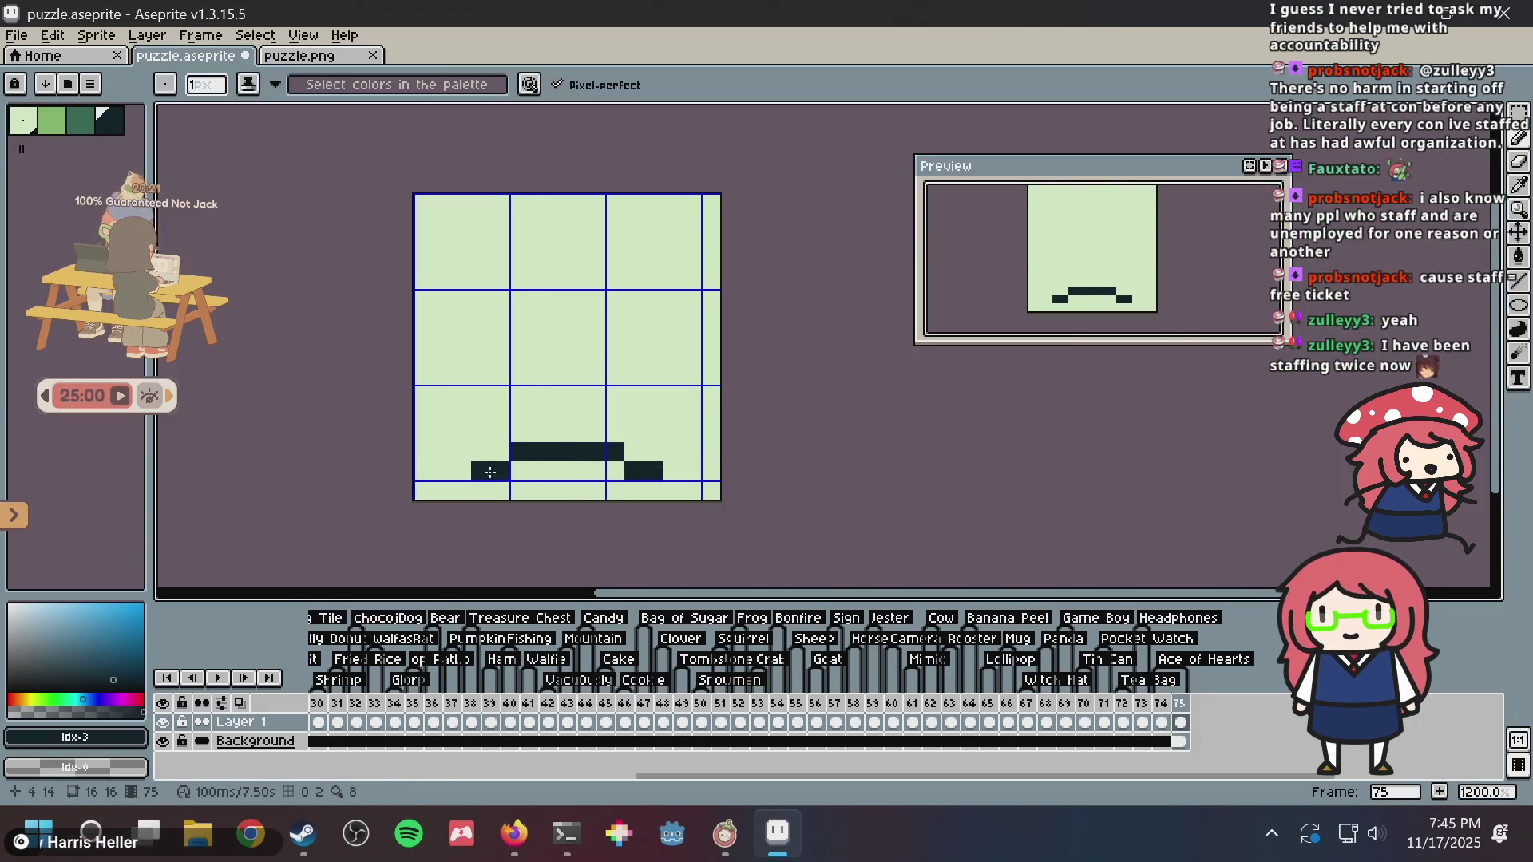
pyautogui.hotkey('ctrl', 'z')
pyautogui.moveTo(480, 471)
pyautogui.mouseDown()
pyautogui.moveTo(632, 470)
pyautogui.moveTo(473, 472)
pyautogui.mouseUp()
pyautogui.hotkey('ctrl', 'z')
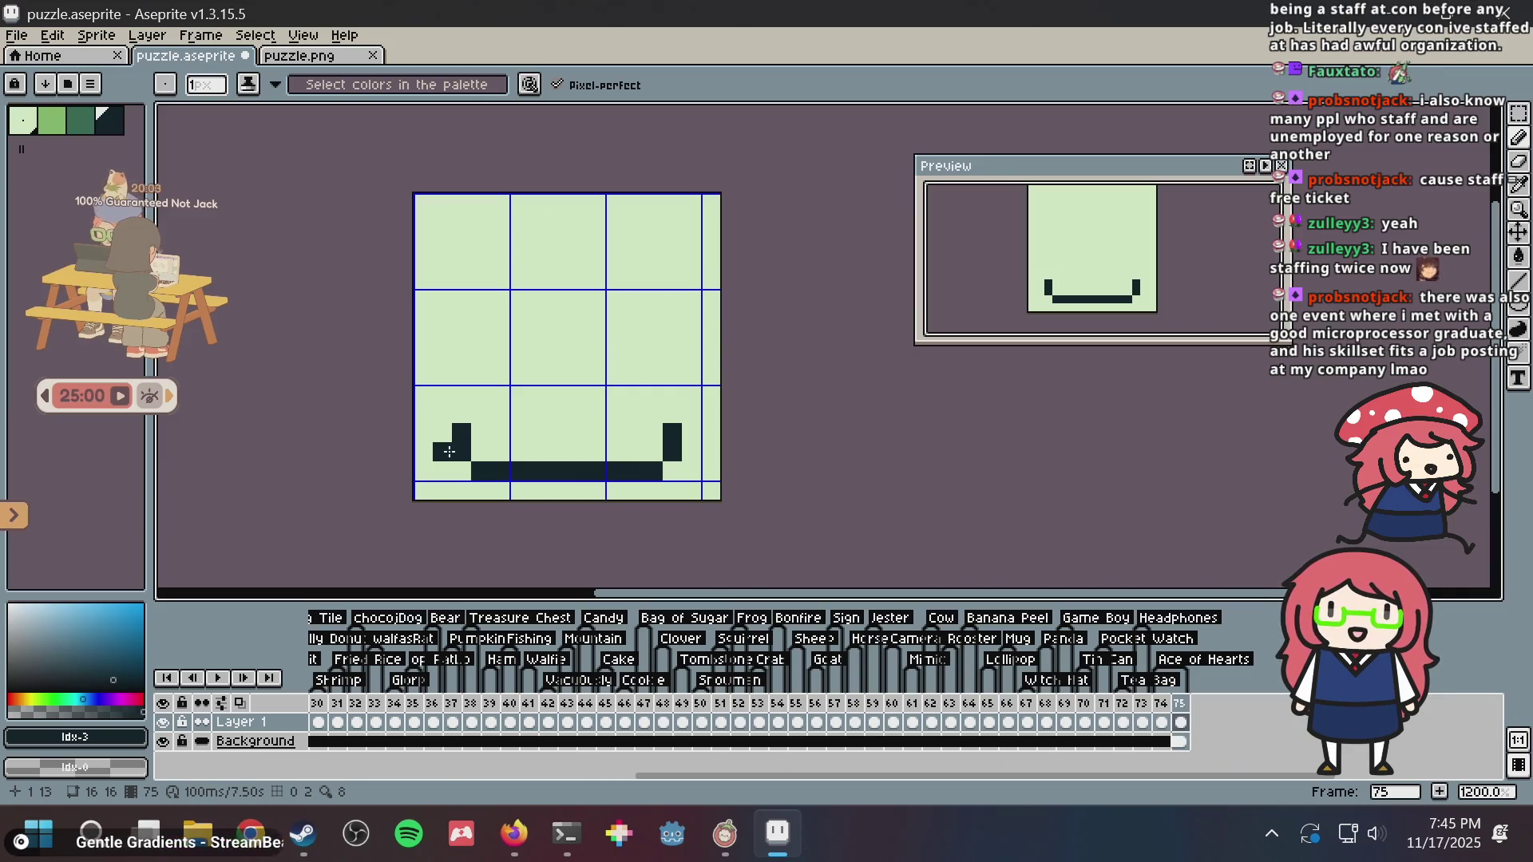
pyautogui.press('m')
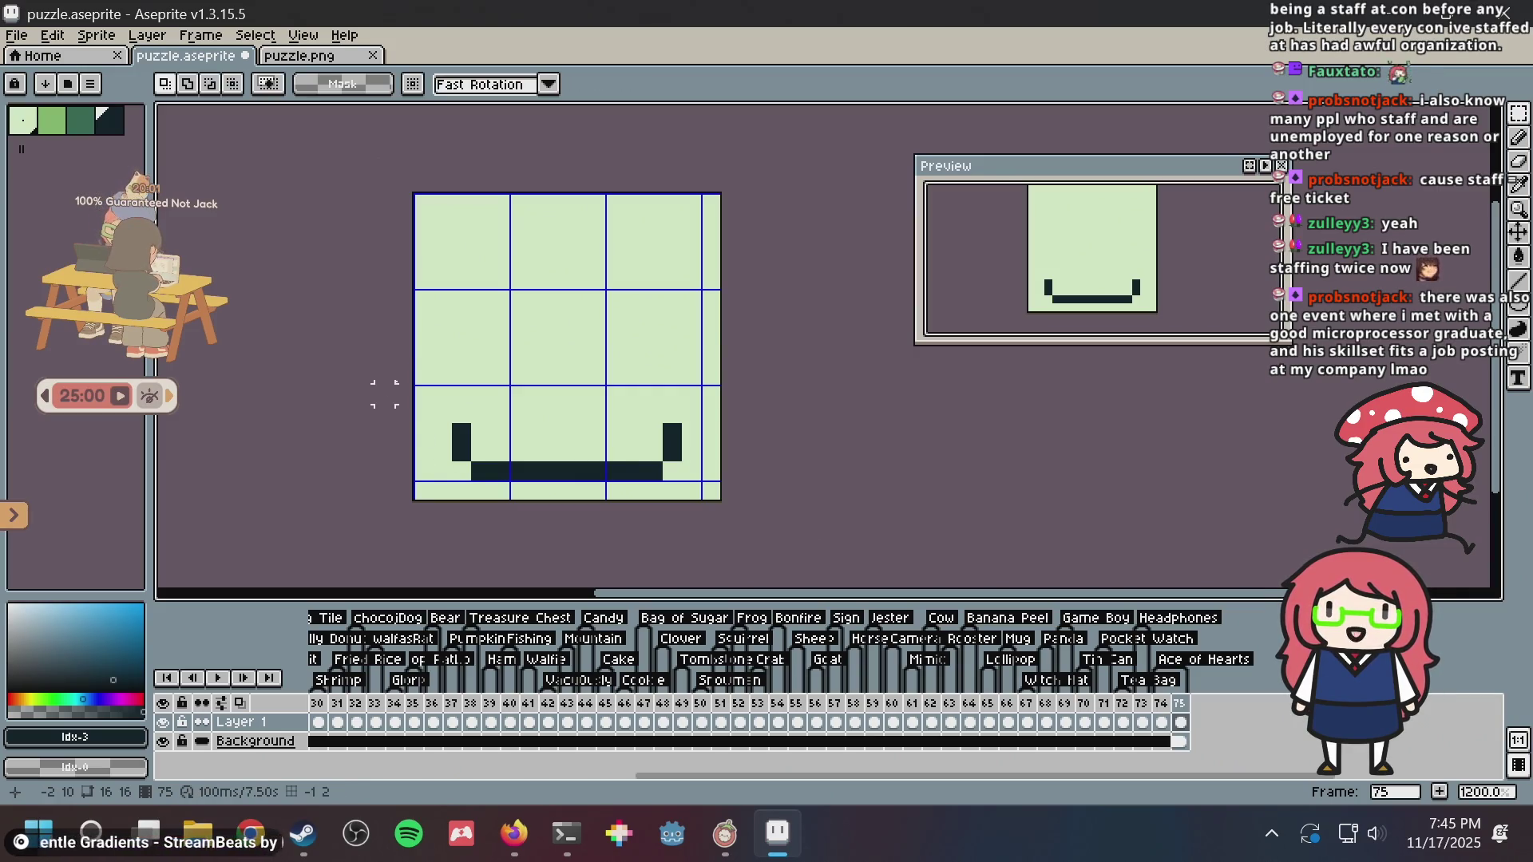
pyautogui.moveTo(410, 363); pyautogui.dragTo(571, 504)
pyautogui.moveTo(487, 445)
pyautogui.mouseDown()
pyautogui.moveTo(488, 407)
pyautogui.moveTo(491, 468)
pyautogui.moveTo(468, 467)
pyautogui.mouseUp()
pyautogui.press('b')
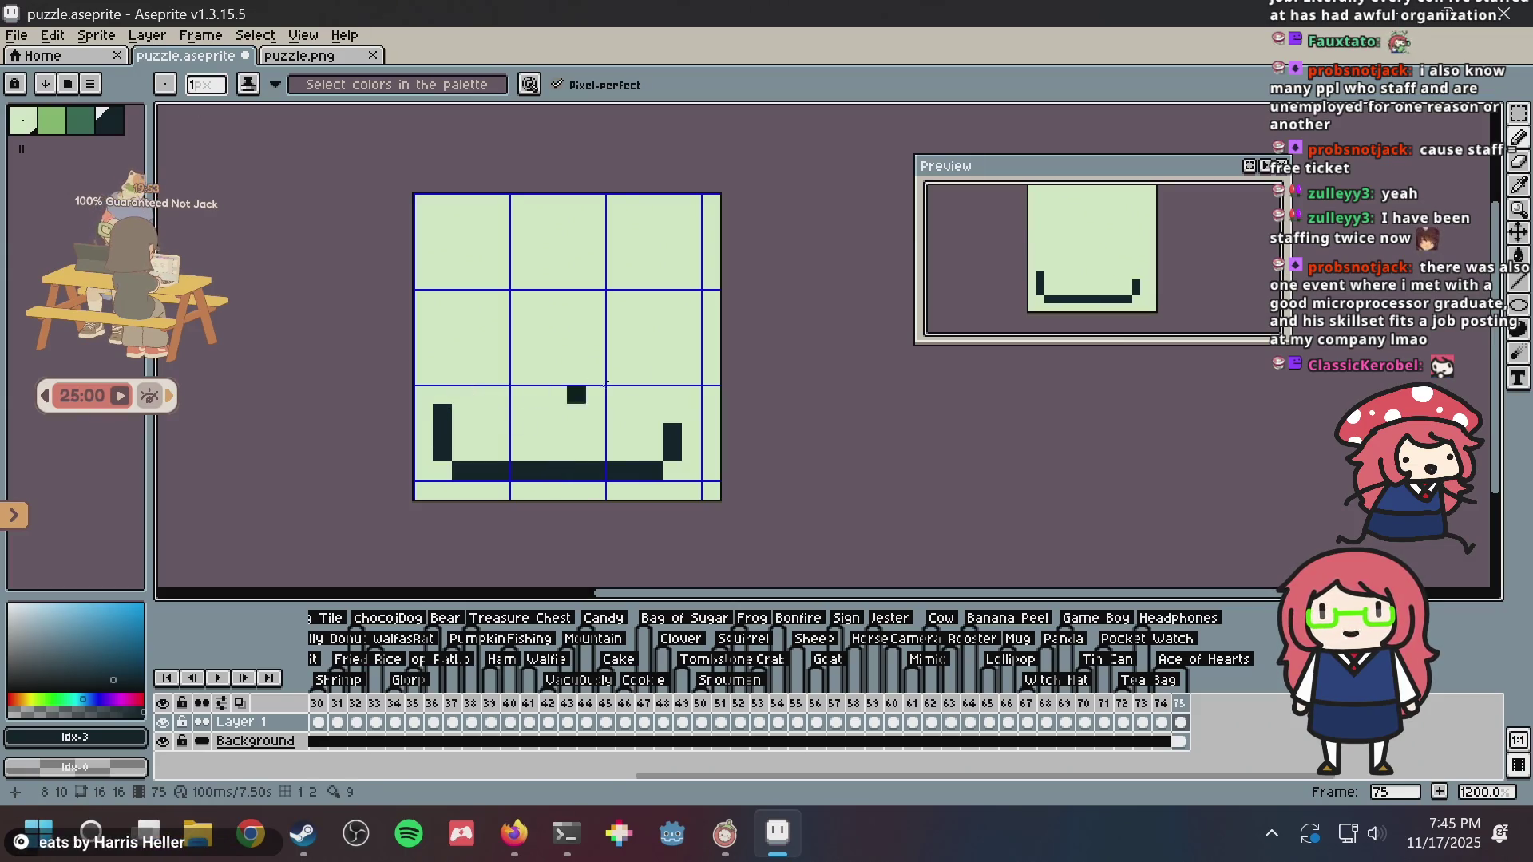
# - Draw the flask's sloping left and right sides and the vertical neck walls
pyautogui.click(672, 413)
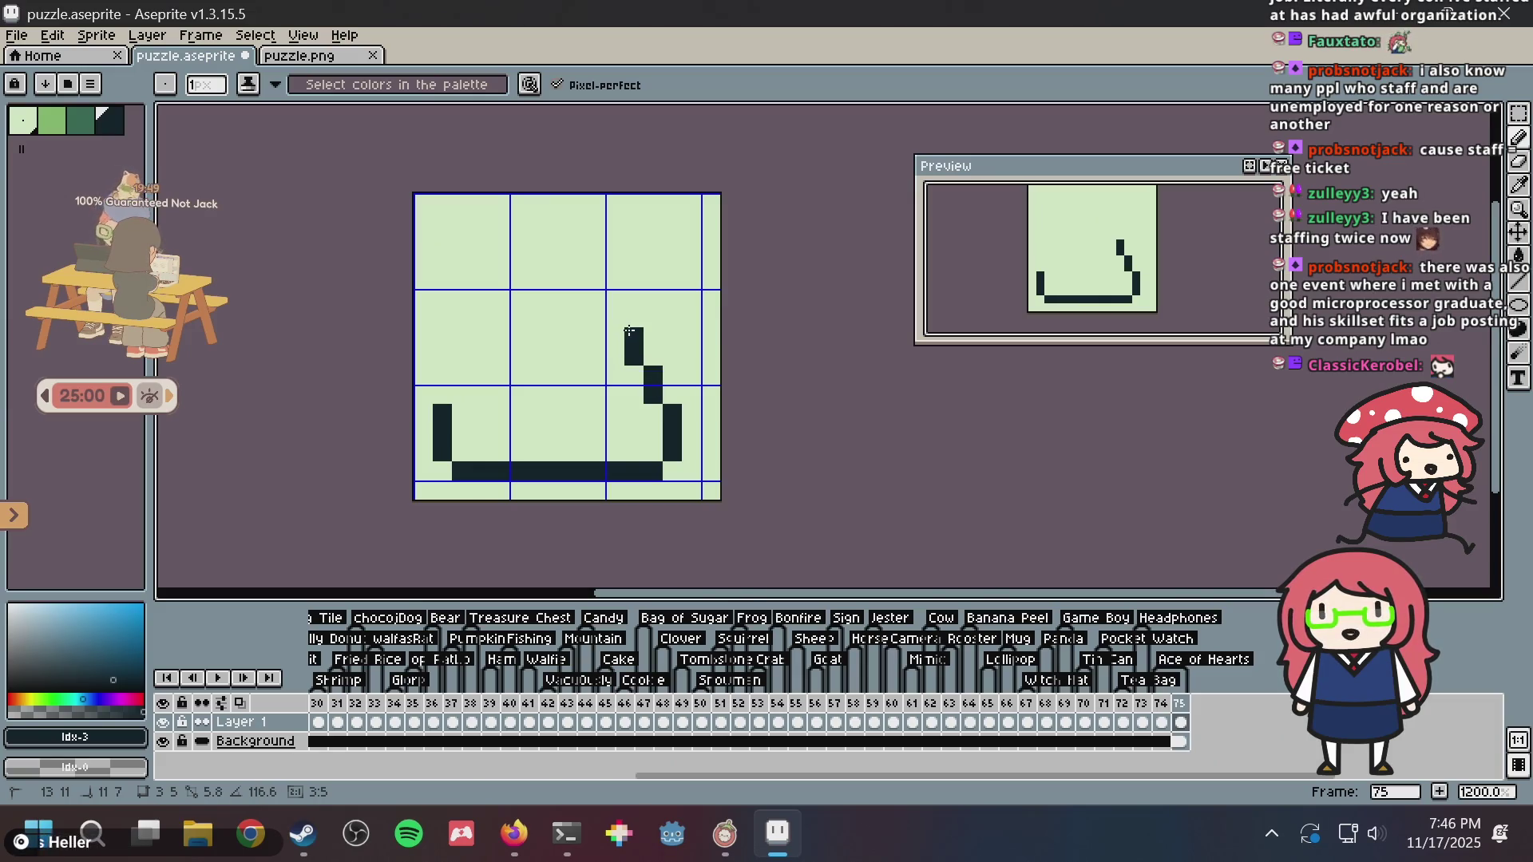
pyautogui.keyDown('shift'); pyautogui.click(465, 378); pyautogui.keyUp('shift')
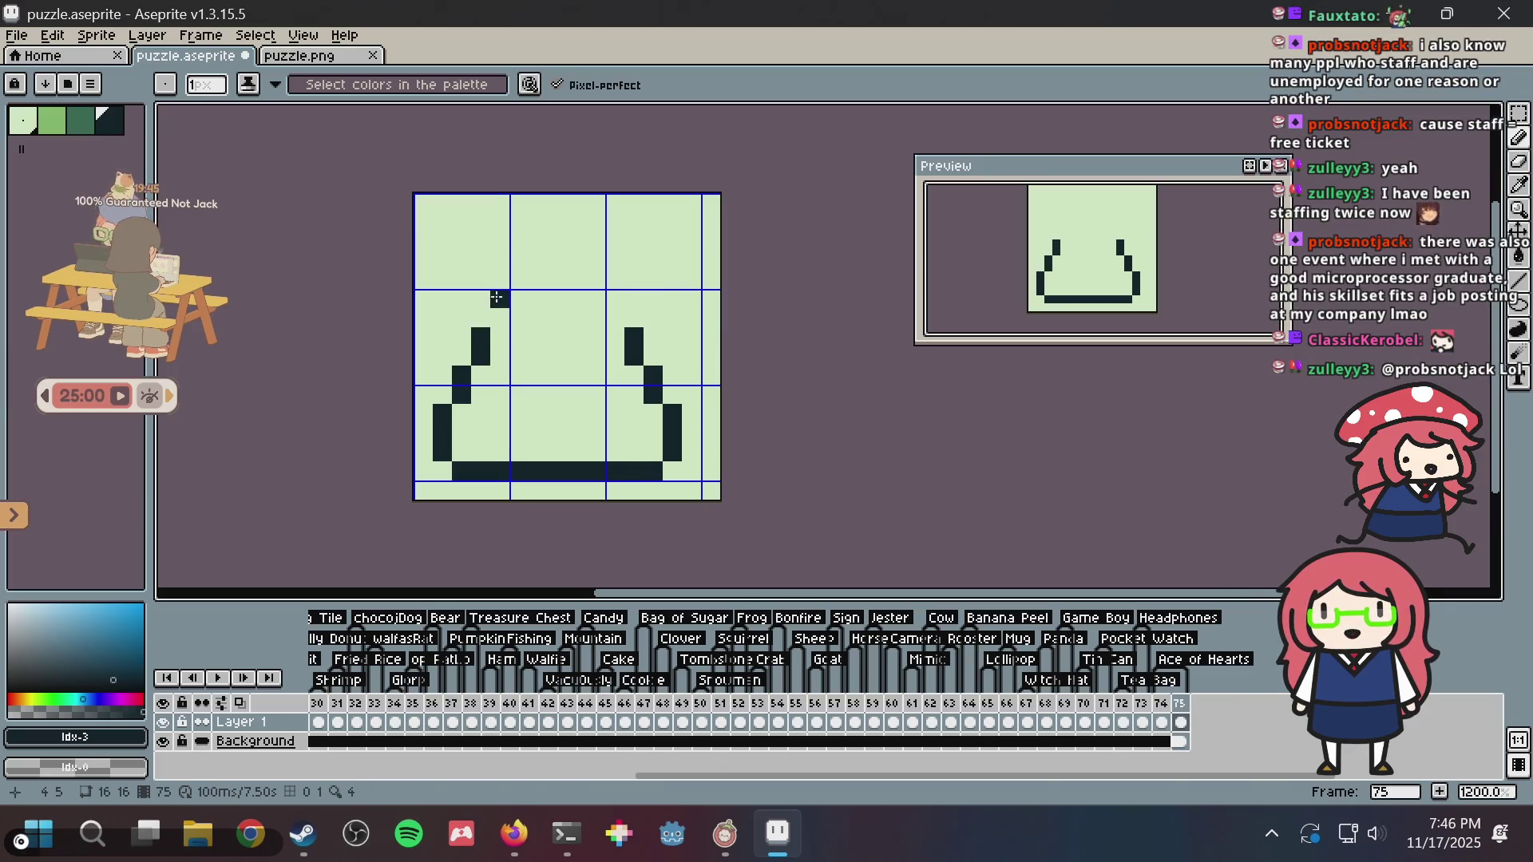
pyautogui.keyDown('shift'); pyautogui.click(617, 318); pyautogui.keyUp('shift')
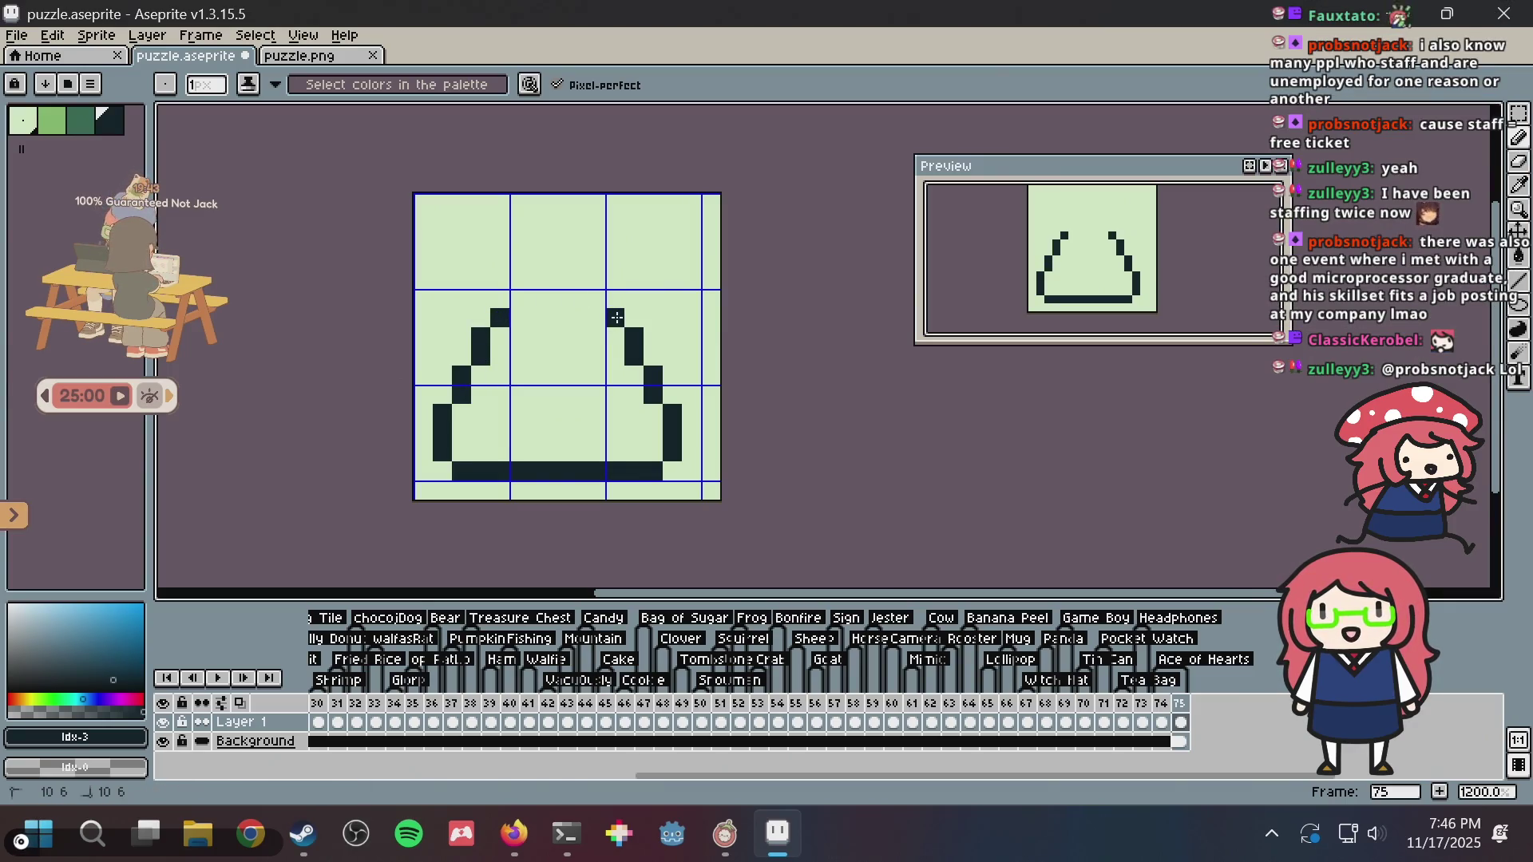
pyautogui.moveTo(508, 302); pyautogui.dragTo(521, 239)
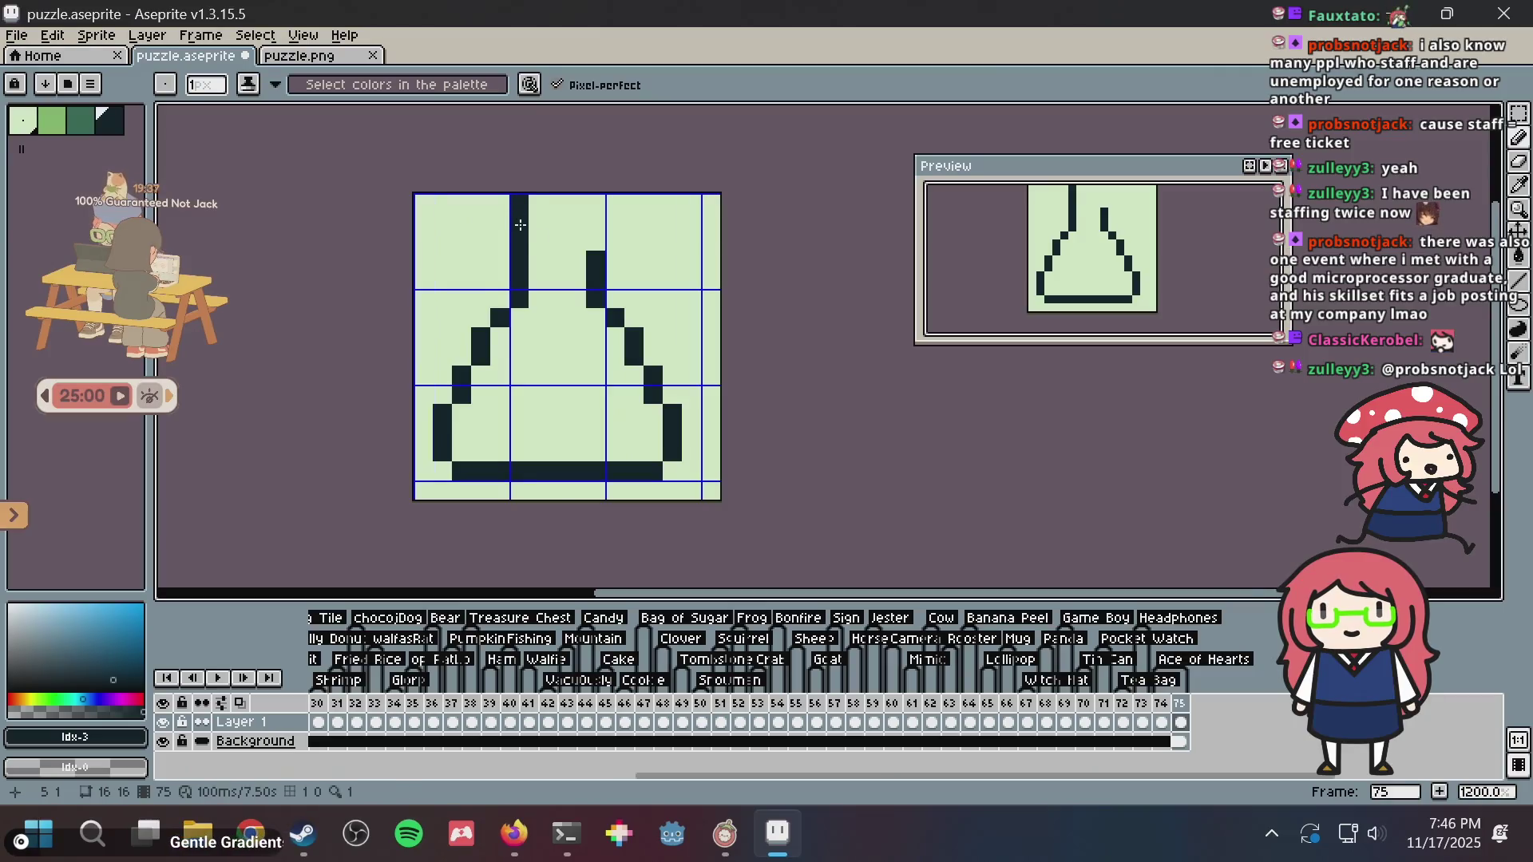
# - Add the dark rim across the top of the neck
pyautogui.click(597, 241)
pyautogui.click(504, 236)
pyautogui.click(615, 240)
pyautogui.click(615, 211)
pyautogui.moveTo(615, 211)
pyautogui.mouseDown()
pyautogui.moveTo(500, 208)
pyautogui.moveTo(500, 227)
pyautogui.moveTo(583, 260)
pyautogui.moveTo(587, 247)
pyautogui.mouseUp()
pyautogui.click(542, 254)
pyautogui.hotkey('ctrl', 'z')
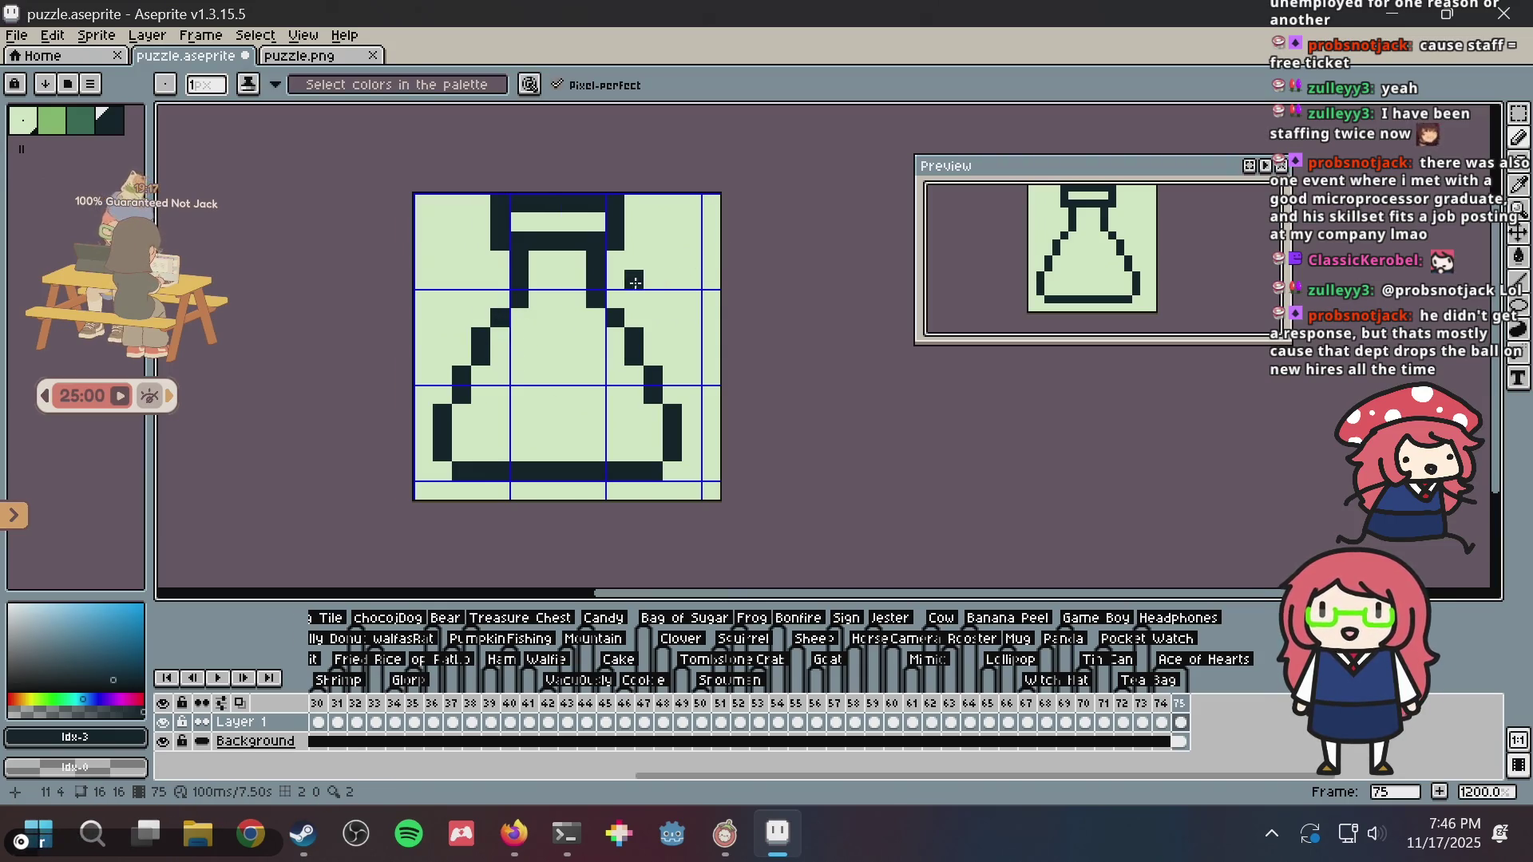
# - Fill the lower flask with medium green liquid using the Paint Bucket
pyautogui.press('[')
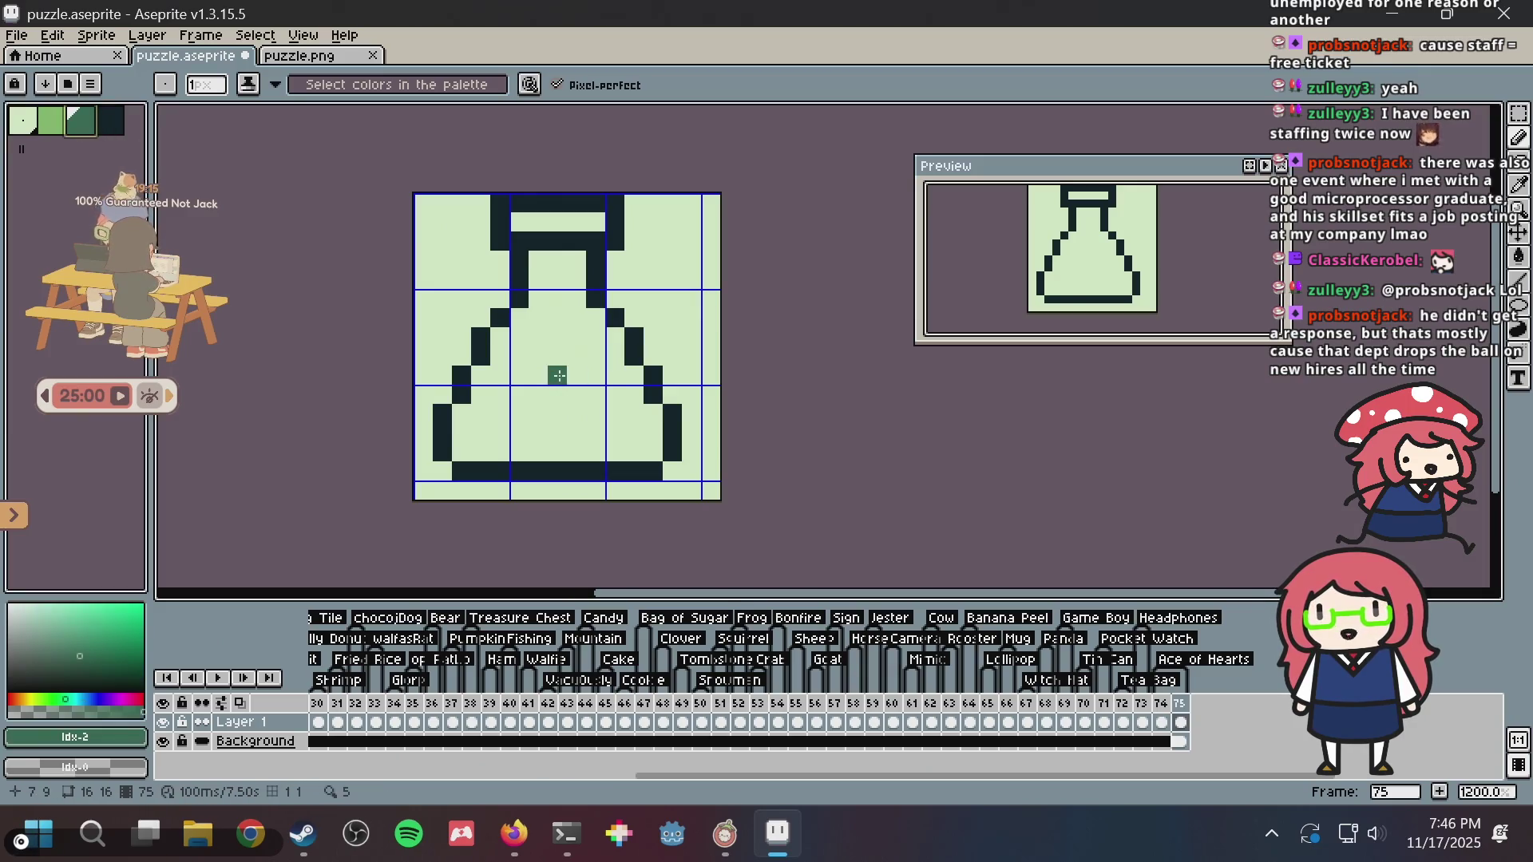
pyautogui.moveTo(479, 394)
pyautogui.mouseDown()
pyautogui.moveTo(527, 399)
pyautogui.moveTo(543, 380)
pyautogui.moveTo(491, 395)
pyautogui.moveTo(597, 375)
pyautogui.mouseUp()
pyautogui.hotkey('ctrl', 'z')
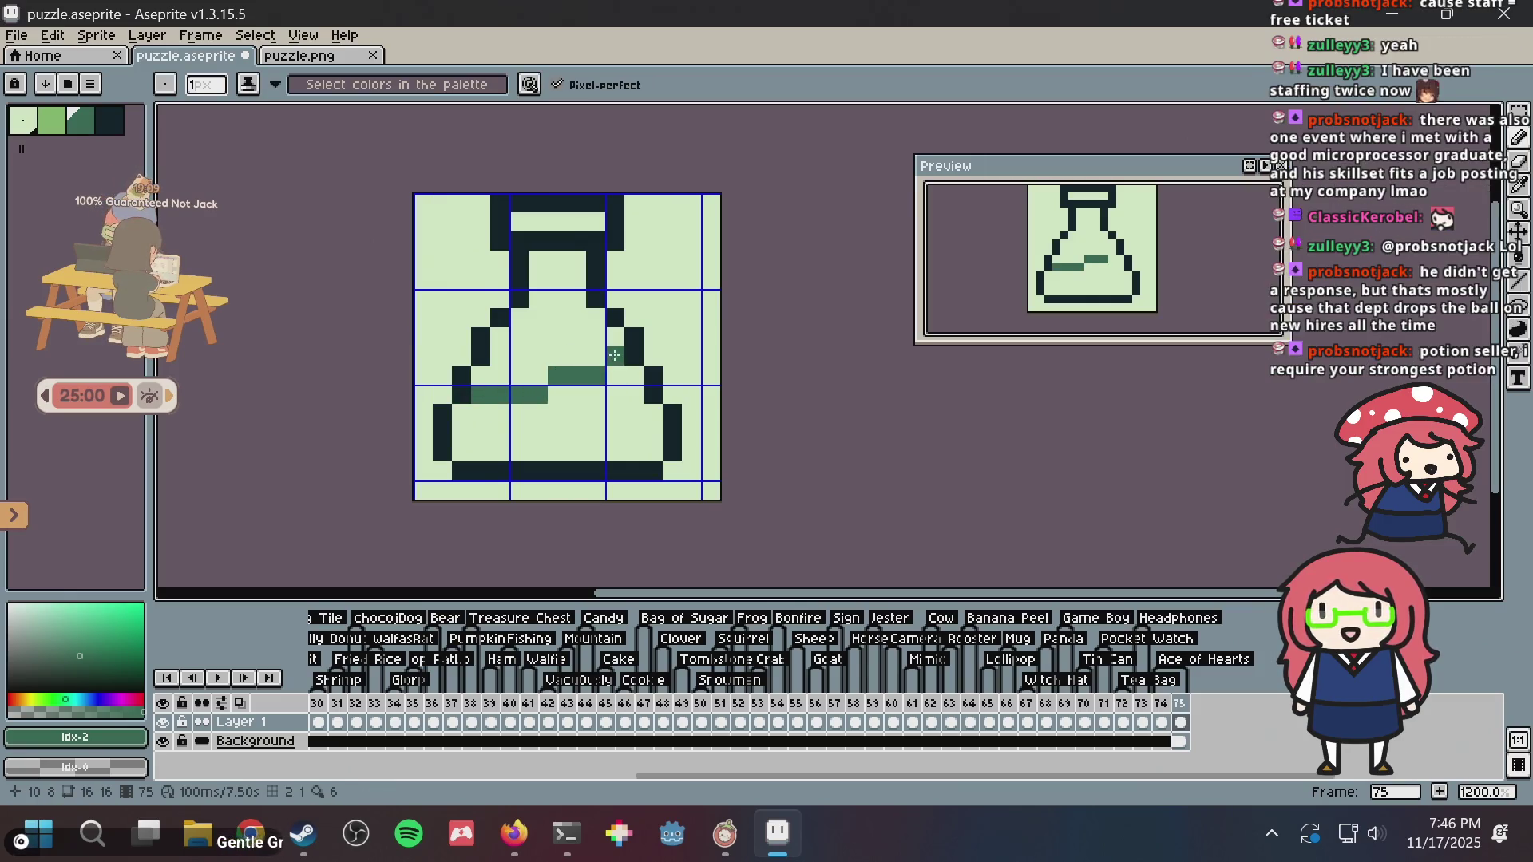
pyautogui.press('g')
pyautogui.click(595, 414)
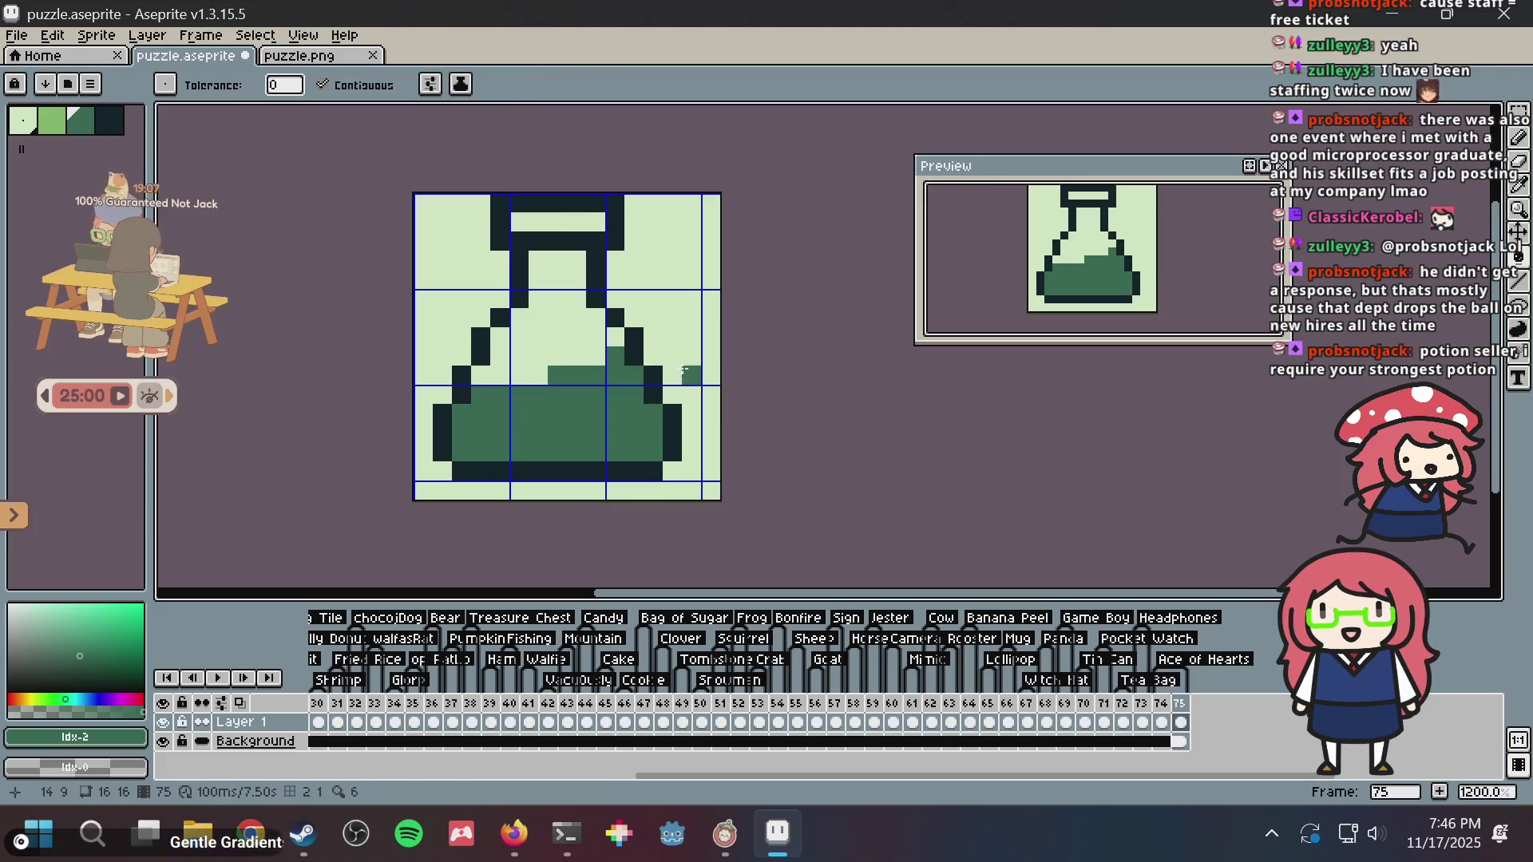
pyautogui.press('b')
# - Paint light-green surface rows on top of the liquid
pyautogui.click(53, 120)
pyautogui.click(482, 391)
pyautogui.hotkey('ctrl', 'z')
pyautogui.moveTo(482, 376)
pyautogui.mouseDown()
pyautogui.moveTo(578, 360)
pyautogui.moveTo(500, 356)
pyautogui.moveTo(536, 359)
pyautogui.mouseUp()
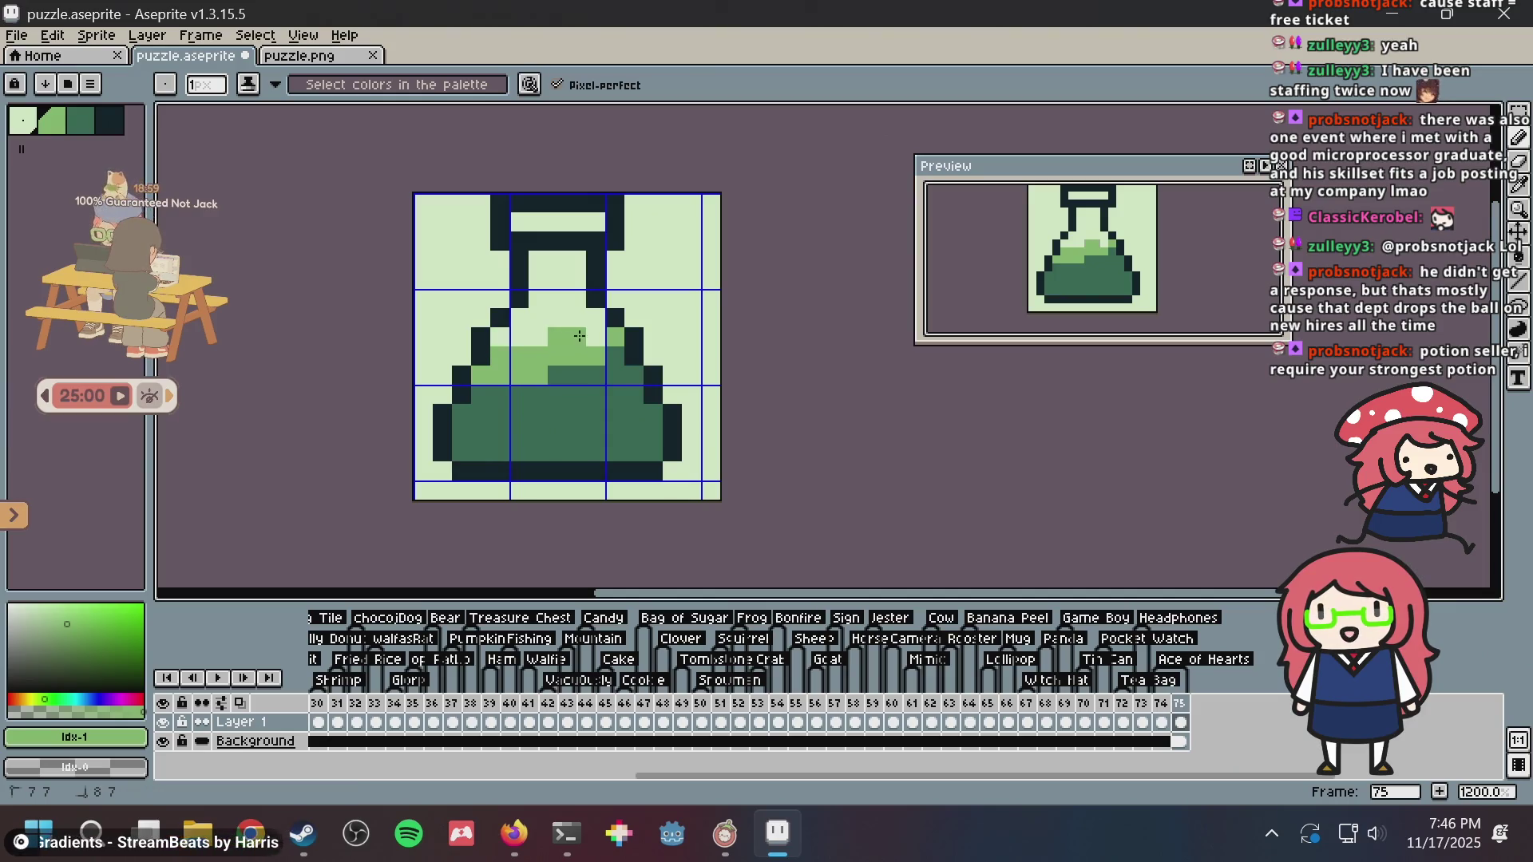
pyautogui.moveTo(495, 391)
pyautogui.mouseDown()
pyautogui.moveTo(519, 395)
pyautogui.moveTo(538, 352)
pyautogui.moveTo(595, 335)
pyautogui.mouseUp()
pyautogui.click(482, 375)
# - Add dark-green bubble pixels in the liquid and neck, recolouring one surface pixel
pyautogui.click(519, 365)
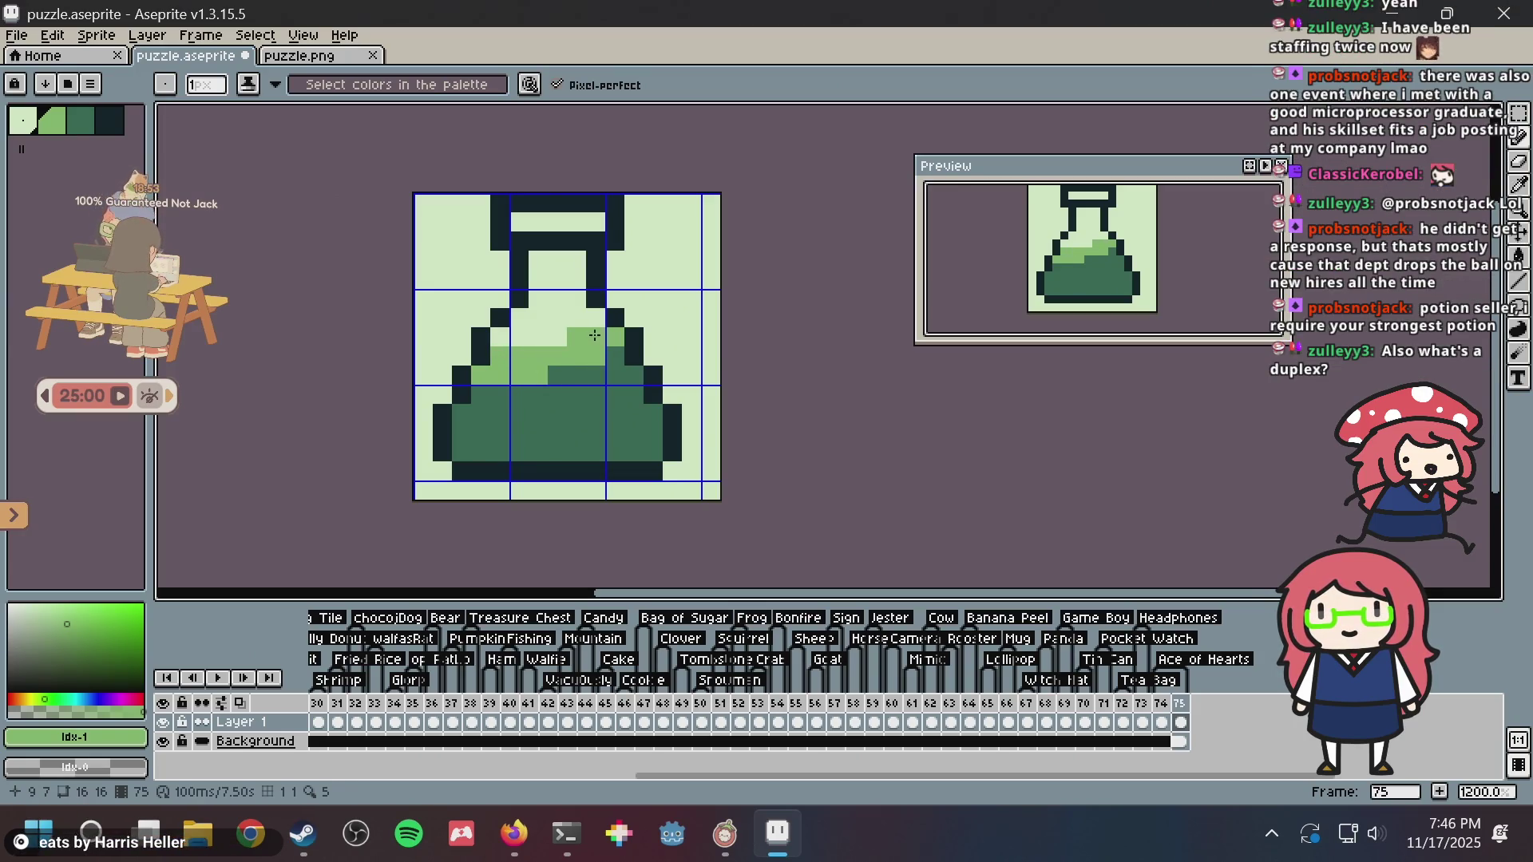
pyautogui.hotkey('ctrl', 'z')
pyautogui.press('alt')
pyautogui.keyDown('alt'); pyautogui.click(503, 404); pyautogui.keyUp('alt')
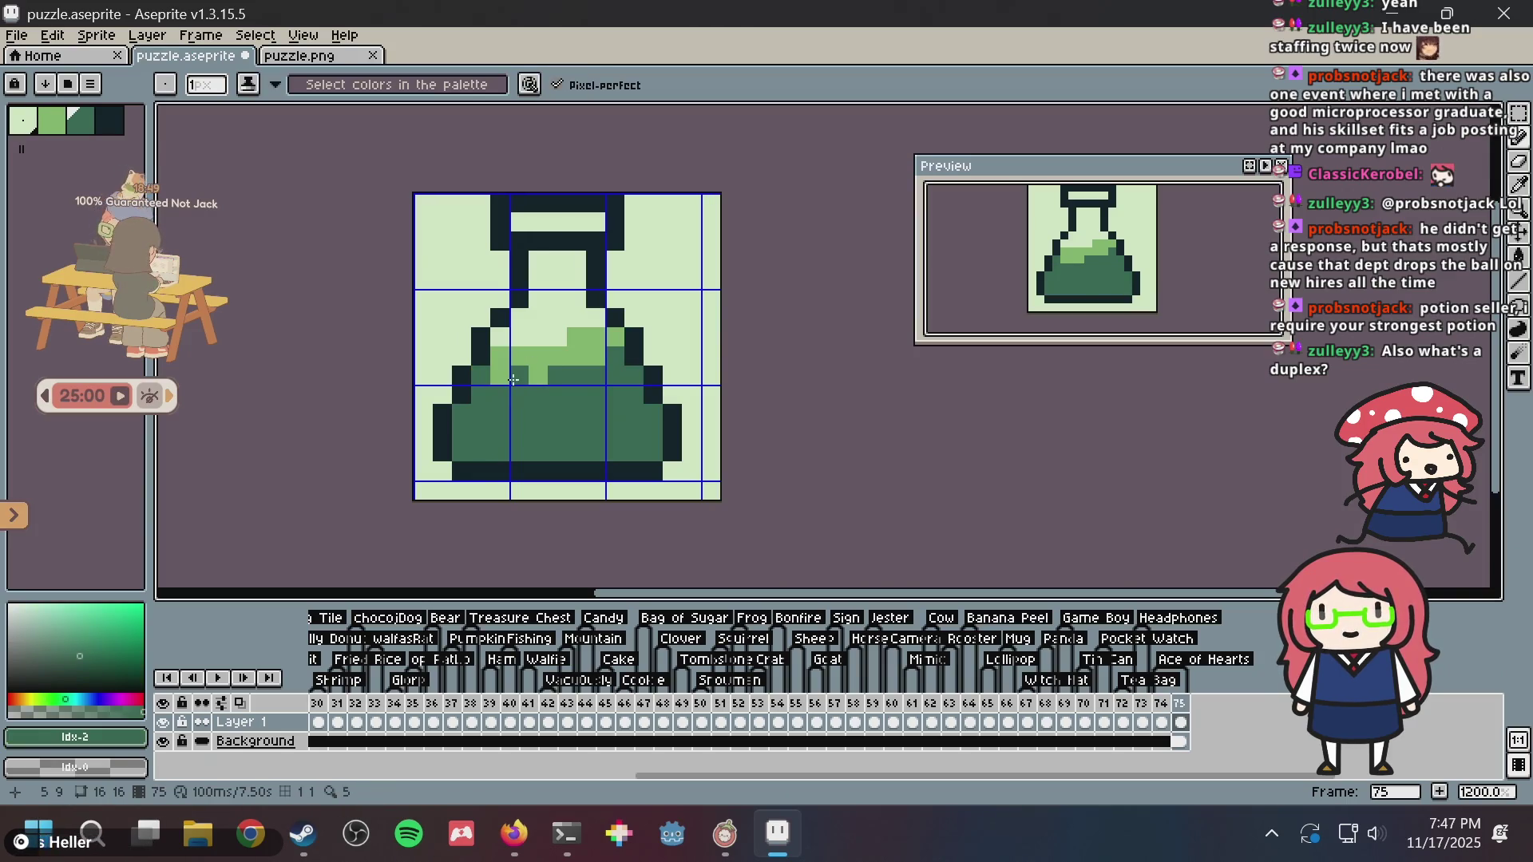
pyautogui.click(507, 380)
pyautogui.press('alt')
pyautogui.press('alt')
pyautogui.press('alt')
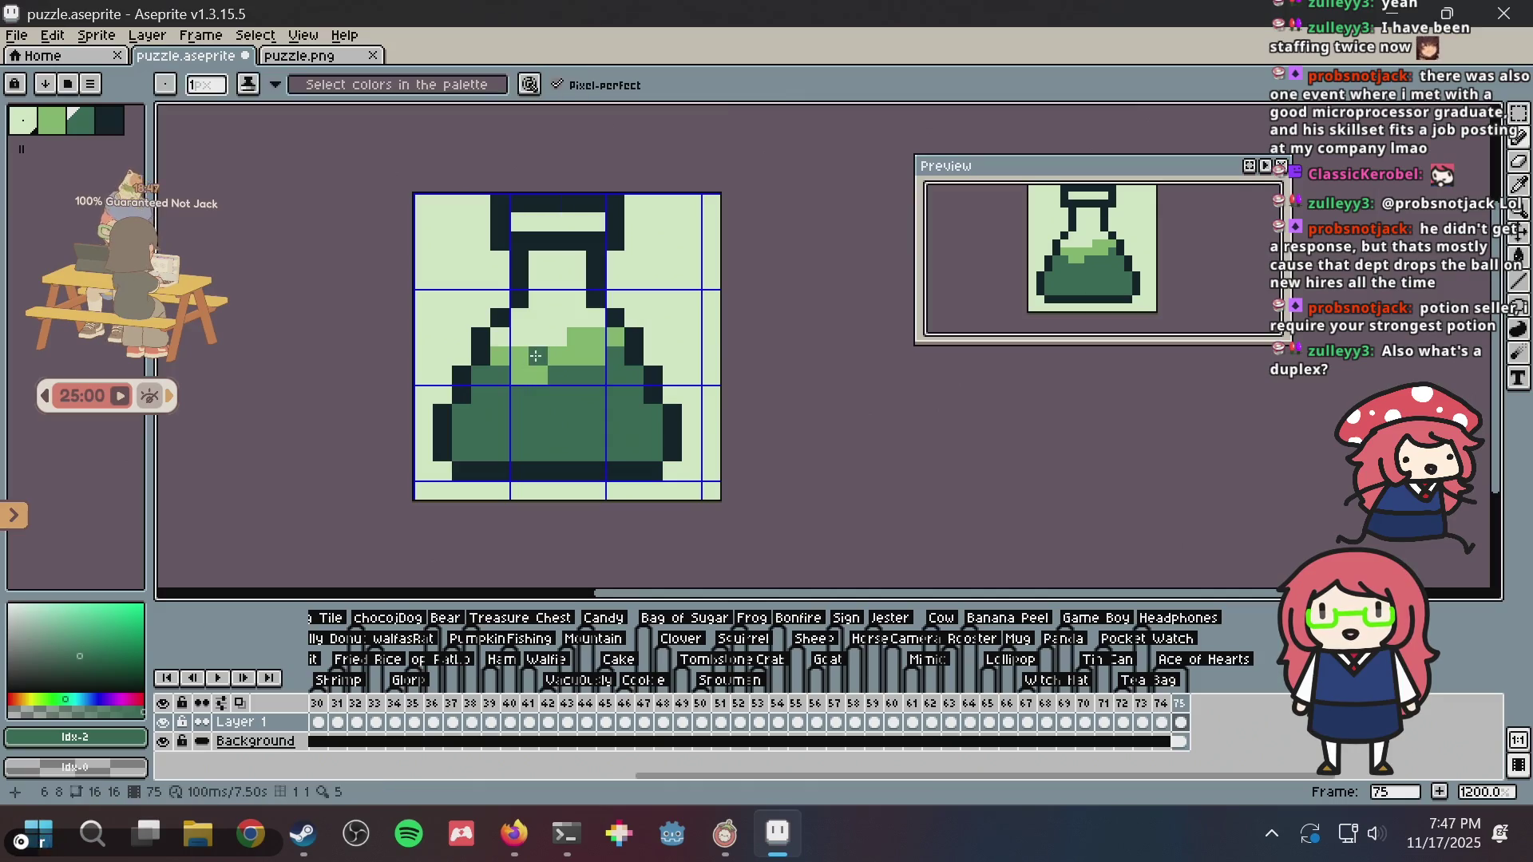
pyautogui.click(537, 337)
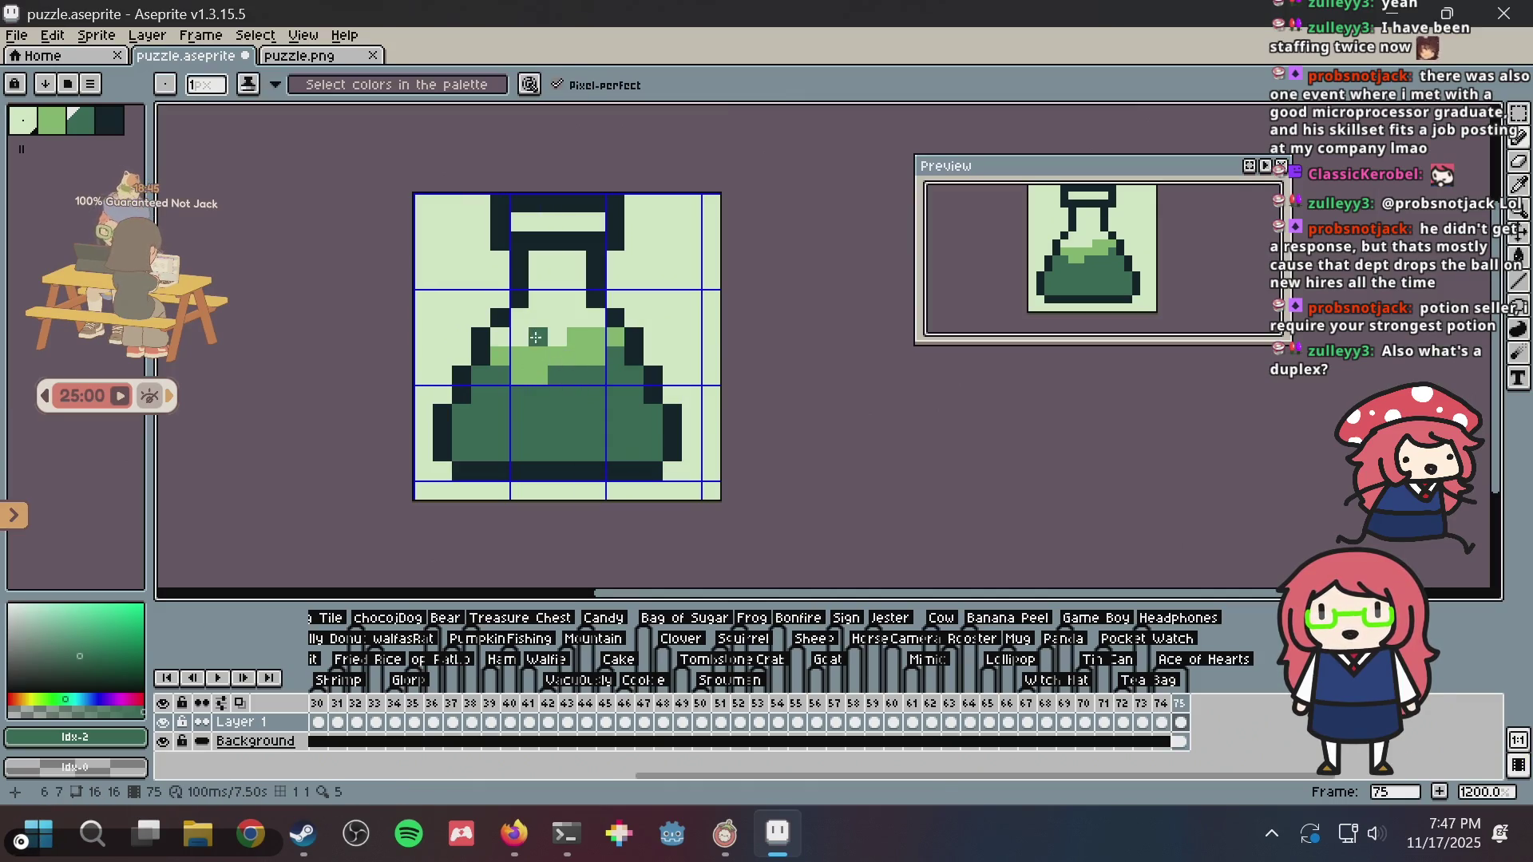
pyautogui.click(577, 280)
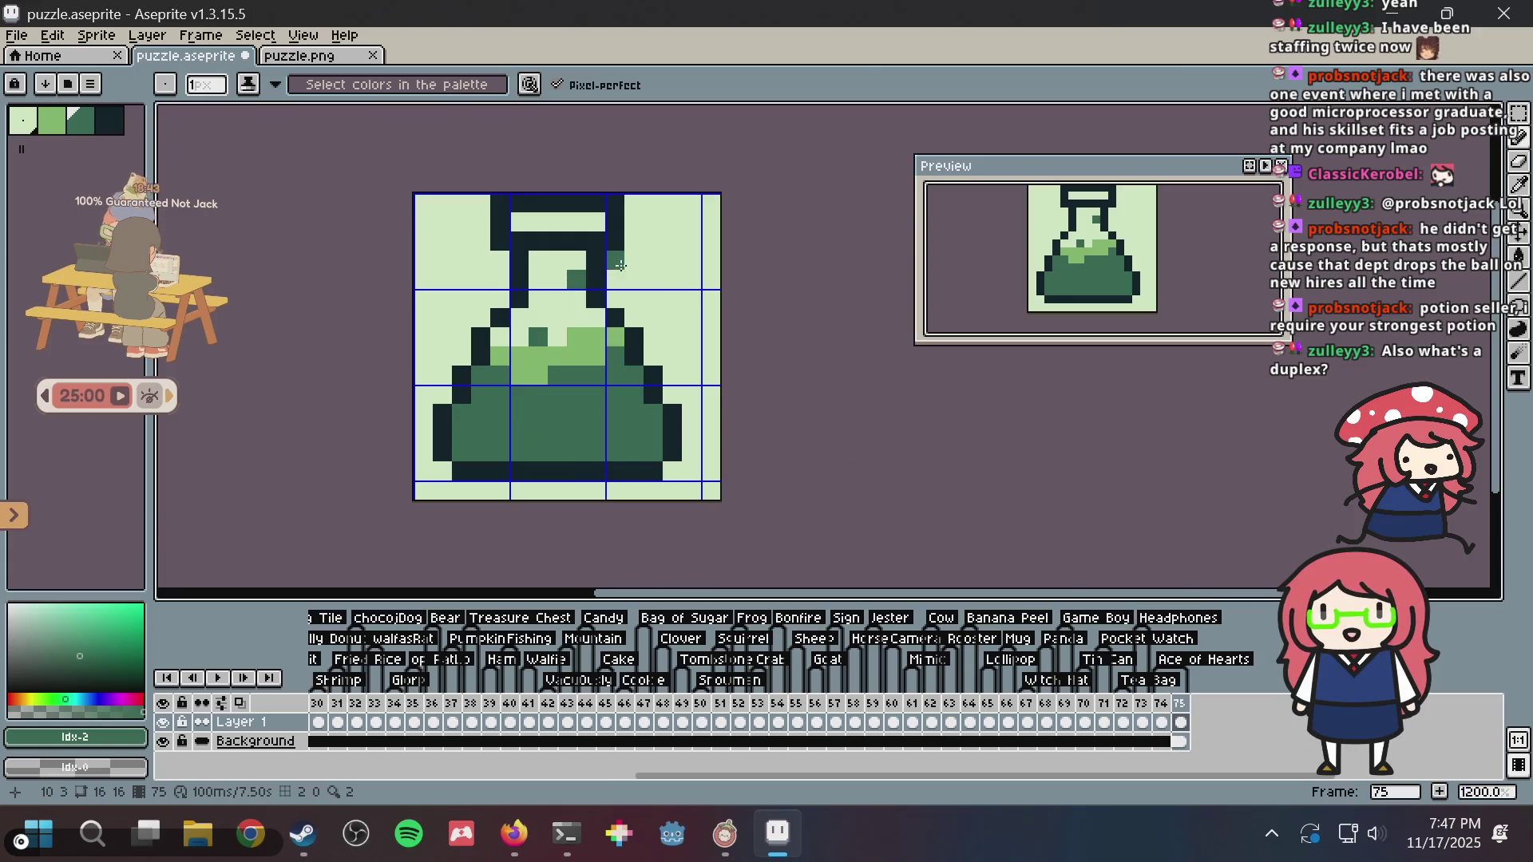
# - Paint four light-green specks on the flask body and save puzzle.aseprite
pyautogui.keyDown('alt'); pyautogui.click(537, 356); pyautogui.keyUp('alt')
pyautogui.click(490, 411)
pyautogui.click(481, 413)
pyautogui.click(558, 432)
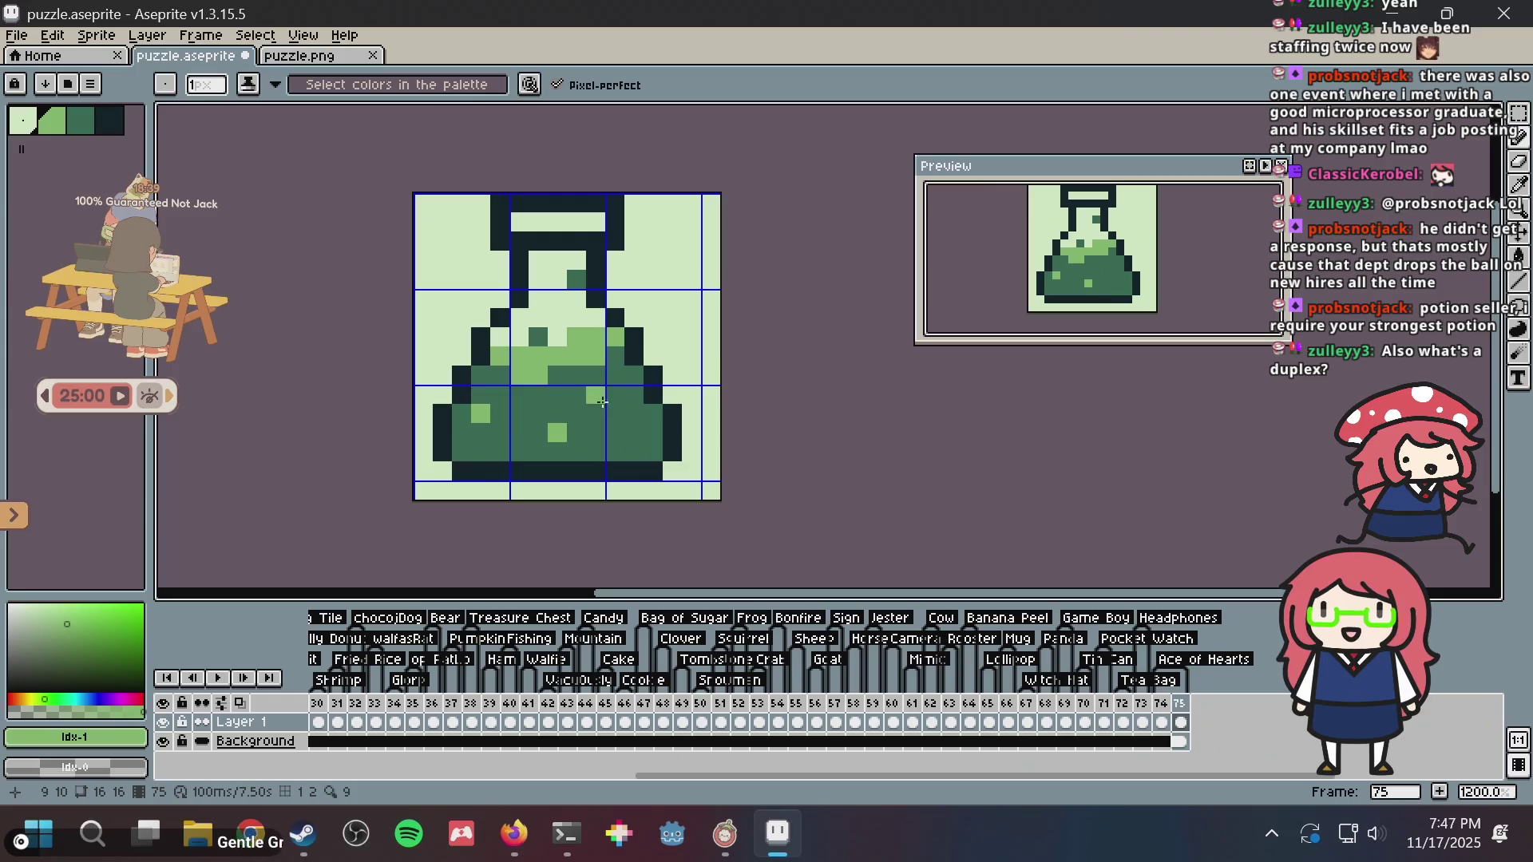
pyautogui.click(601, 413)
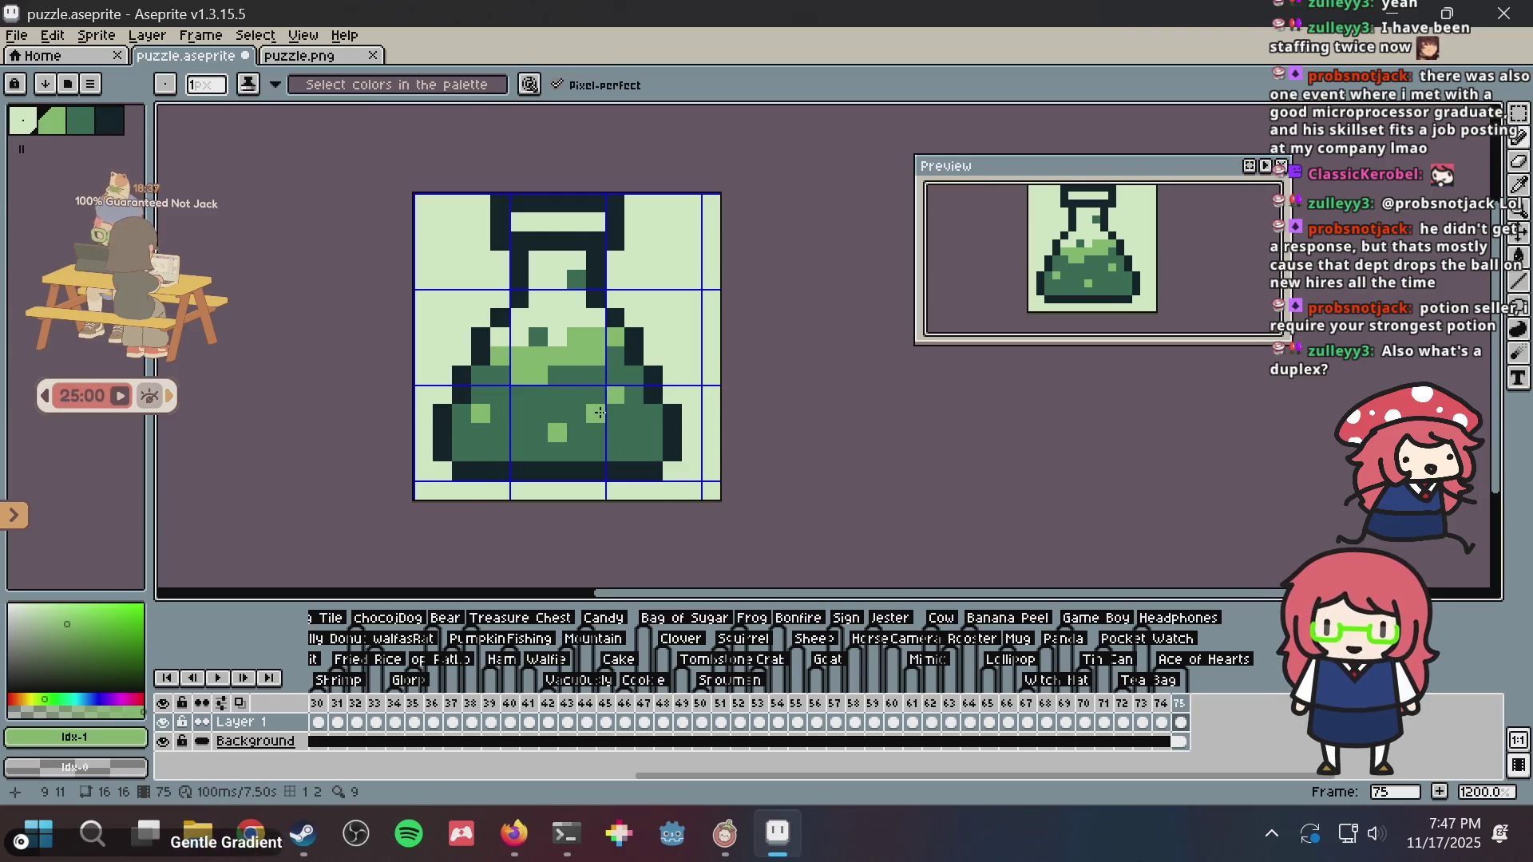
pyautogui.press('v')
pyautogui.hotkey('ctrl', 's')
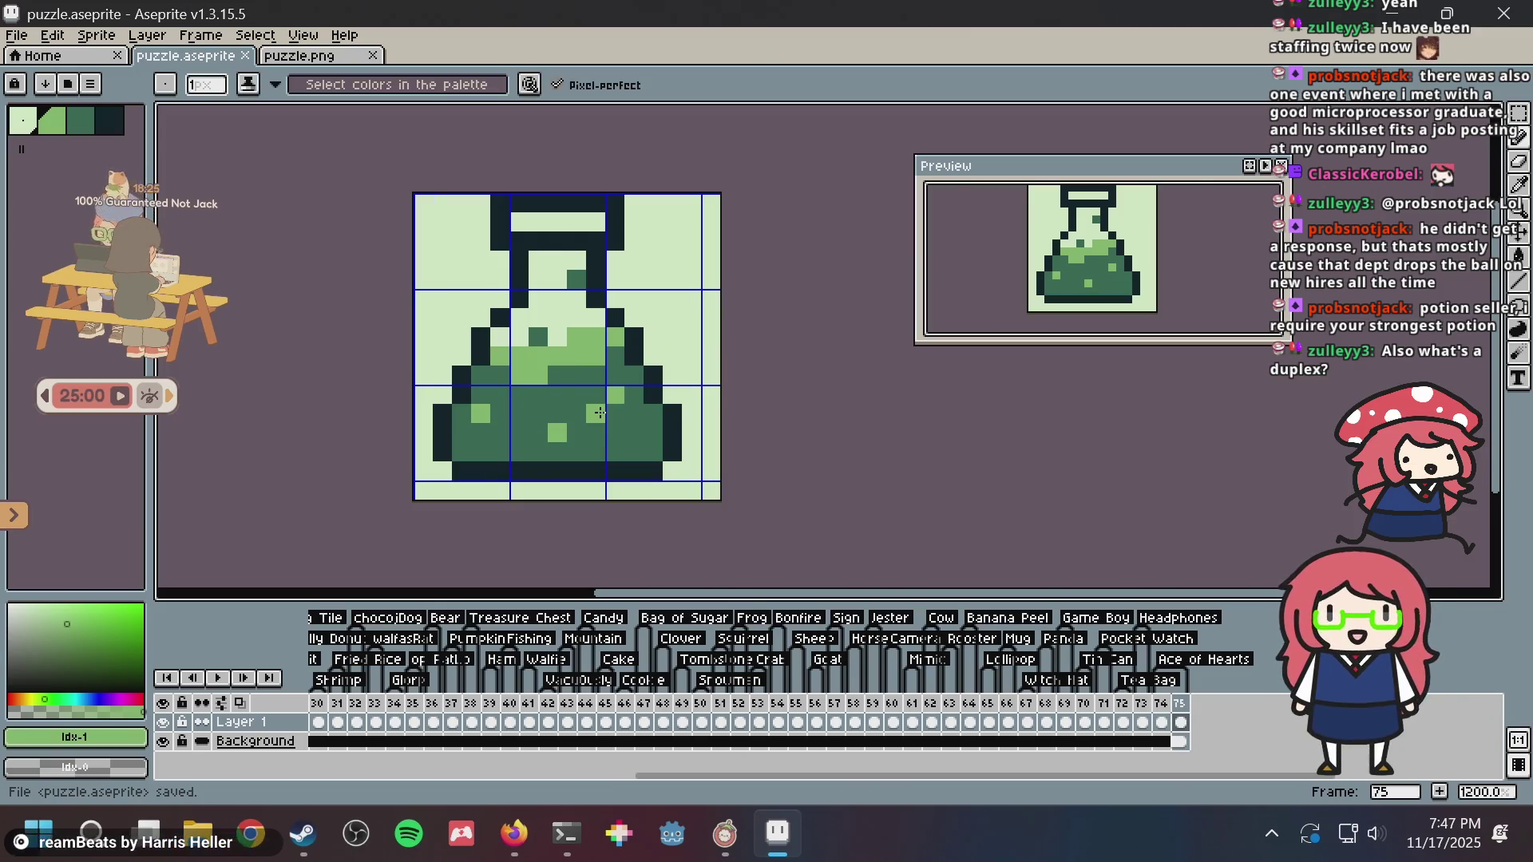
pyautogui.scroll(1, 507, 388)
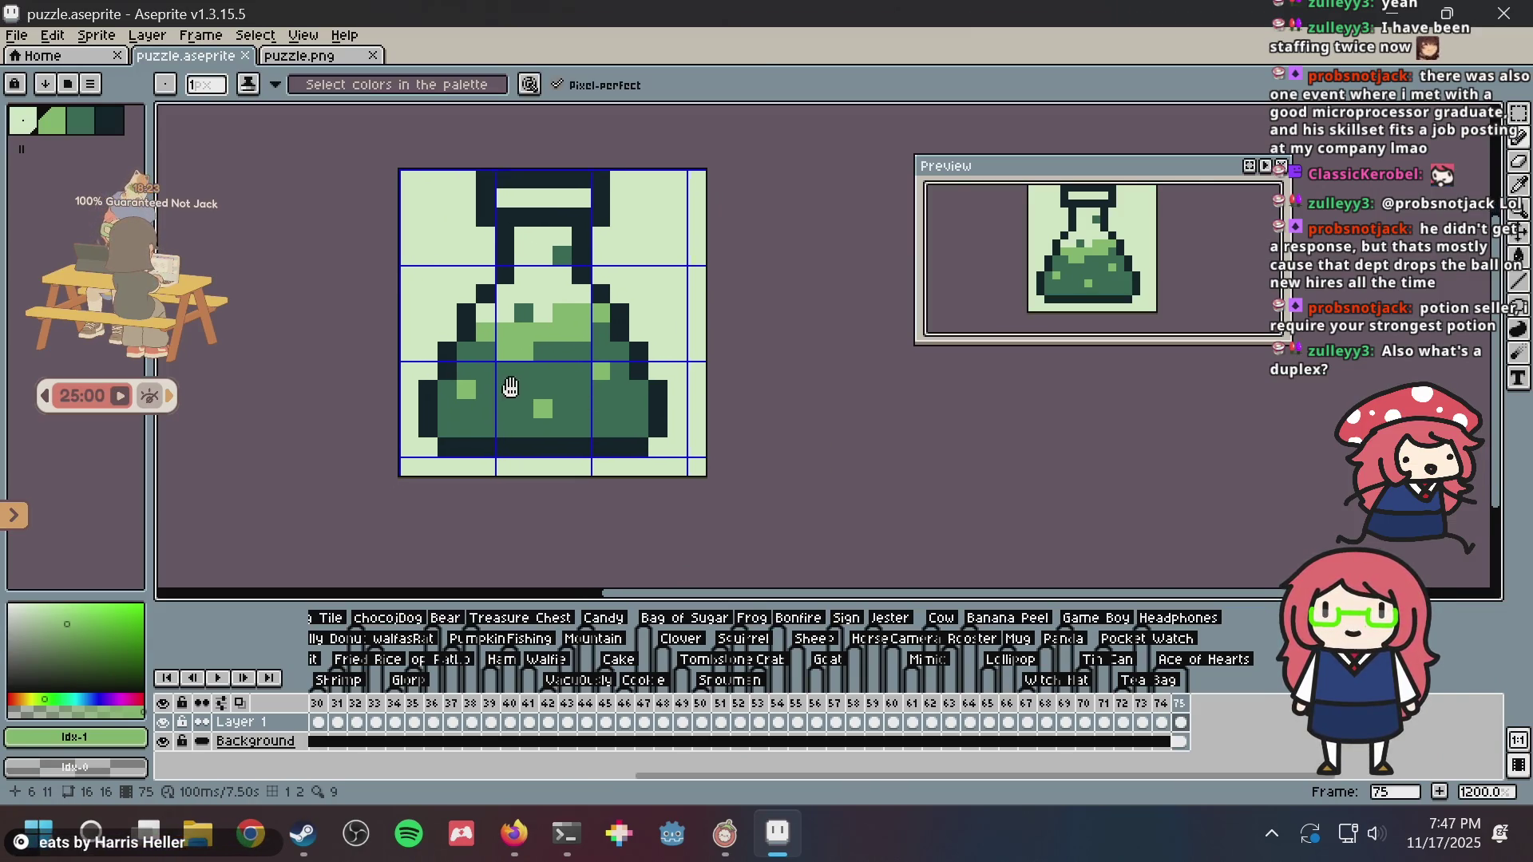
# - Eyedrop the liquid greens and repaint two surface pixels, one light green and one darker green
pyautogui.press('i')
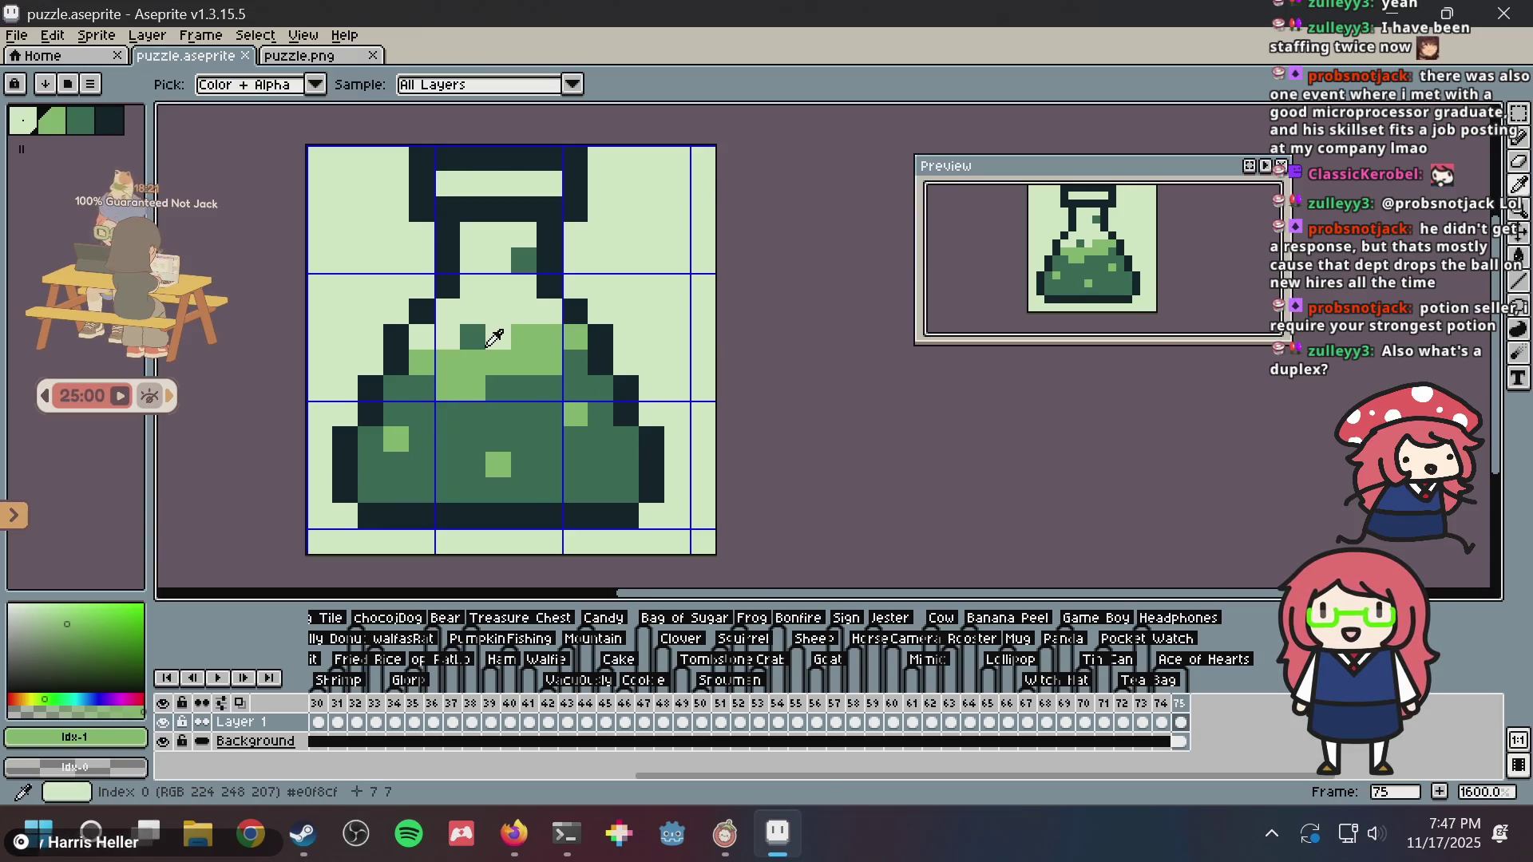
pyautogui.click(476, 339)
pyautogui.hotkey('ctrl', 's')
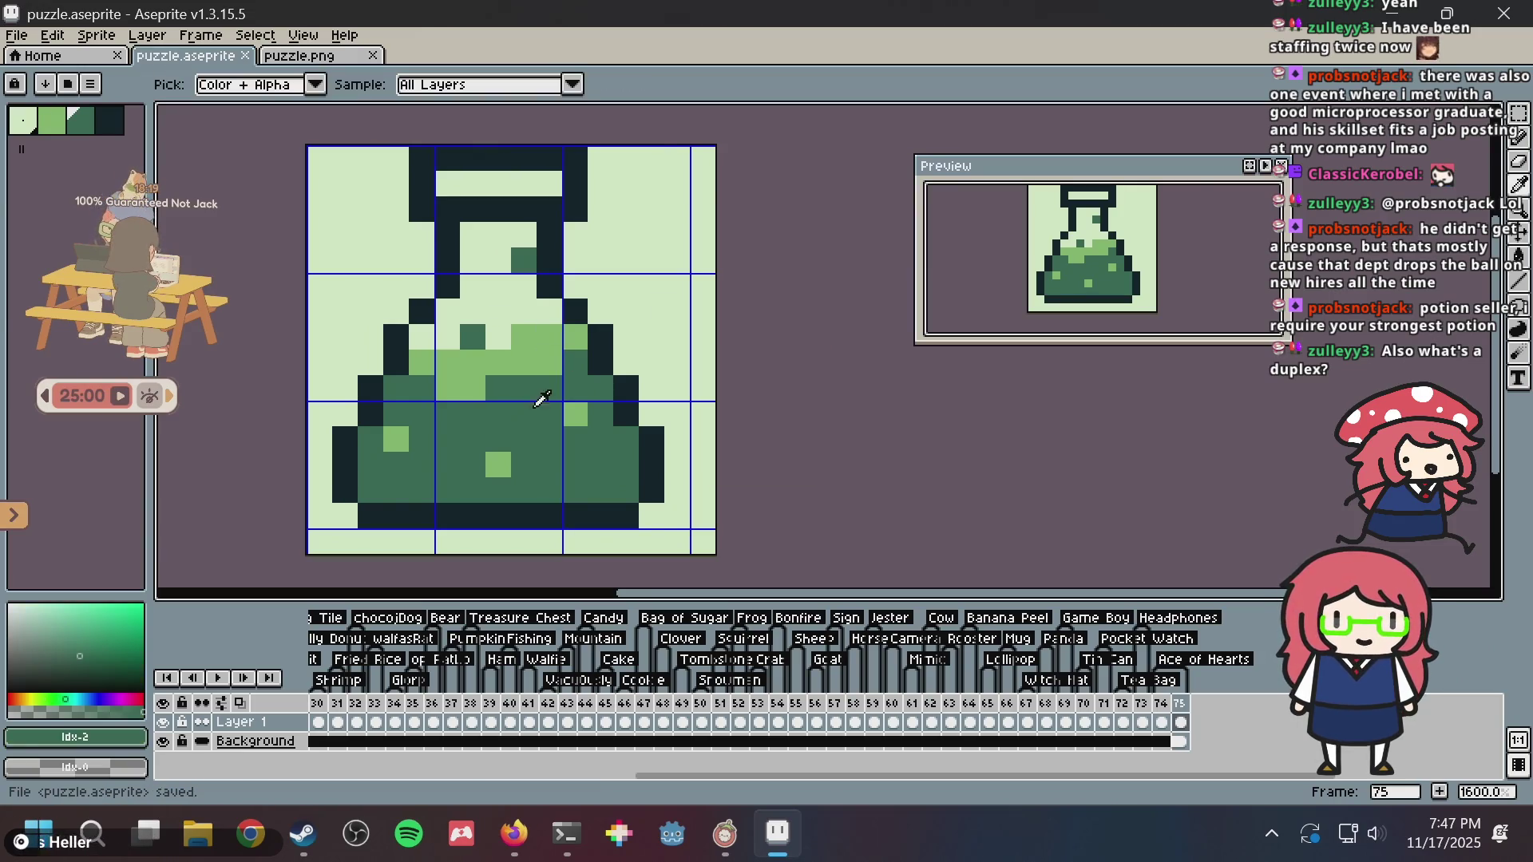
pyautogui.click(509, 453)
pyautogui.press('b')
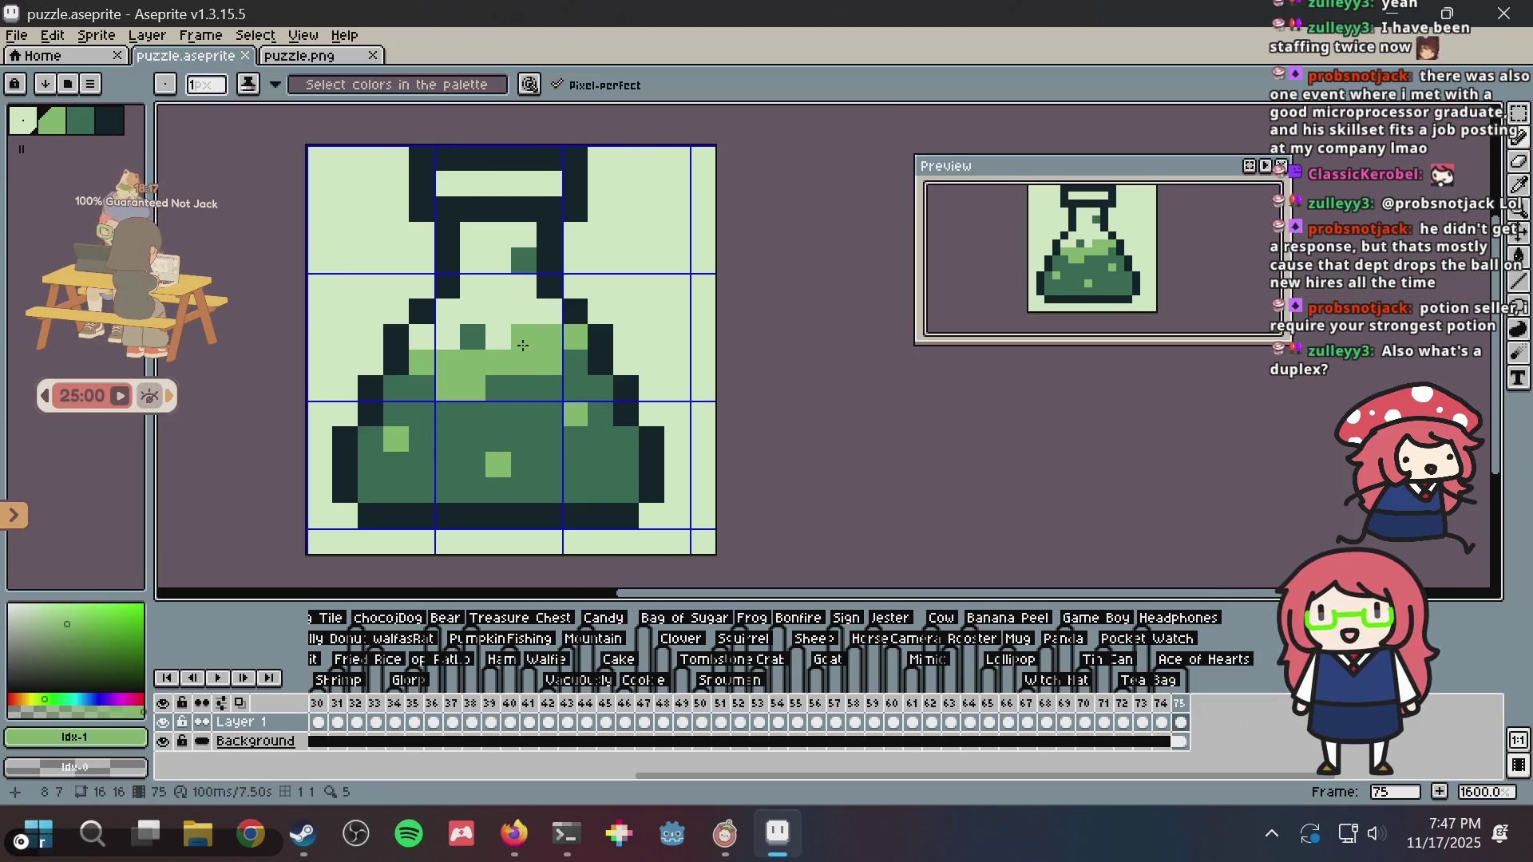
pyautogui.click(504, 329)
pyautogui.press('v')
pyautogui.press('i')
pyautogui.hotkey('ctrl', 's')
pyautogui.click(581, 361)
pyautogui.press('b')
pyautogui.click(577, 330)
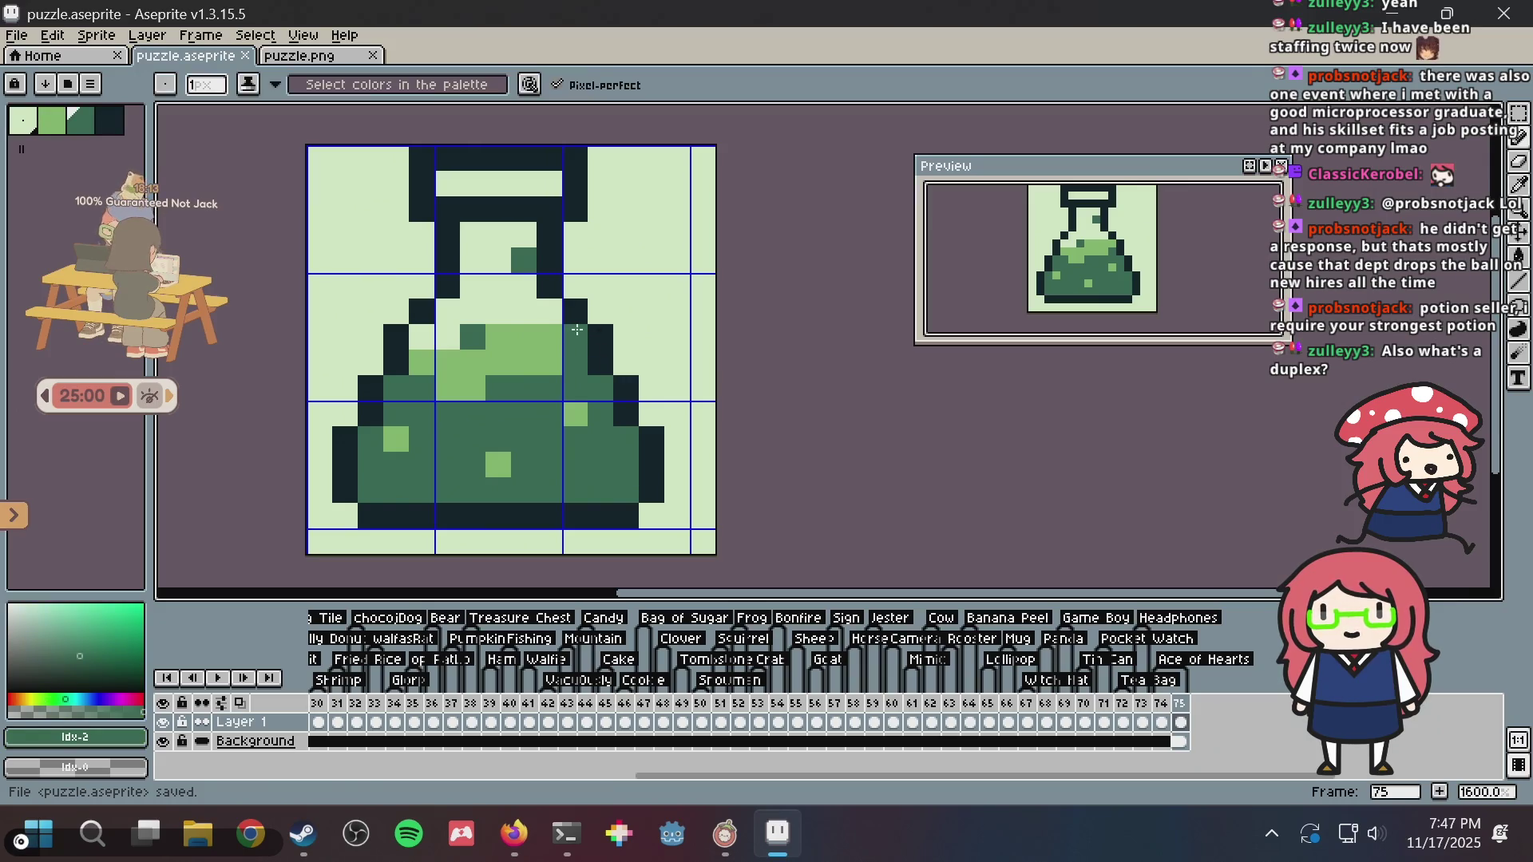
# - Add another light-green surface pixel and turn one light-green liquid pixel dark green
pyautogui.press('i')
pyautogui.click(562, 330)
pyautogui.press('b')
pyautogui.press('i')
pyautogui.press('b')
pyautogui.click(549, 311)
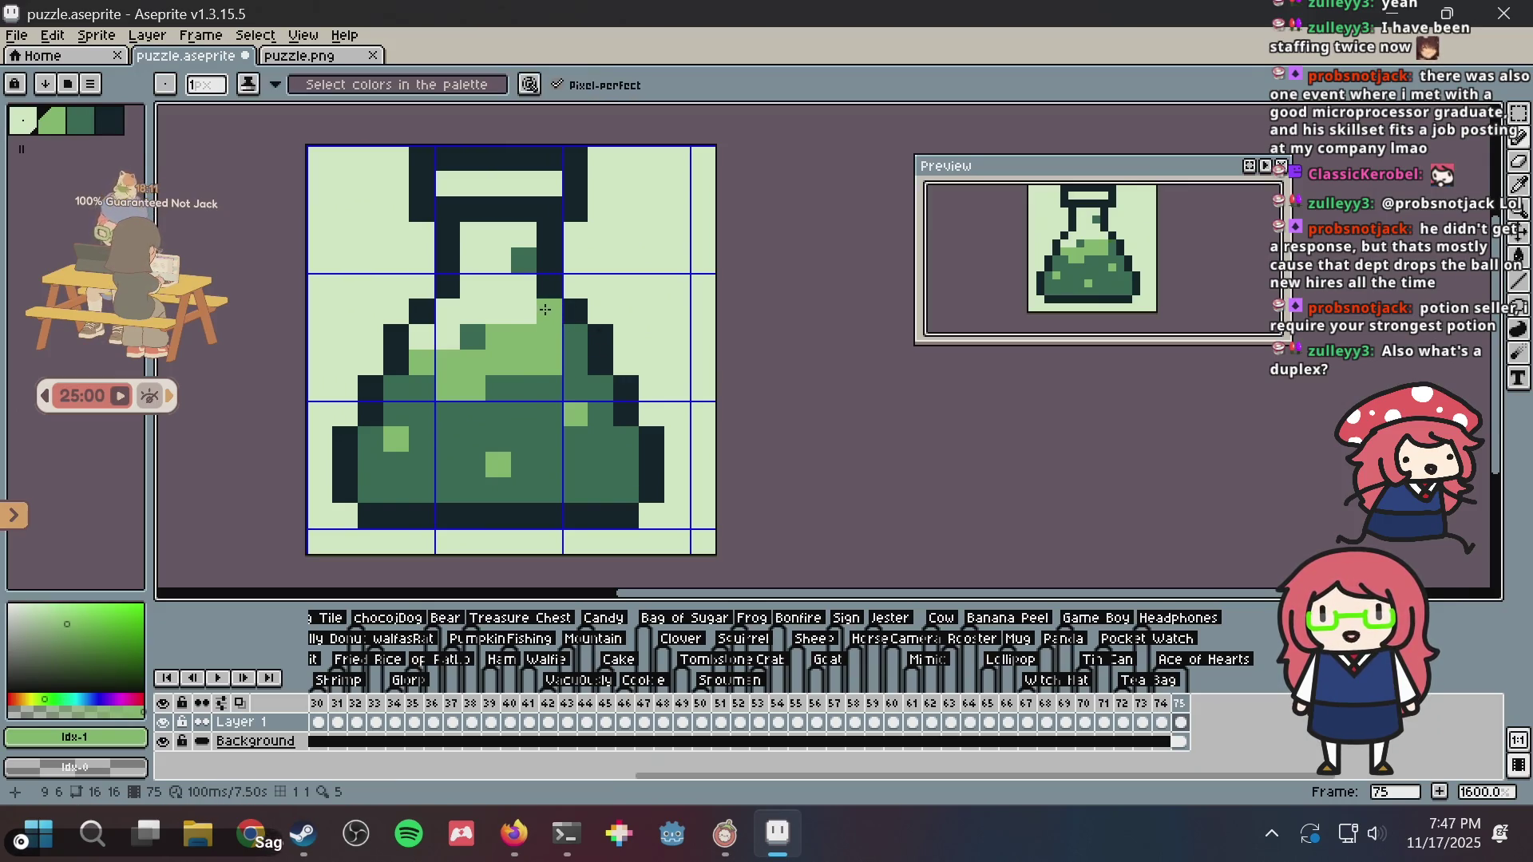
pyautogui.press('i')
pyautogui.click(572, 390)
pyautogui.press('b')
pyautogui.hotkey('ctrl', 's')
pyautogui.press('i')
pyautogui.press('b')
pyautogui.click(550, 362)
# - Place light-green pixels along the liquid surface, erasing the stray ones, and save
pyautogui.hotkey('ctrl', 's')
pyautogui.press('i')
pyautogui.click(479, 359)
pyautogui.press('b')
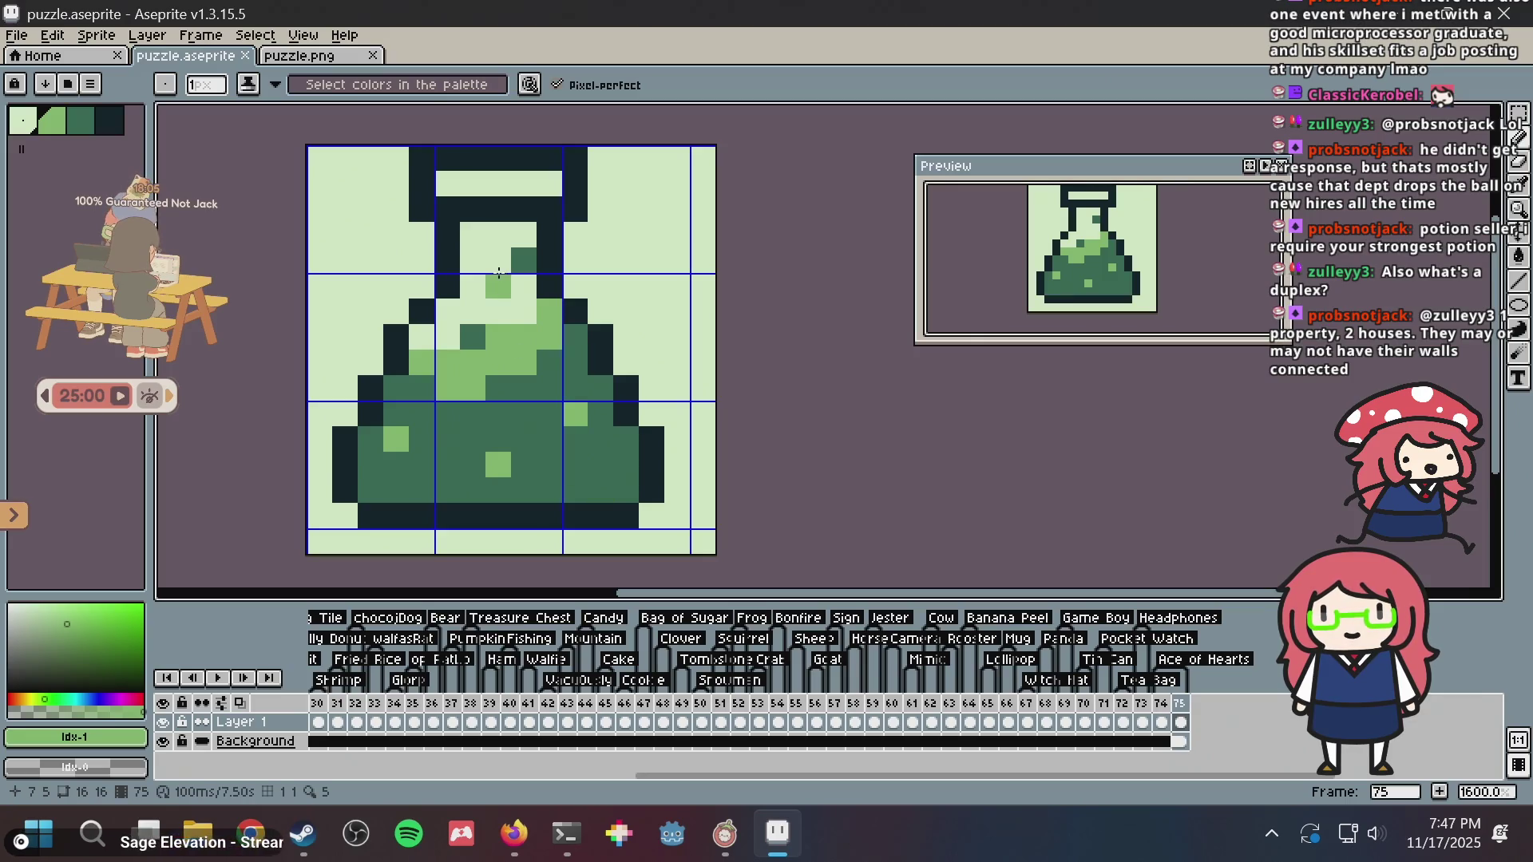
pyautogui.click(431, 340)
pyautogui.scroll(1, 431, 339)
pyautogui.hotkey('ctrl', 'z')
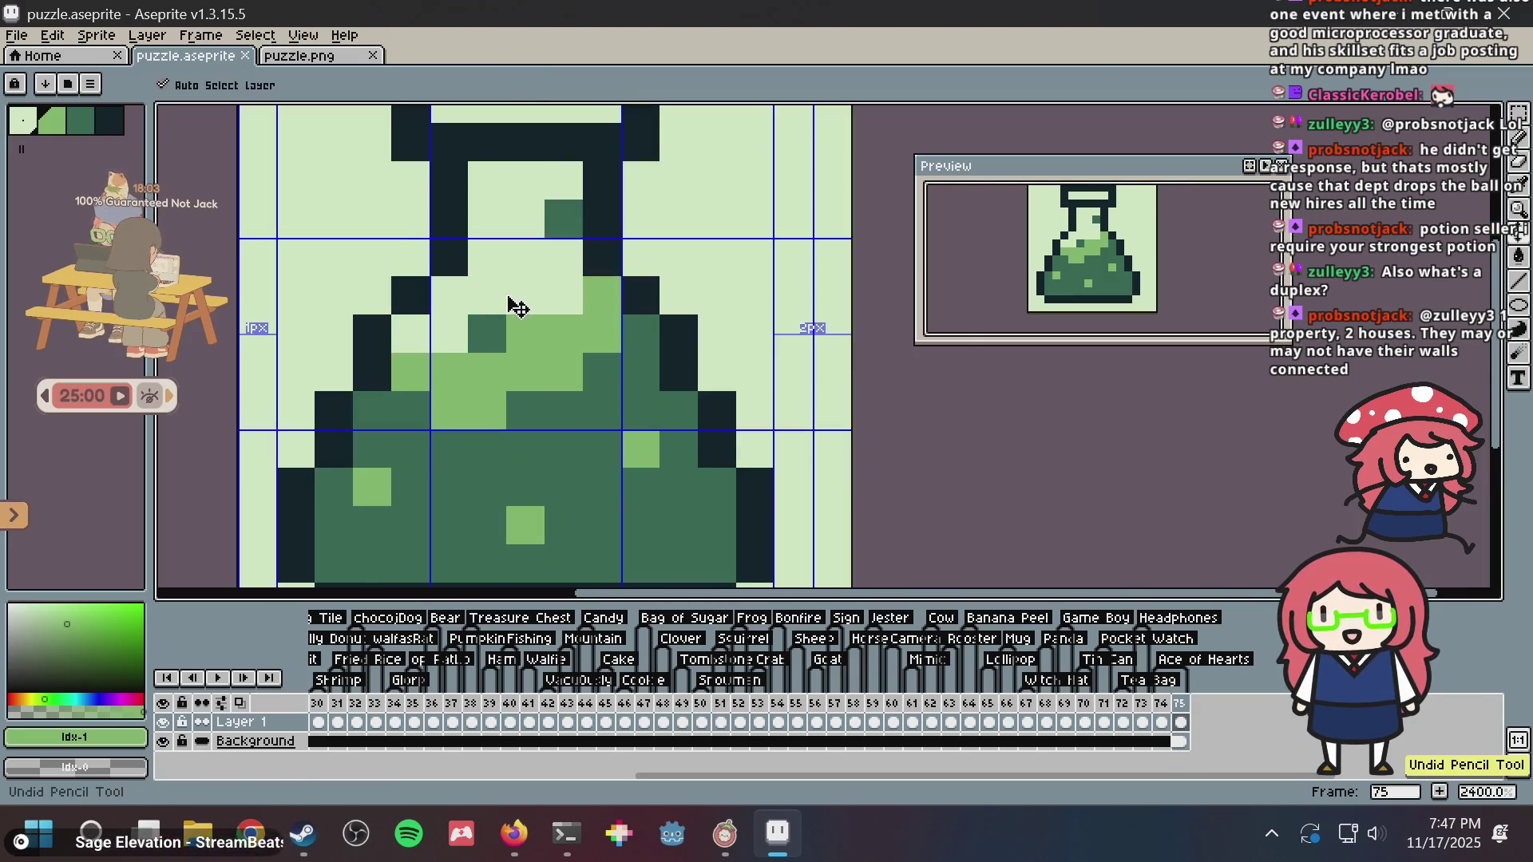
pyautogui.scroll(-1, 487, 304)
pyautogui.click(490, 307)
pyautogui.rightClick(489, 308)
pyautogui.click(442, 331)
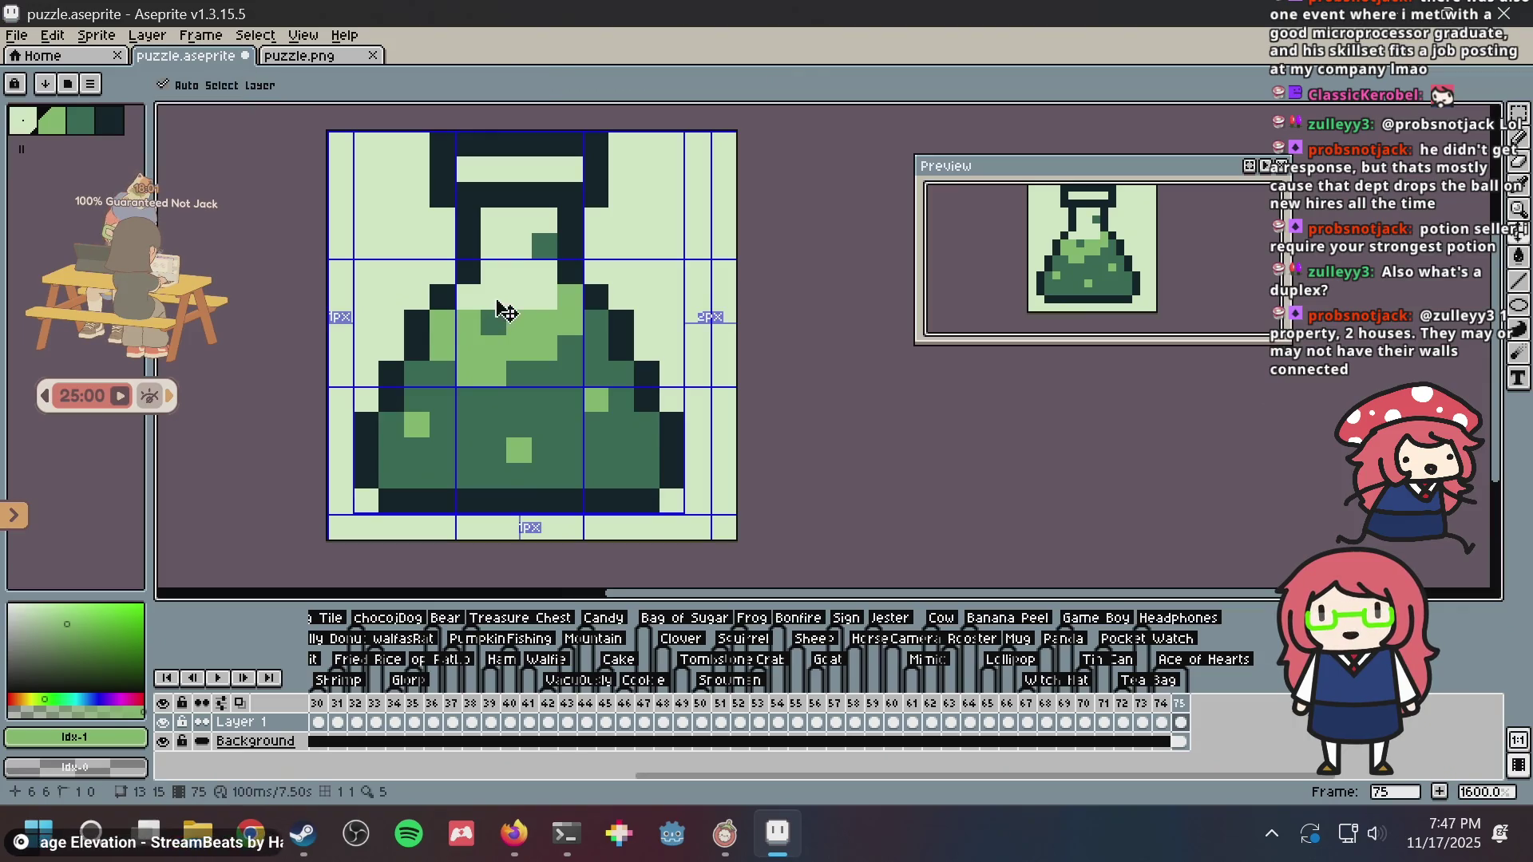
pyautogui.rightClick(468, 321)
pyautogui.hotkey('ctrl', 's')
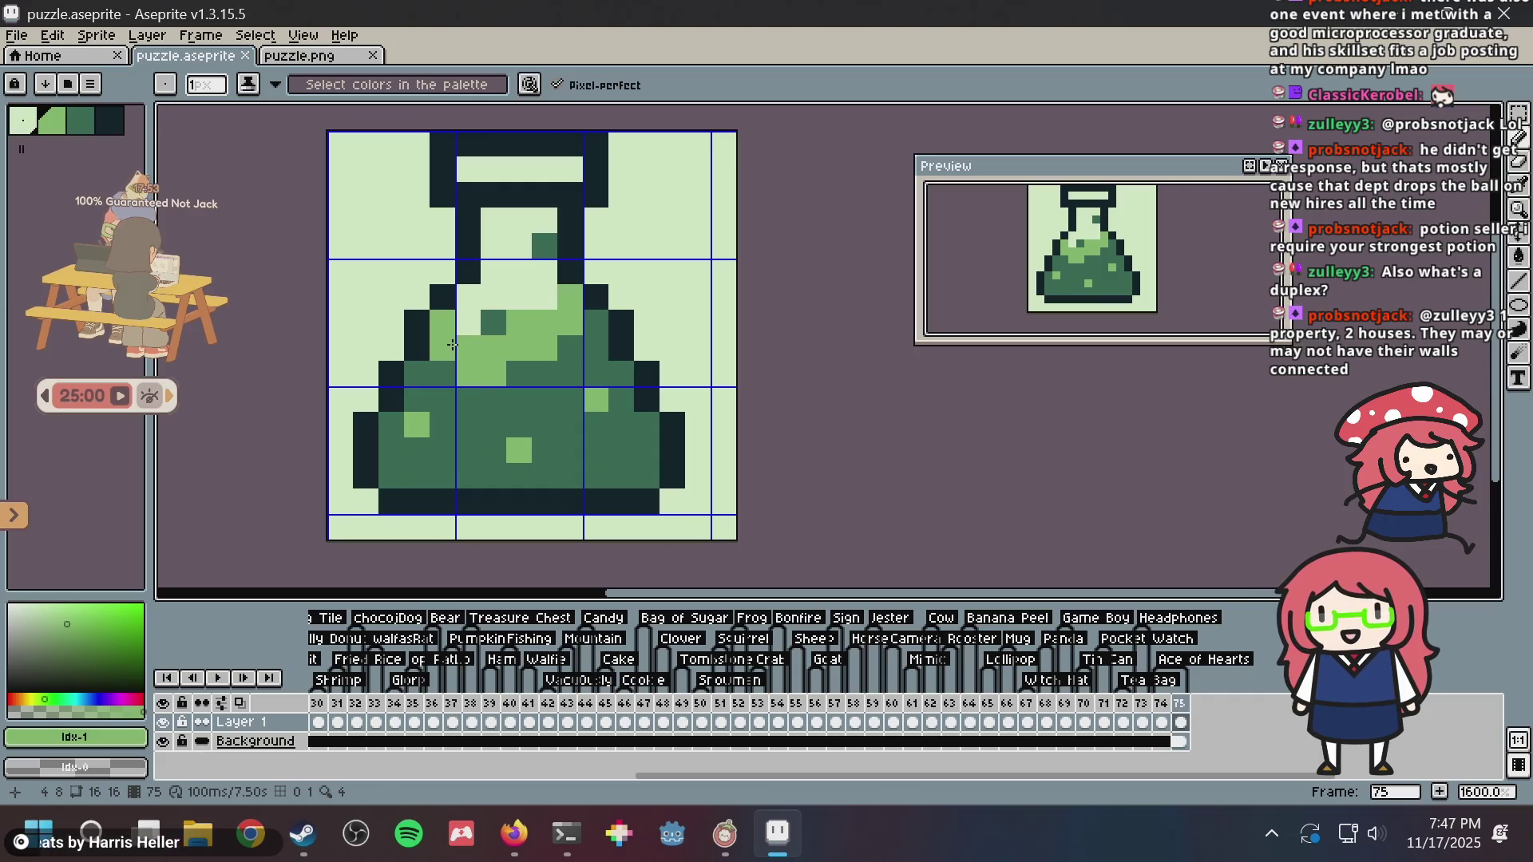
# - Rework the liquid's left edge with dark green, pale and light-green pixels, then save
pyautogui.keyDown('alt'); pyautogui.click(444, 366); pyautogui.keyUp('alt')
pyautogui.click(468, 321)
pyautogui.click(469, 297)
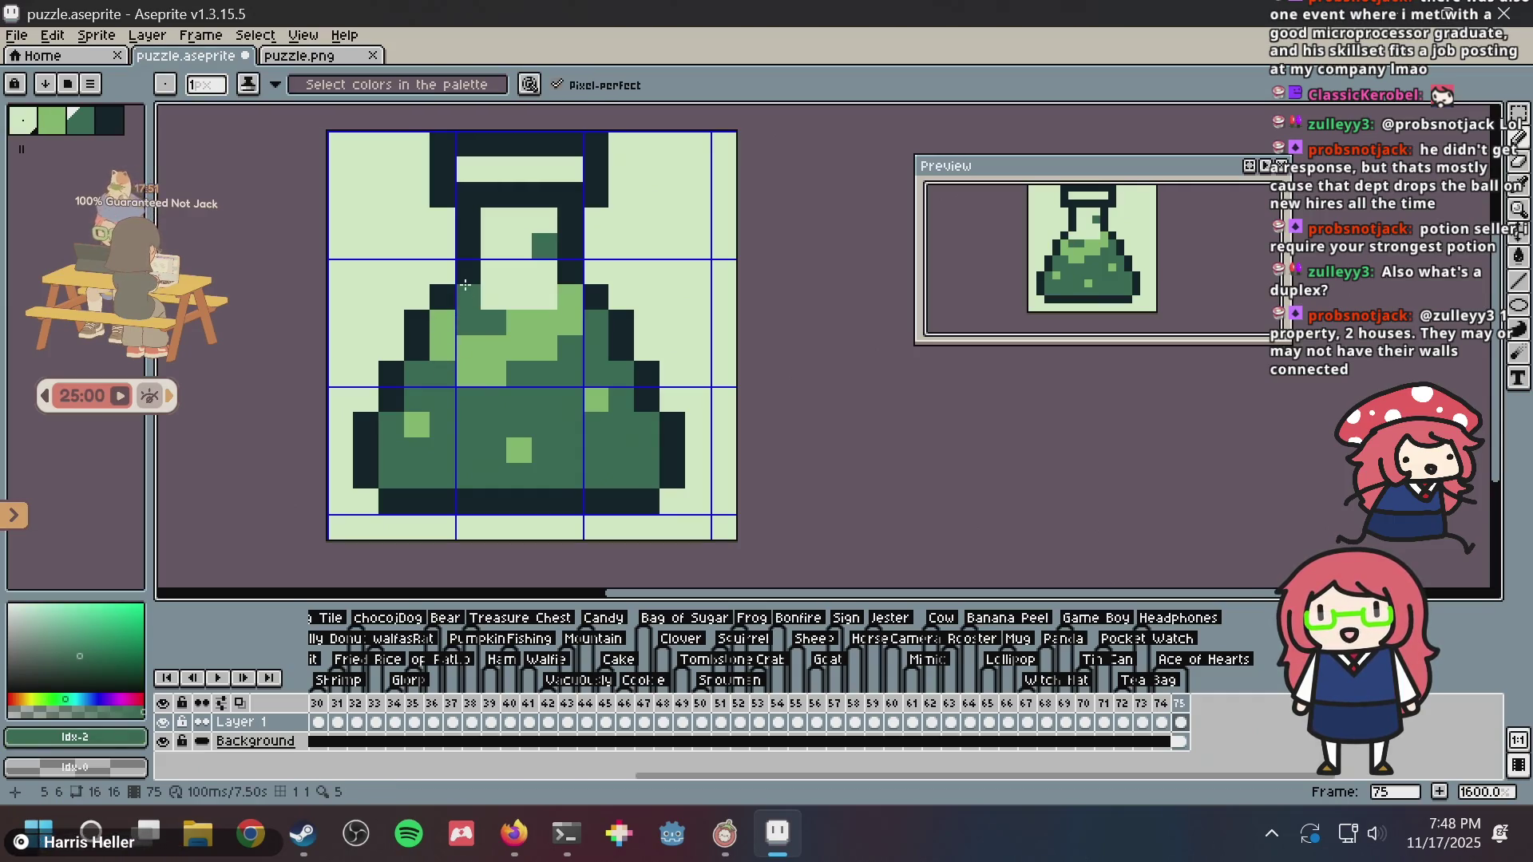
pyautogui.hotkey('ctrl', 'z')
pyautogui.keyDown('alt'); pyautogui.click(497, 290); pyautogui.keyUp('alt')
pyautogui.click(469, 321)
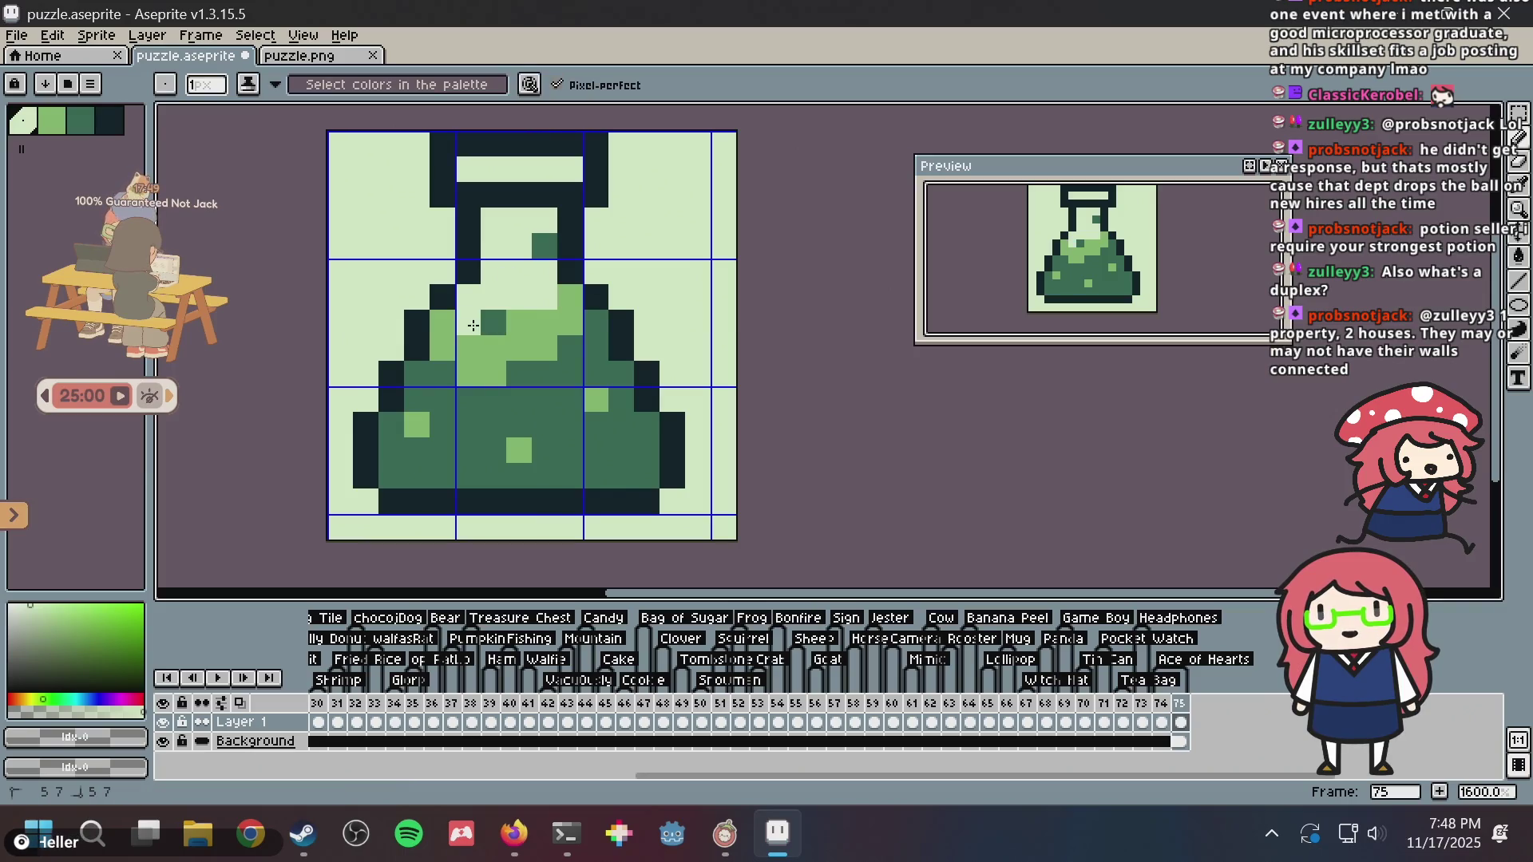
pyautogui.keyDown('alt'); pyautogui.click(540, 326); pyautogui.keyUp('alt')
pyautogui.click(494, 322)
pyautogui.click(468, 323)
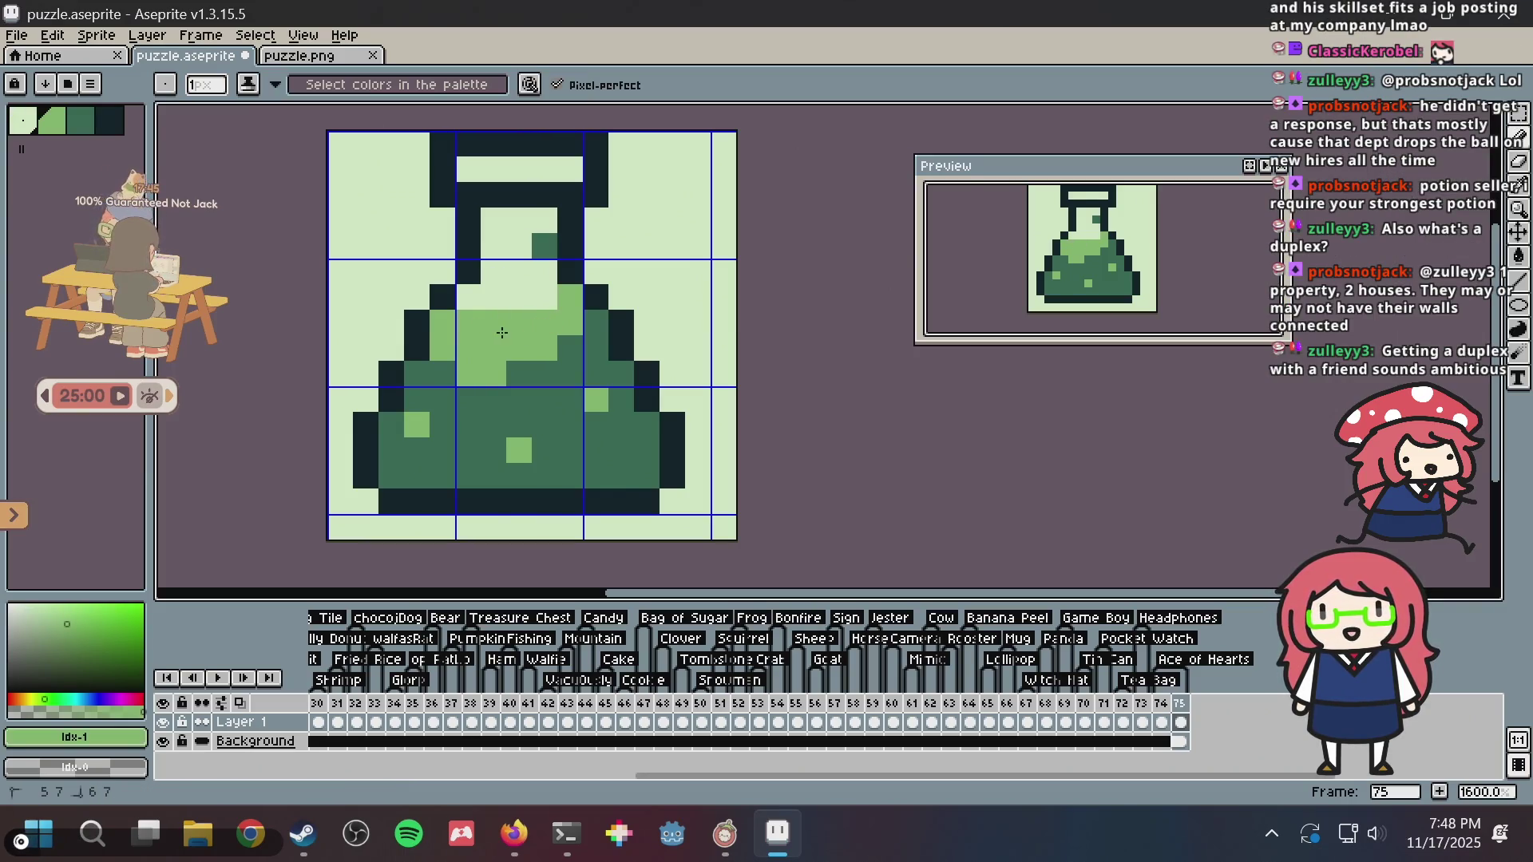
pyautogui.hotkey('ctrl', 's')
# - Repaint two lower flask pixels in the pale background colour and save
pyautogui.scroll(-6, 538, 310)
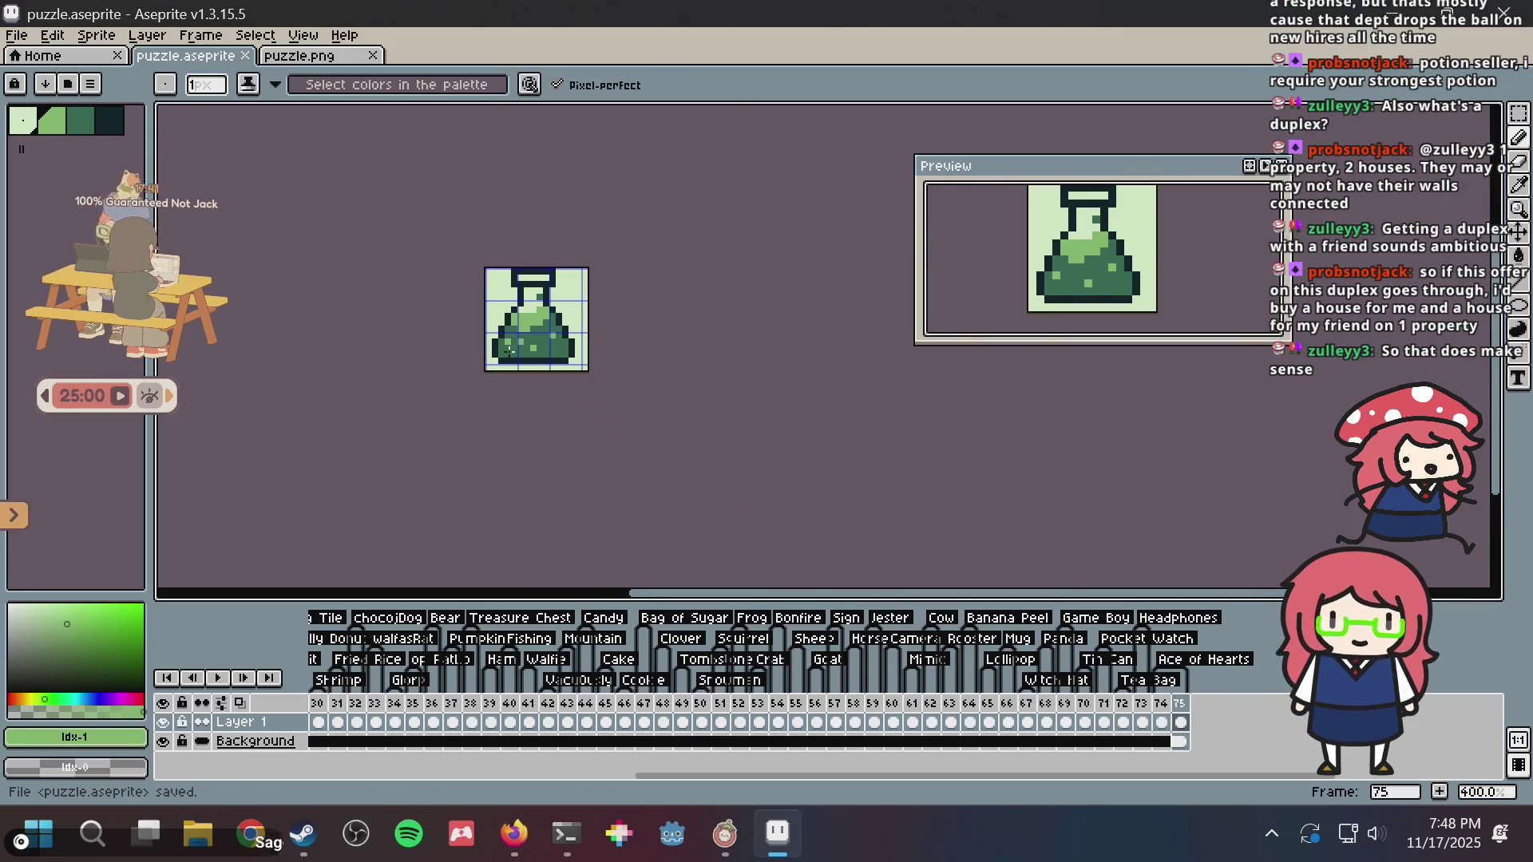
pyautogui.scroll(4, 508, 349)
pyautogui.scroll(1, 596, 262)
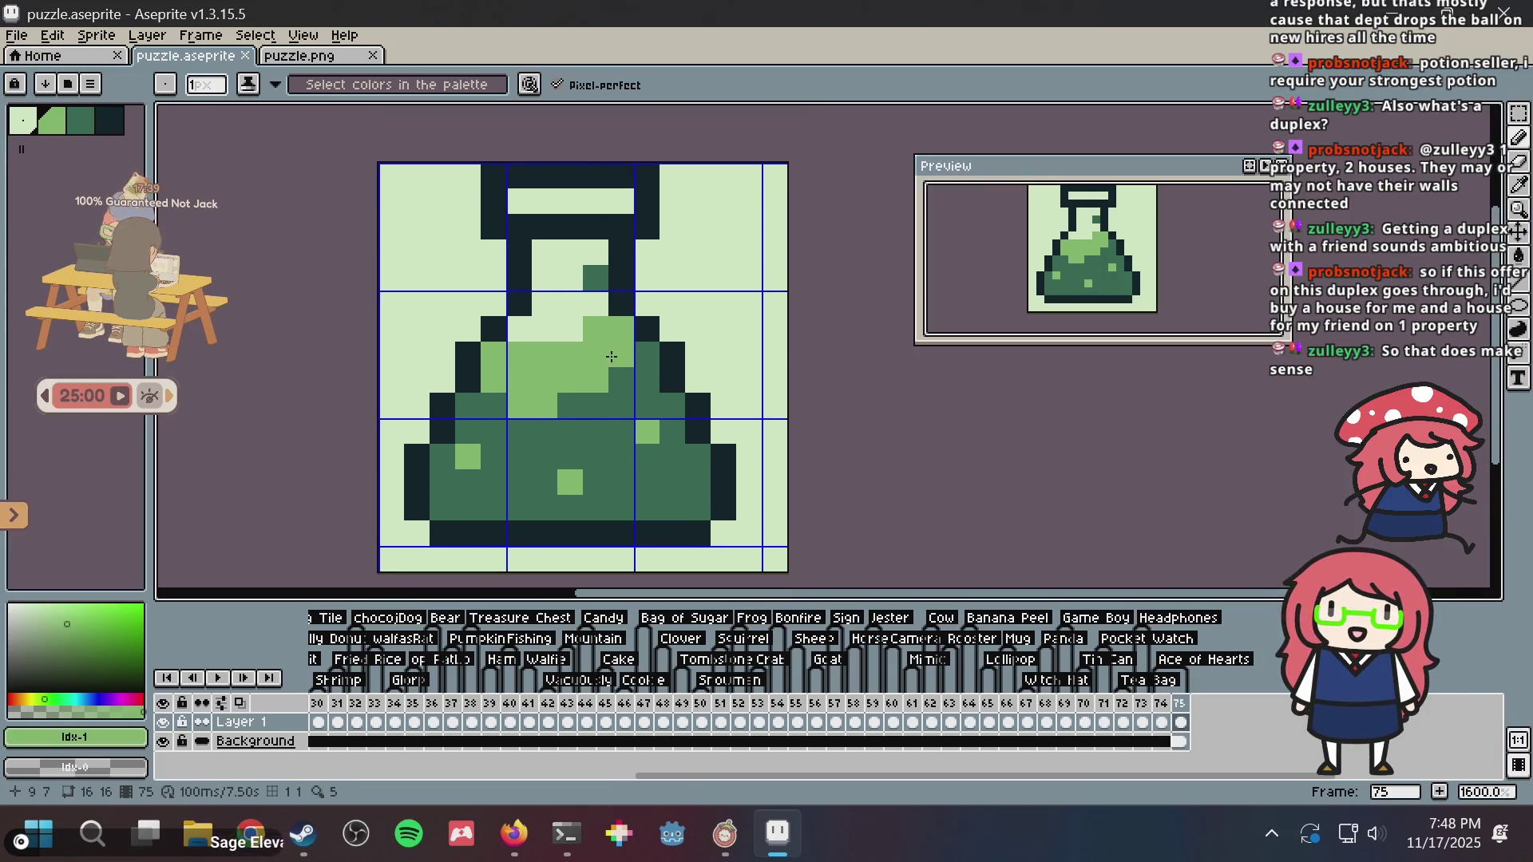
pyautogui.scroll(1, 610, 271)
pyautogui.scroll(-4, 583, 295)
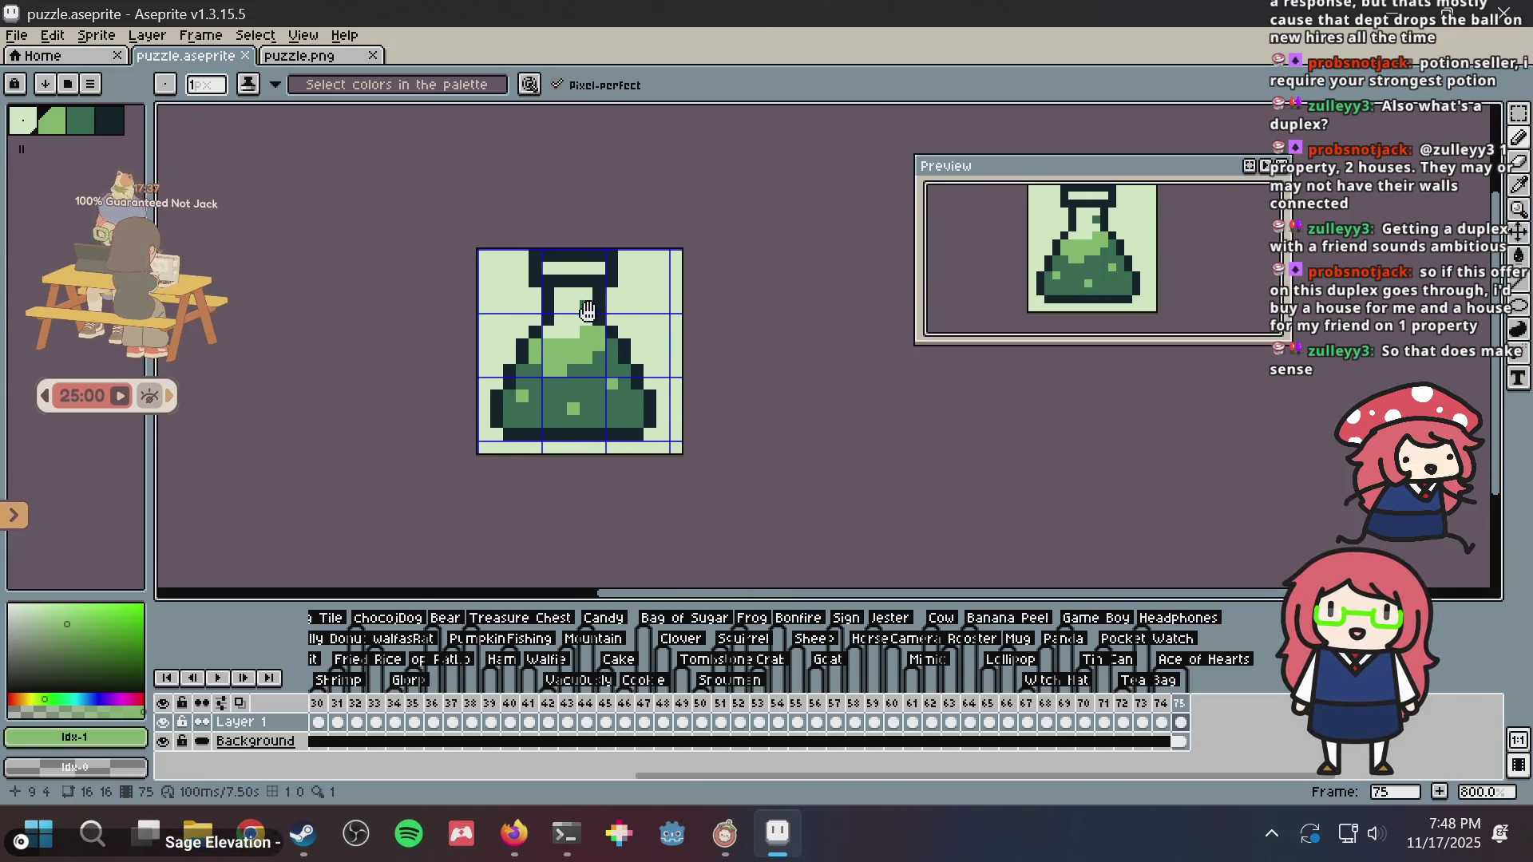
pyautogui.scroll(4, 571, 320)
pyautogui.scroll(-2, 519, 352)
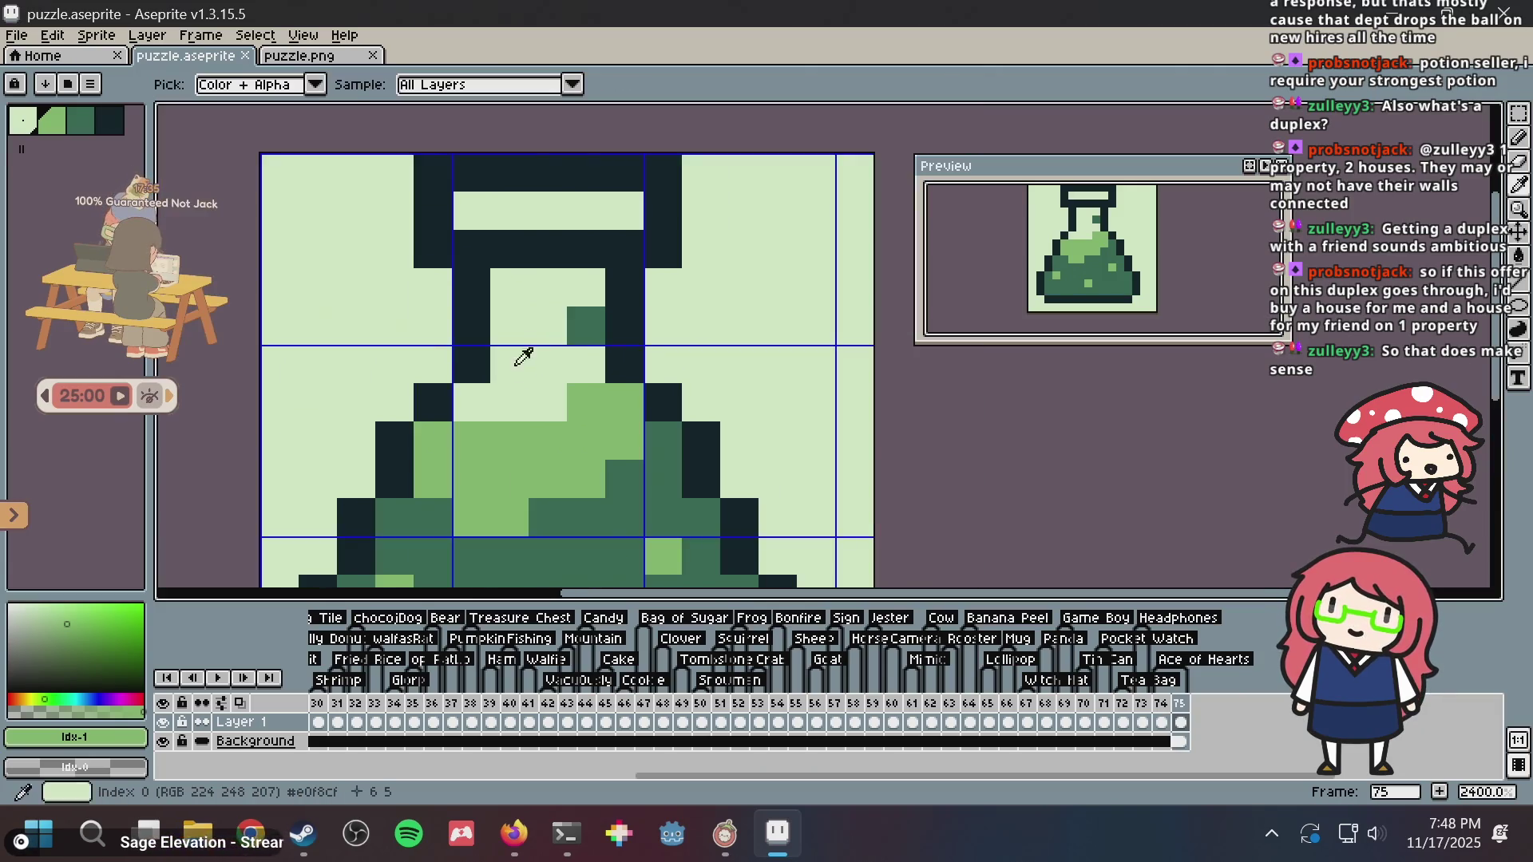
pyautogui.keyDown('alt'); pyautogui.click(493, 405); pyautogui.keyUp('alt')
pyautogui.click(472, 441)
pyautogui.click(499, 441)
pyautogui.scroll(-2, 635, 328)
pyautogui.hotkey('ctrl', 's')
# - Turn a dark-green neck pixel pale, select the darkest outline colour, and save
pyautogui.scroll(3, 637, 328)
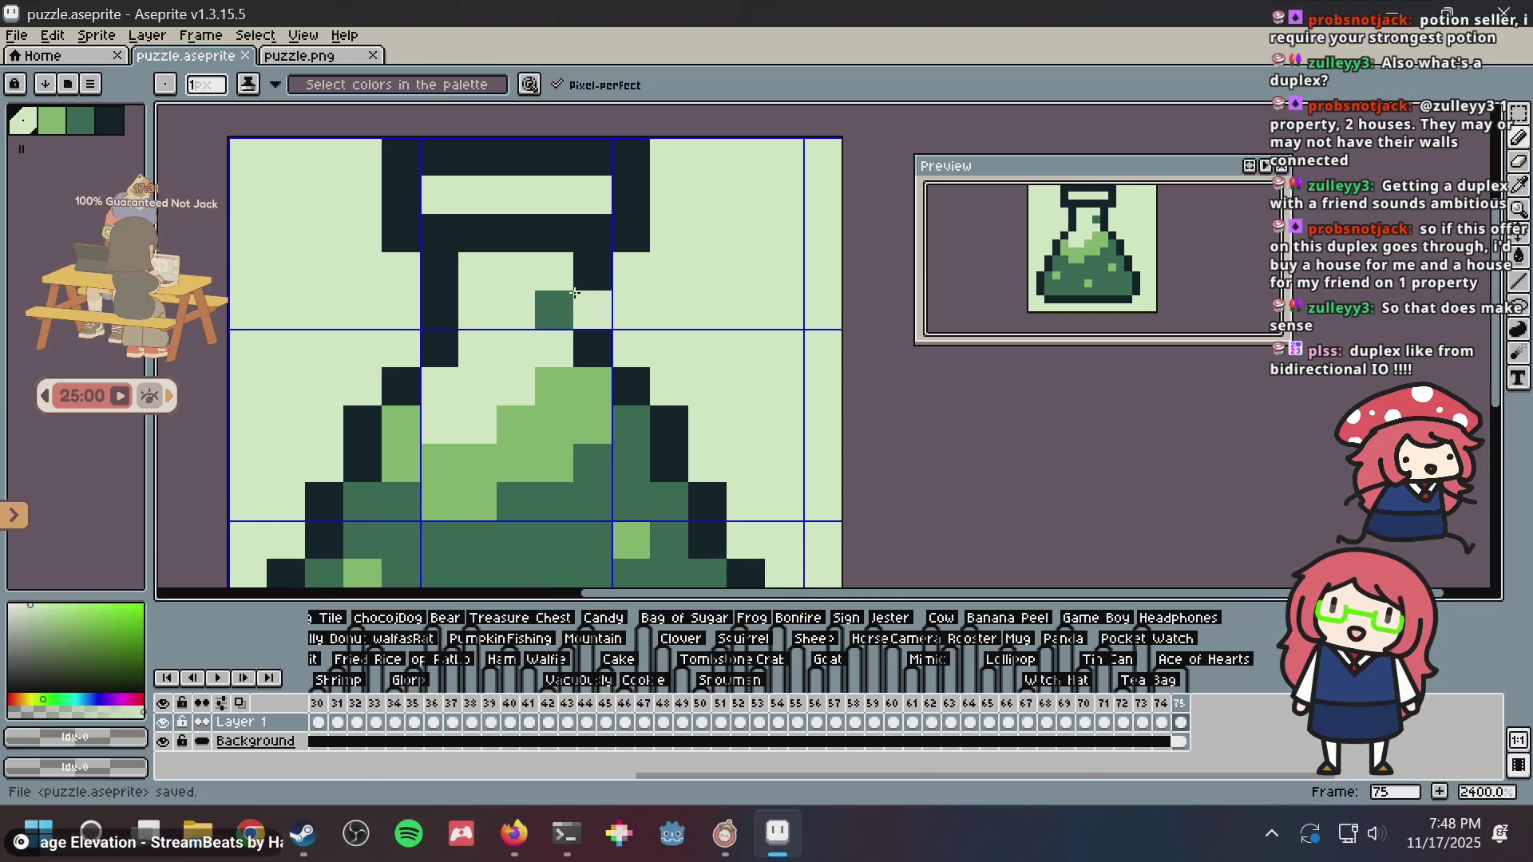
pyautogui.rightClick(537, 321)
pyautogui.press('alt')
pyautogui.click(547, 315)
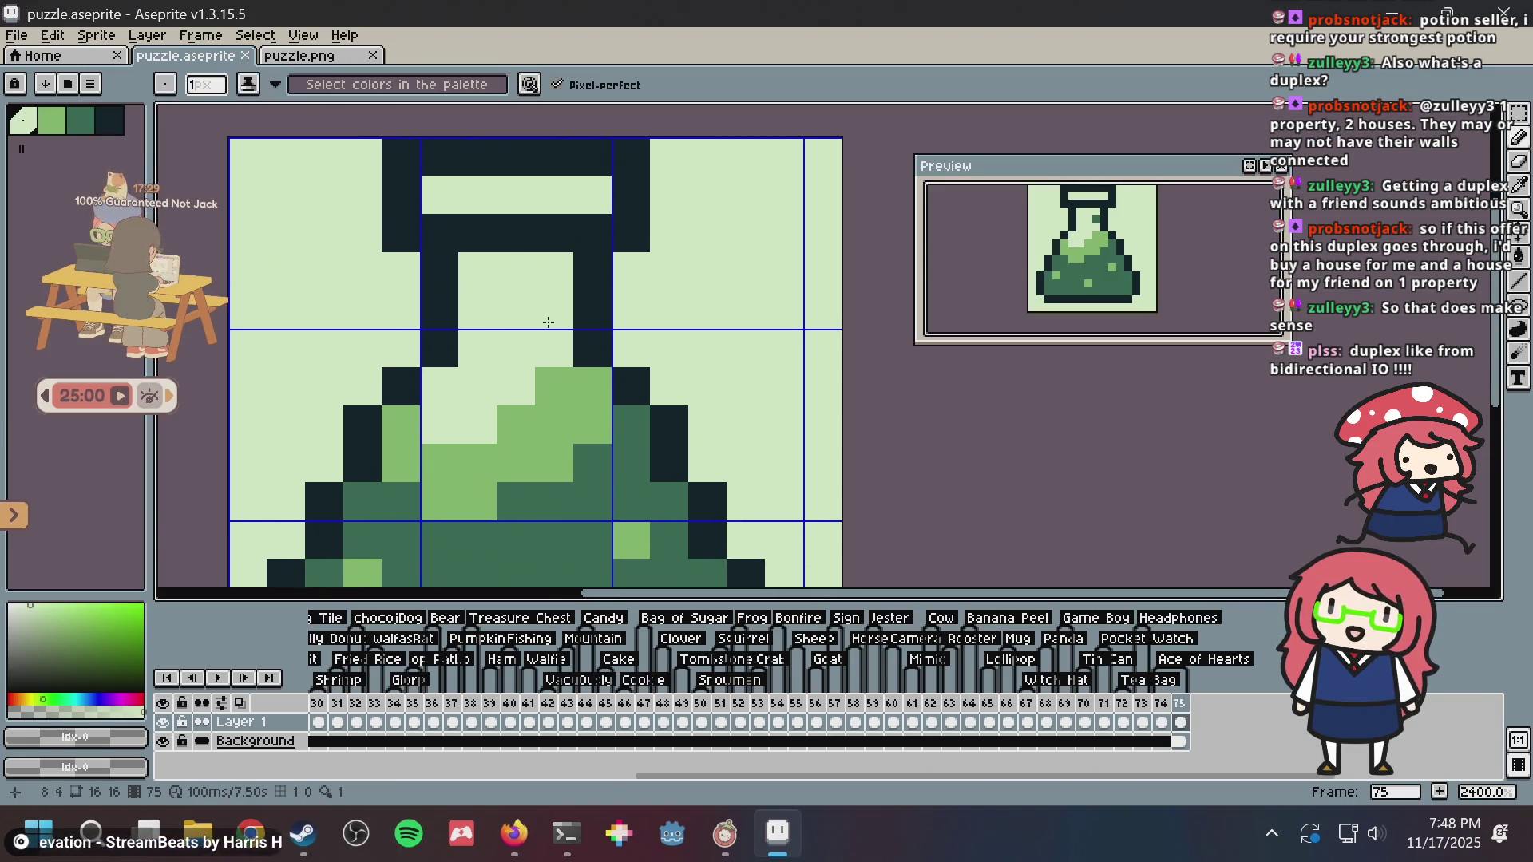
pyautogui.scroll(-2, 558, 386)
pyautogui.hotkey('ctrl', 's')
pyautogui.keyDown('alt'); pyautogui.click(571, 408); pyautogui.keyUp('alt')
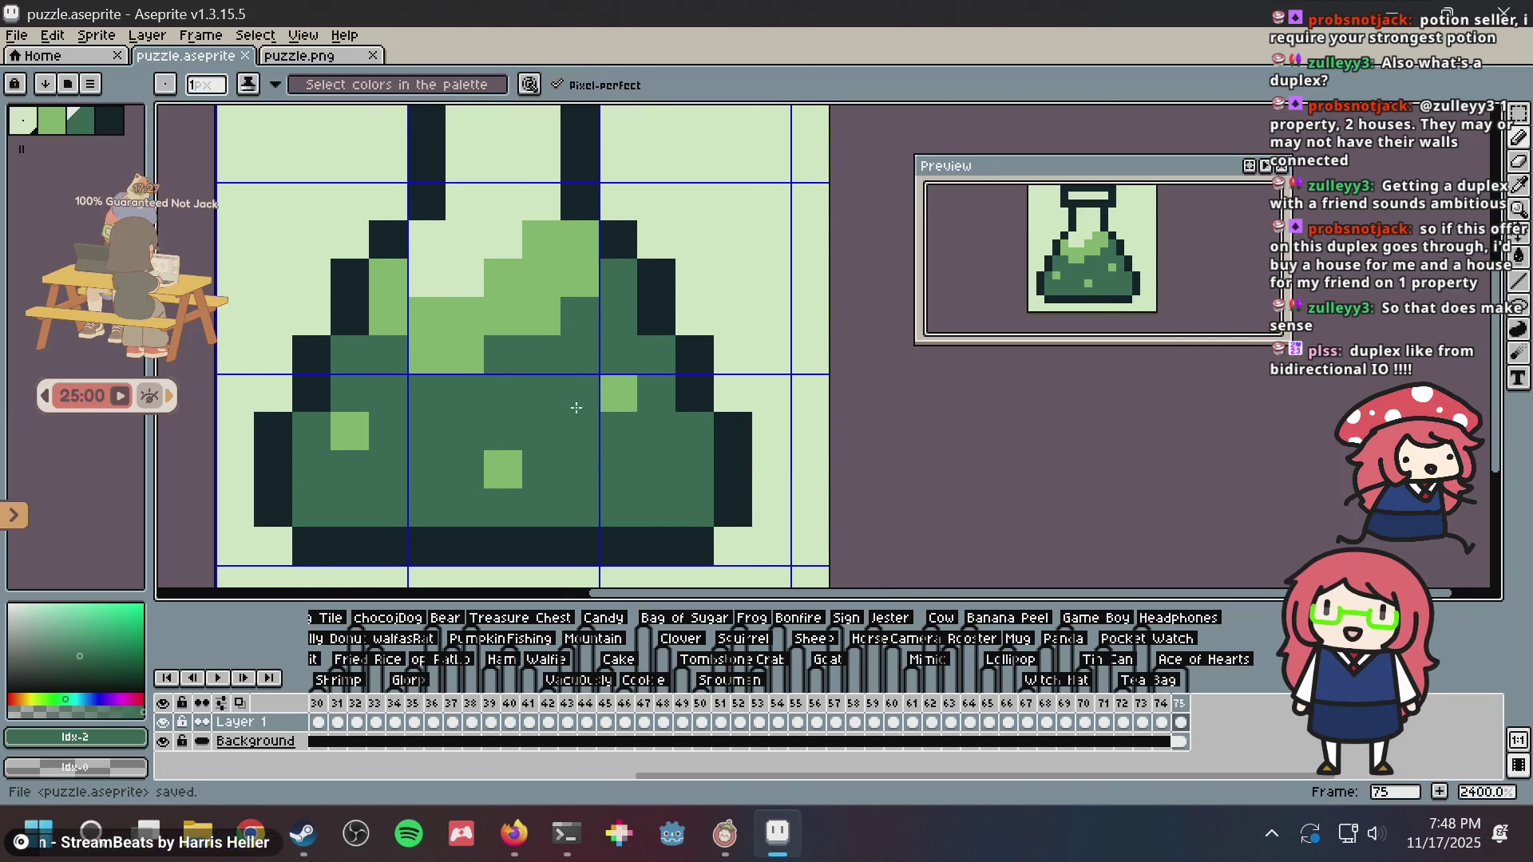
pyautogui.keyDown('alt'); pyautogui.click(696, 345); pyautogui.keyUp('alt')
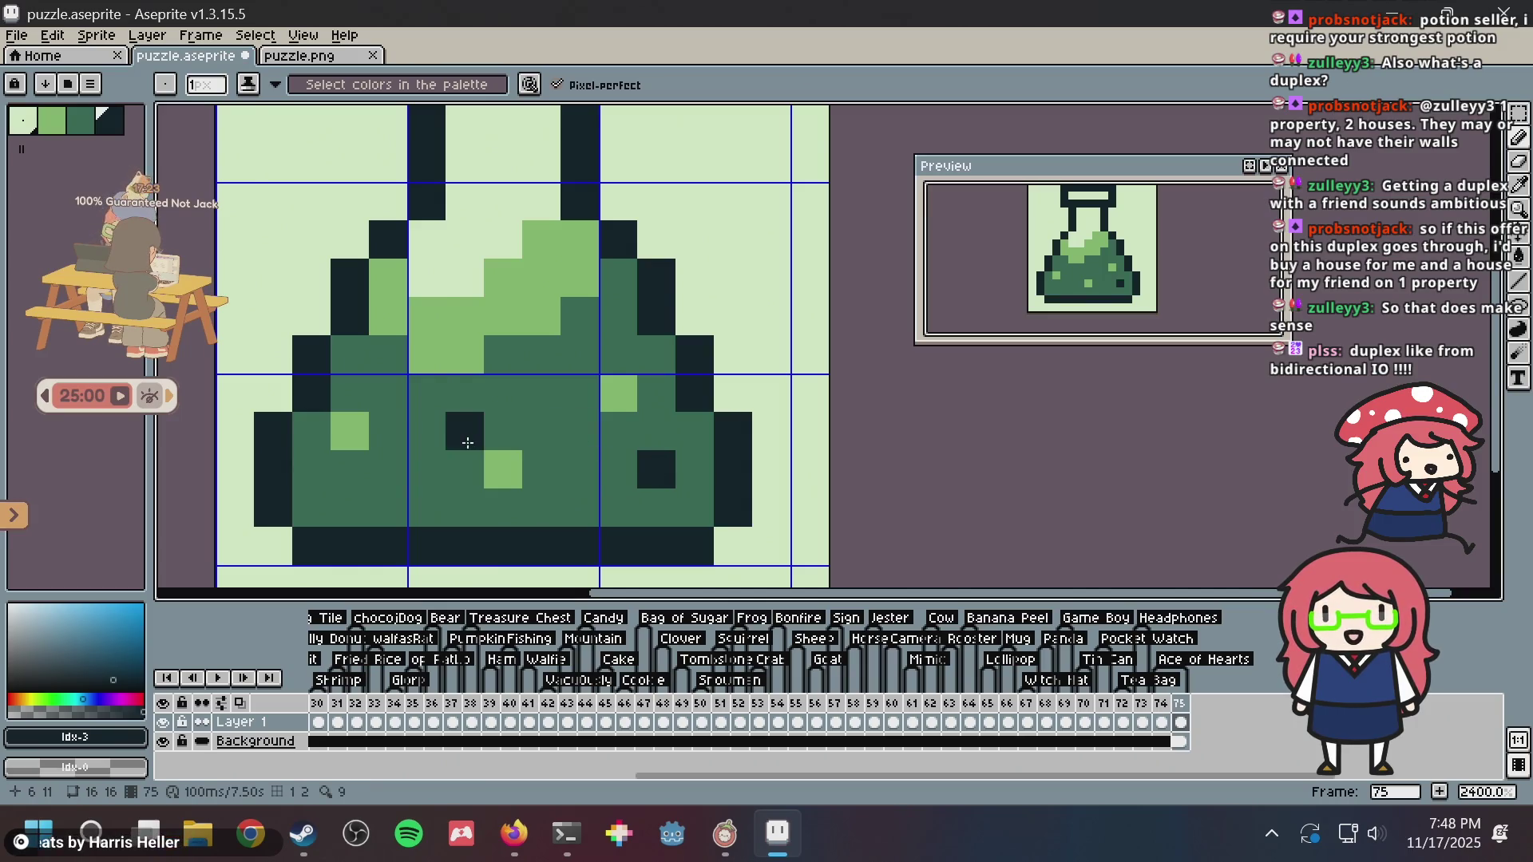
pyautogui.hotkey('ctrl', 's')
# - Try widening the light-green block two pixels right, undo it, and save
pyautogui.keyDown('alt'); pyautogui.click(519, 458); pyautogui.keyUp('alt')
pyautogui.moveTo(514, 440)
pyautogui.mouseDown()
pyautogui.moveTo(537, 431)
pyautogui.moveTo(538, 452)
pyautogui.mouseUp()
pyautogui.scroll(2, 534, 412)
pyautogui.hotkey('ctrl', 'z')
pyautogui.hotkey('ctrl', 'z')
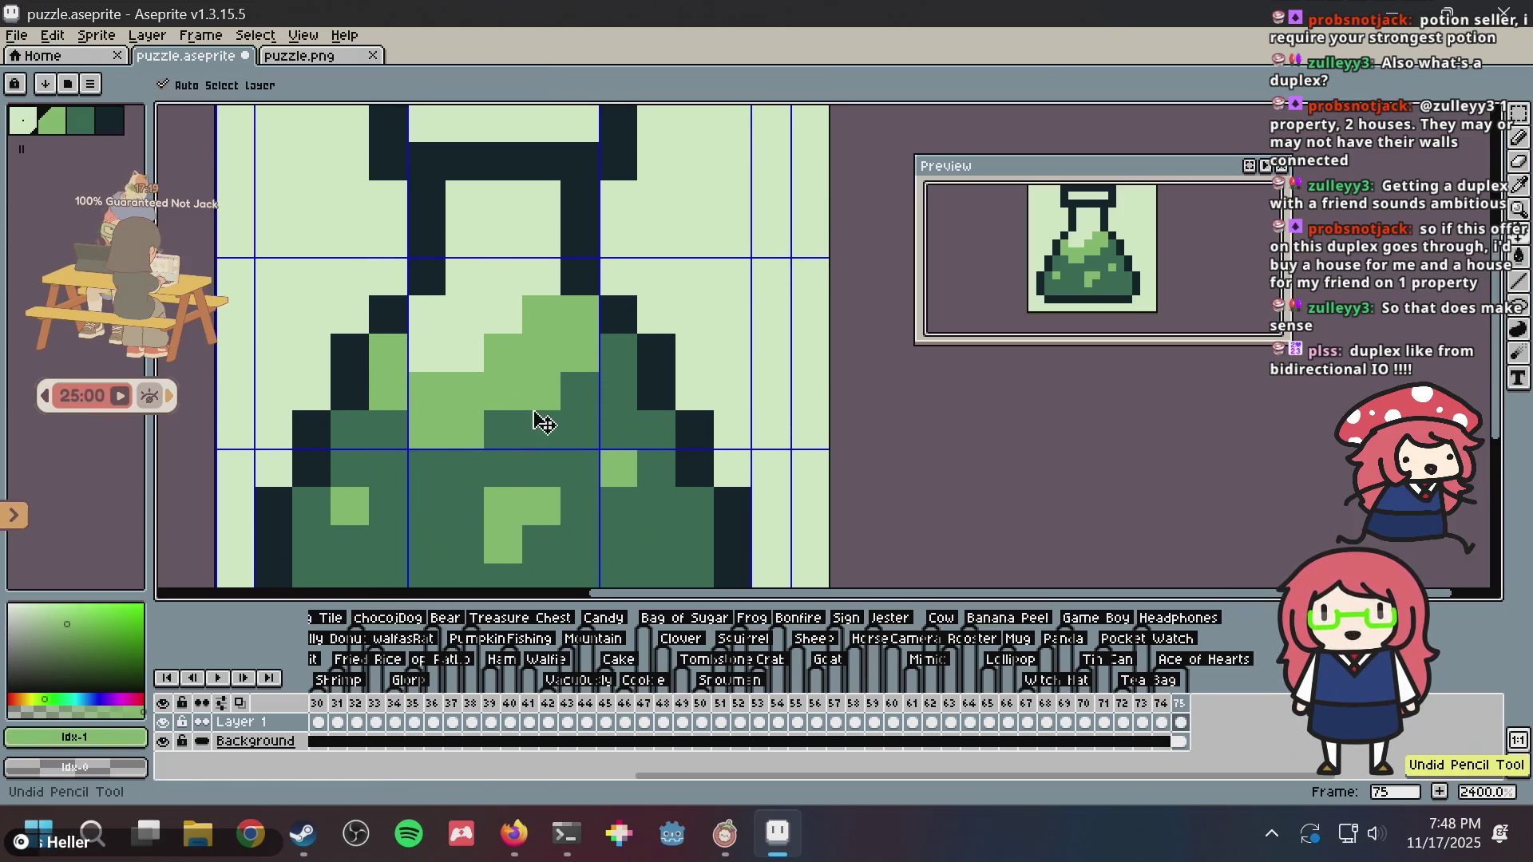
pyautogui.hotkey('ctrl', 's')
pyautogui.hotkey('ctrl', 'z')
pyautogui.hotkey('ctrl', 's')
pyautogui.scroll(-2, 575, 361)
pyautogui.scroll(-5, 558, 363)
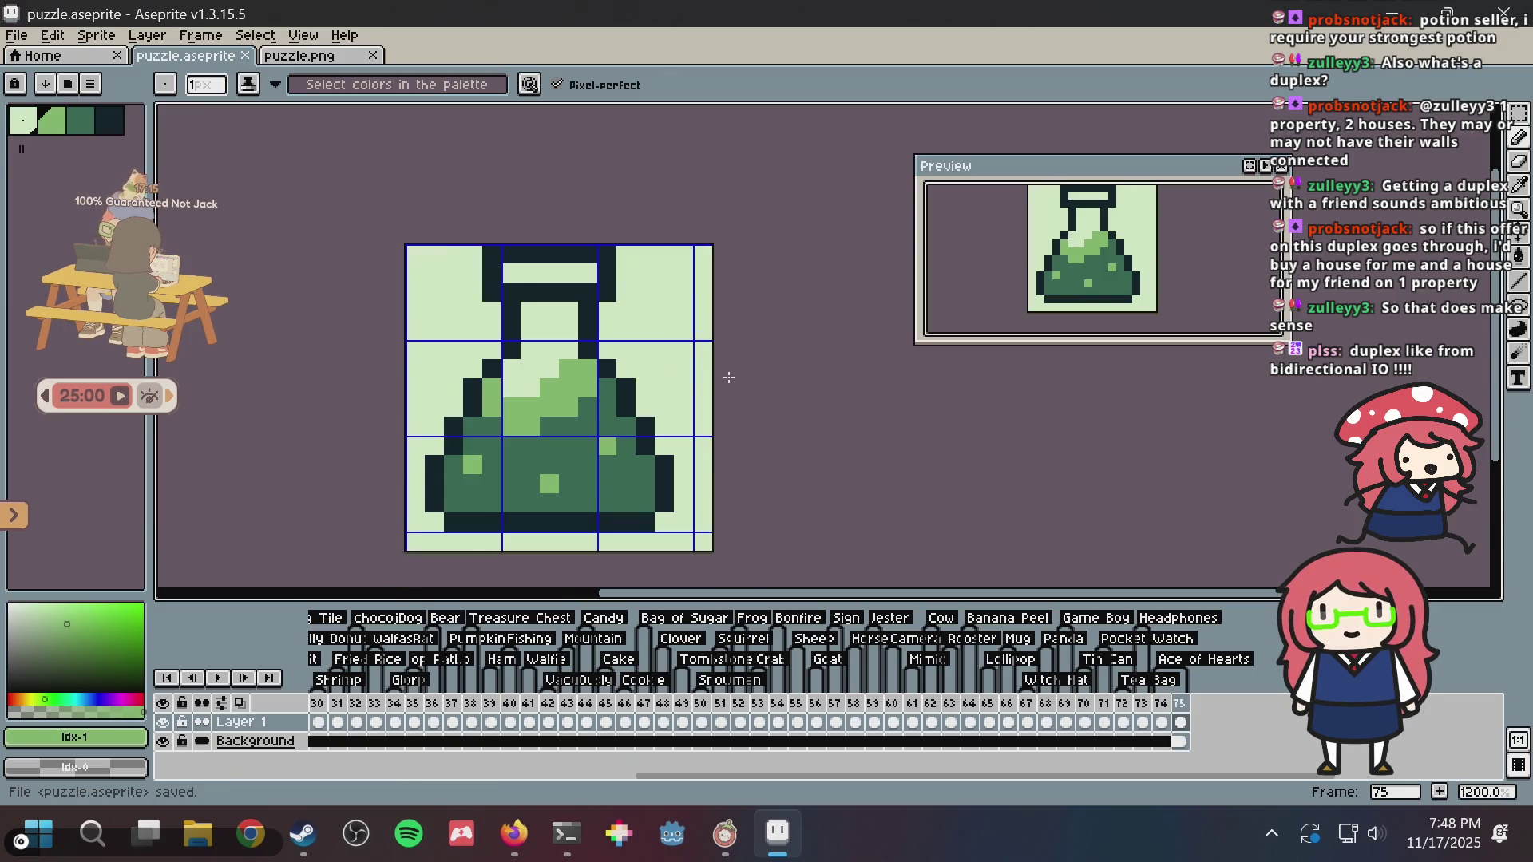
pyautogui.scroll(4, 532, 352)
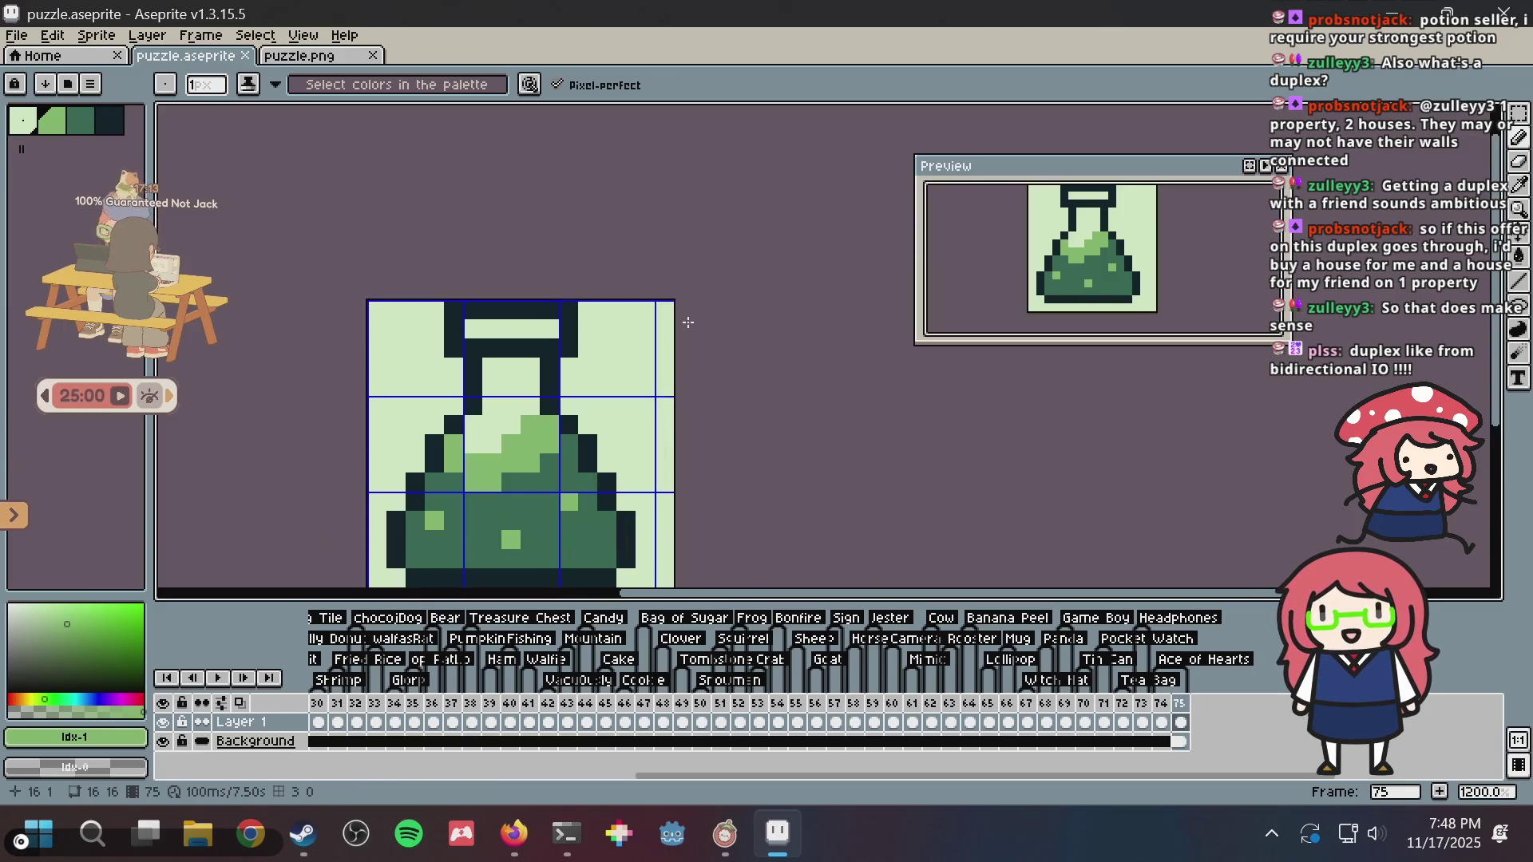
# - Erase the stray pixel beside the neck and fill the lid's inner row dark green
pyautogui.moveTo(478, 266); pyautogui.dragTo(499, 354)
pyautogui.rightClick(508, 356)
pyautogui.click(80, 120)
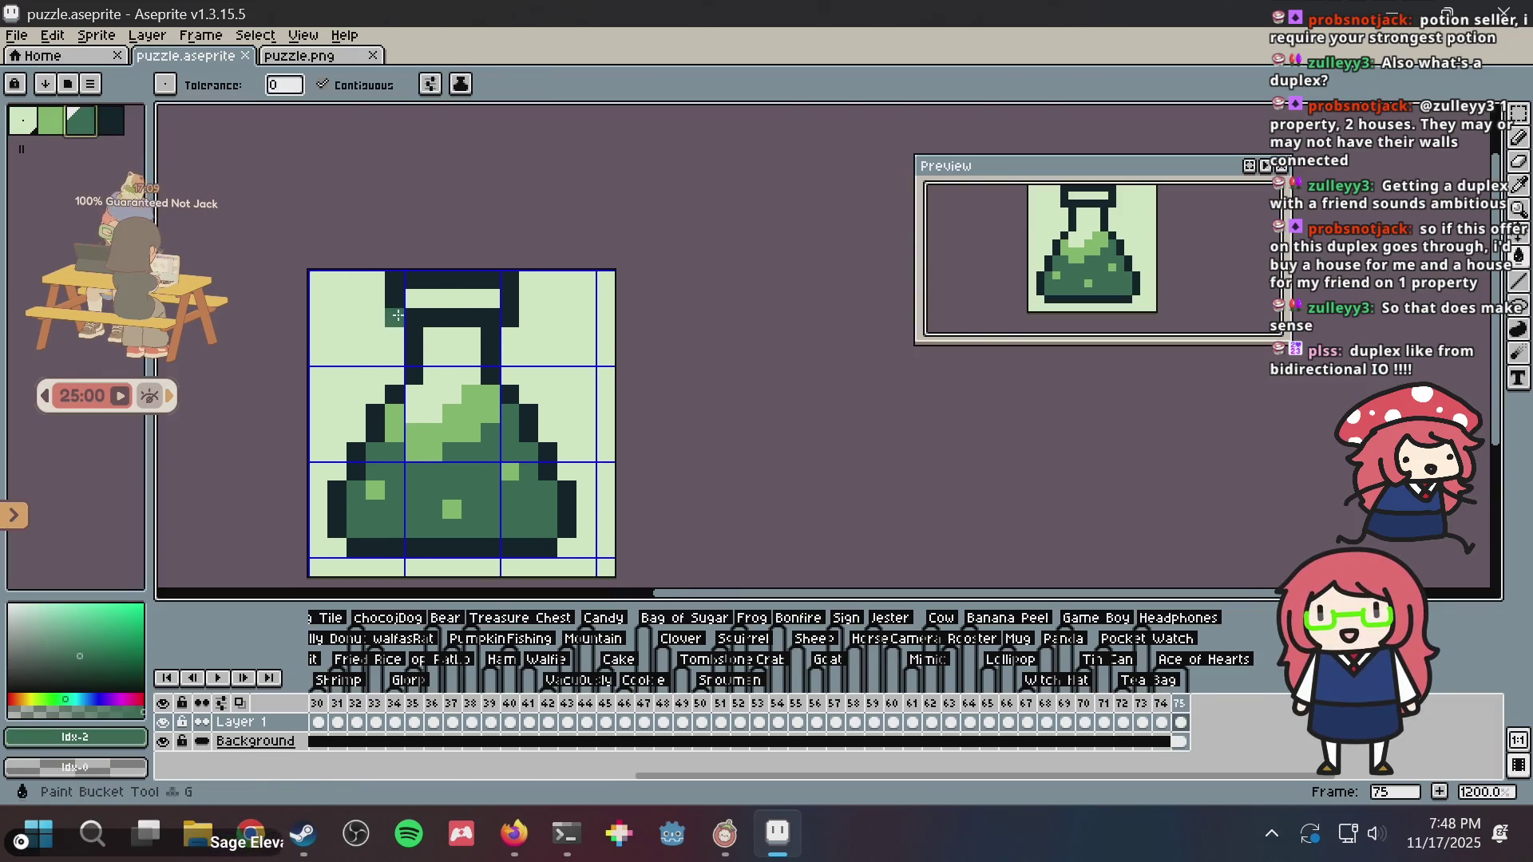
pyautogui.press('i')
pyautogui.moveTo(415, 298)
pyautogui.mouseDown()
pyautogui.moveTo(492, 298)
pyautogui.moveTo(417, 318)
pyautogui.moveTo(476, 319)
pyautogui.mouseUp()
# - Undo the dark lid pixel and paint a light-green pixel at the neck's top-left
pyautogui.press('b')
pyautogui.click(511, 330)
pyautogui.scroll(-1, 511, 327)
pyautogui.scroll(2, 511, 327)
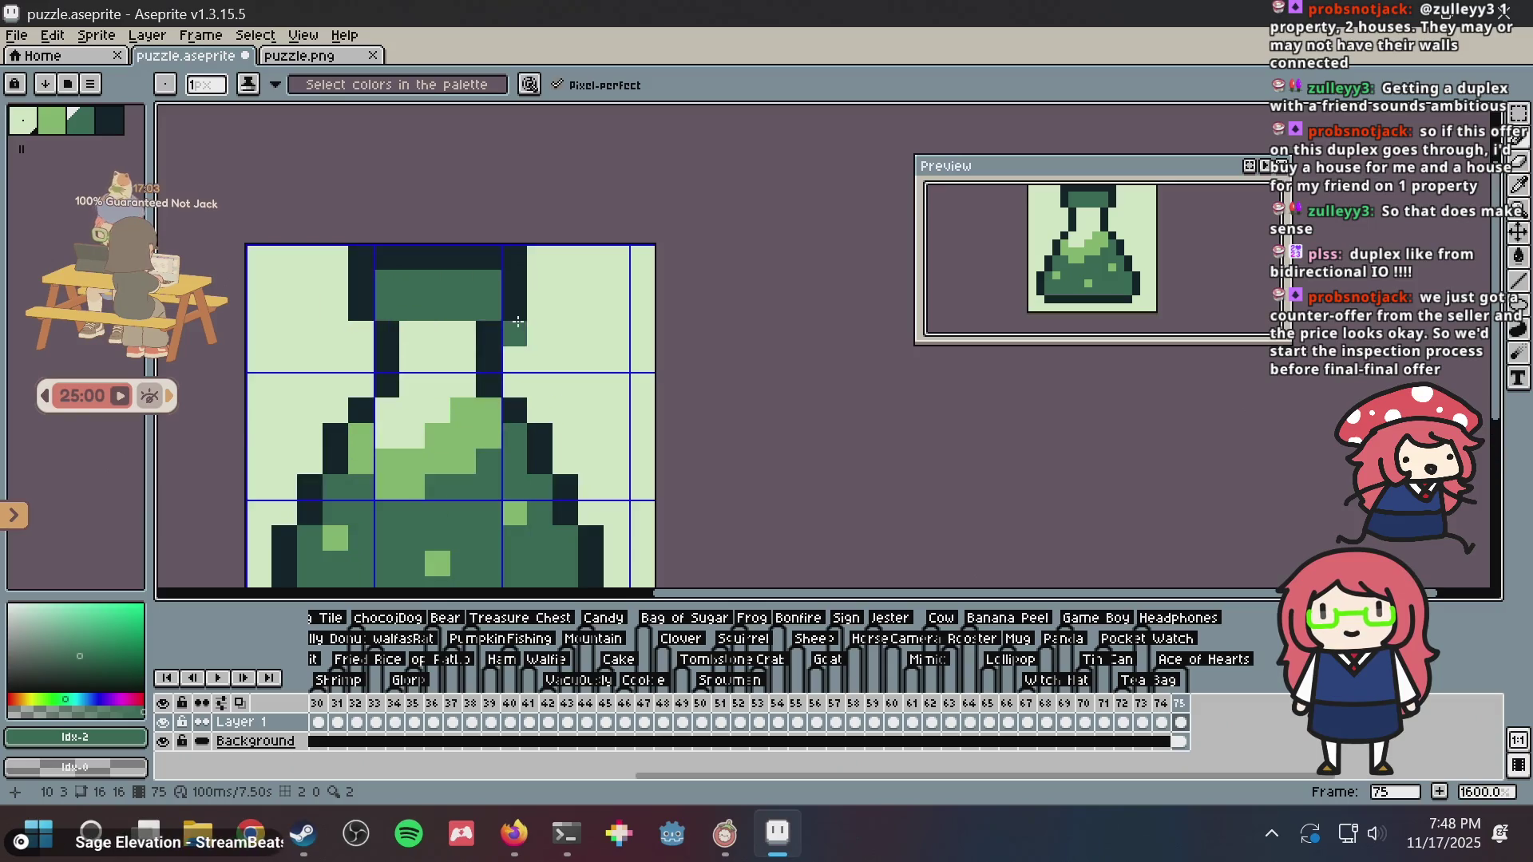
pyautogui.hotkey('ctrl', 'z')
pyautogui.hotkey('ctrl', 'z')
pyautogui.scroll(2, 421, 302)
pyautogui.click(373, 318)
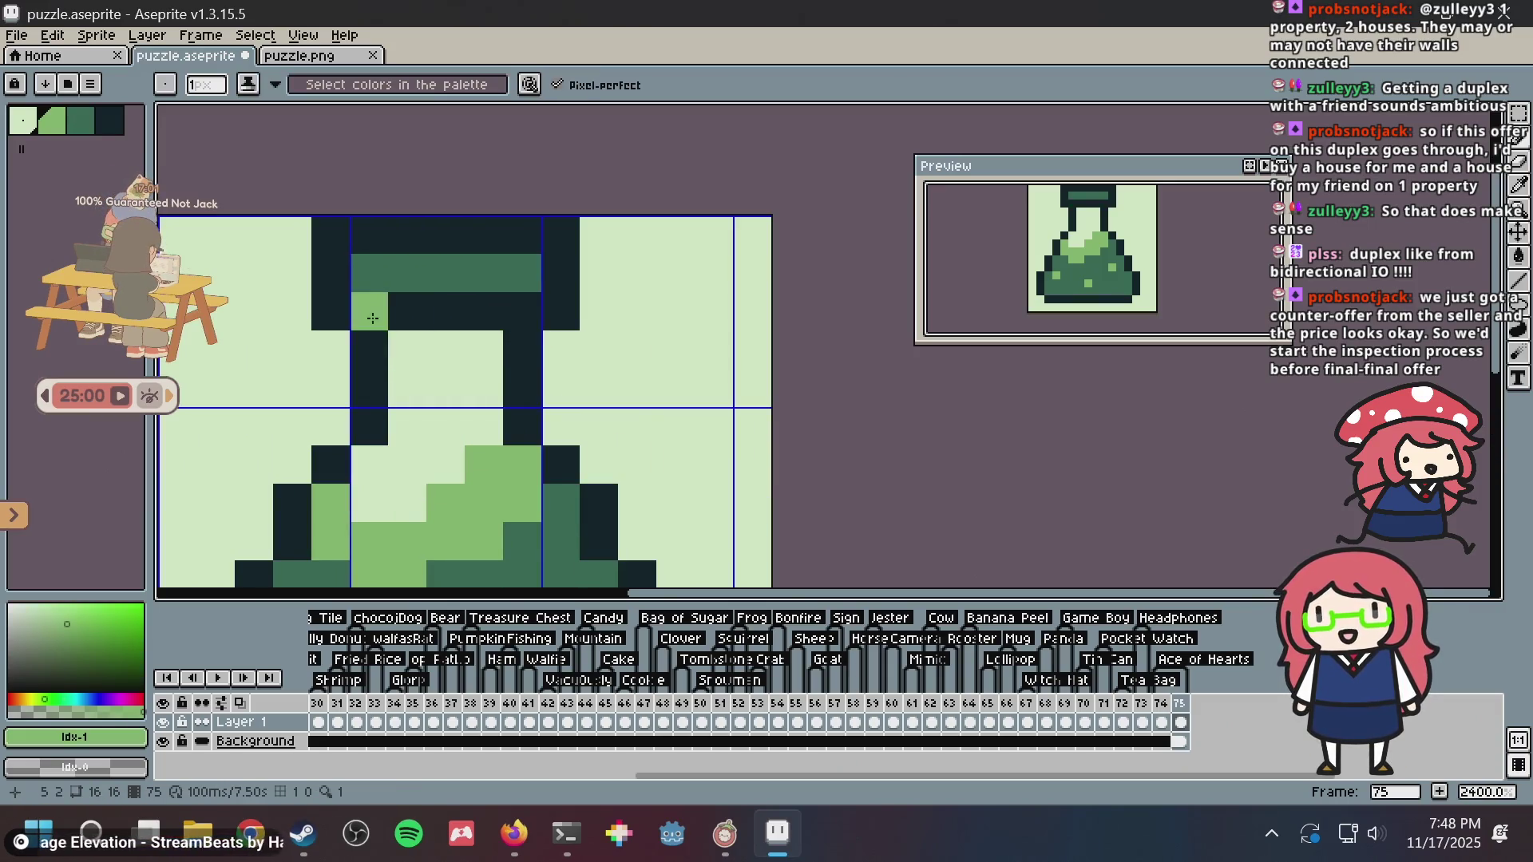
pyautogui.scroll(-6, 373, 319)
pyautogui.scroll(3, 485, 399)
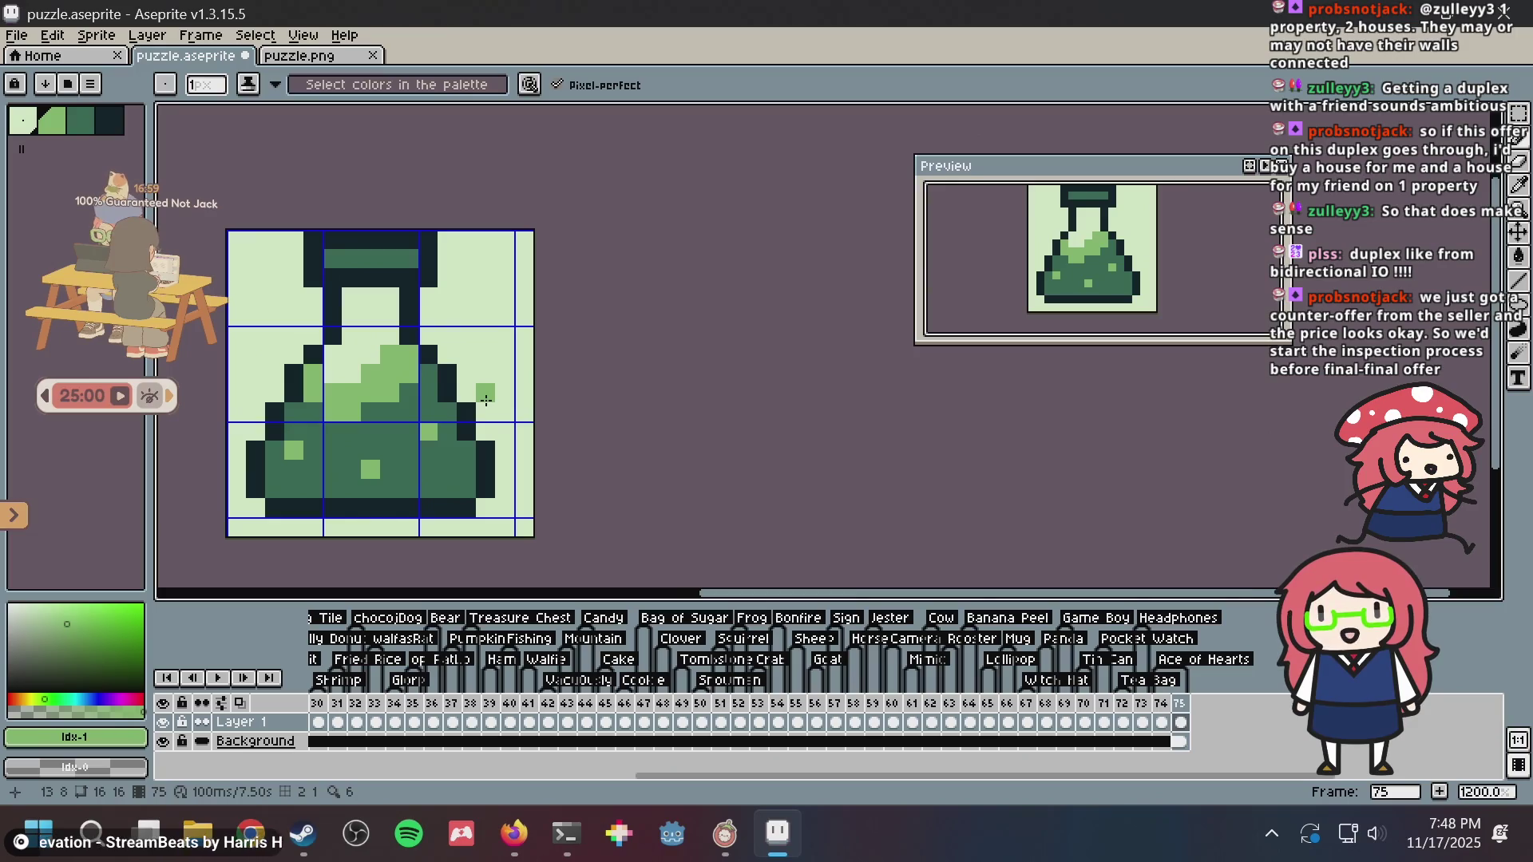
pyautogui.scroll(1, 485, 400)
# - Save, try a dark outline up the flask's left edge, then undo it and save again
pyautogui.hotkey('ctrl', 's')
pyautogui.scroll(-1, 515, 334)
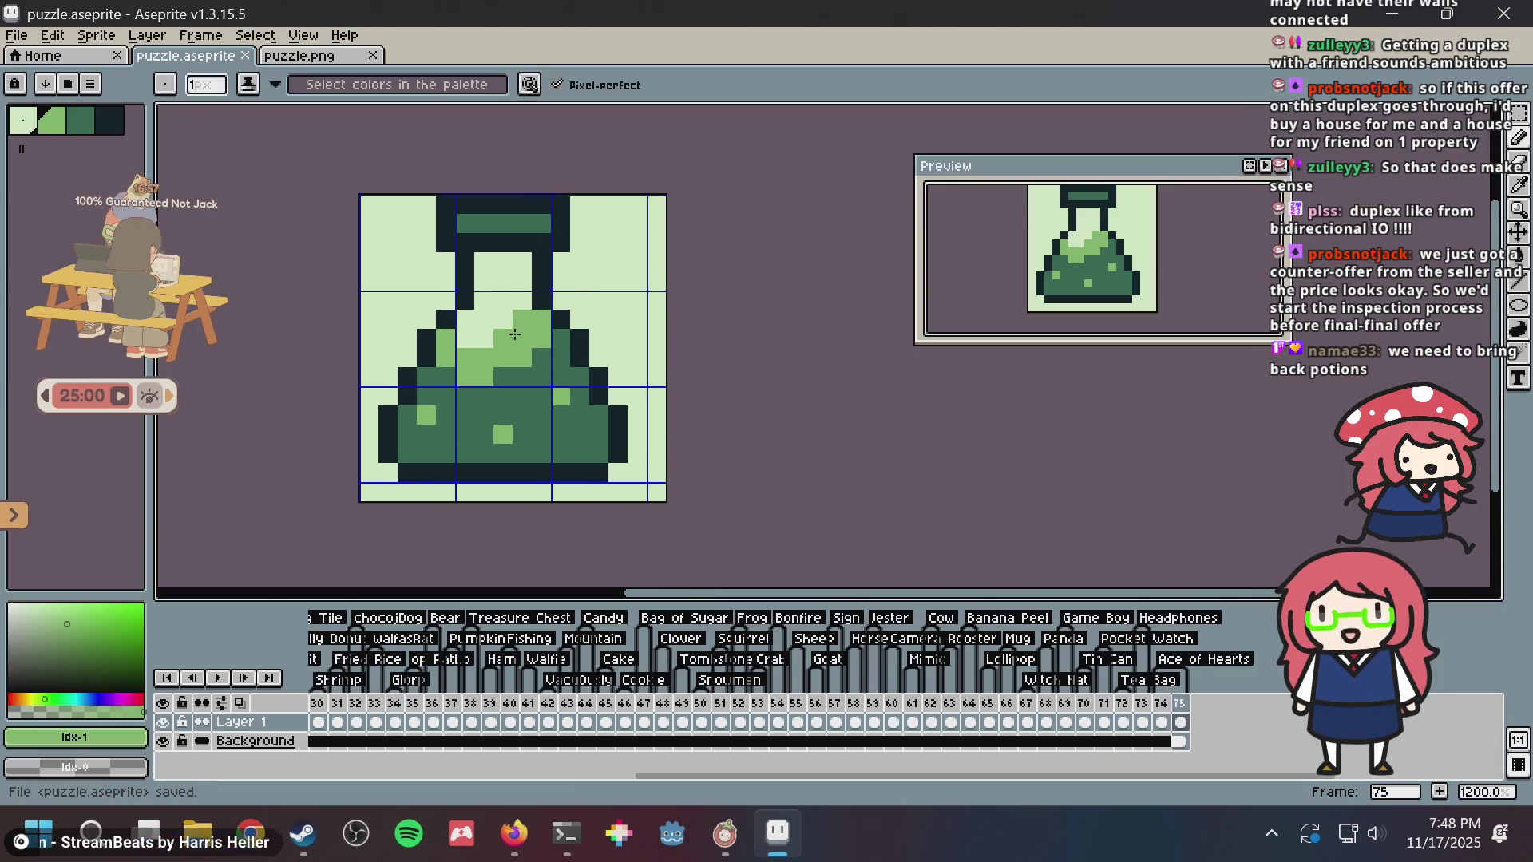
pyautogui.press('i')
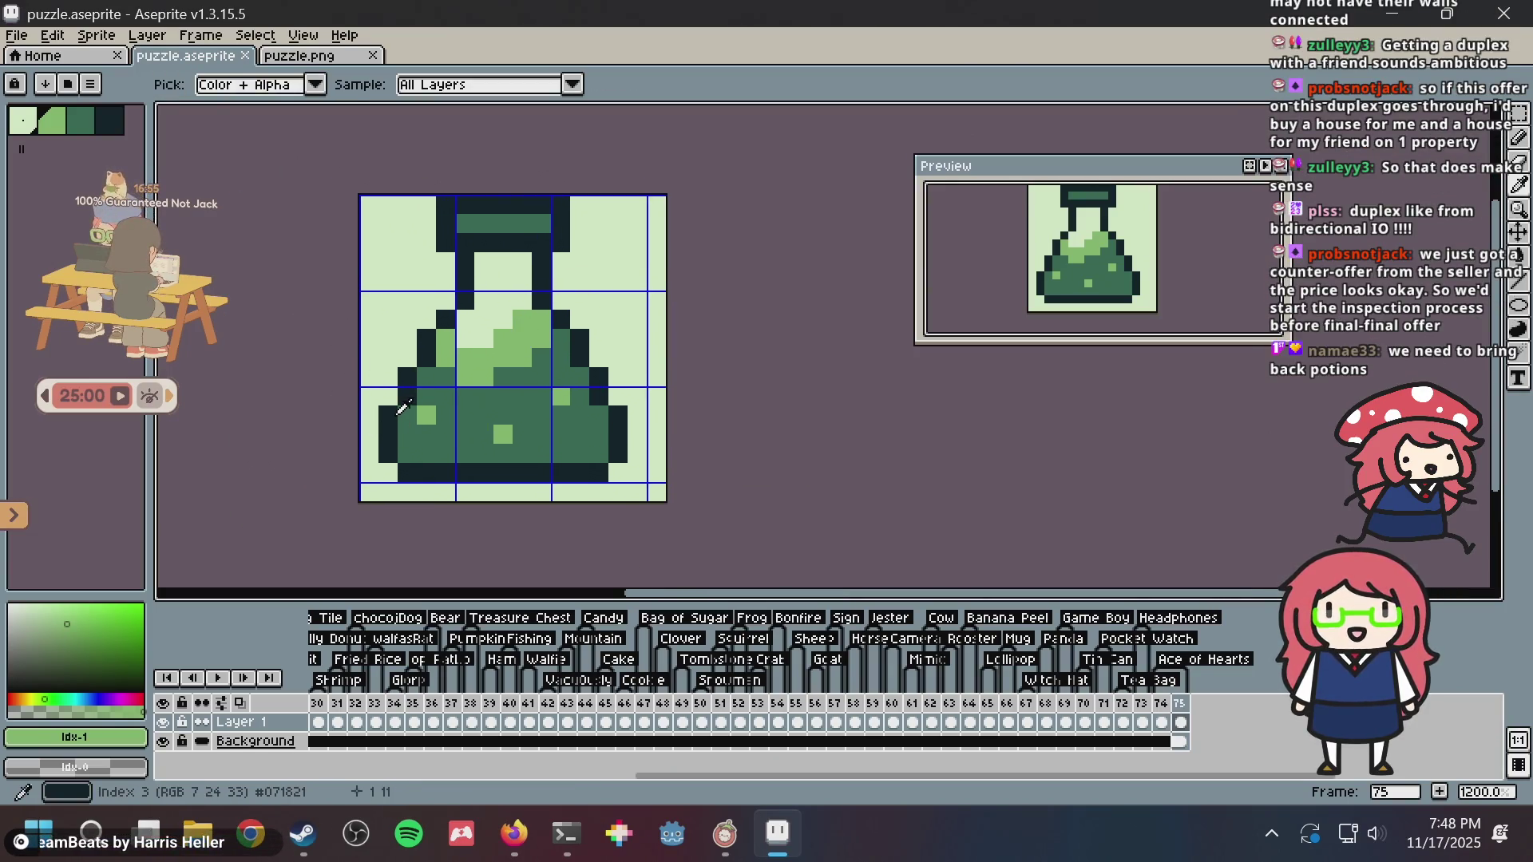
pyautogui.click(388, 435)
pyautogui.press('b')
pyautogui.moveTo(367, 449); pyautogui.dragTo(400, 362)
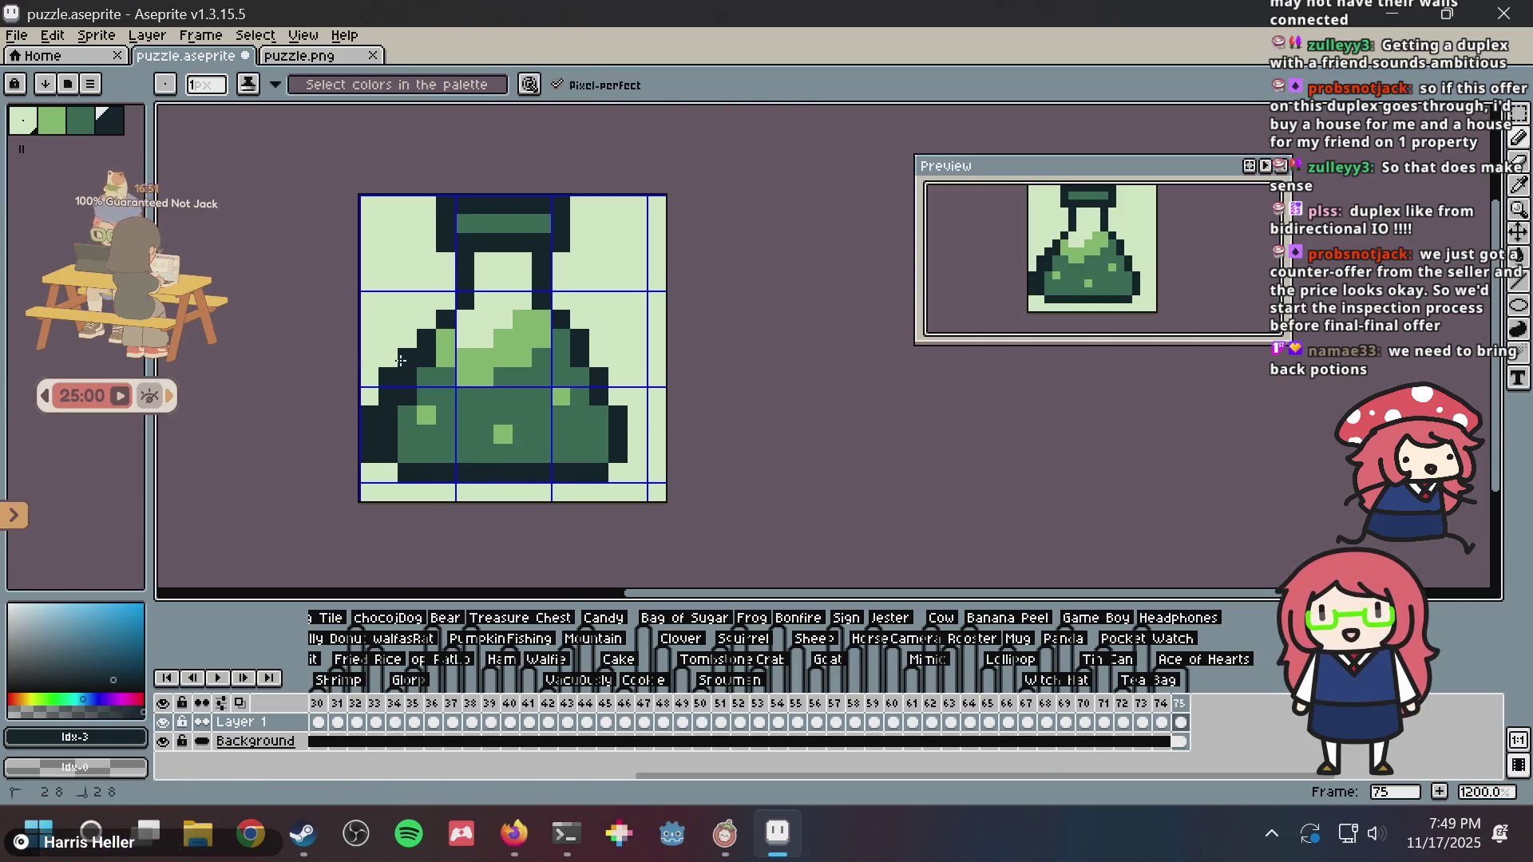
pyautogui.hotkey('ctrl', 'z')
pyautogui.hotkey('ctrl', 'z')
pyautogui.hotkey('ctrl', 's')
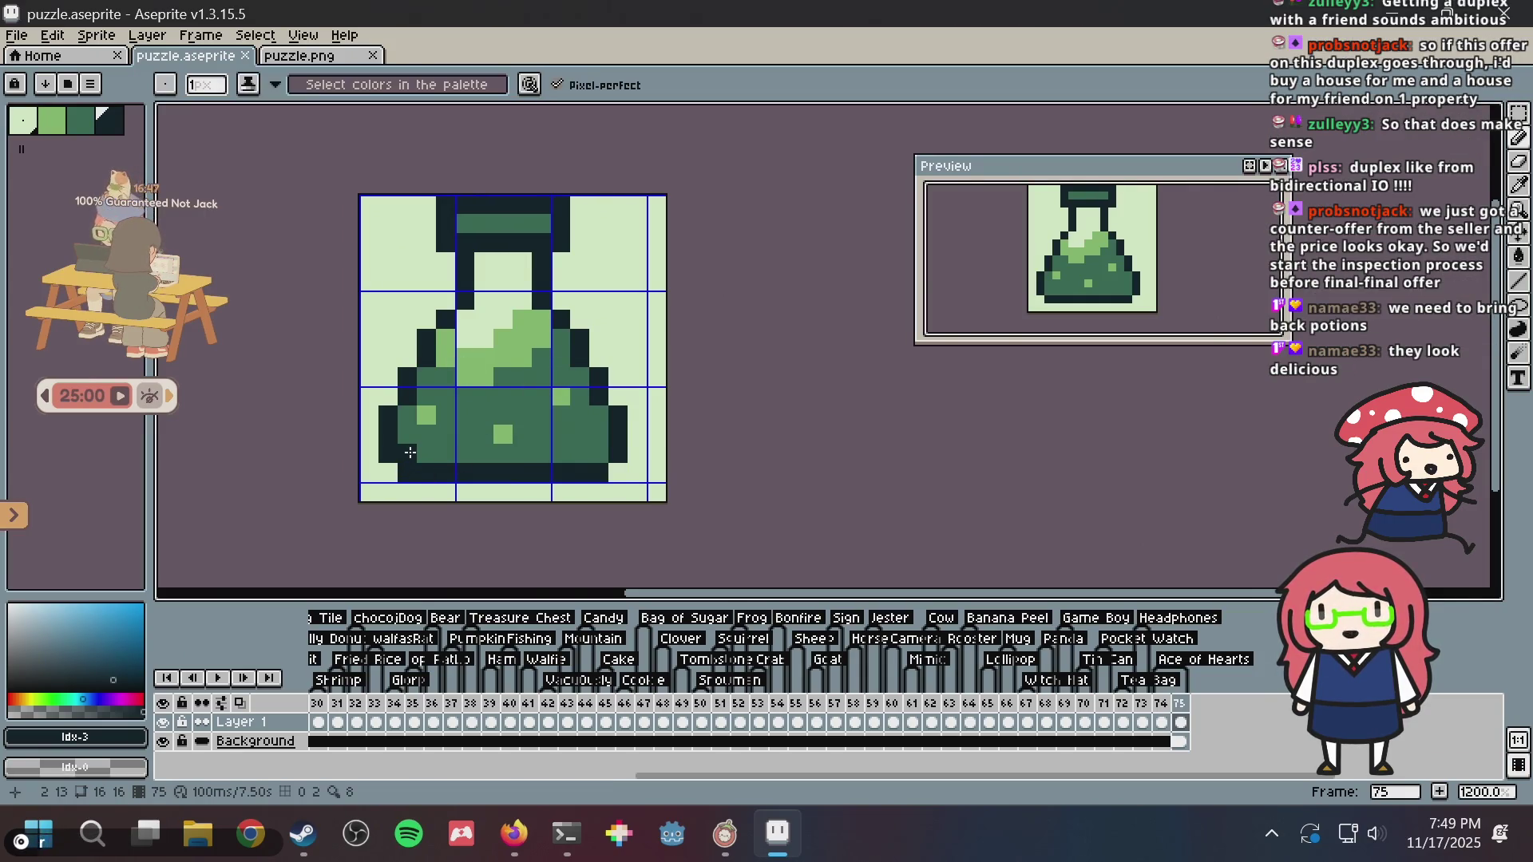
# - Paint a mid-green pixel just below the neck, discarding a trial pale highlight
pyautogui.keyDown('alt'); pyautogui.click(531, 385); pyautogui.keyUp('alt')
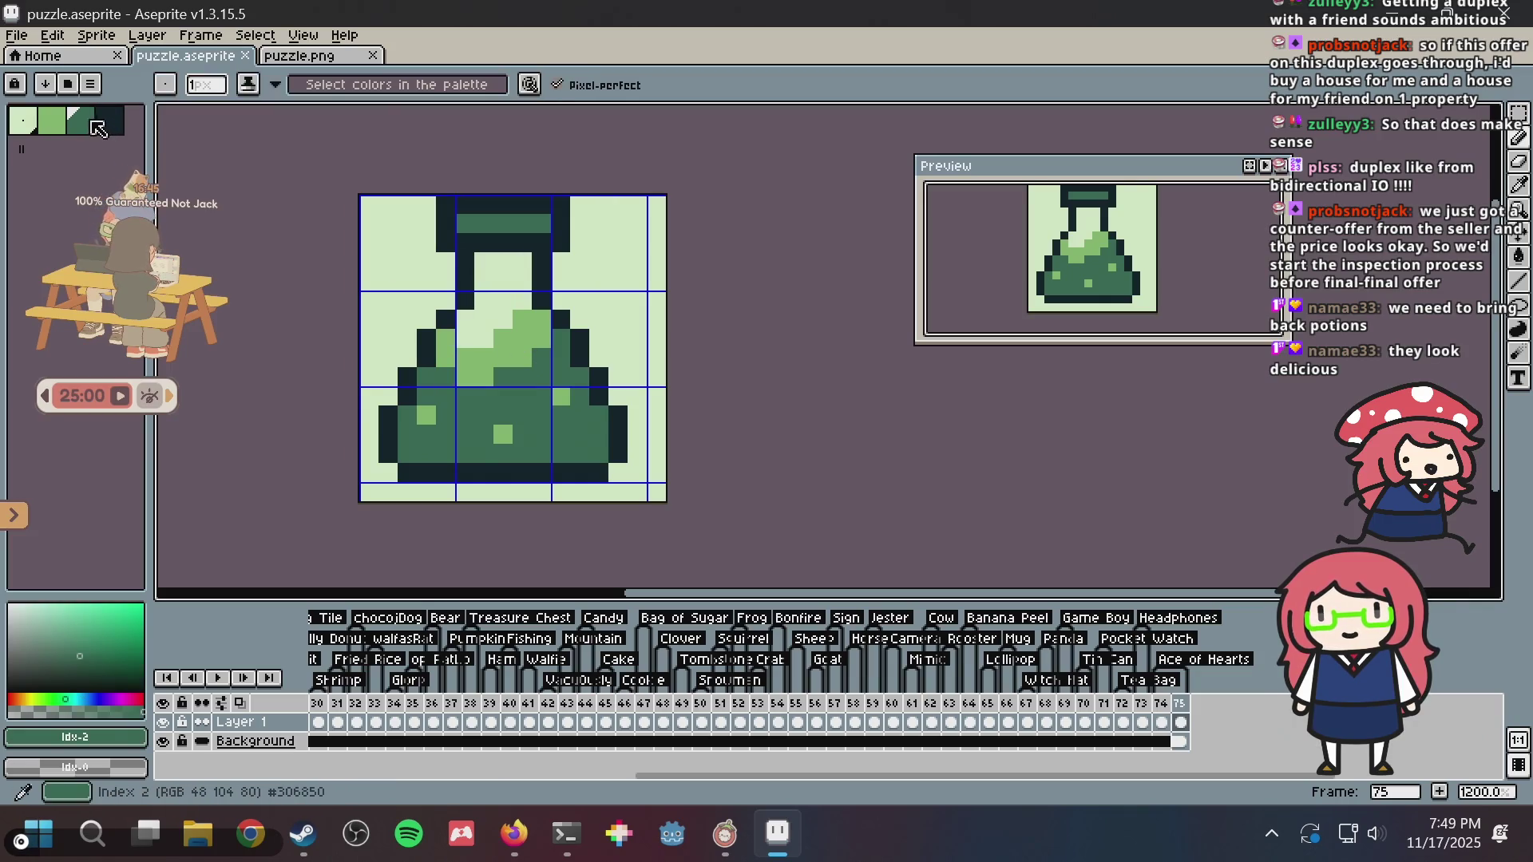
pyautogui.click(26, 122)
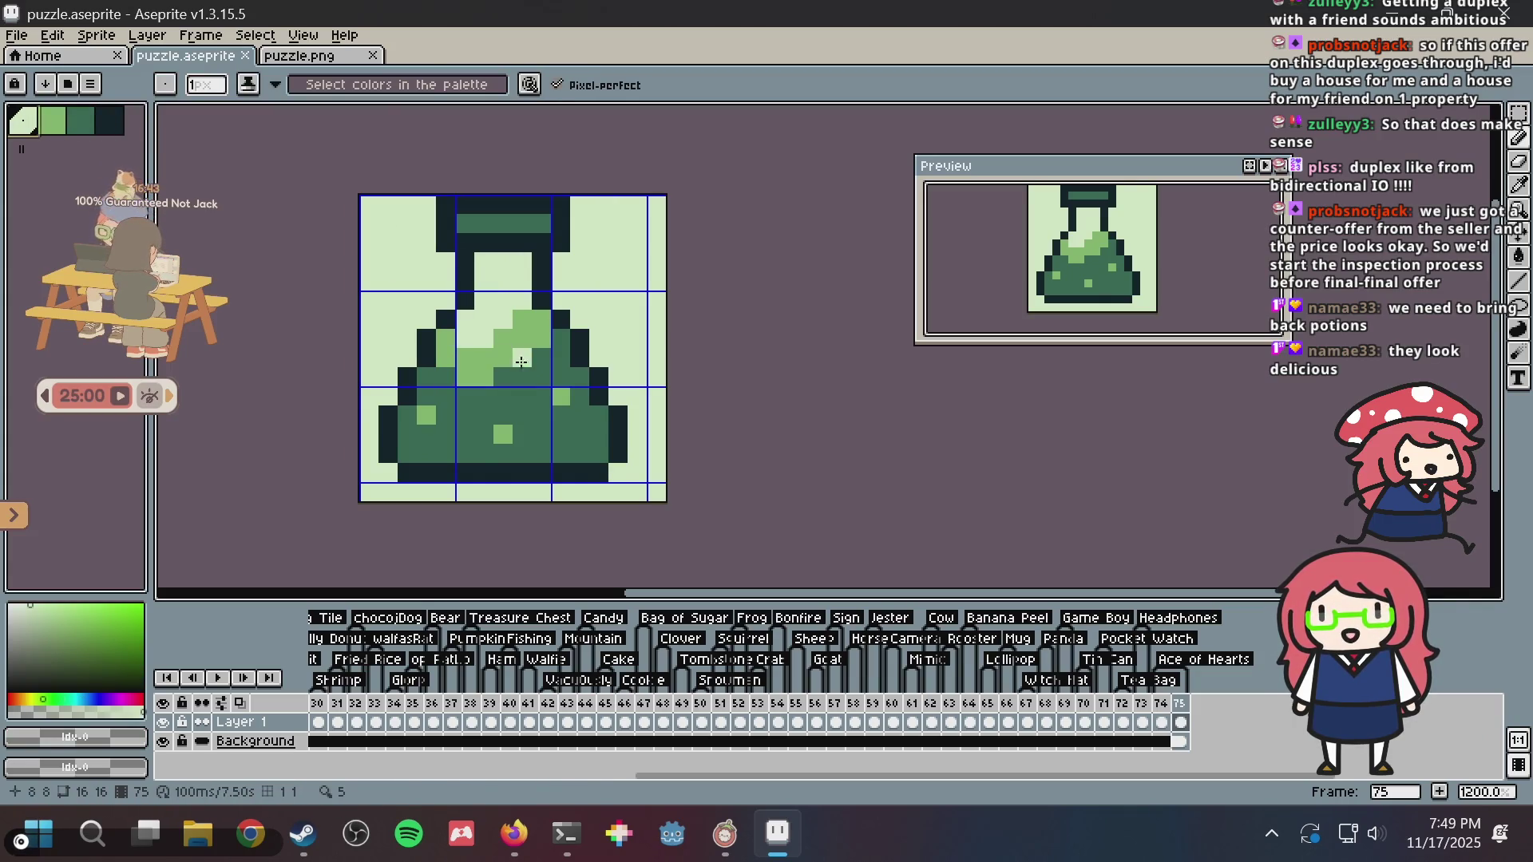
pyautogui.keyDown('alt'); pyautogui.click(470, 334); pyautogui.keyUp('alt')
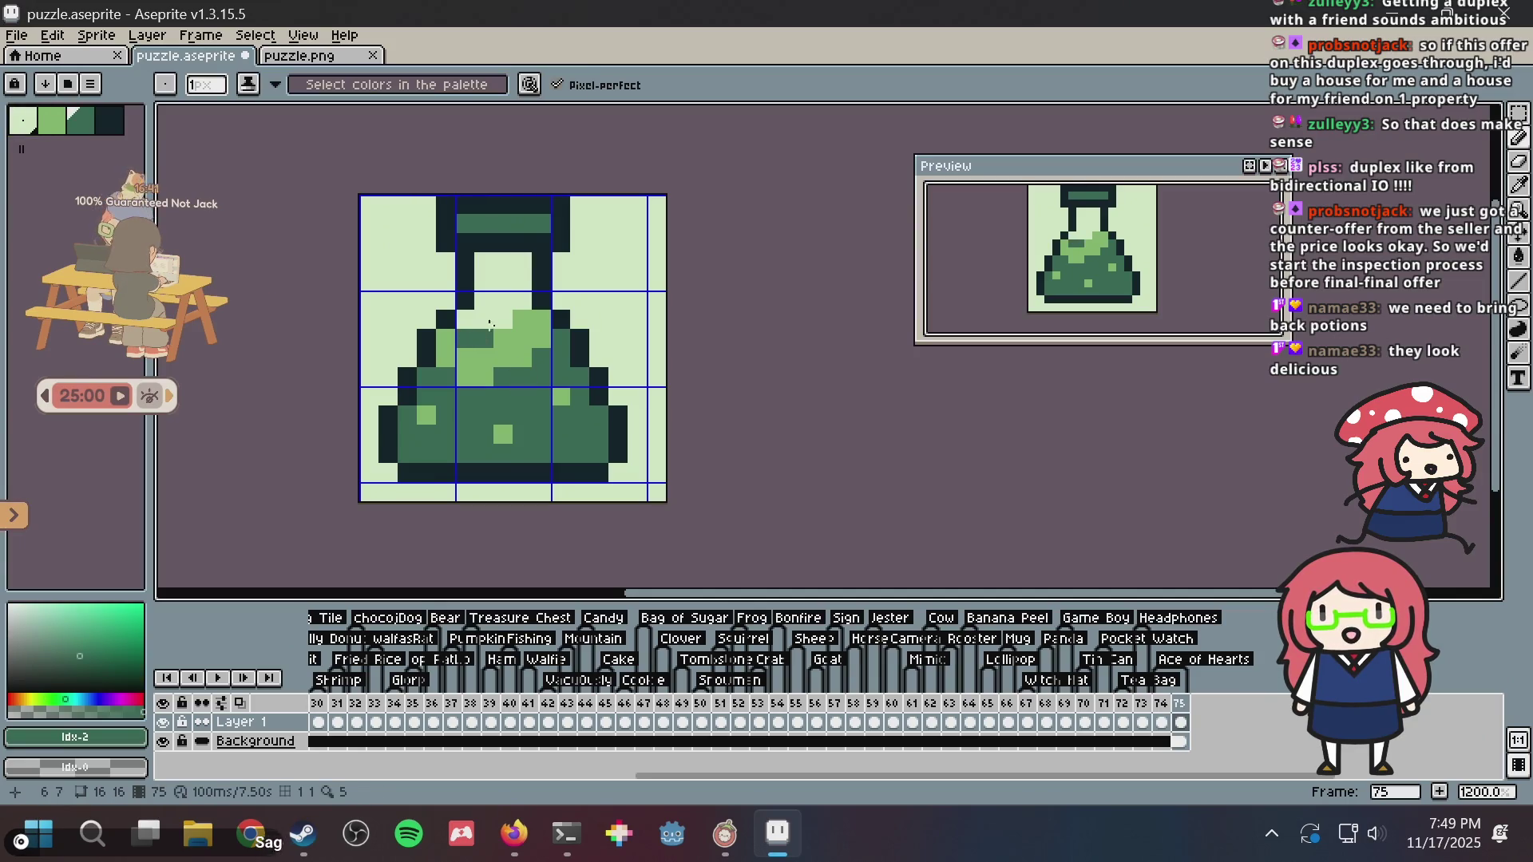
pyautogui.click(504, 319)
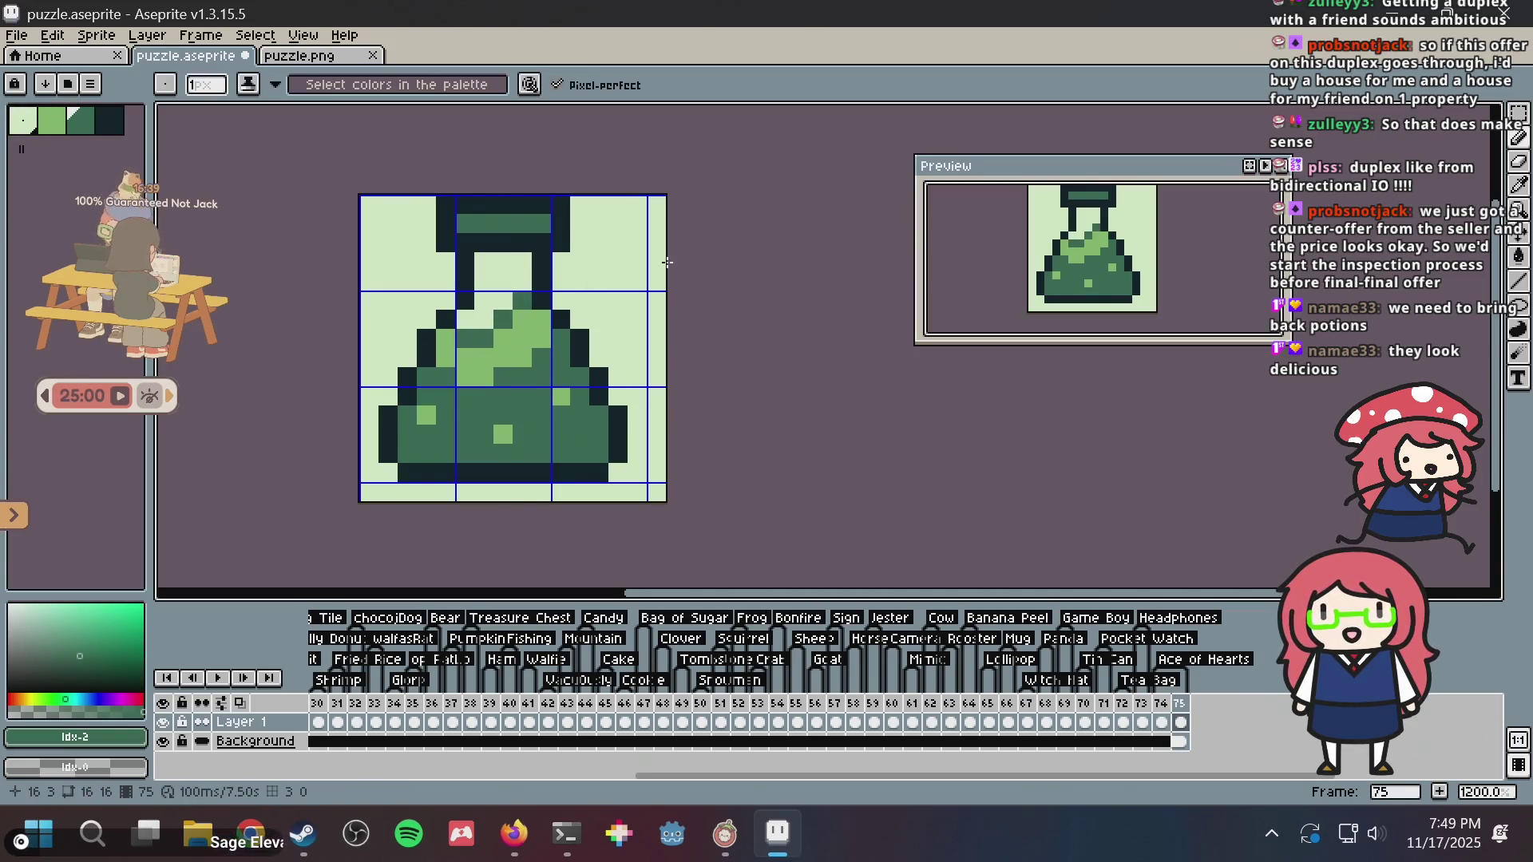
pyautogui.keyDown('alt'); pyautogui.click(515, 344); pyautogui.keyUp('alt')
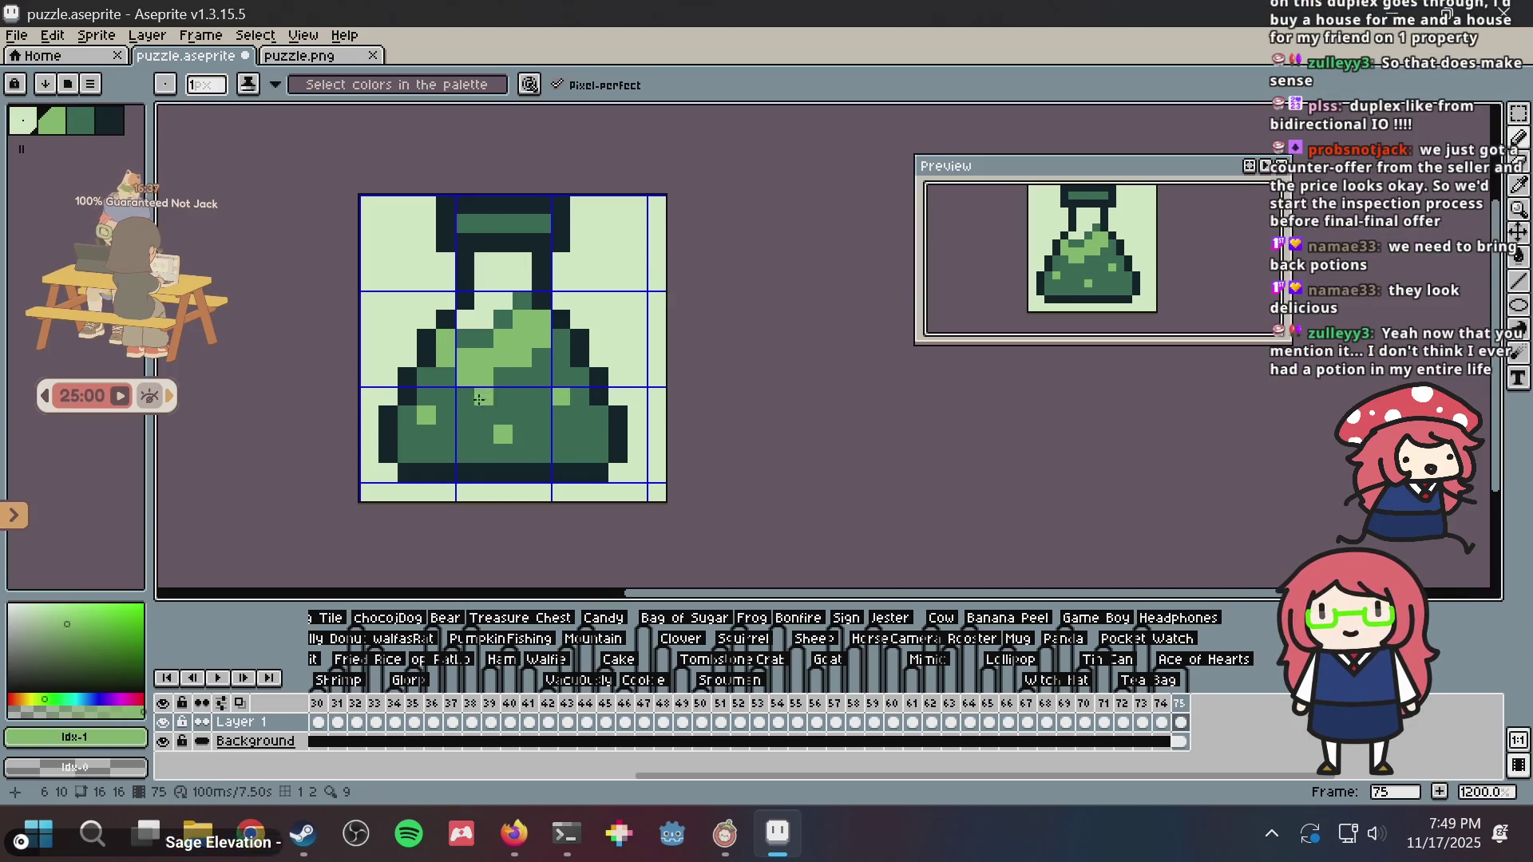
pyautogui.keyDown('alt'); pyautogui.click(413, 270); pyautogui.keyUp('alt')
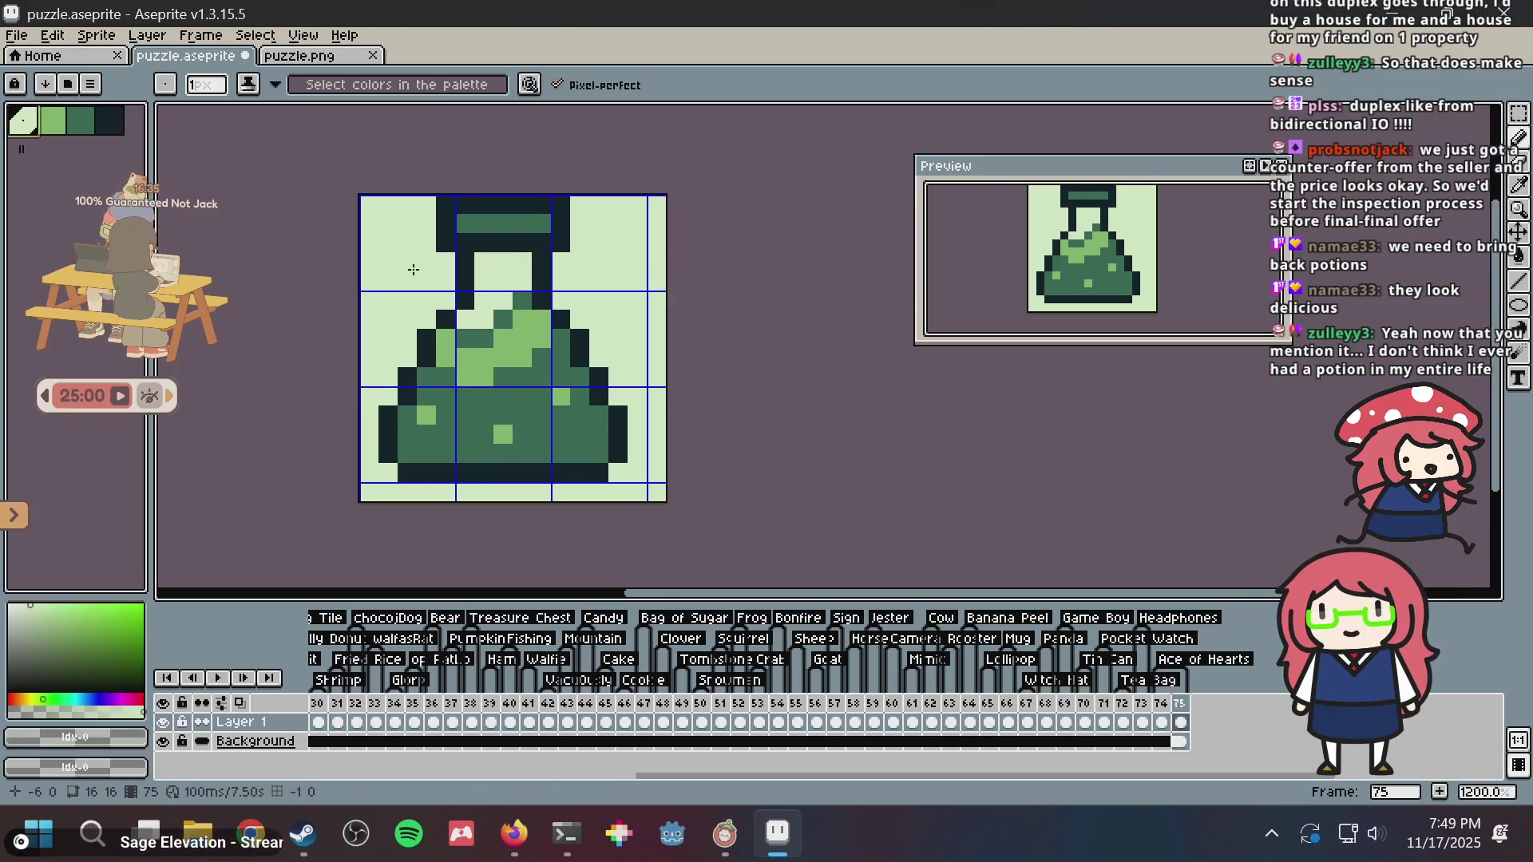
pyautogui.click(467, 357)
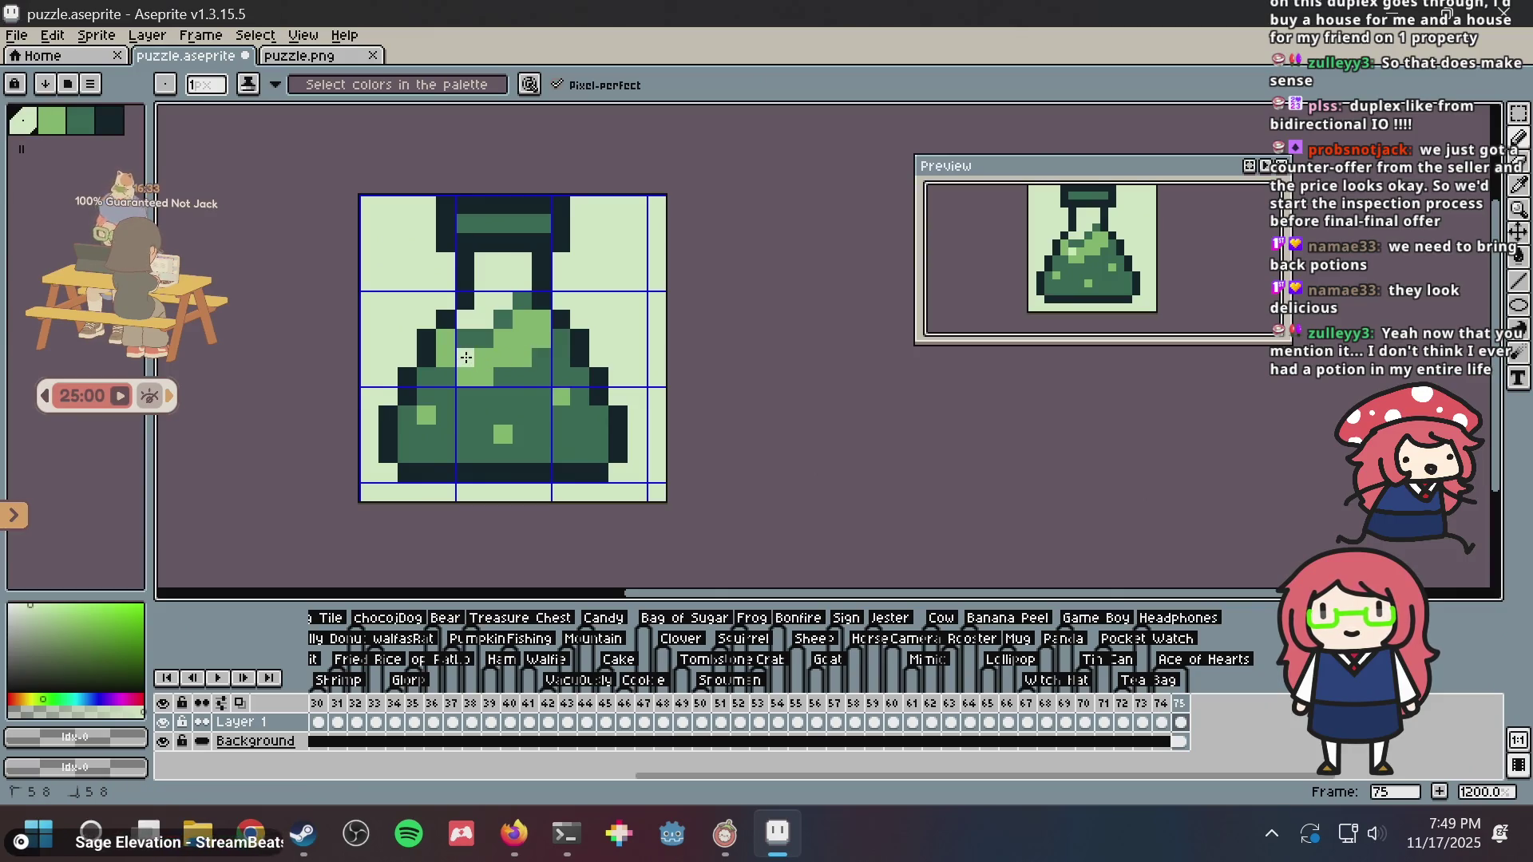
pyautogui.hotkey('ctrl', 'z')
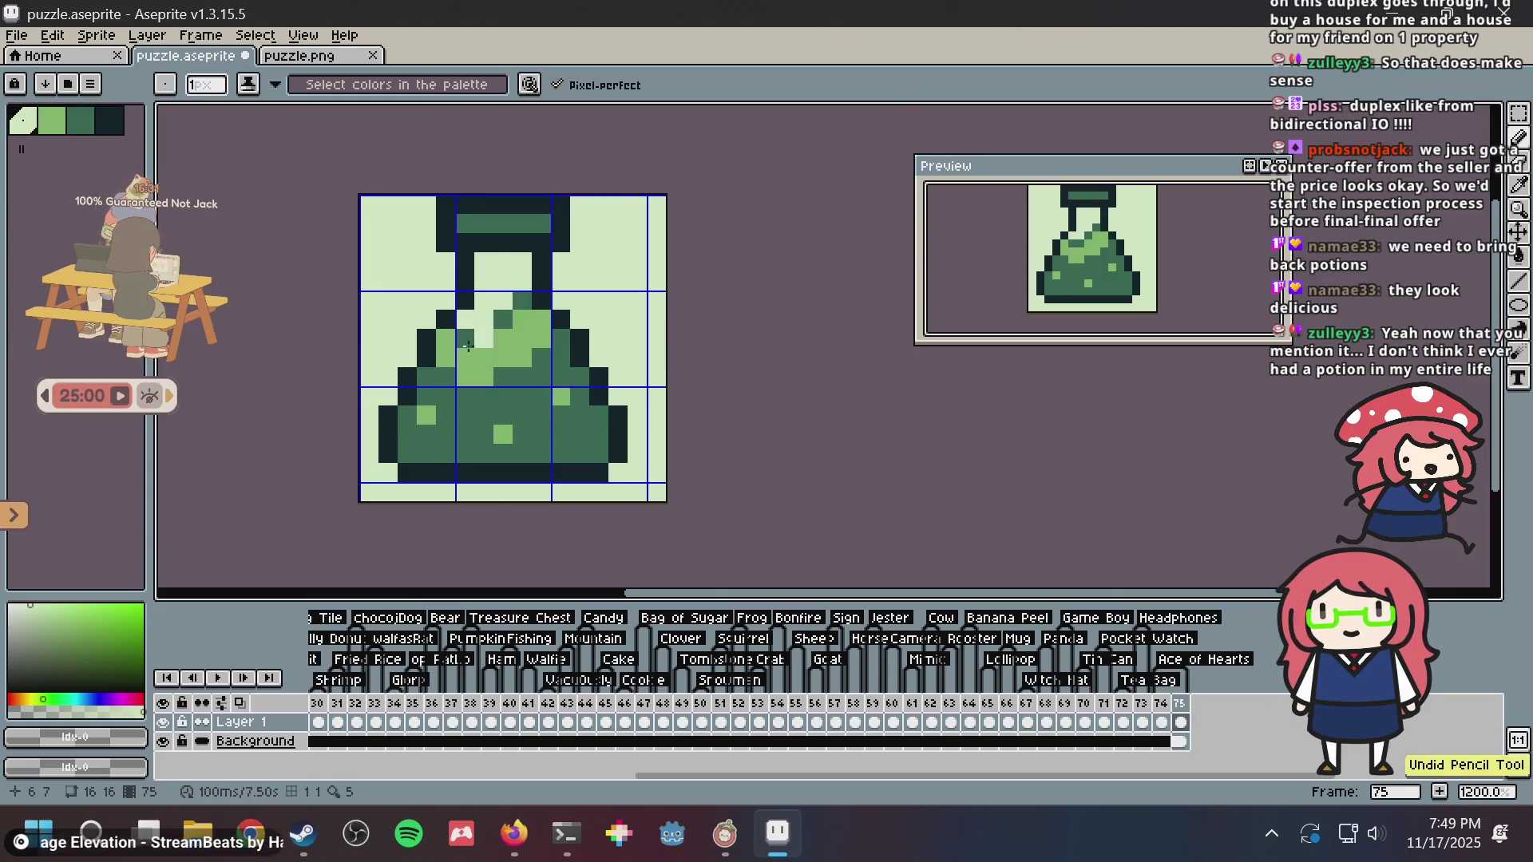
pyautogui.scroll(-2, 671, 199)
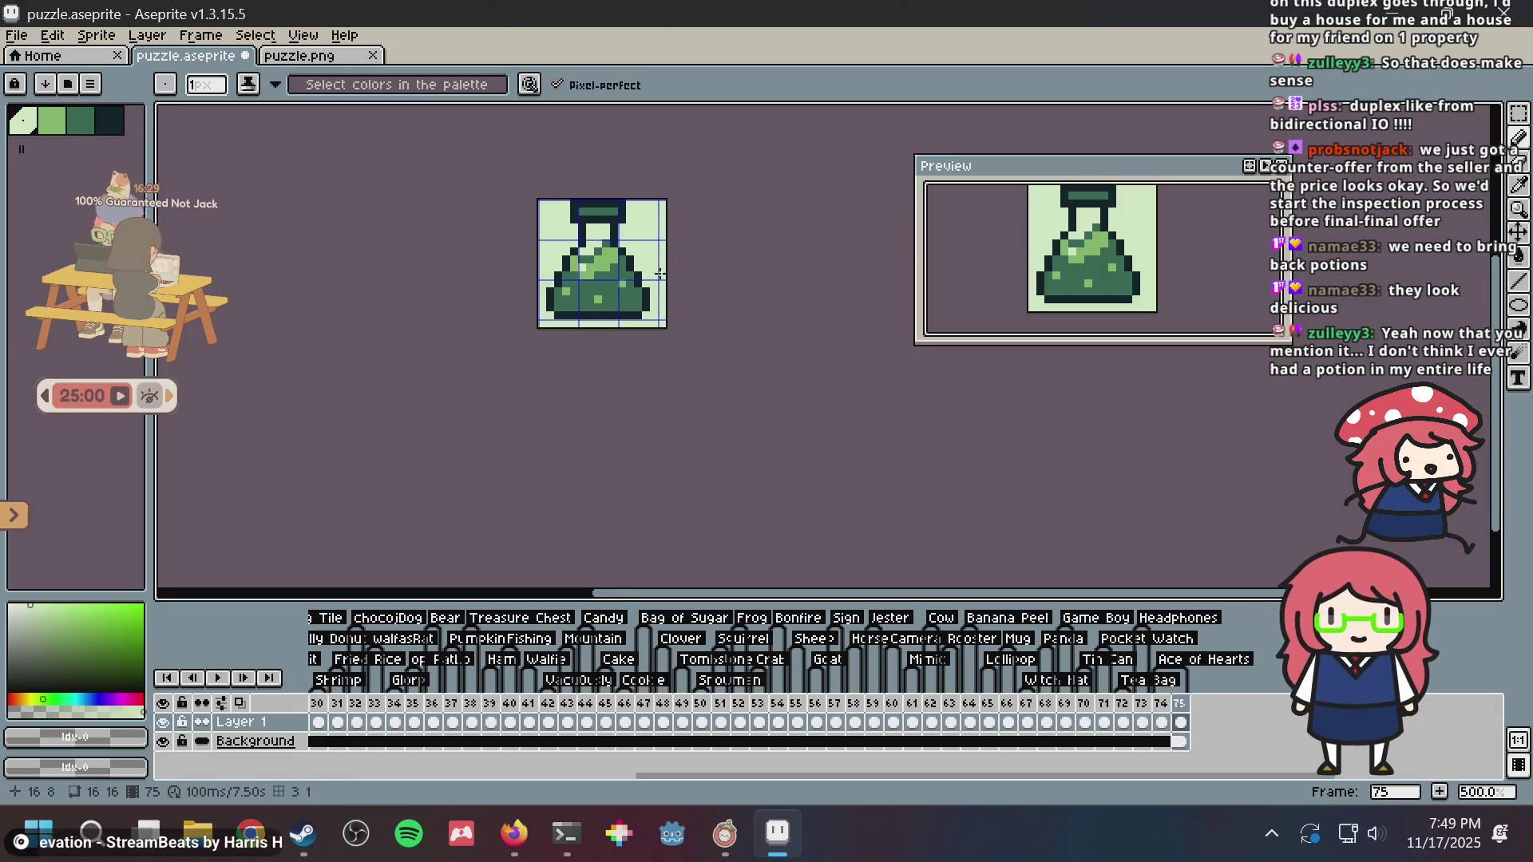
# - Save puzzle.aseprite, test a pale pixel on the liquid and undo it, then save again
pyautogui.scroll(1, 631, 289)
pyautogui.scroll(3, 631, 289)
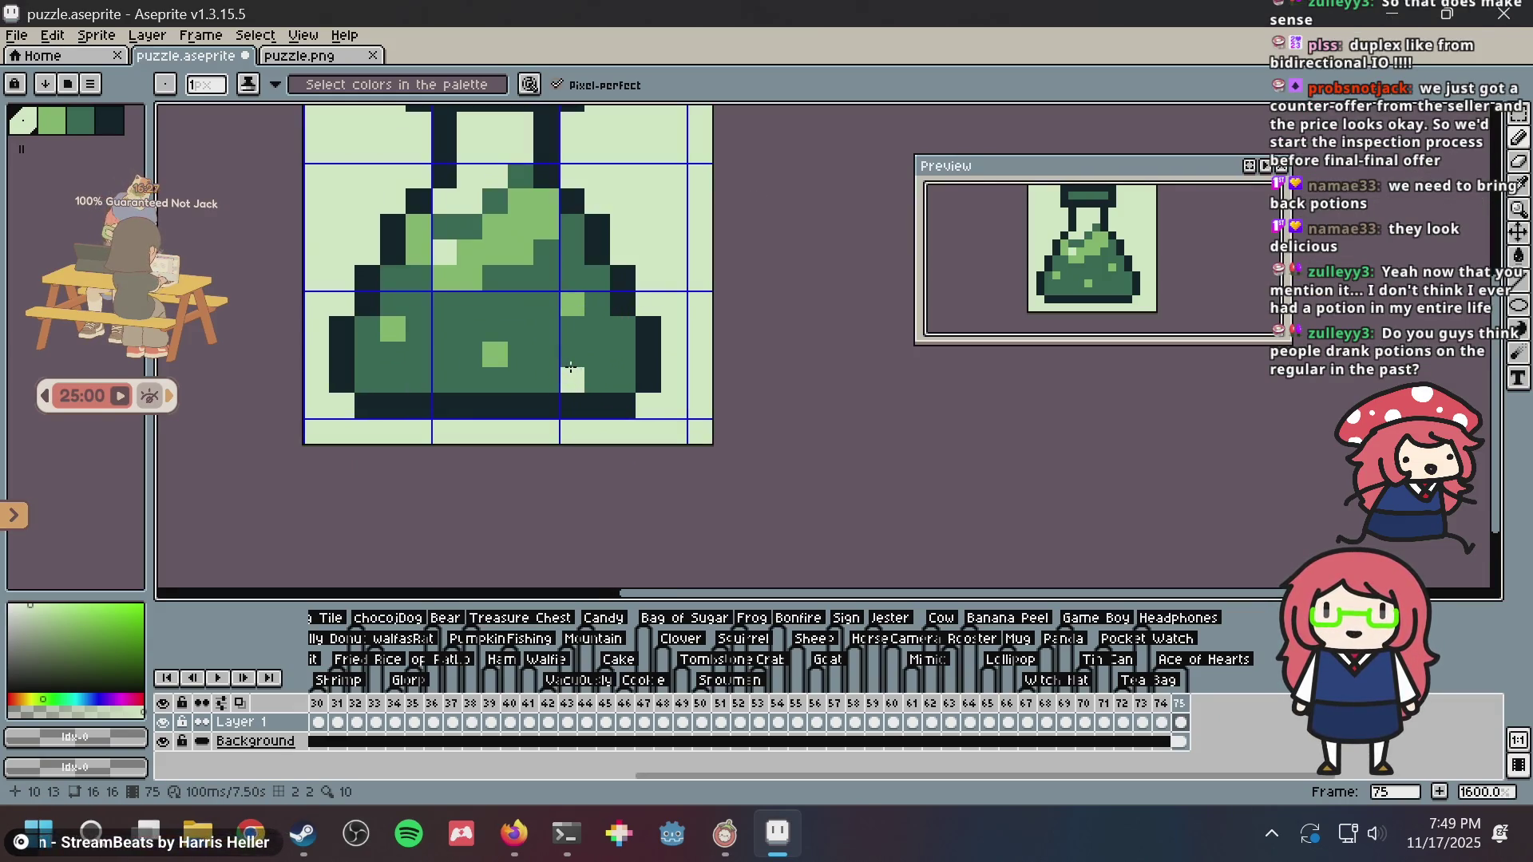
pyautogui.hotkey('ctrl', 's')
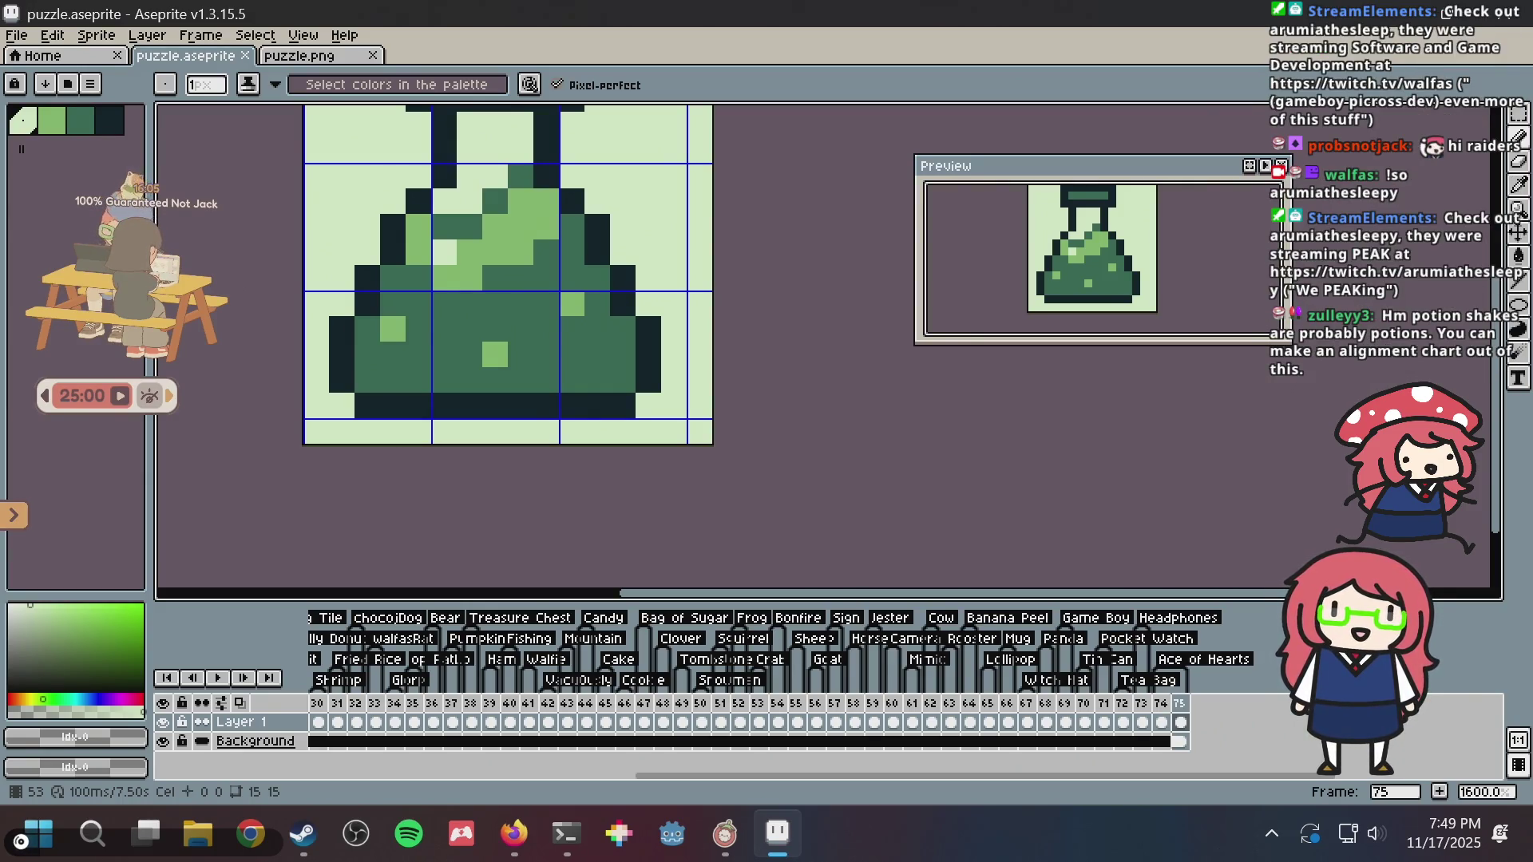
pyautogui.moveTo(546, 229); pyautogui.dragTo(551, 280)
pyautogui.click(530, 357)
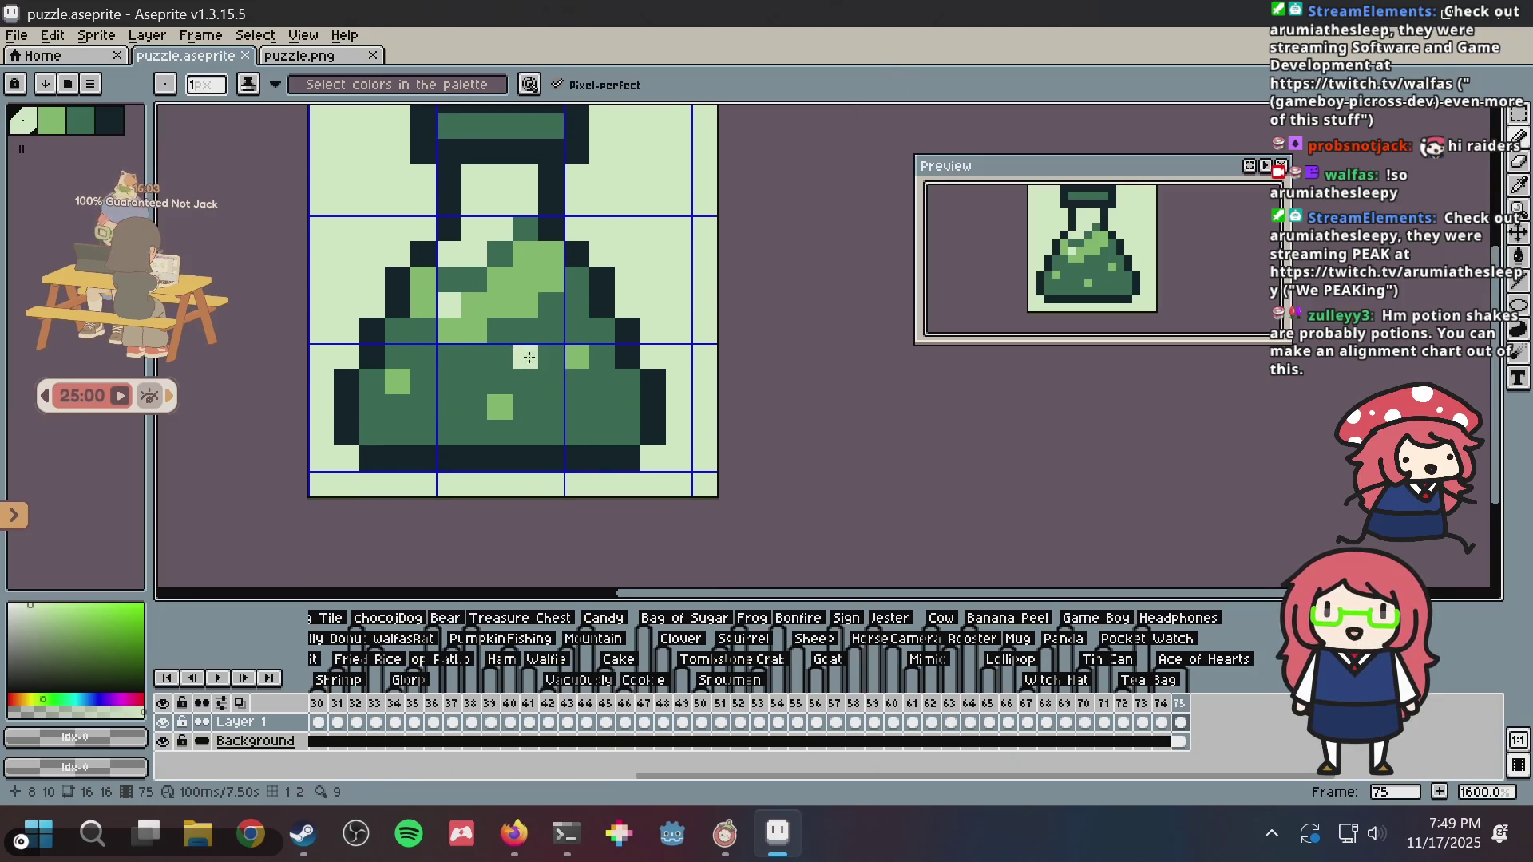
pyautogui.hotkey('ctrl', 'z')
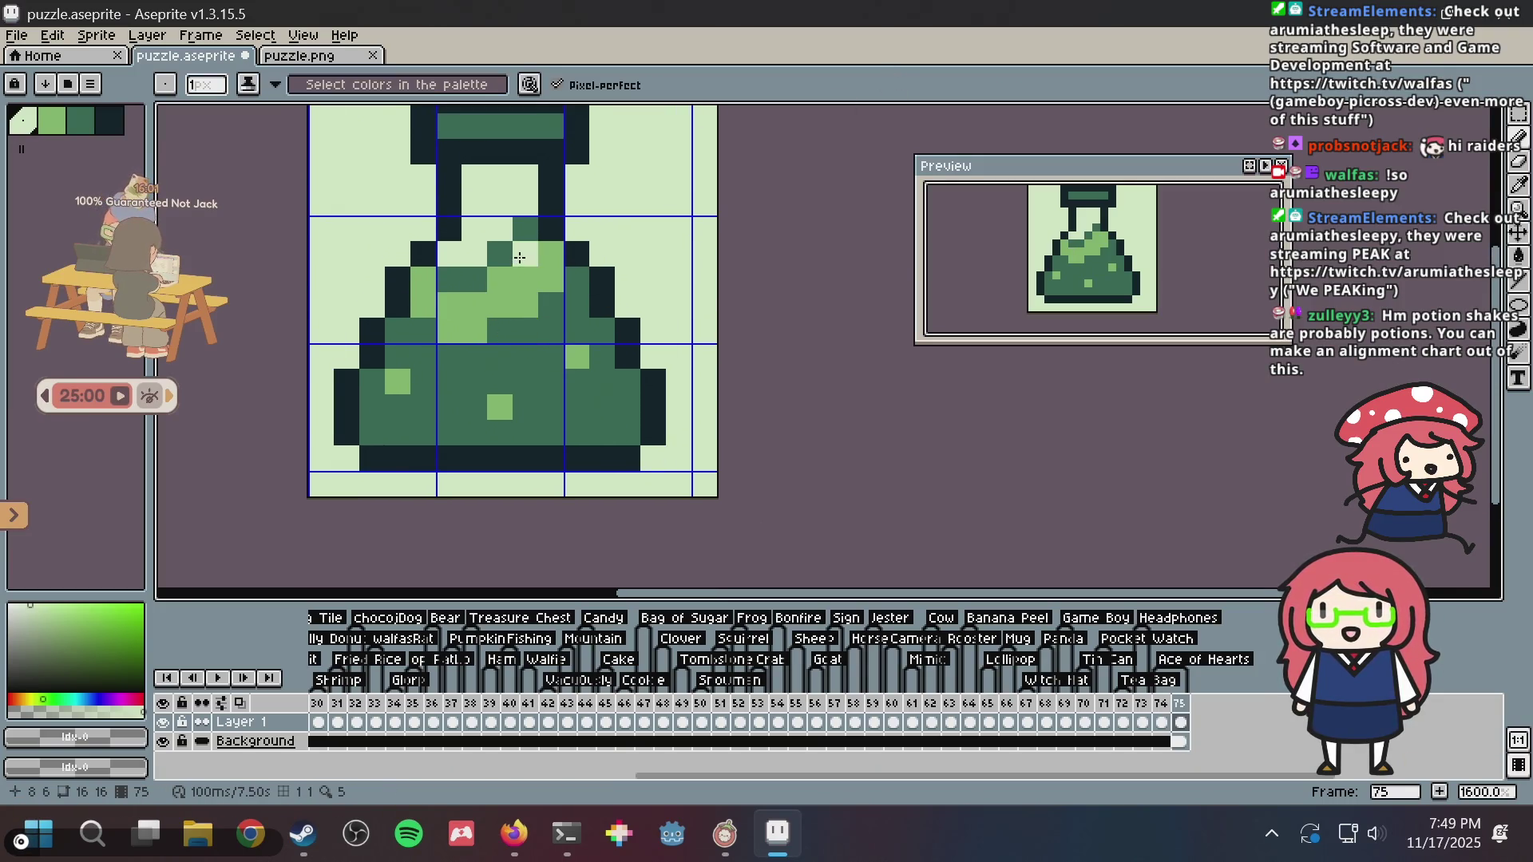
pyautogui.moveTo(606, 198); pyautogui.dragTo(595, 287)
pyautogui.hotkey('ctrl', 's')
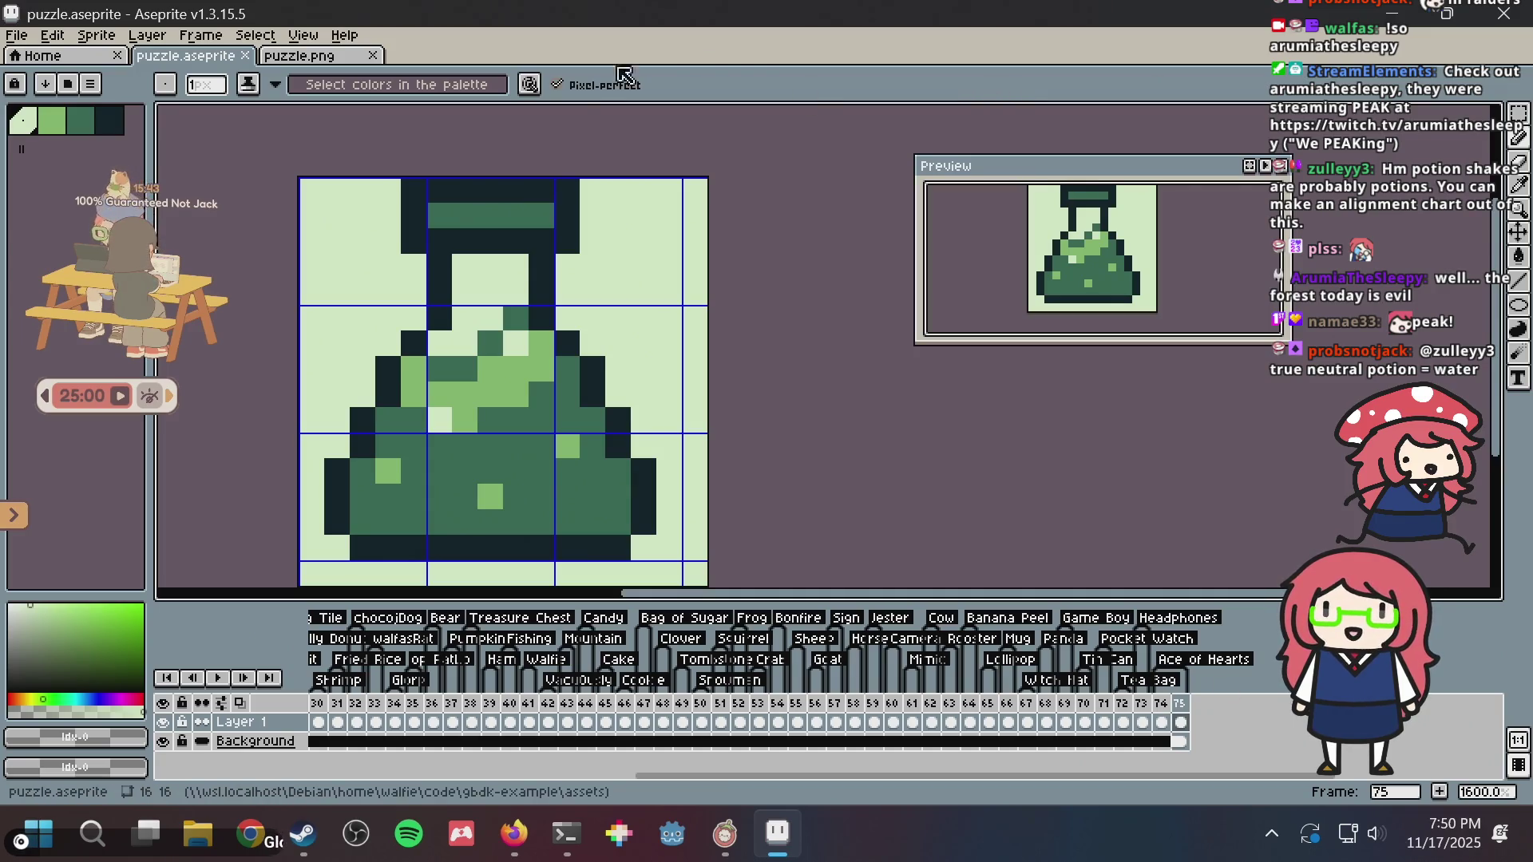
# - Recolour a light-green liquid pixel mid green and save, discarding trial highlight strokes
pyautogui.hotkey('ctrl', 's')
pyautogui.click(496, 362)
pyautogui.hotkey('ctrl', 'z')
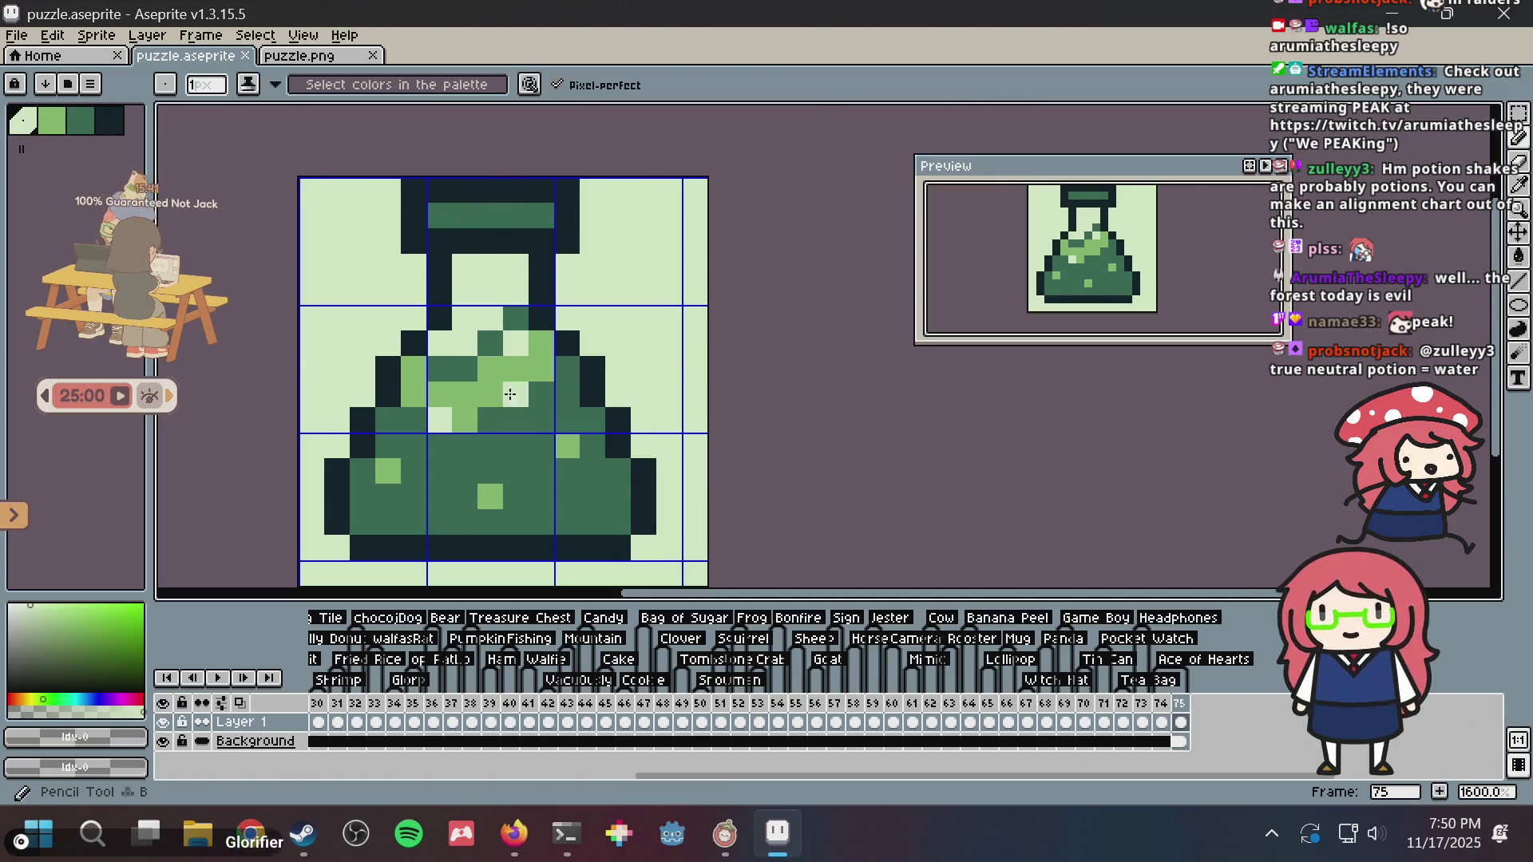
pyautogui.scroll(1, 491, 355)
pyautogui.press('i')
pyautogui.press('b')
pyautogui.moveTo(448, 340); pyautogui.dragTo(486, 302)
pyautogui.click(410, 342)
pyautogui.scroll(-3, 519, 335)
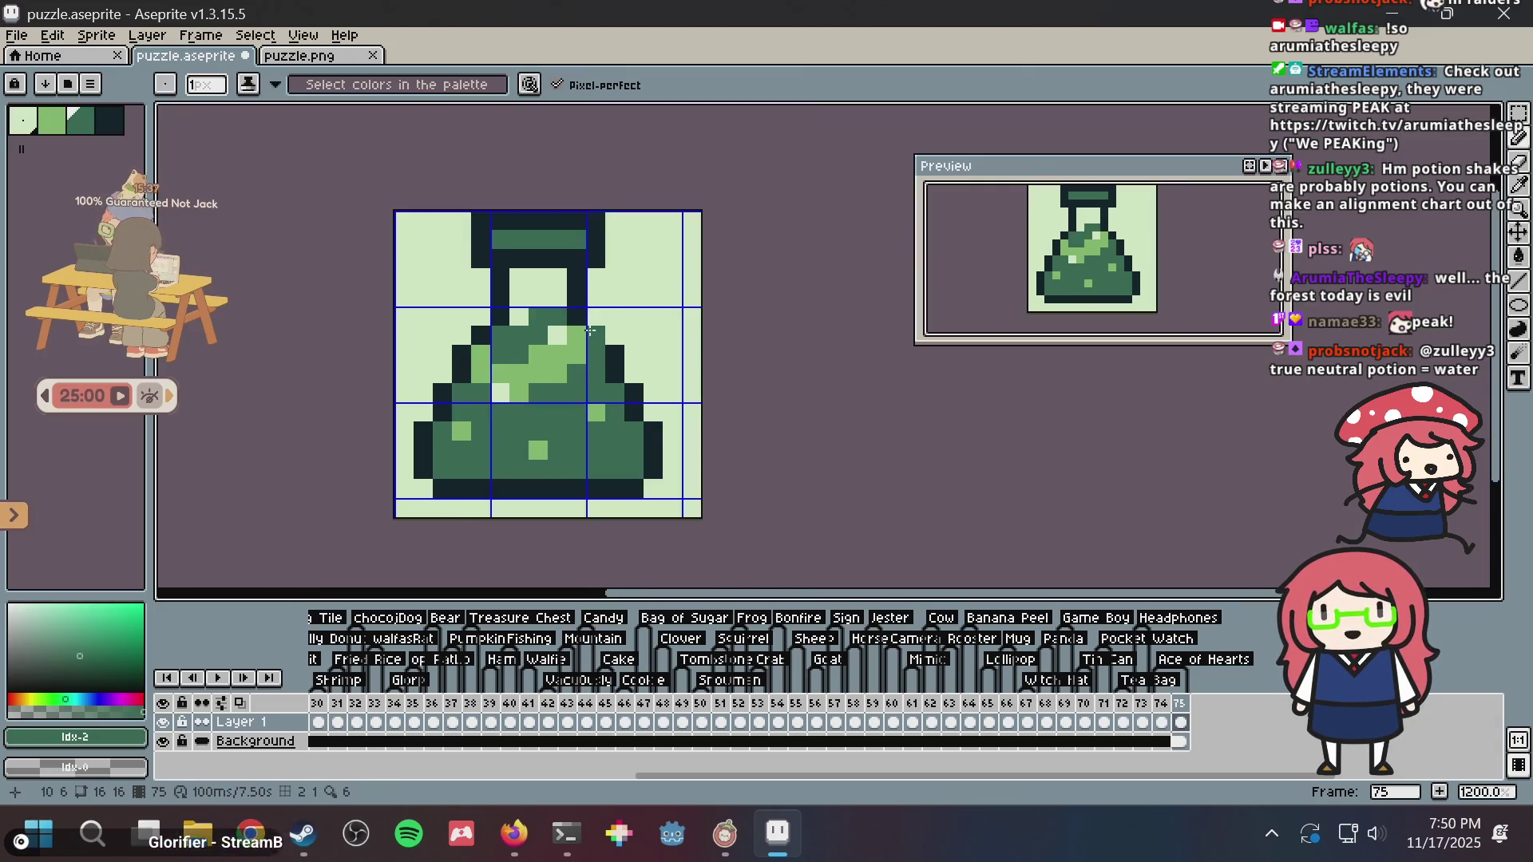
pyautogui.scroll(3, 599, 340)
pyautogui.hotkey('ctrl', 'z')
pyautogui.click(563, 340)
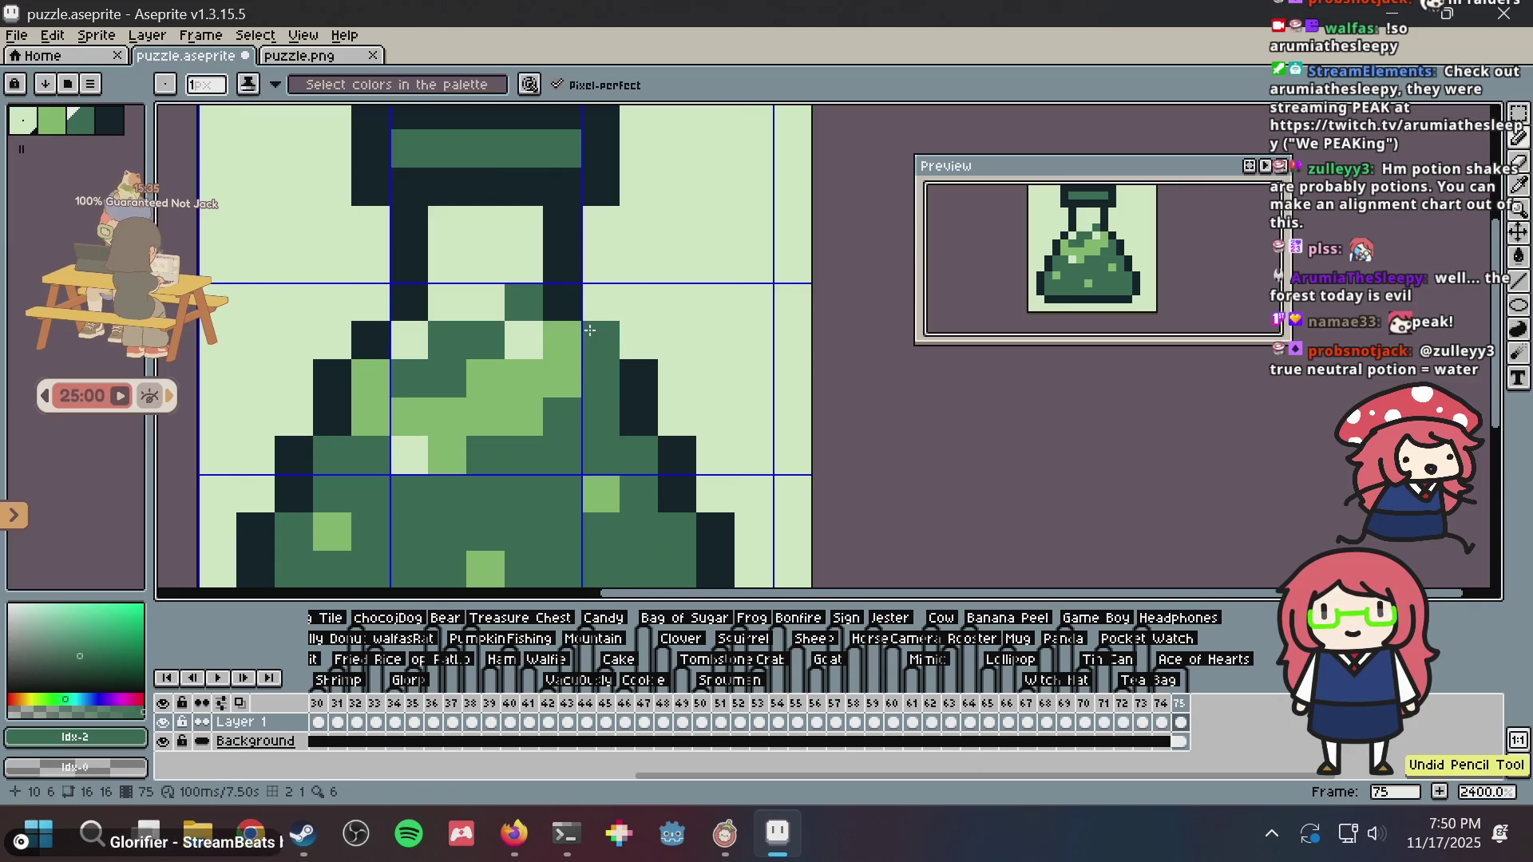
pyautogui.hotkey('ctrl', 's')
# - Paint light-green pixels along the liquid's bottom and lower left
pyautogui.scroll(-2, 559, 335)
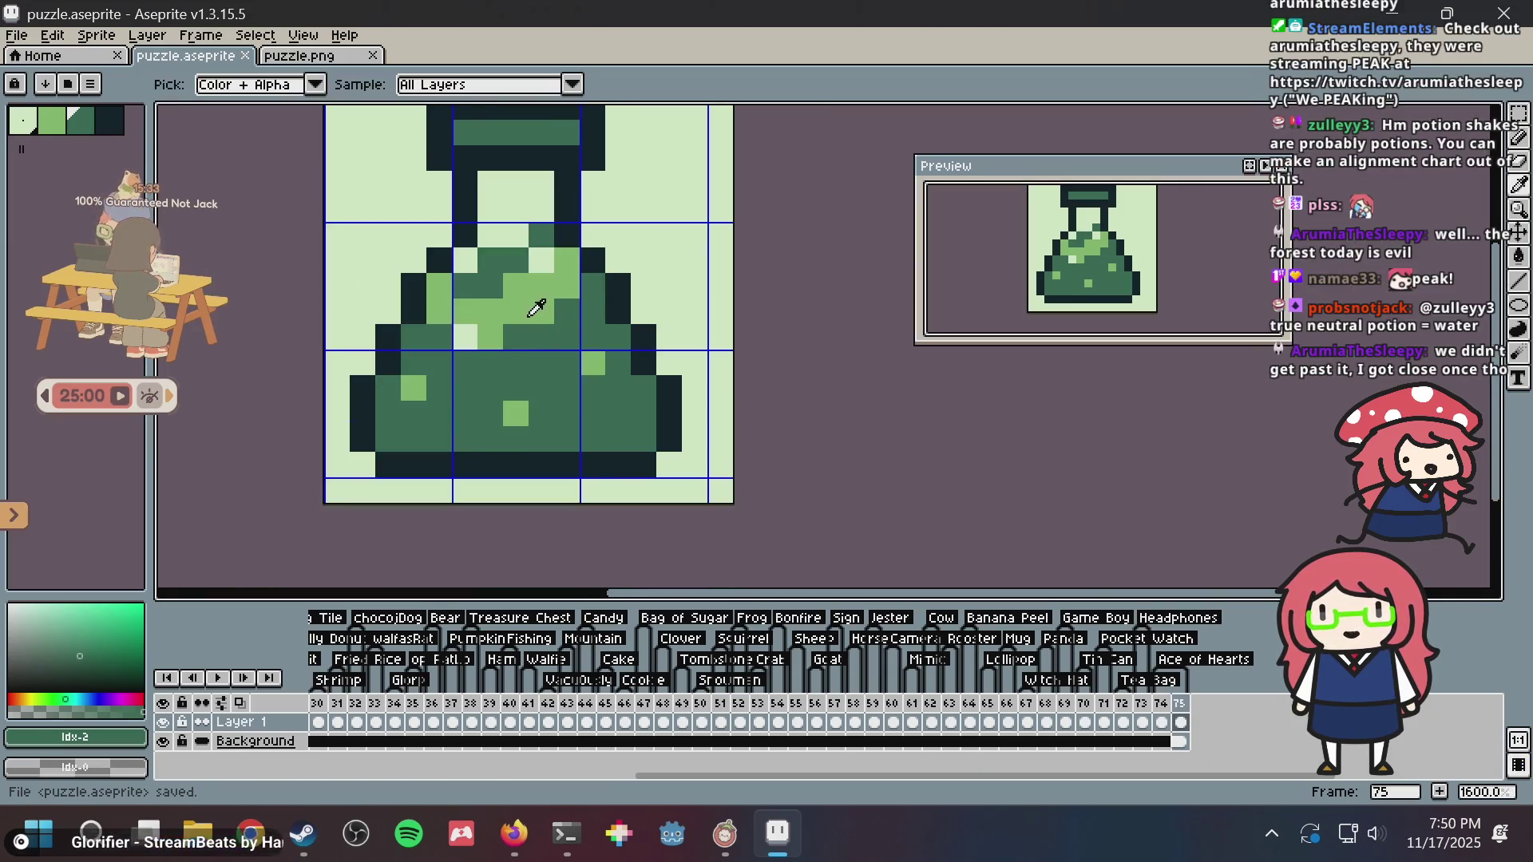
pyautogui.keyDown('alt'); pyautogui.click(530, 309); pyautogui.keyUp('alt')
pyautogui.click(491, 439)
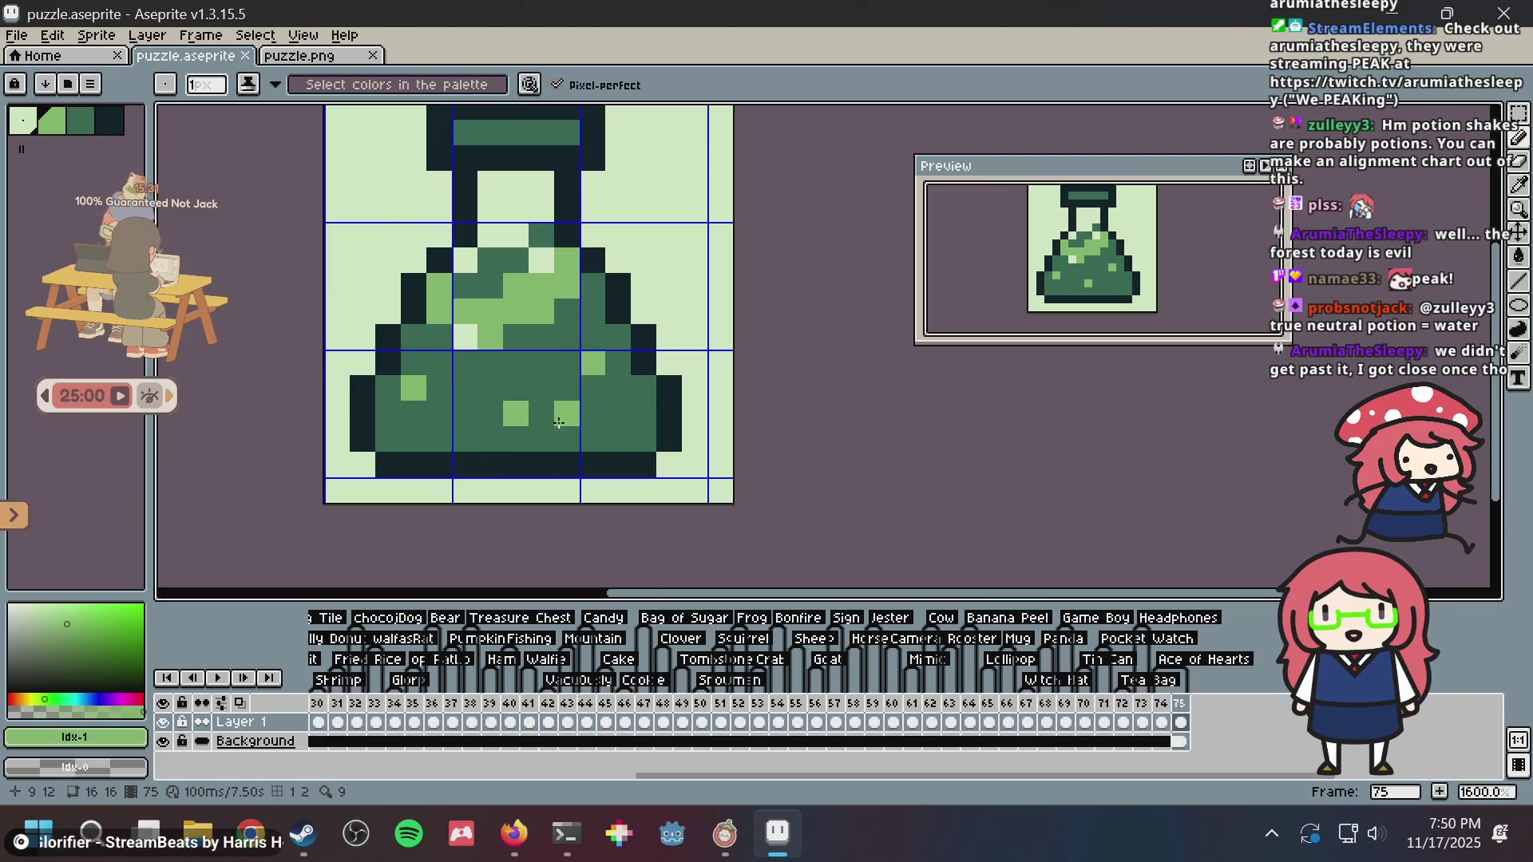
pyautogui.click(388, 439)
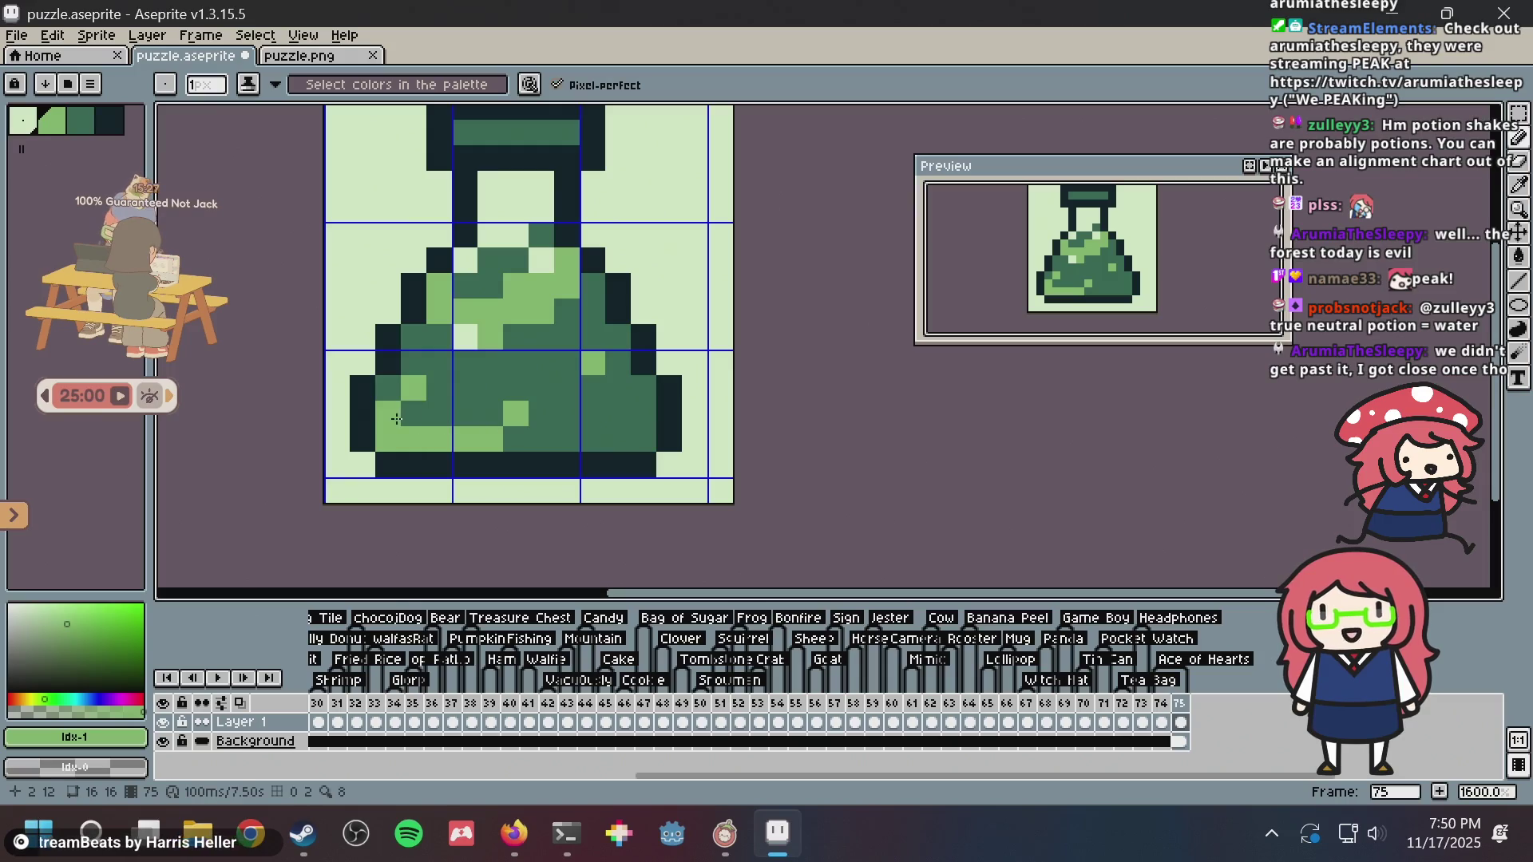
pyautogui.click(391, 388)
pyautogui.click(442, 417)
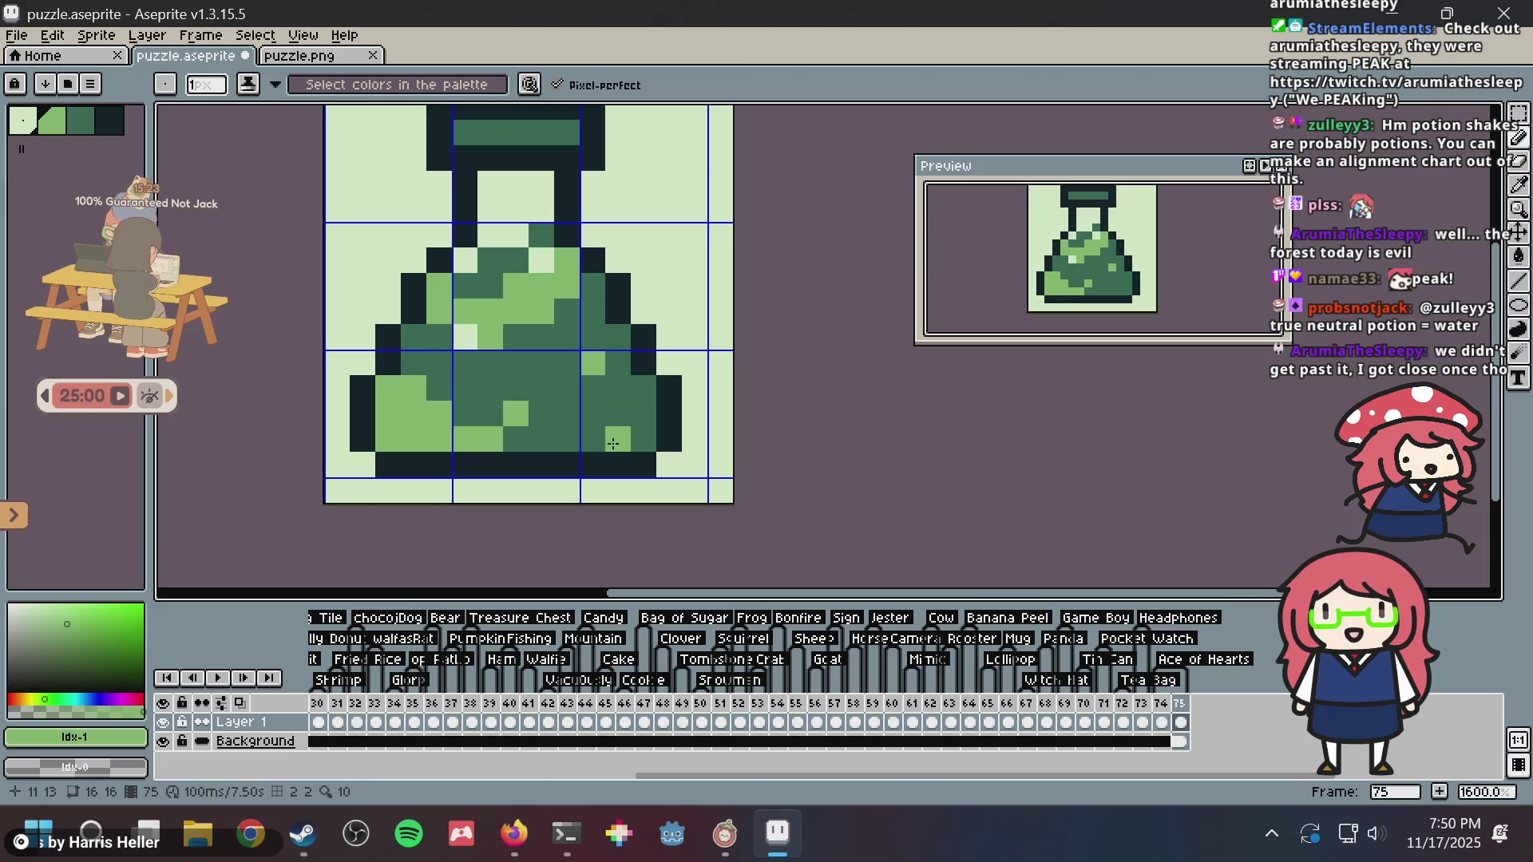
pyautogui.hotkey('ctrl', 'z')
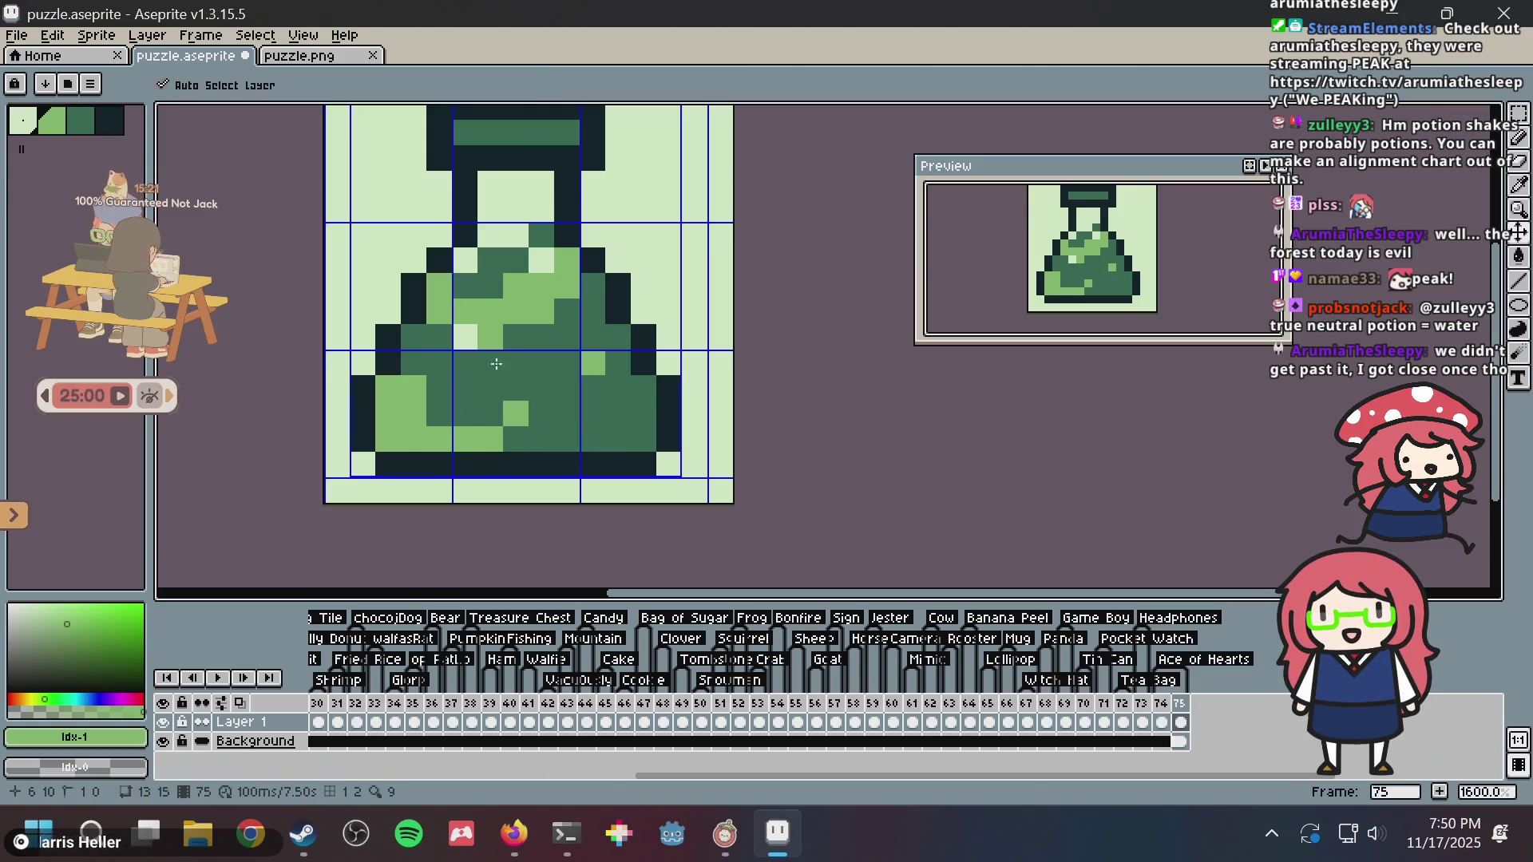
# - Add a pale highlight pixel and light-green pixels at the flask's bottom right, then save
pyautogui.keyDown('alt'); pyautogui.click(479, 348); pyautogui.keyUp('alt')
pyautogui.click(516, 414)
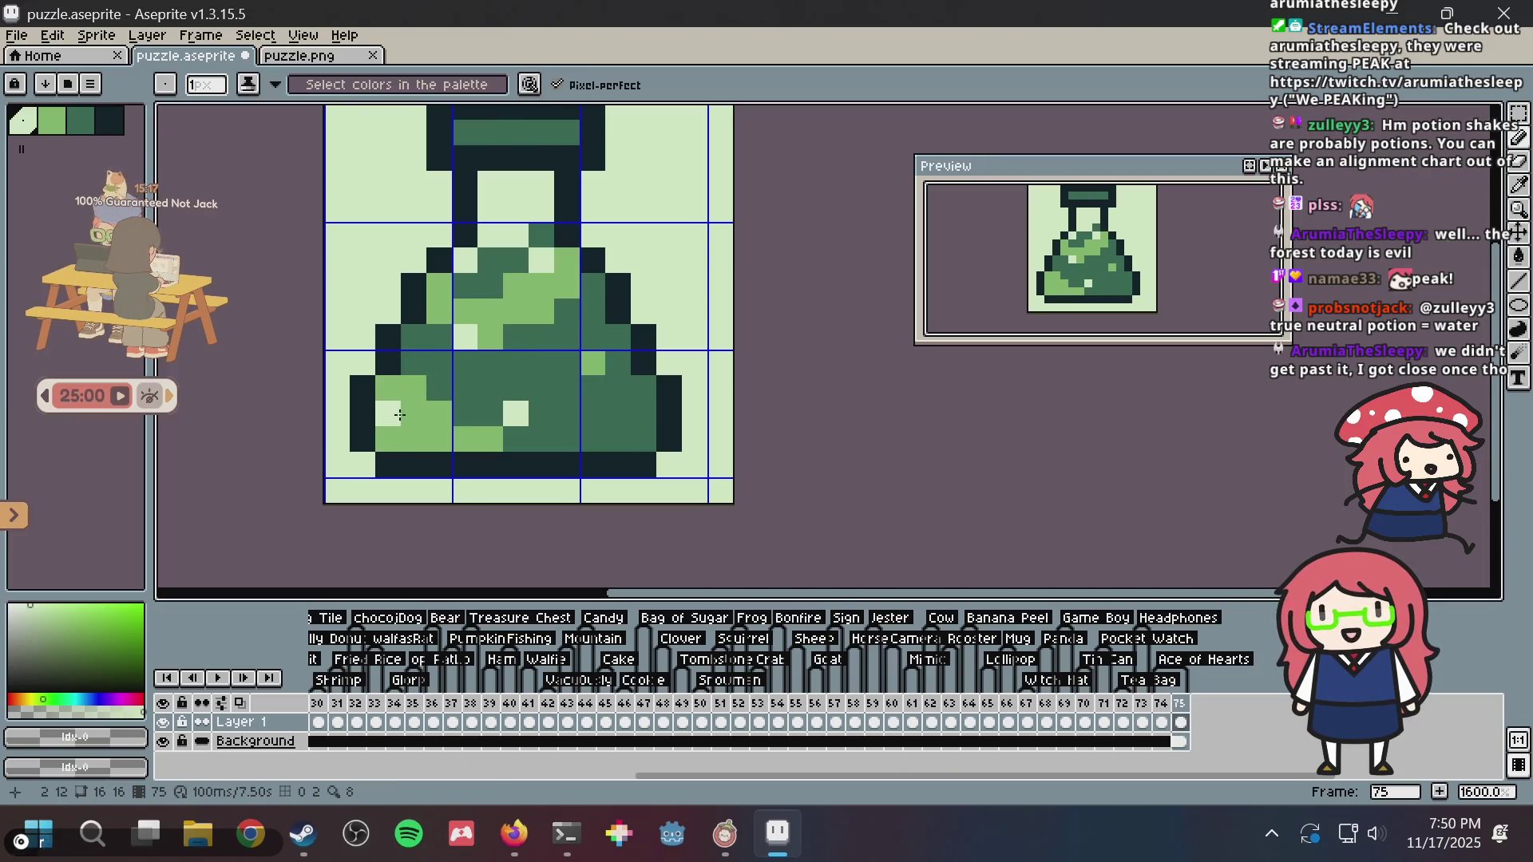
pyautogui.press('alt')
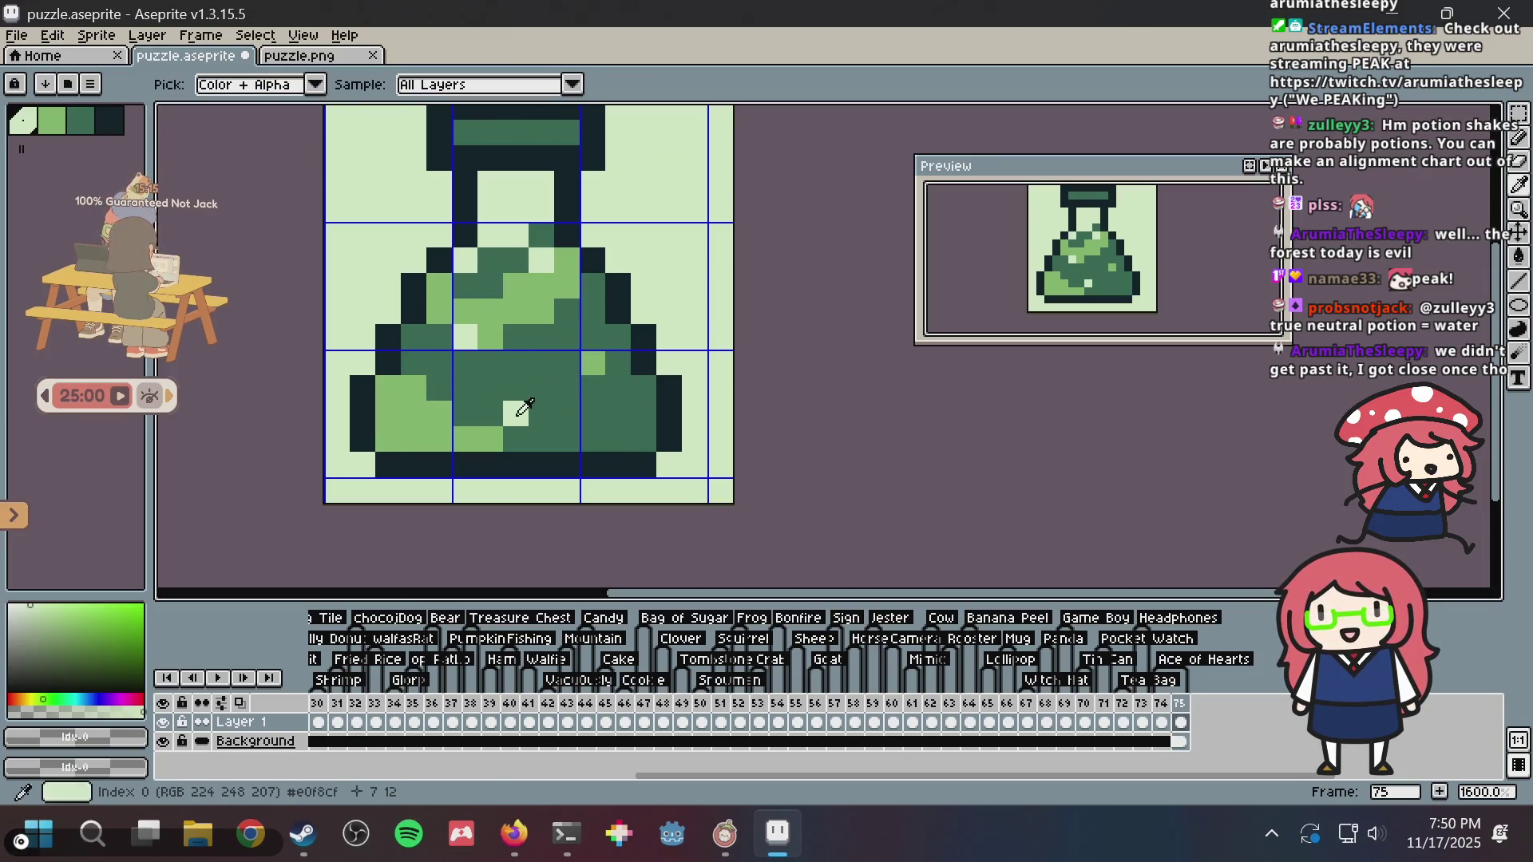
pyautogui.keyDown('alt'); pyautogui.click(418, 384); pyautogui.keyUp('alt')
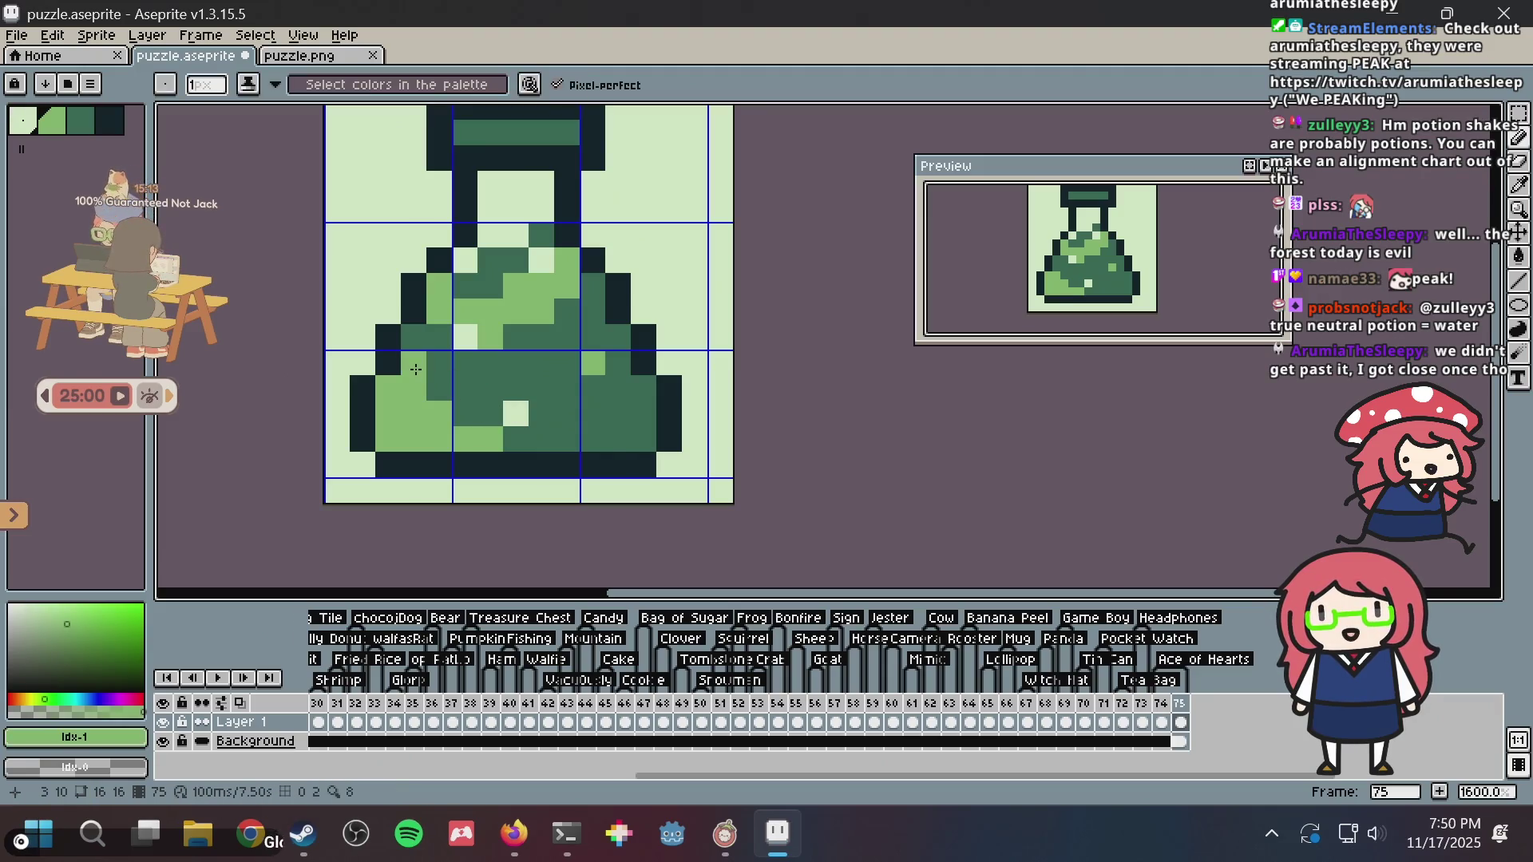
pyautogui.hotkey('ctrl', 's')
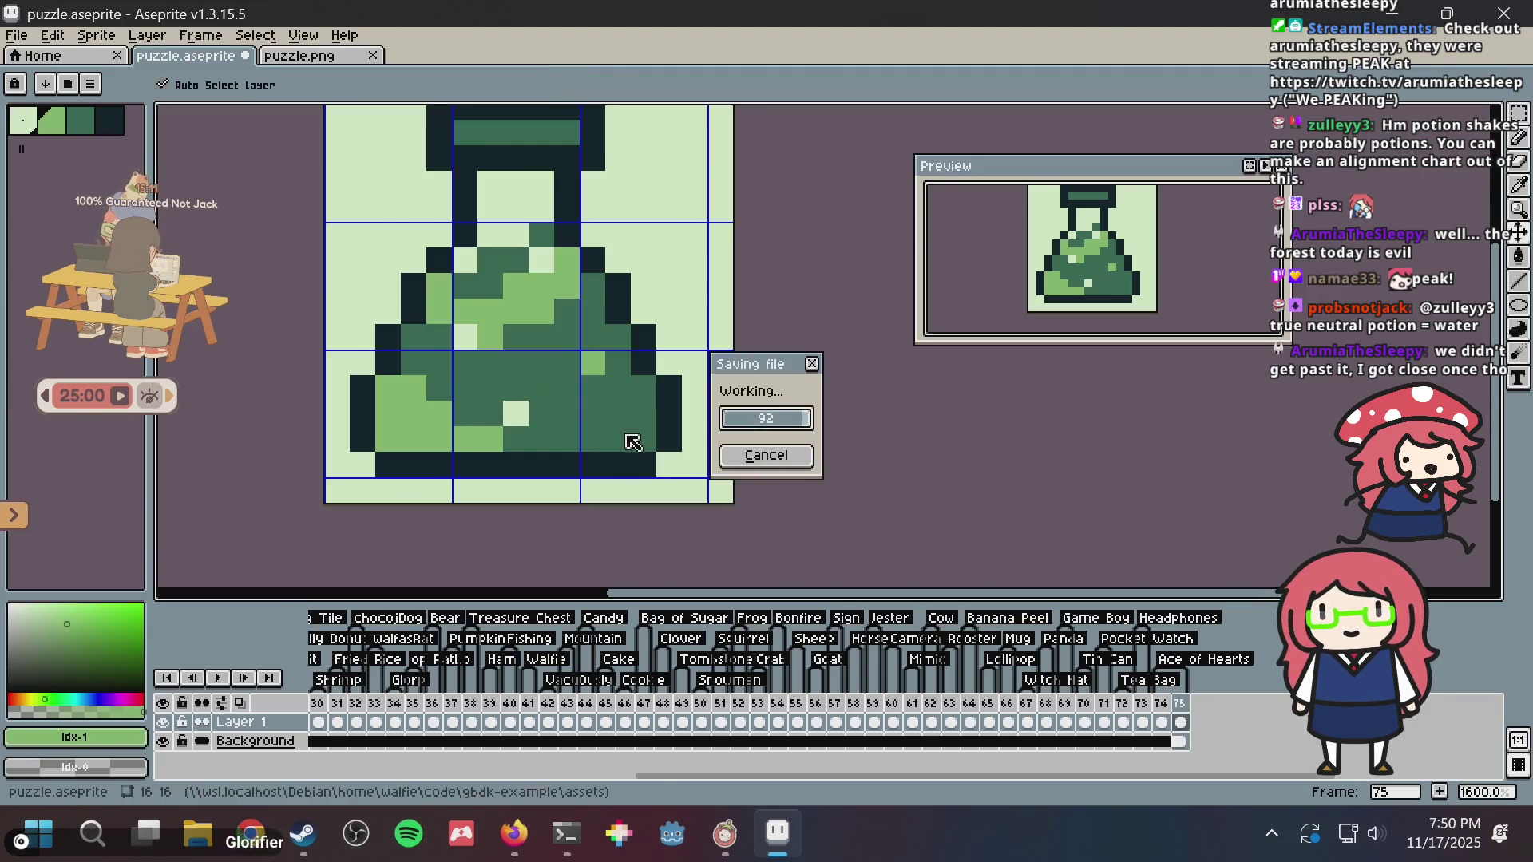
pyautogui.moveTo(618, 439); pyautogui.dragTo(644, 439)
pyautogui.click(644, 413)
pyautogui.click(619, 415)
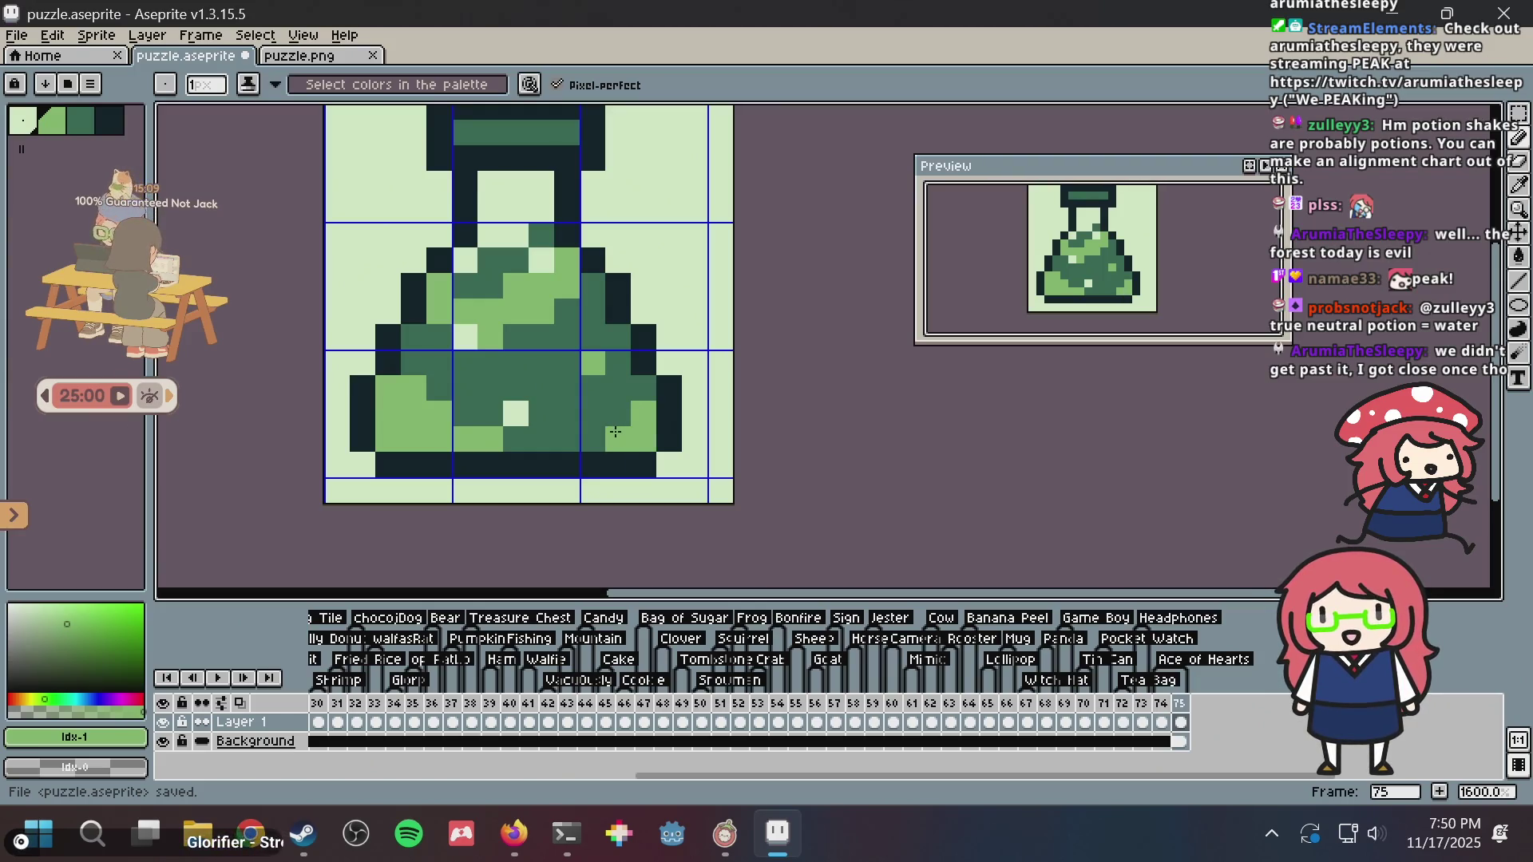
pyautogui.scroll(-3, 627, 431)
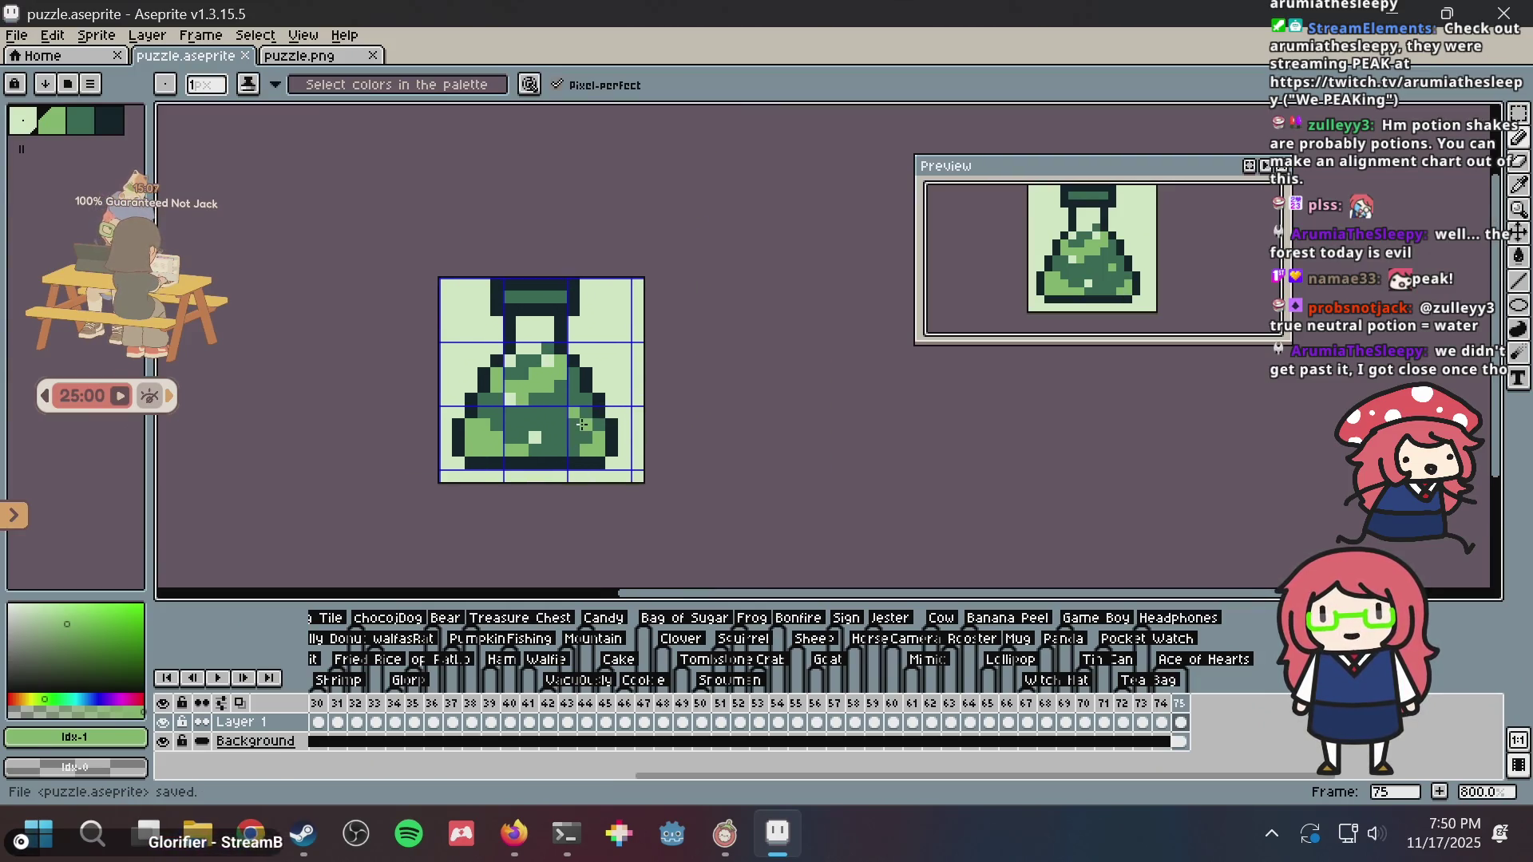
pyautogui.scroll(3, 519, 351)
pyautogui.click(434, 319)
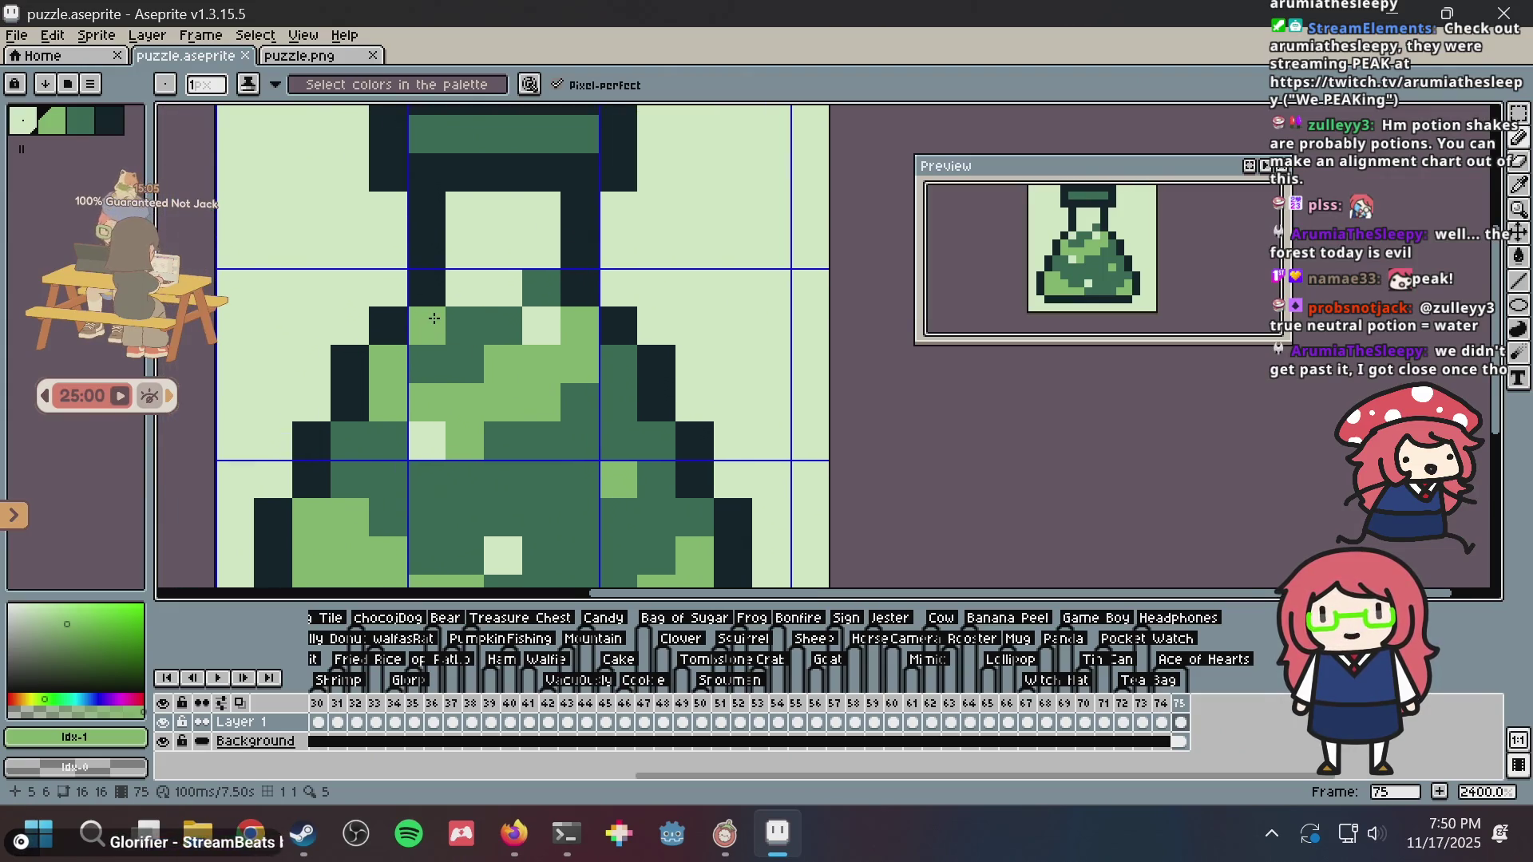
# - Add dark outline pixels at the flask's lower left and lower right, saving after each
pyautogui.keyDown('alt'); pyautogui.click(609, 319); pyautogui.keyUp('alt')
pyautogui.scroll(-3, 599, 431)
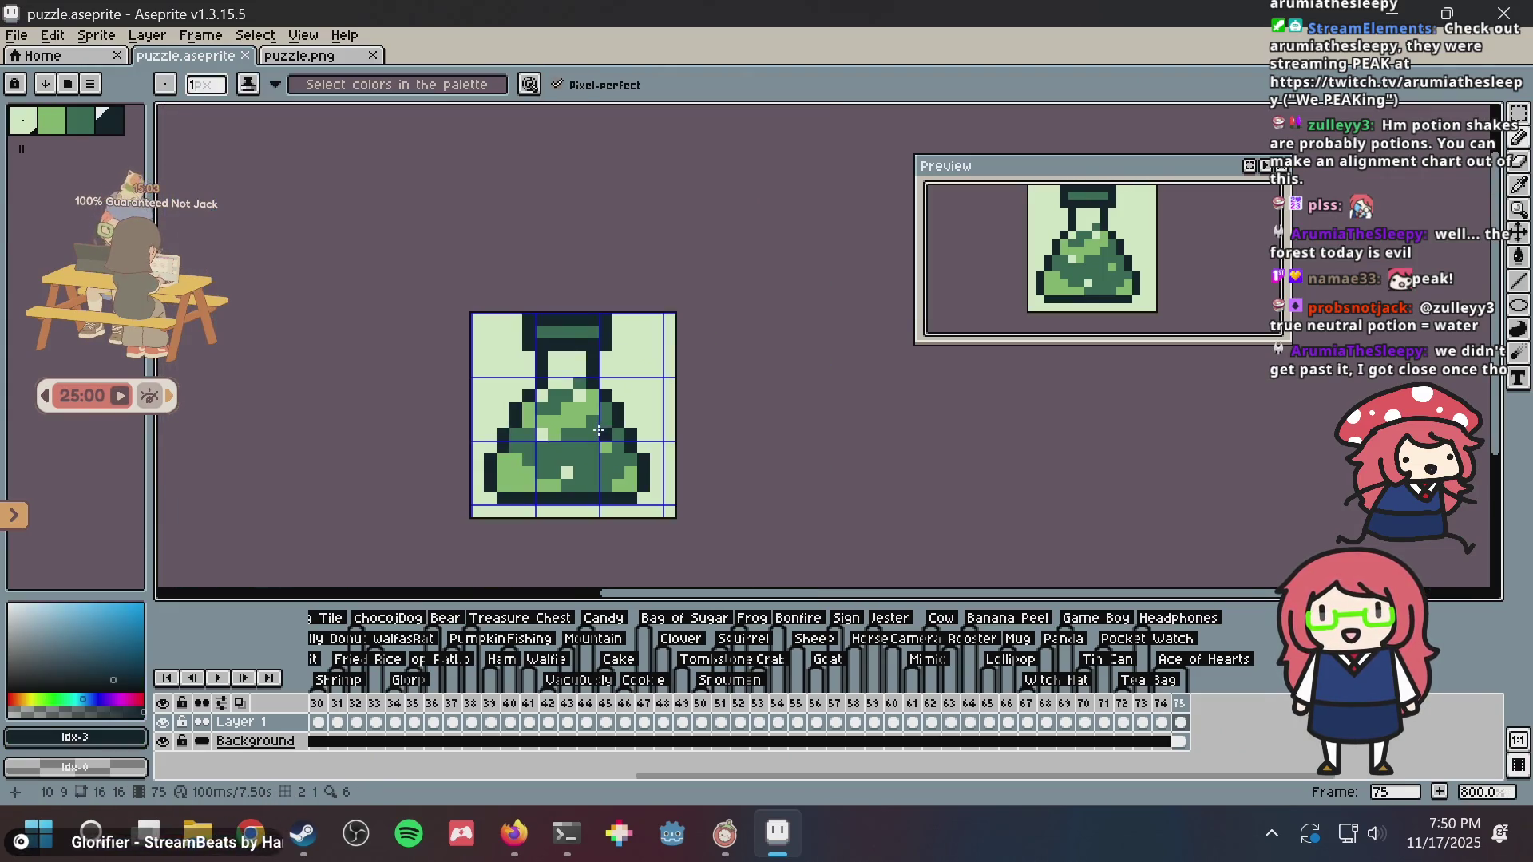
pyautogui.scroll(2, 578, 448)
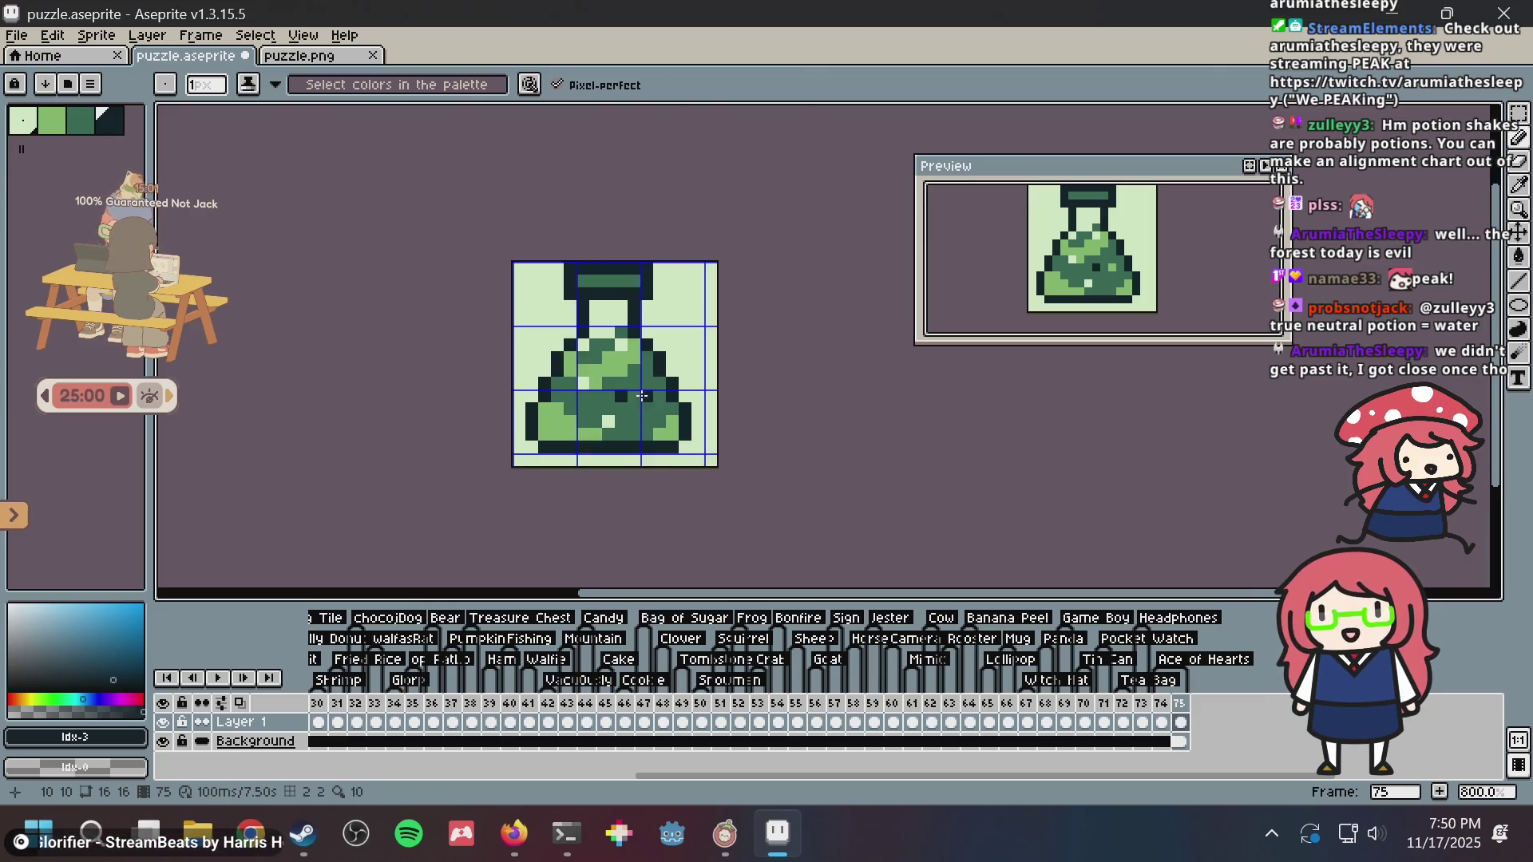
pyautogui.click(512, 405)
pyautogui.hotkey('ctrl', 'z')
pyautogui.click(492, 438)
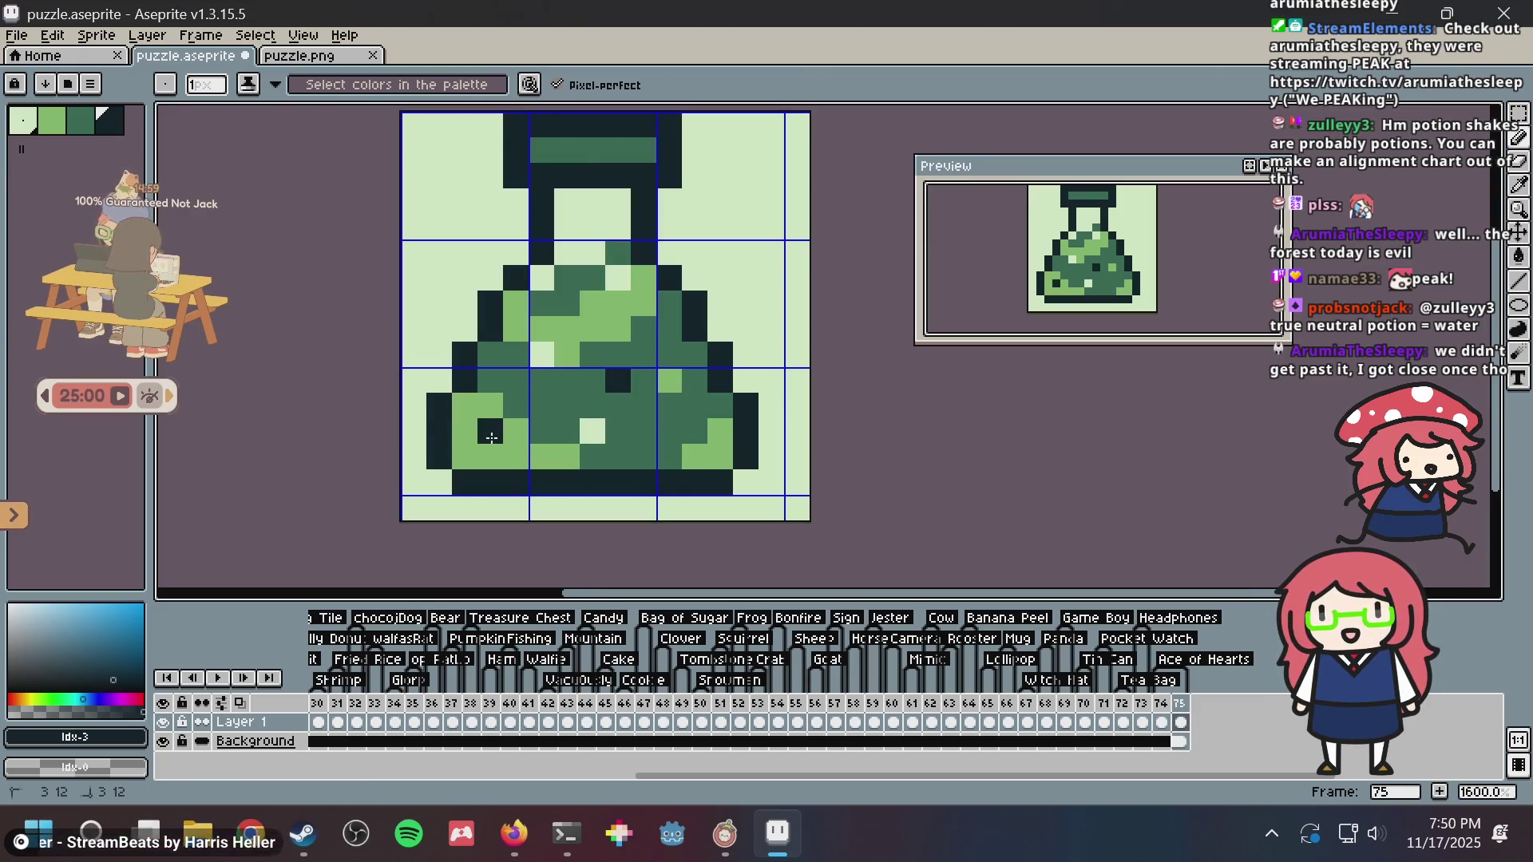
pyautogui.hotkey('ctrl', 's')
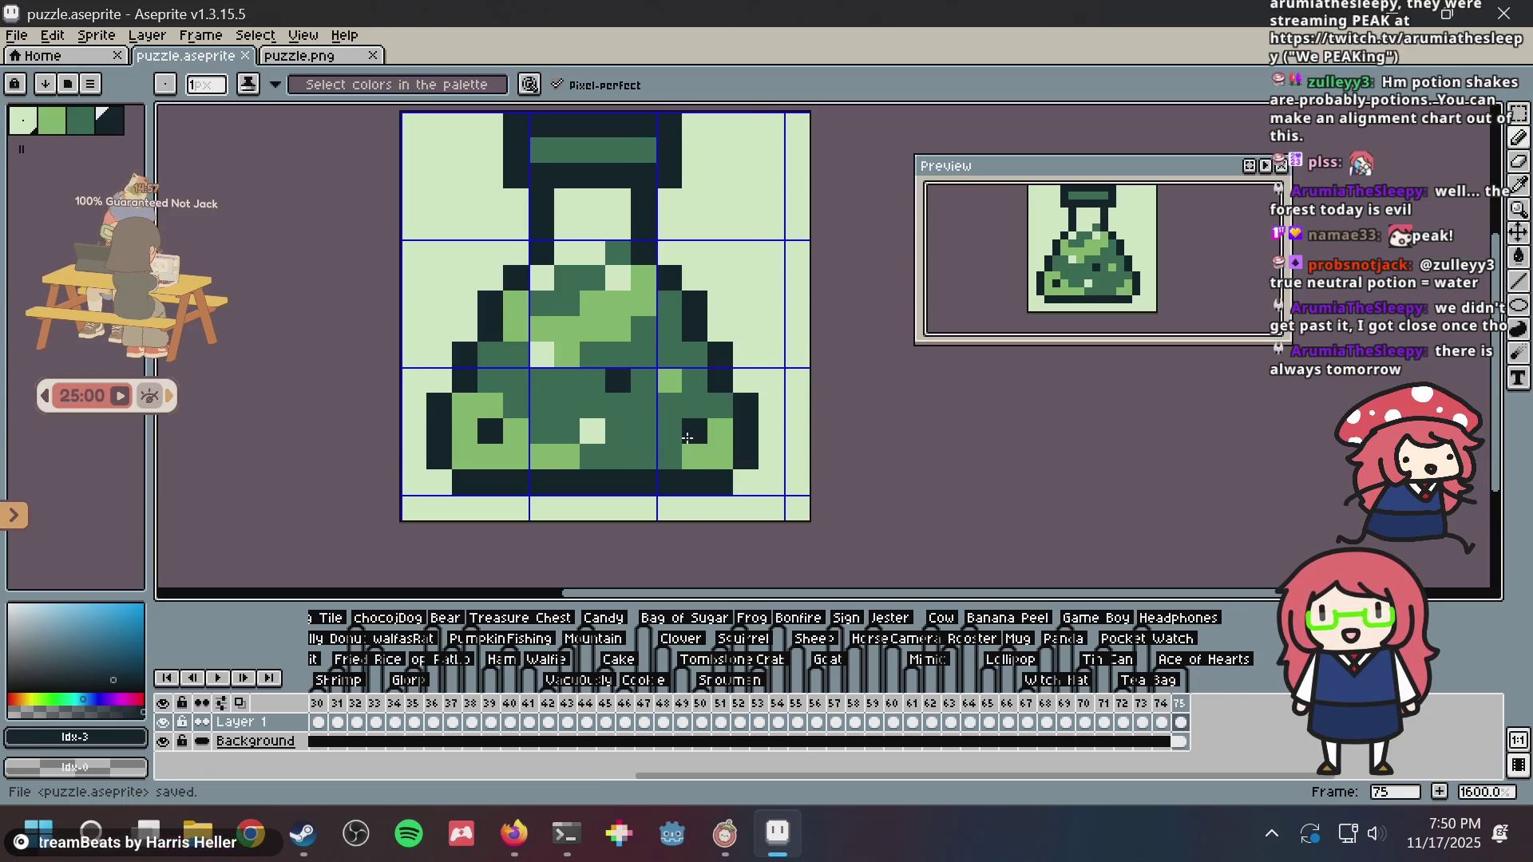
pyautogui.click(697, 381)
pyautogui.scroll(-2, 708, 377)
pyautogui.hotkey('ctrl', 's')
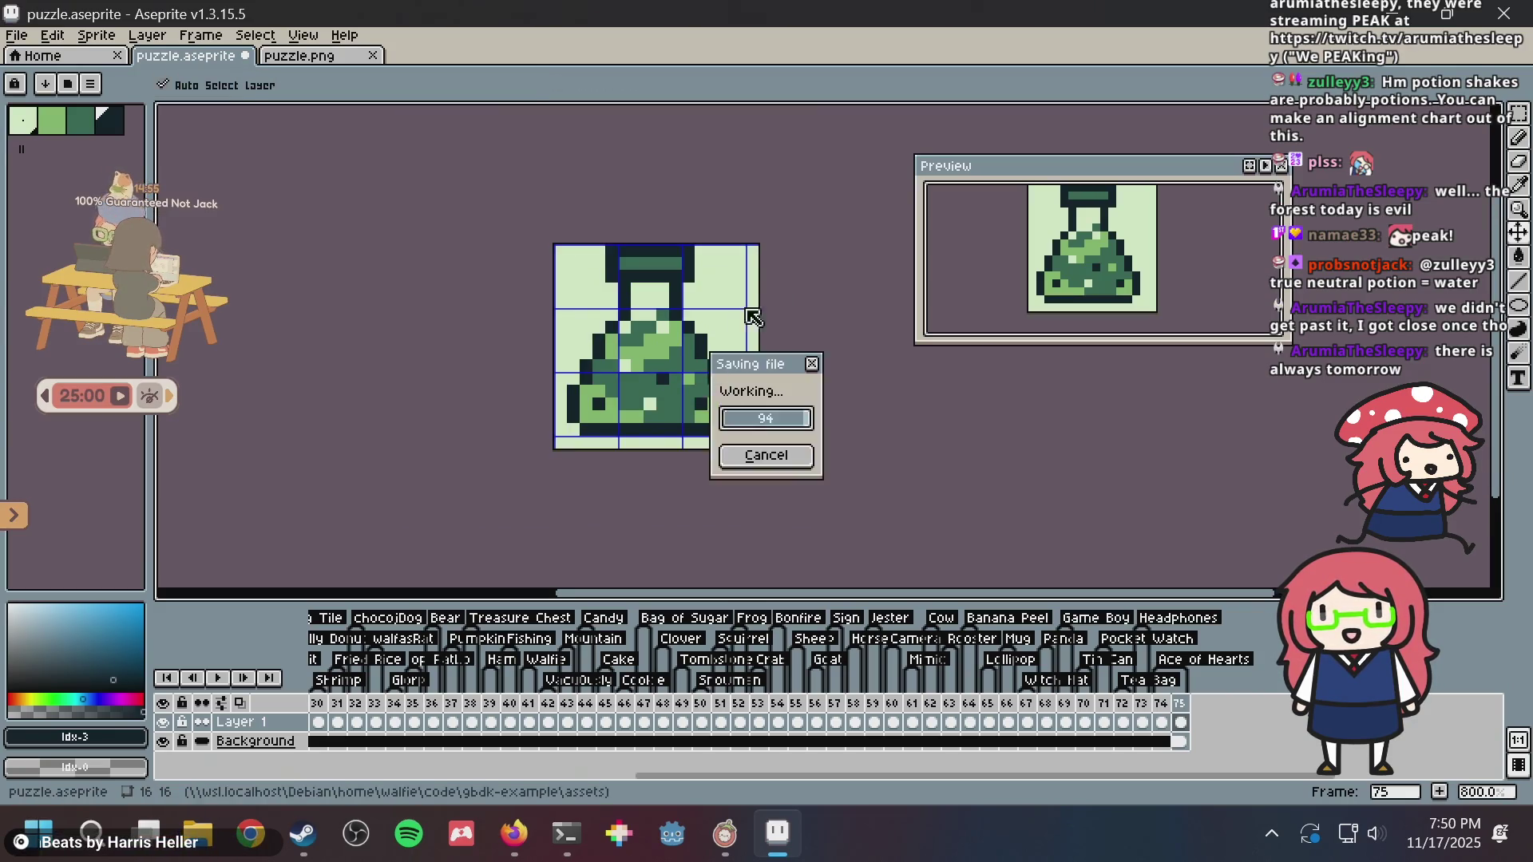
pyautogui.scroll(-3, 731, 399)
pyautogui.scroll(2, 730, 399)
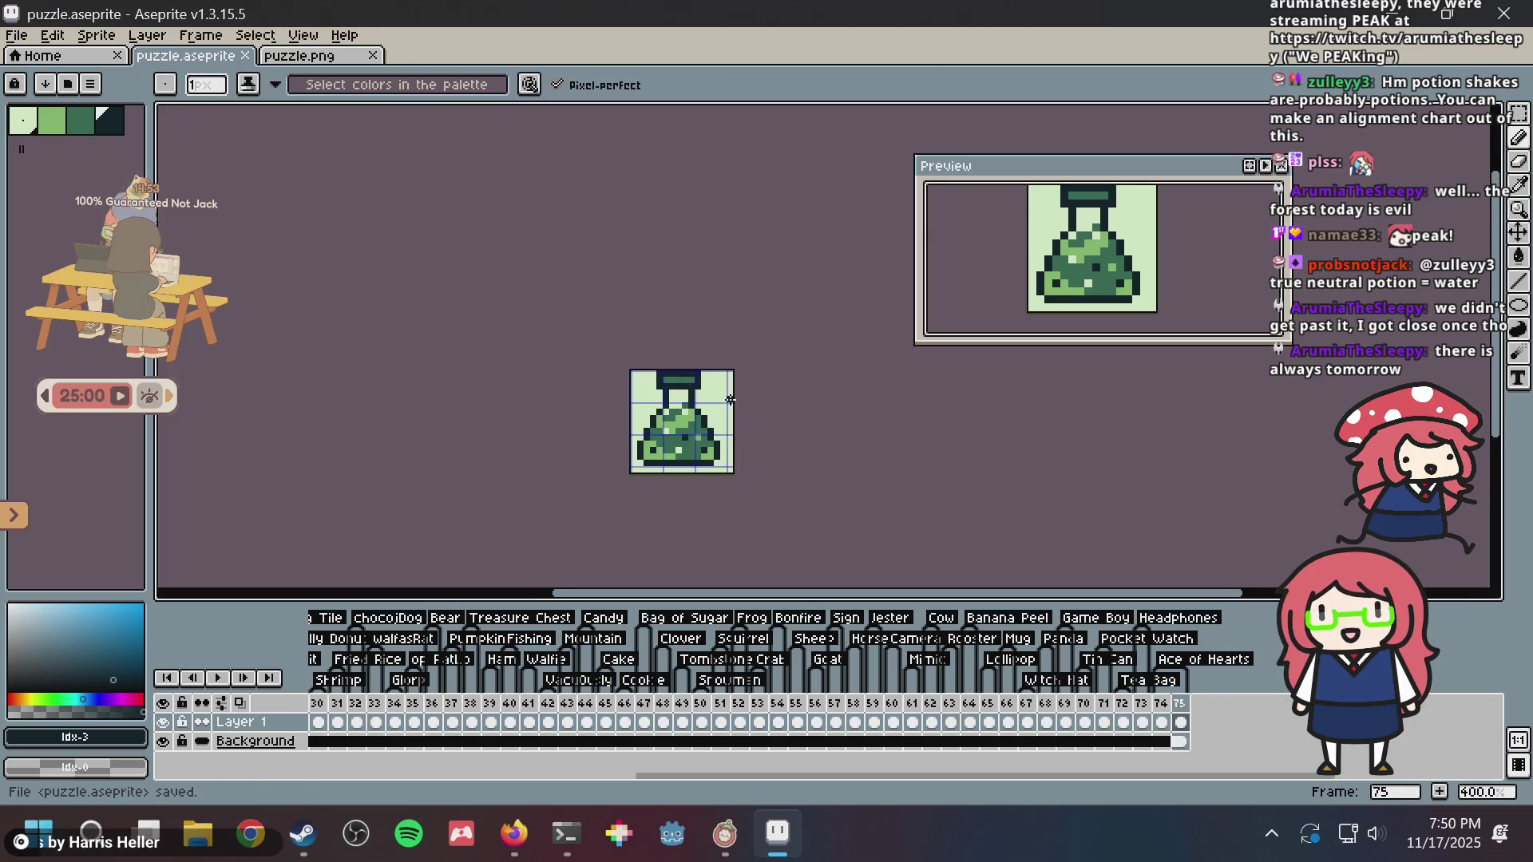
pyautogui.scroll(1, 731, 399)
pyautogui.scroll(-1, 723, 395)
pyautogui.scroll(2, 711, 383)
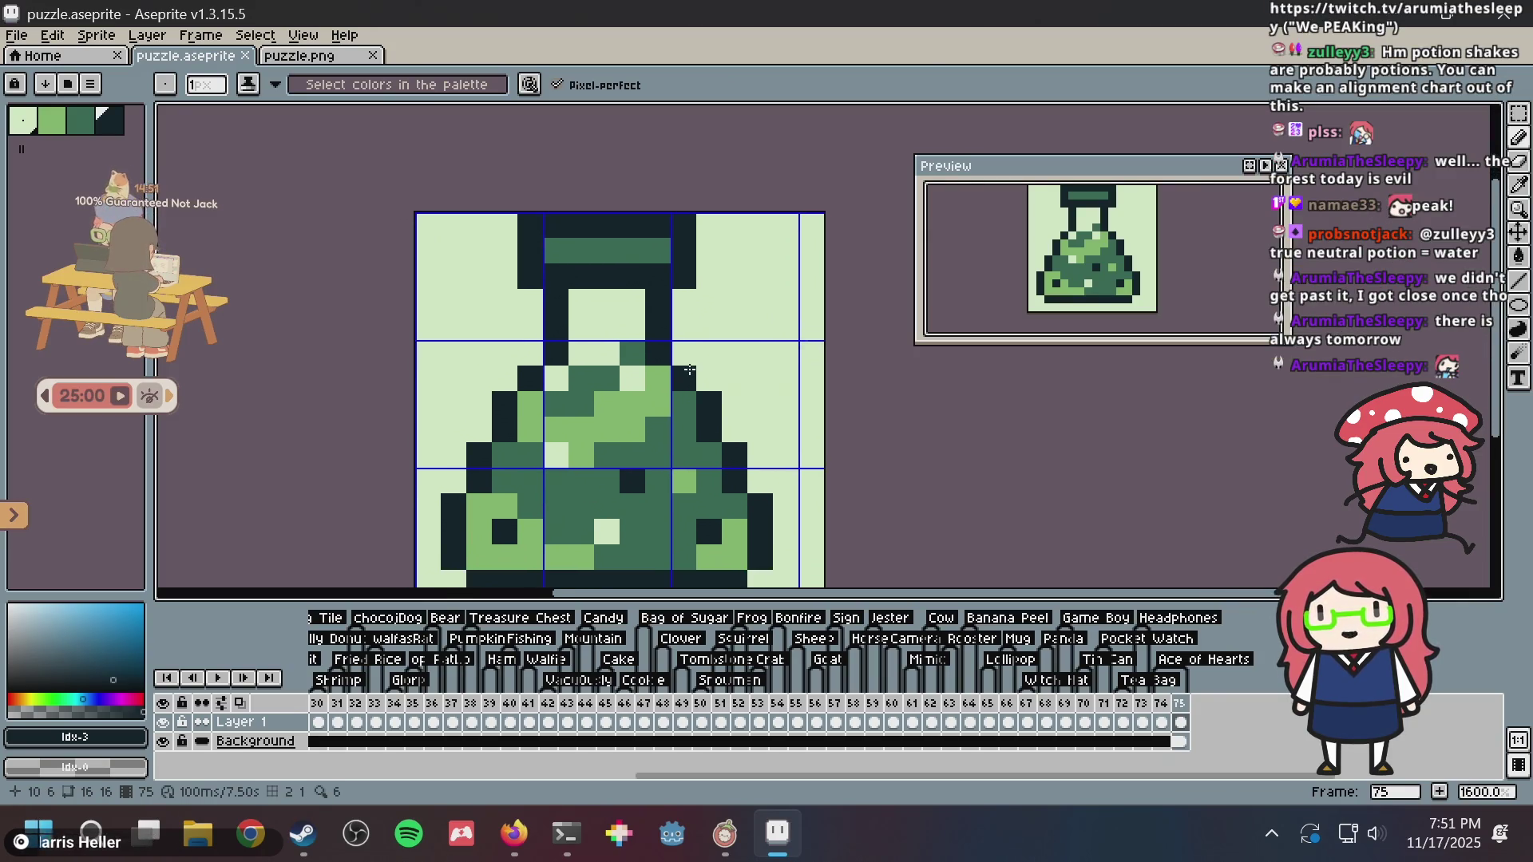
pyautogui.scroll(1, 690, 370)
pyautogui.scroll(-2, 671, 399)
# - Darken the pixel at 6,11 and paint one more light-green pixel in the flask
pyautogui.click(641, 437)
pyautogui.scroll(1, 626, 448)
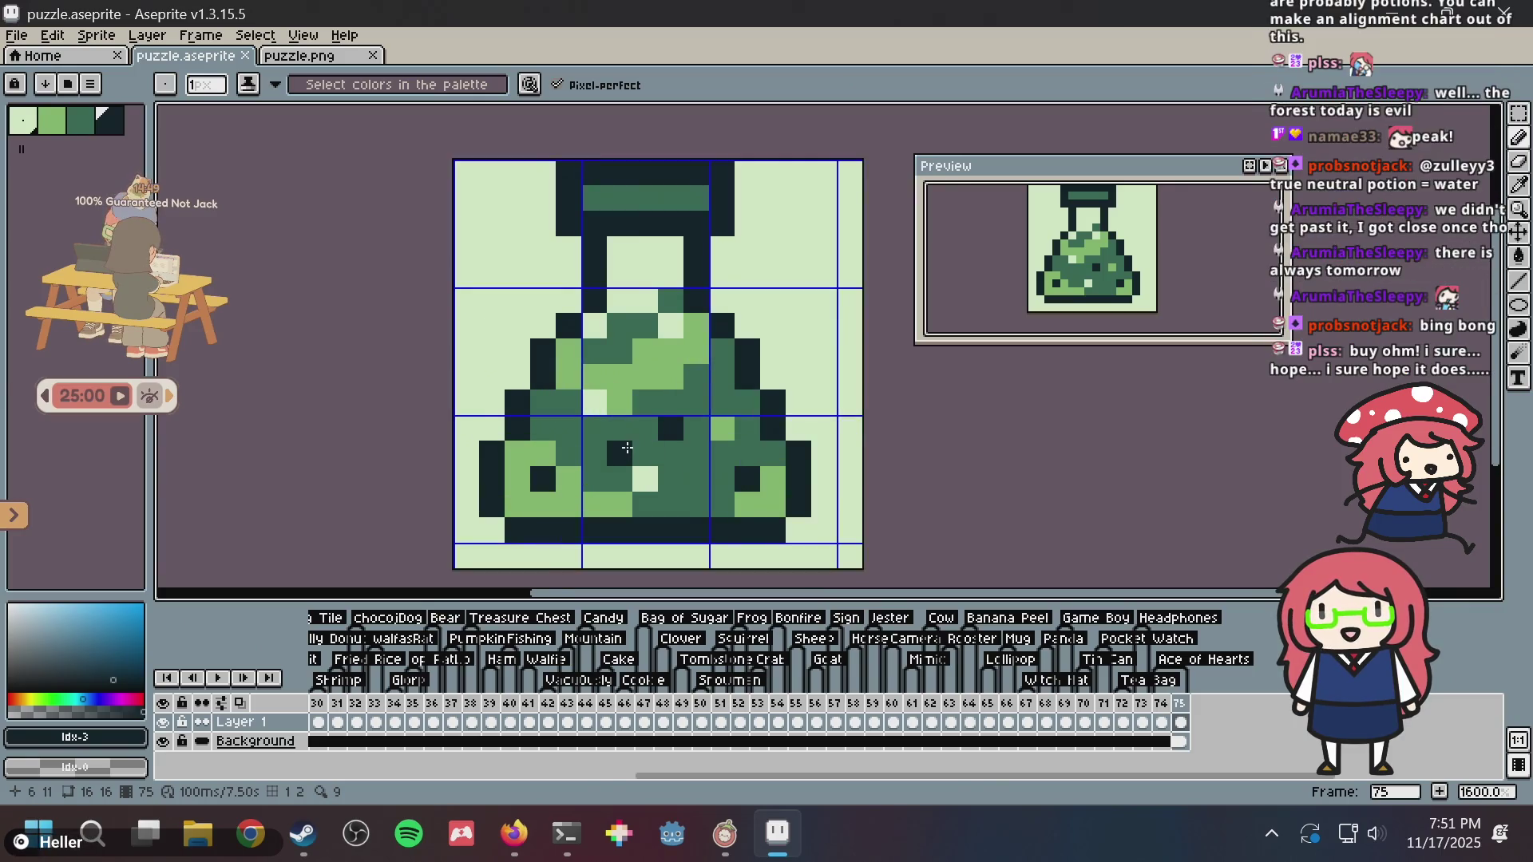
pyautogui.scroll(-1, 627, 443)
pyautogui.scroll(1, 627, 431)
pyautogui.press('i')
pyautogui.scroll(-1, 615, 399)
pyautogui.scroll(1, 611, 387)
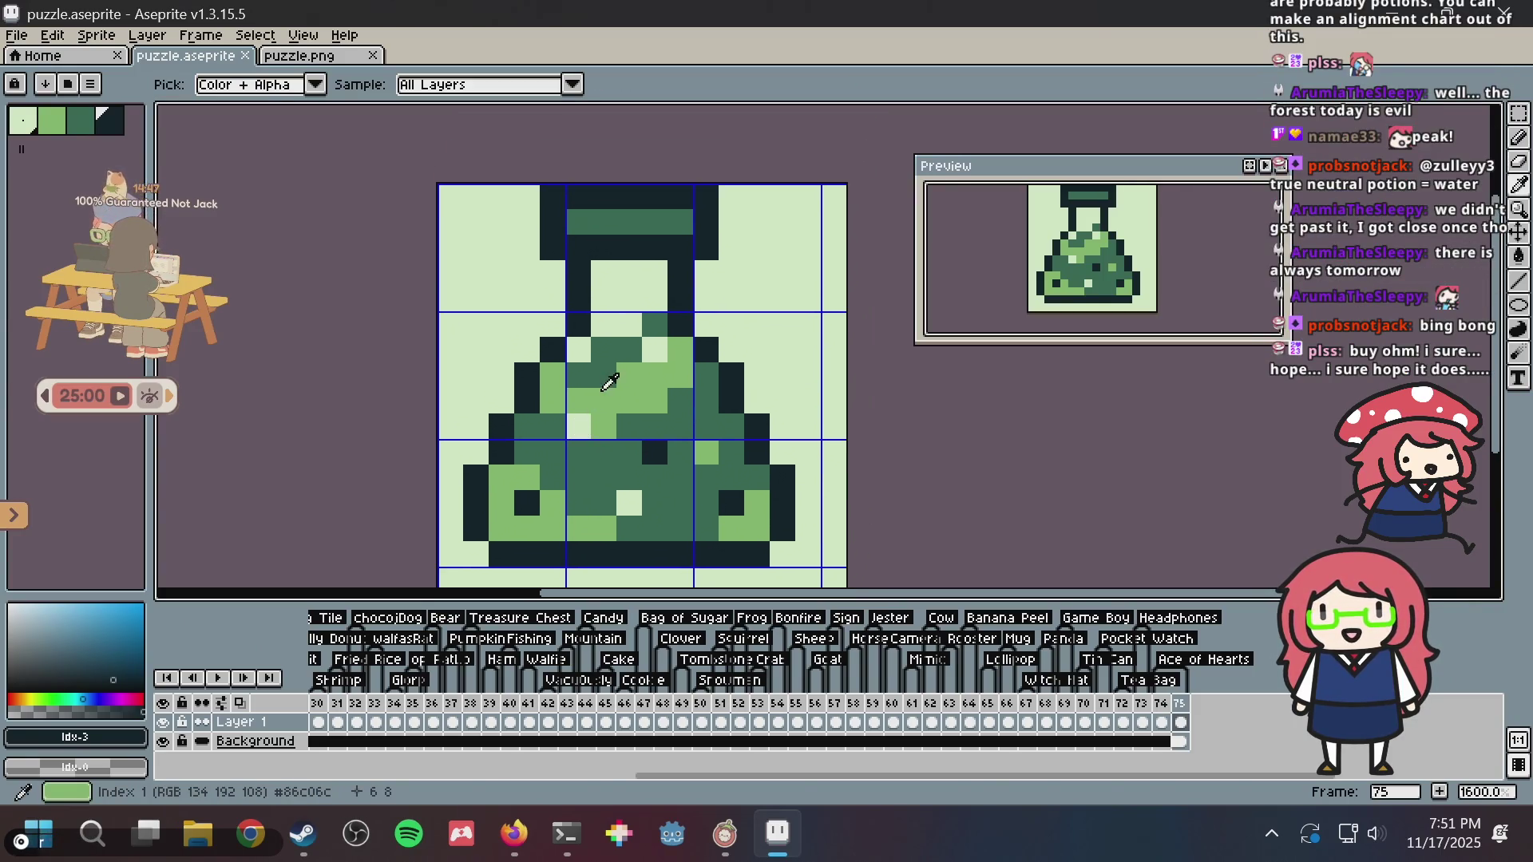
pyautogui.click(605, 390)
pyautogui.press('b')
pyautogui.click(706, 323)
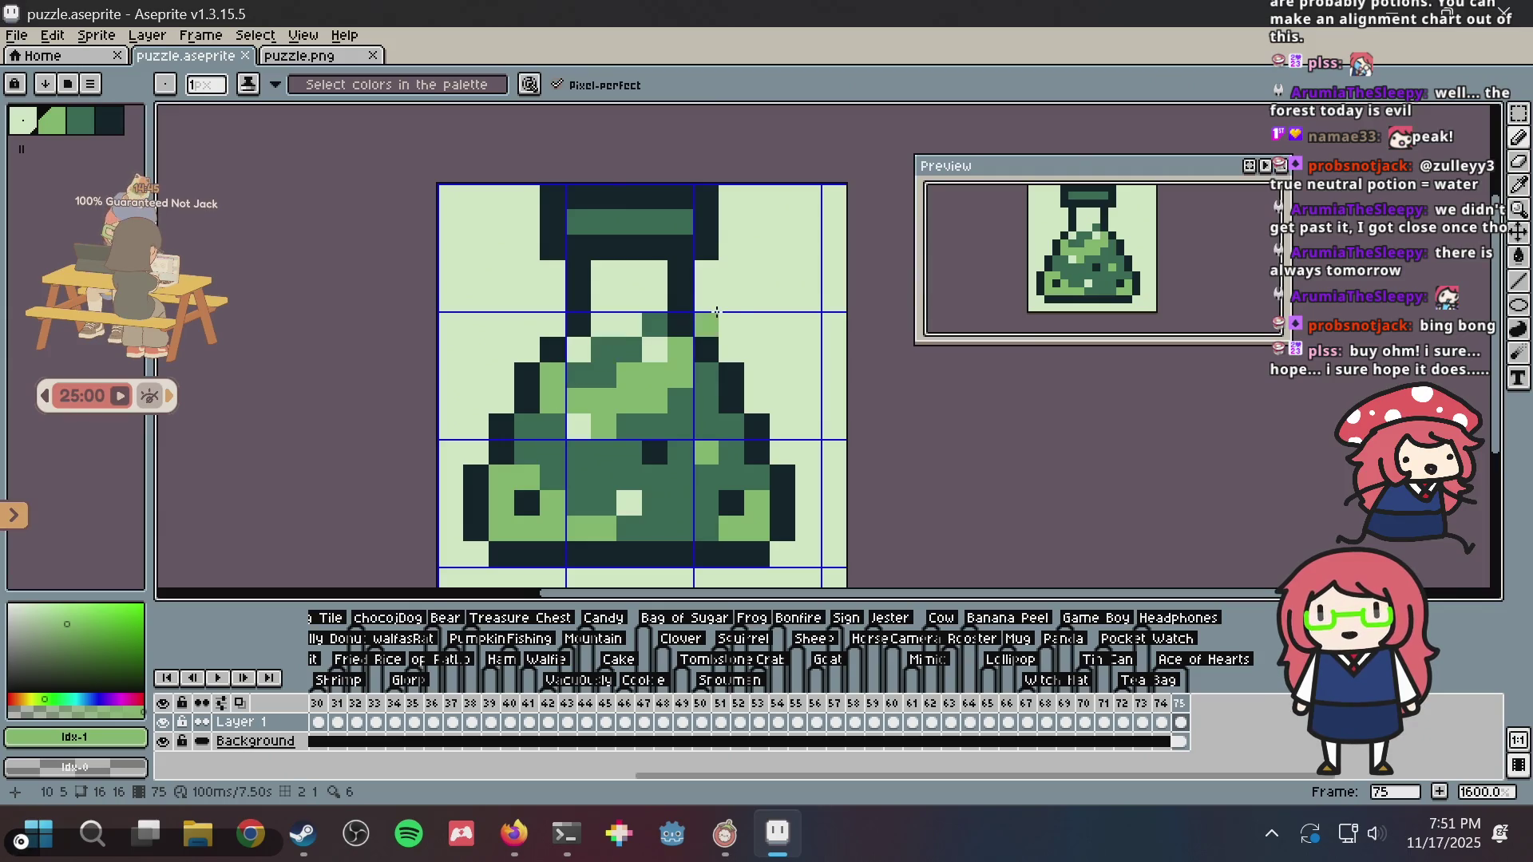
pyautogui.keyDown('alt'); pyautogui.click(581, 313); pyautogui.keyUp('alt')
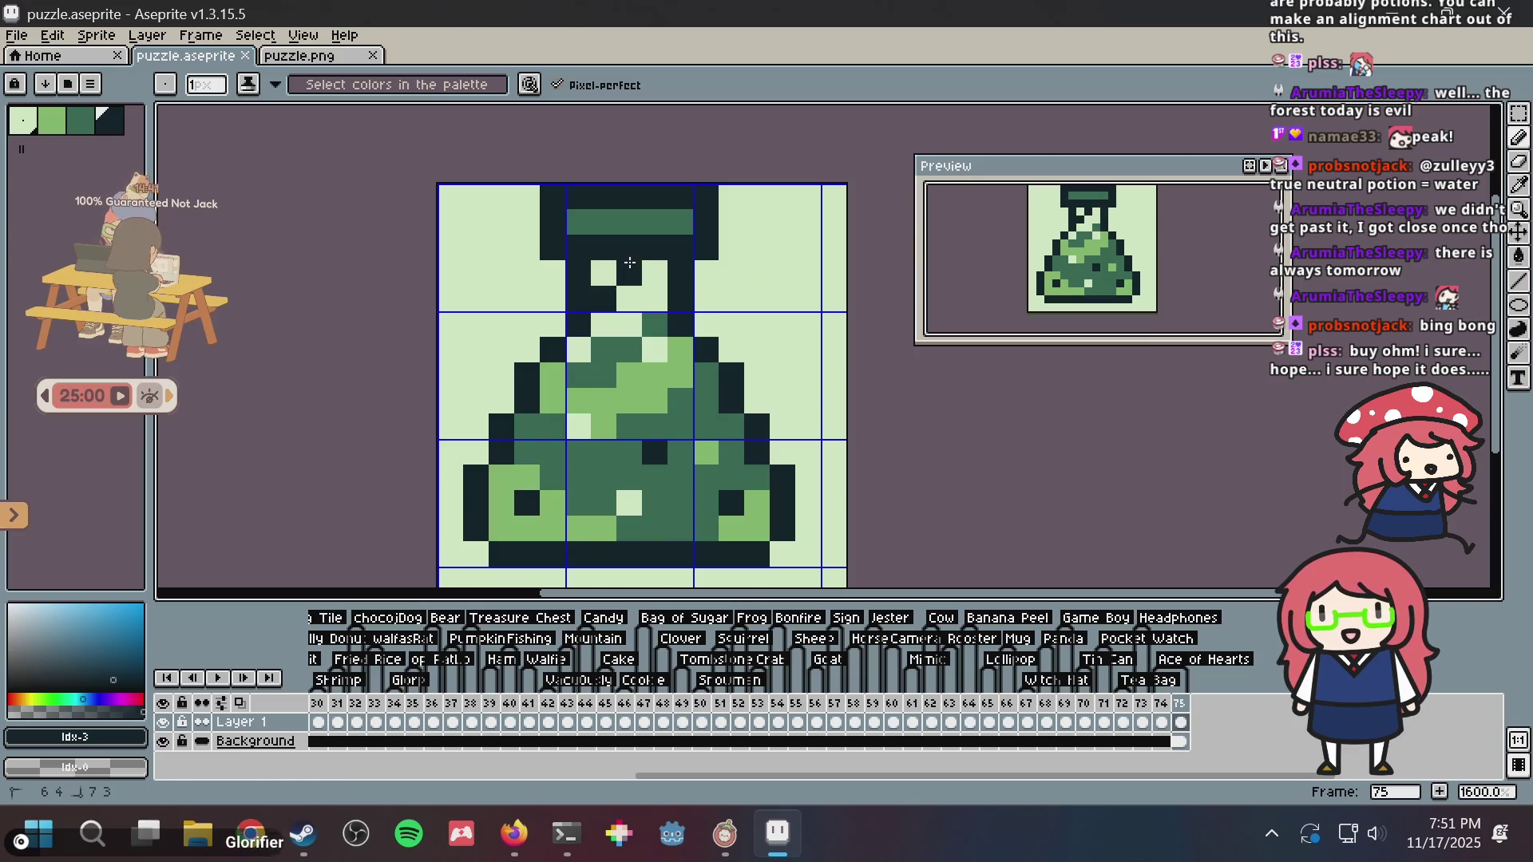
# - Paint over the potion's cork with the light background colour to remove it
pyautogui.keyDown('alt'); pyautogui.click(773, 267); pyautogui.keyUp('alt')
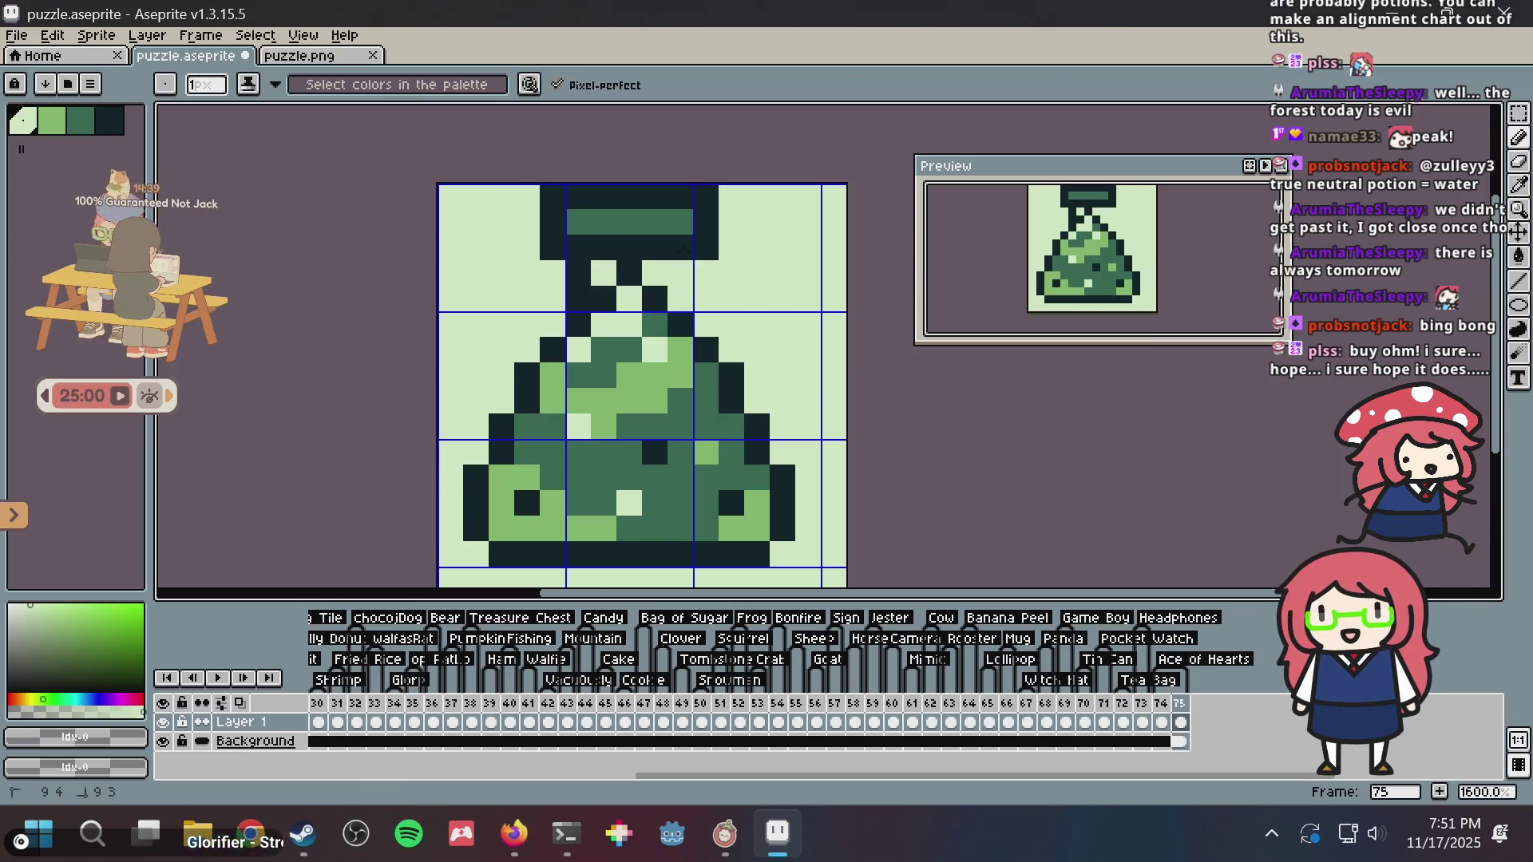
pyautogui.moveTo(684, 248); pyautogui.dragTo(715, 263)
pyautogui.rightClick(707, 197)
pyautogui.moveTo(668, 198); pyautogui.dragTo(540, 195)
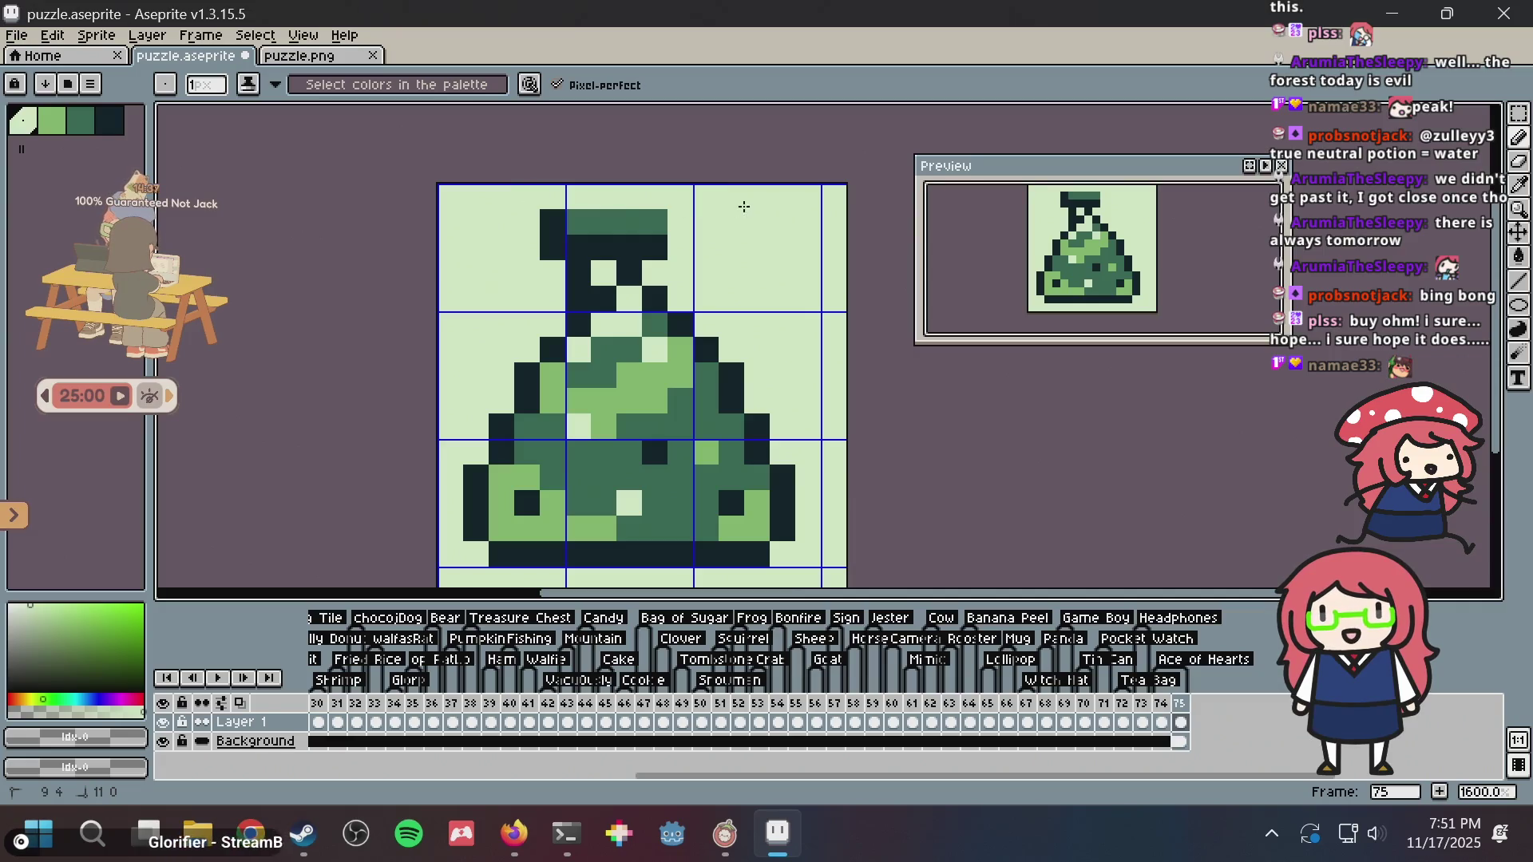
pyautogui.moveTo(638, 206); pyautogui.dragTo(726, 211)
pyautogui.moveTo(572, 246); pyautogui.dragTo(635, 247)
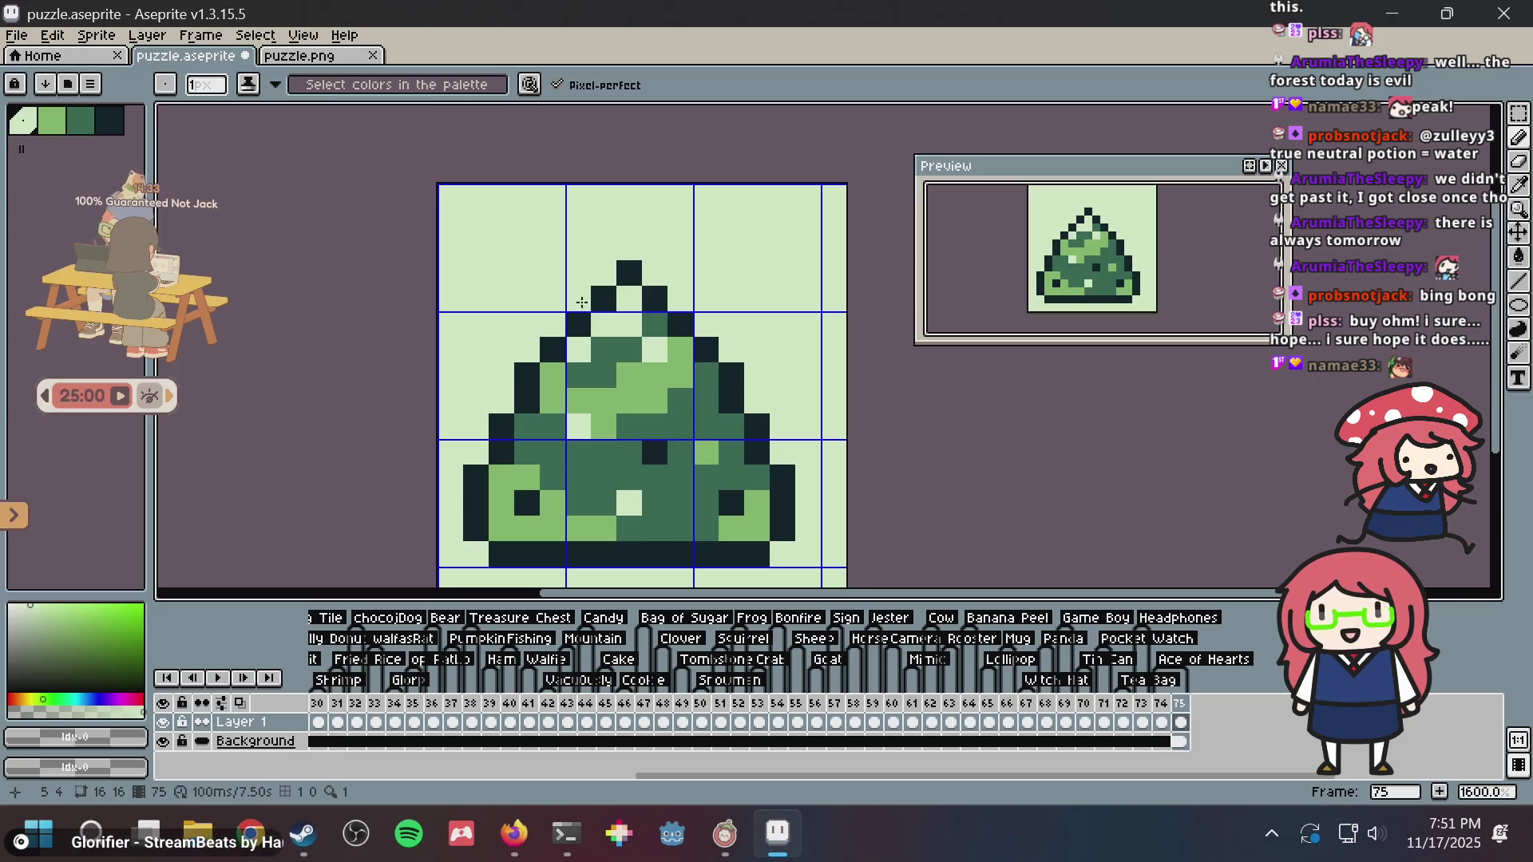
# - Nudge the green shape upward with the marquee selection and deselect it
pyautogui.press('m')
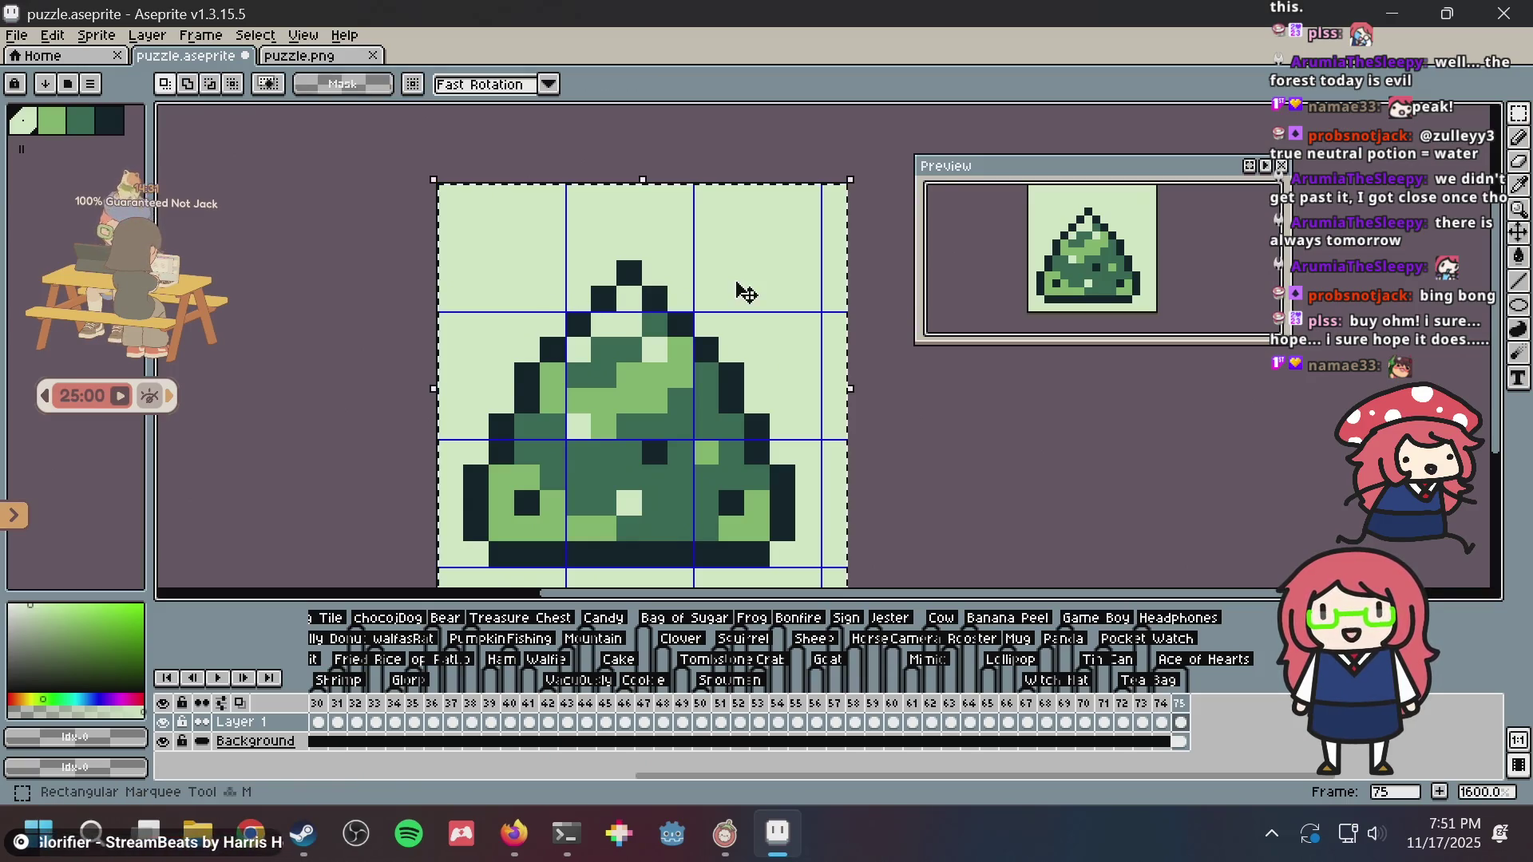
pyautogui.press('Up')
pyautogui.press('Up')
pyautogui.press('Up')
pyautogui.press('b')
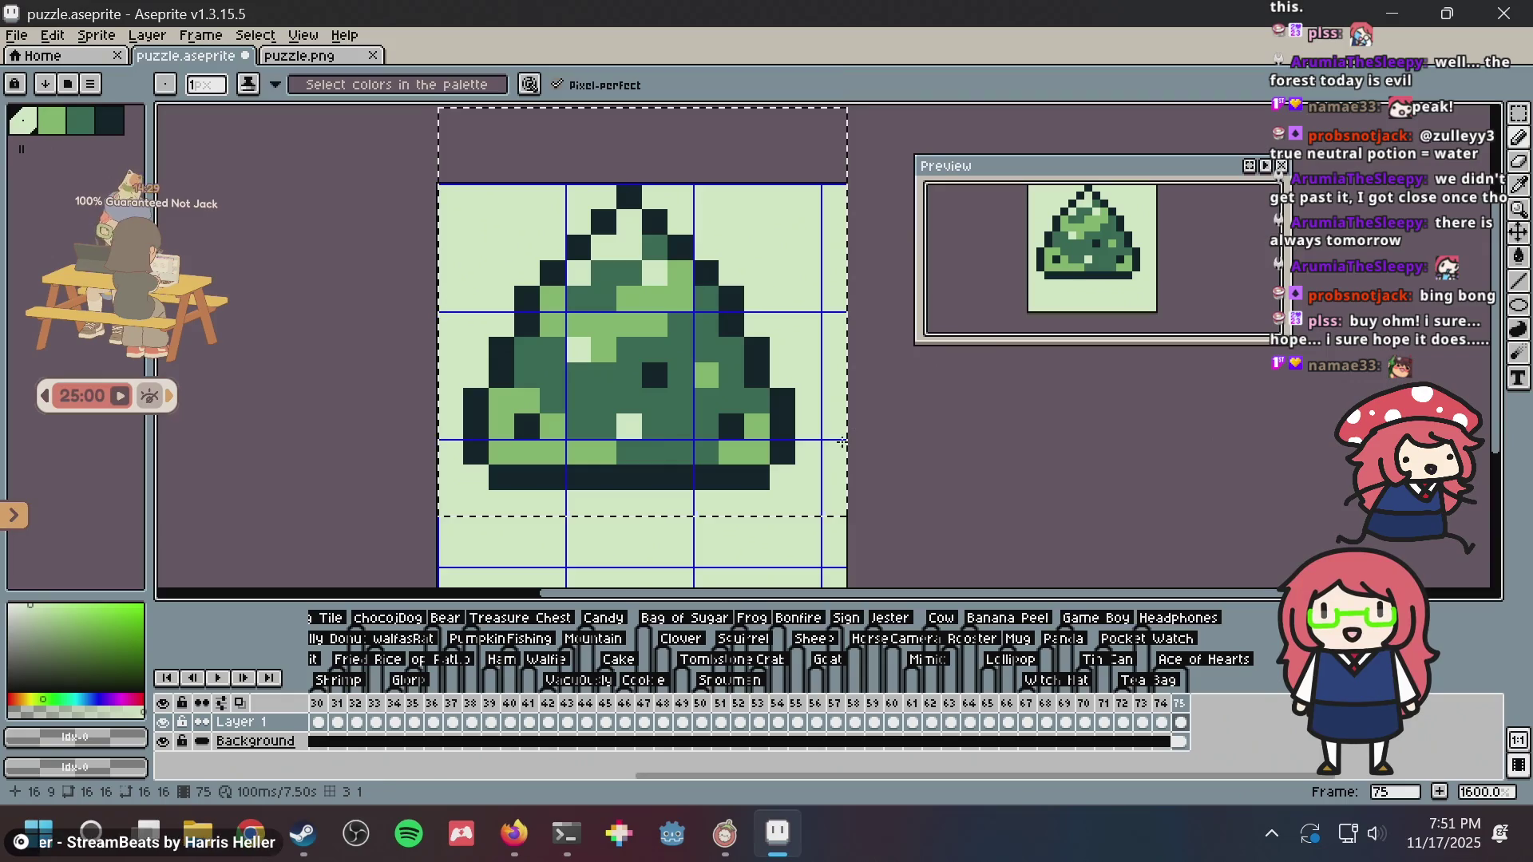
pyautogui.hotkey('ctrl', 'd')
# - Draw a dark trunk centred in column 6 beneath the shape, down to row 14
pyautogui.keyDown('alt'); pyautogui.click(615, 477); pyautogui.keyUp('alt')
pyautogui.click(576, 495)
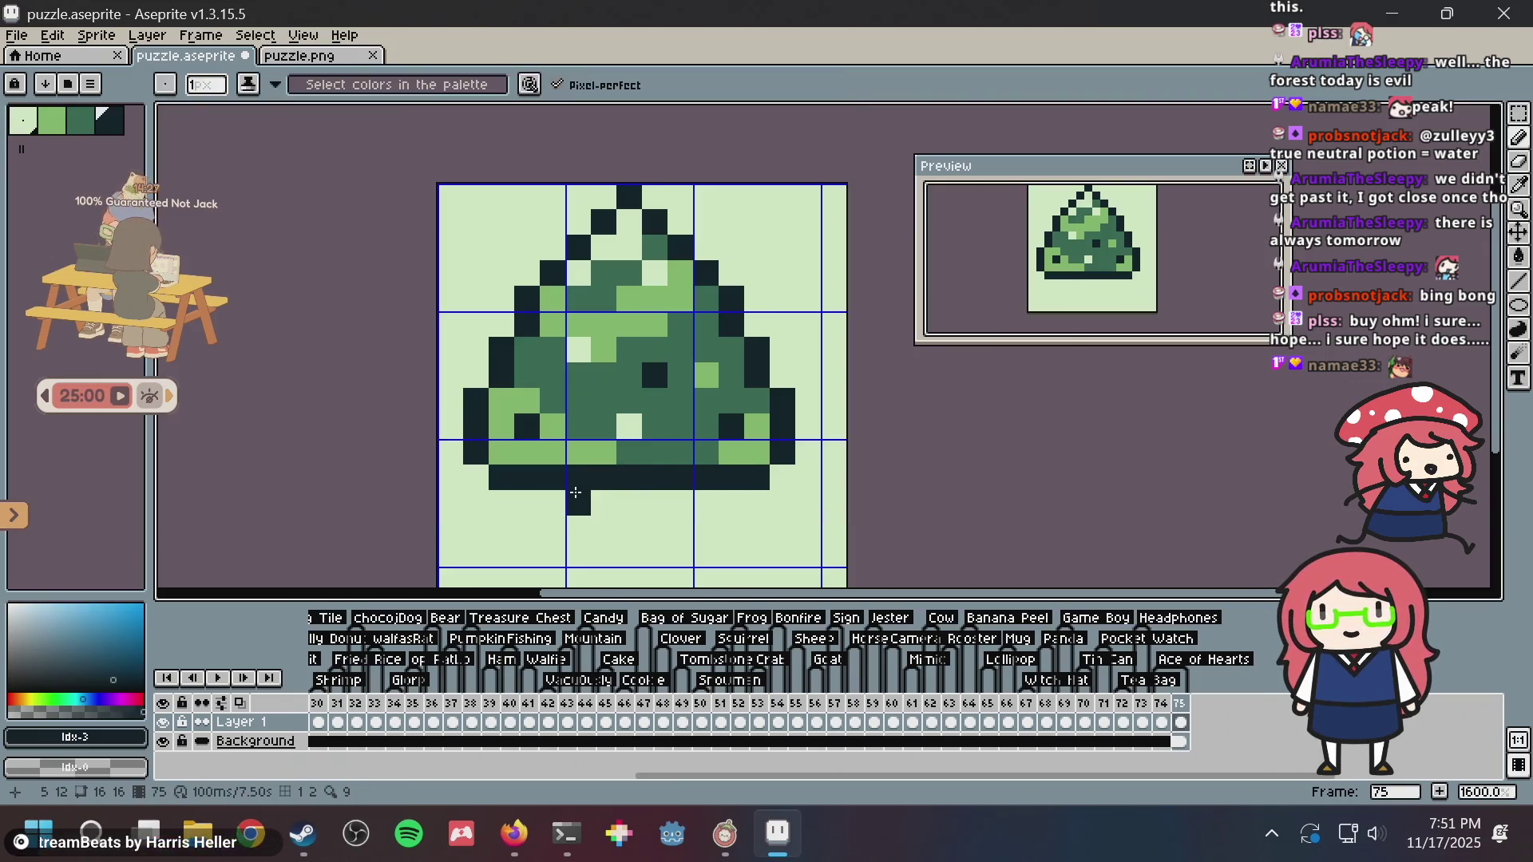
pyautogui.moveTo(575, 492); pyautogui.dragTo(578, 550)
pyautogui.moveTo(691, 505); pyautogui.dragTo(684, 552)
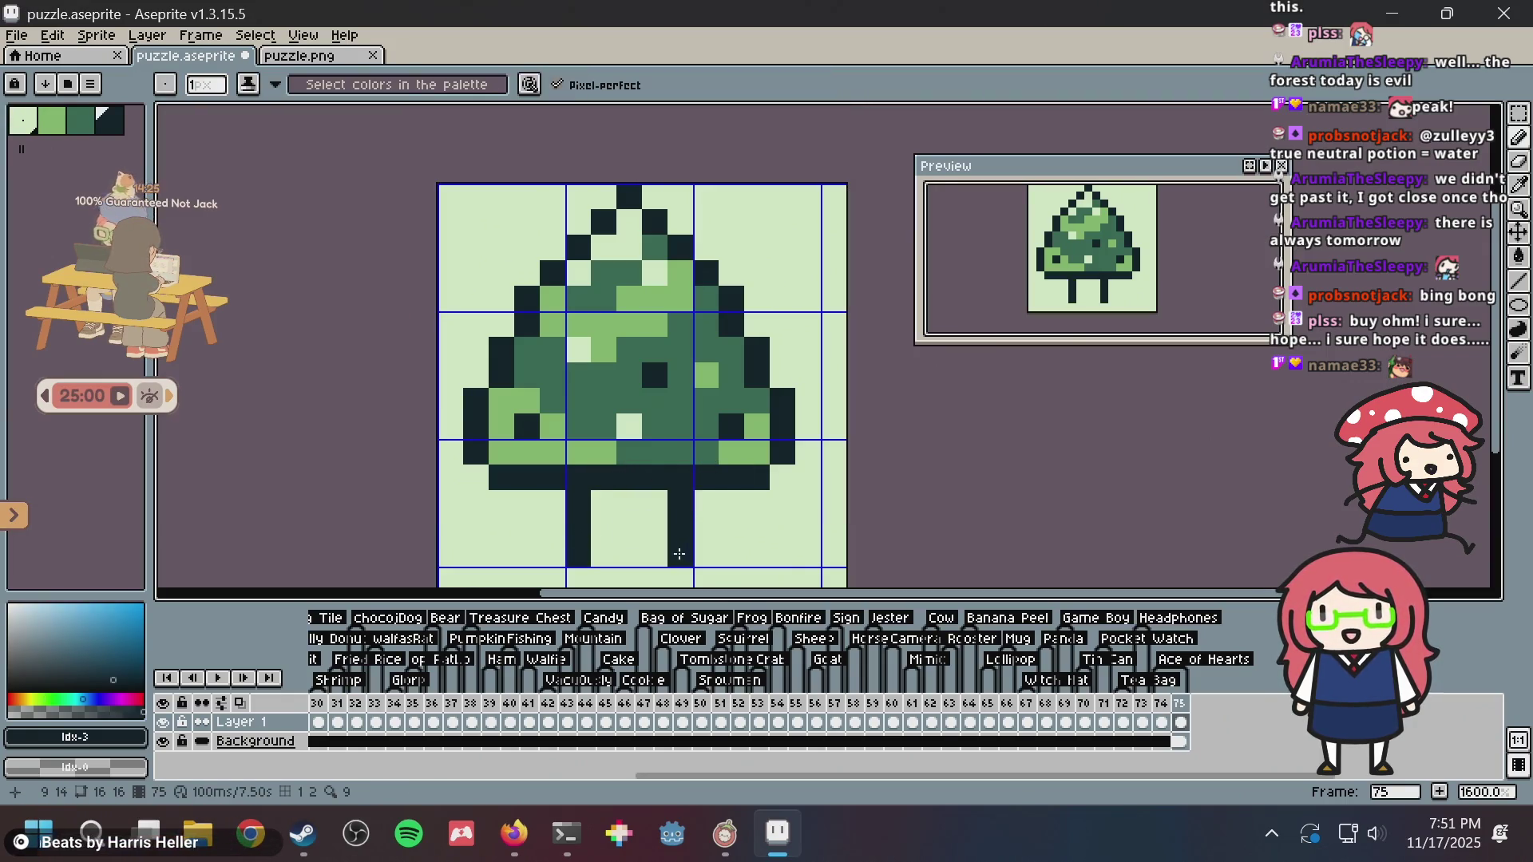
pyautogui.hotkey('ctrl', 'z')
pyautogui.hotkey('ctrl', 'z')
pyautogui.hotkey('ctrl', 'z')
pyautogui.moveTo(604, 502); pyautogui.dragTo(603, 563)
pyautogui.moveTo(656, 512); pyautogui.dragTo(659, 533)
pyautogui.click(625, 562)
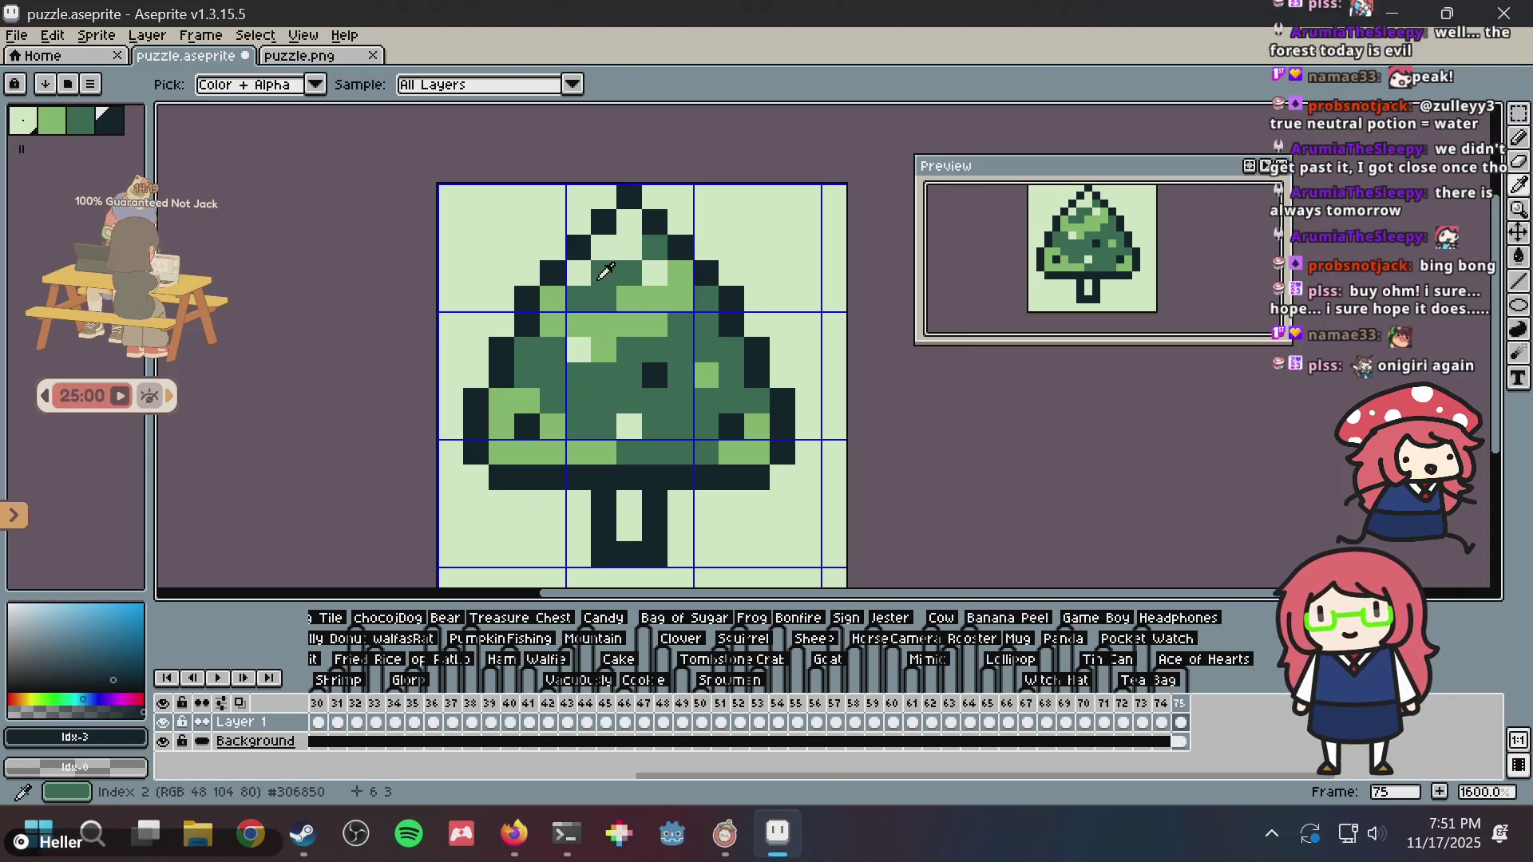
pyautogui.keyDown('alt'); pyautogui.click(609, 273); pyautogui.keyUp('alt')
pyautogui.hotkey('ctrl', 'z')
pyautogui.scroll(-4, 694, 235)
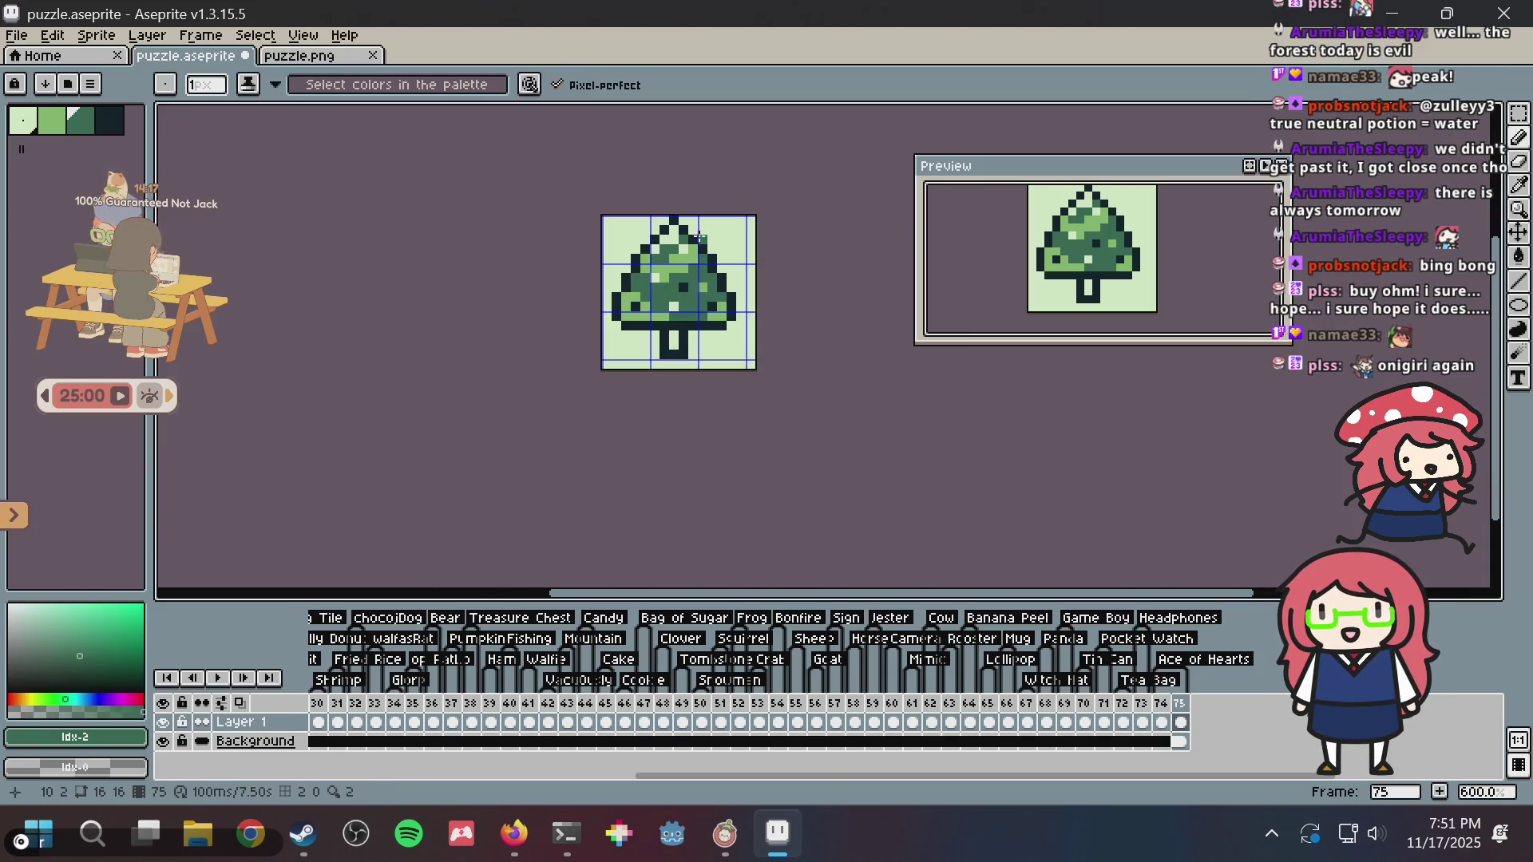
# - Undo the tree drawing so frame 75 shows the potion again
pyautogui.scroll(8, 698, 244)
pyautogui.scroll(-2, 703, 248)
pyautogui.hotkey('ctrl', 'z')
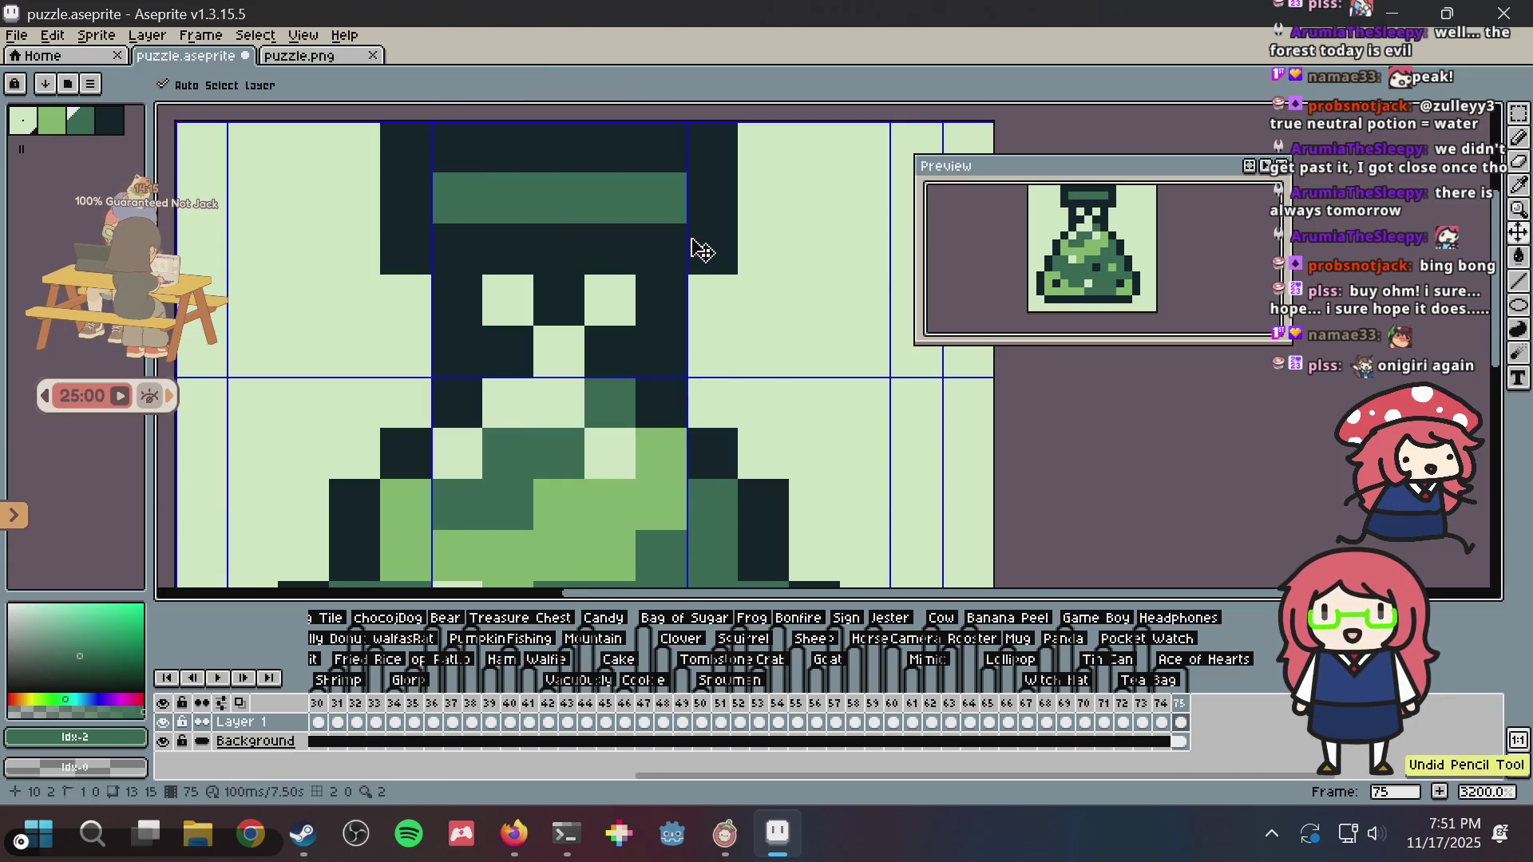
pyautogui.scroll(2, 701, 250)
pyautogui.scroll(-6, 693, 239)
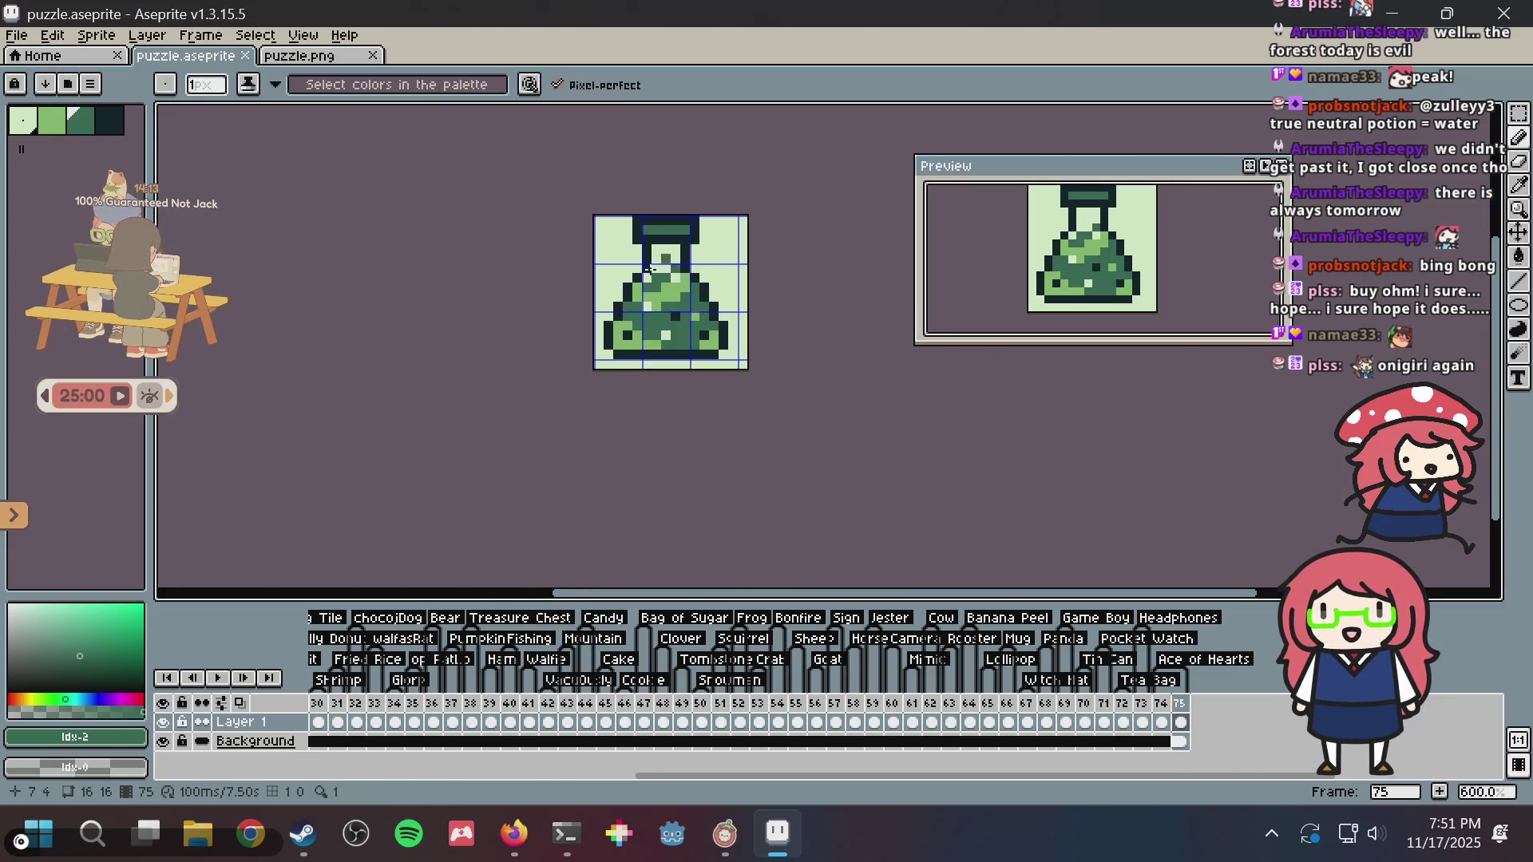
pyautogui.scroll(4, 649, 270)
# - Add a dark pixel at the bottom left and lighten the outline's bottom corner pixels, then save
pyautogui.press('i')
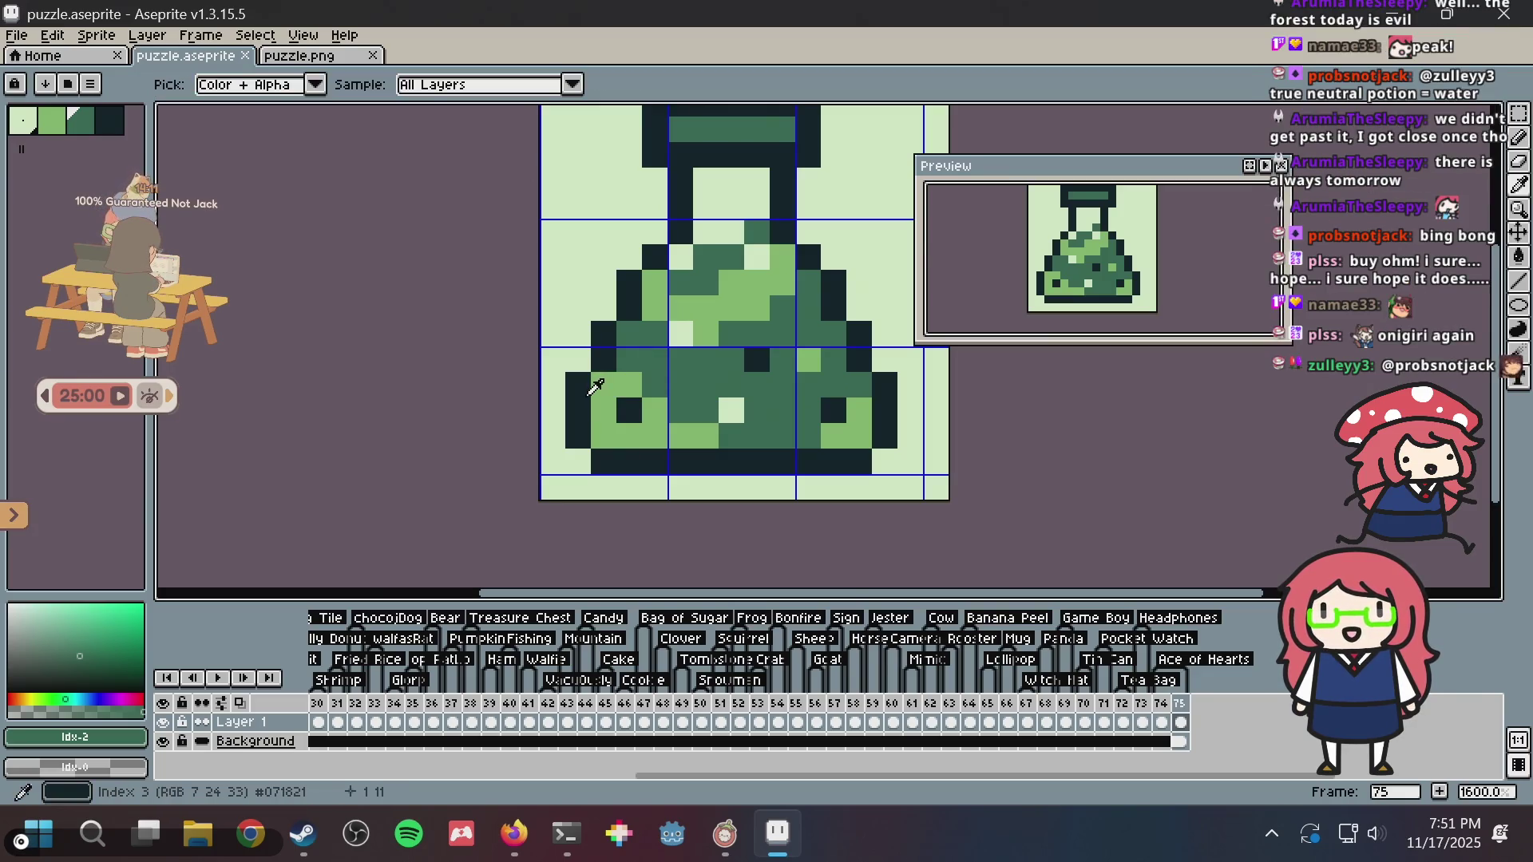
pyautogui.keyDown('alt'); pyautogui.click(592, 387); pyautogui.keyUp('alt')
pyautogui.click(604, 436)
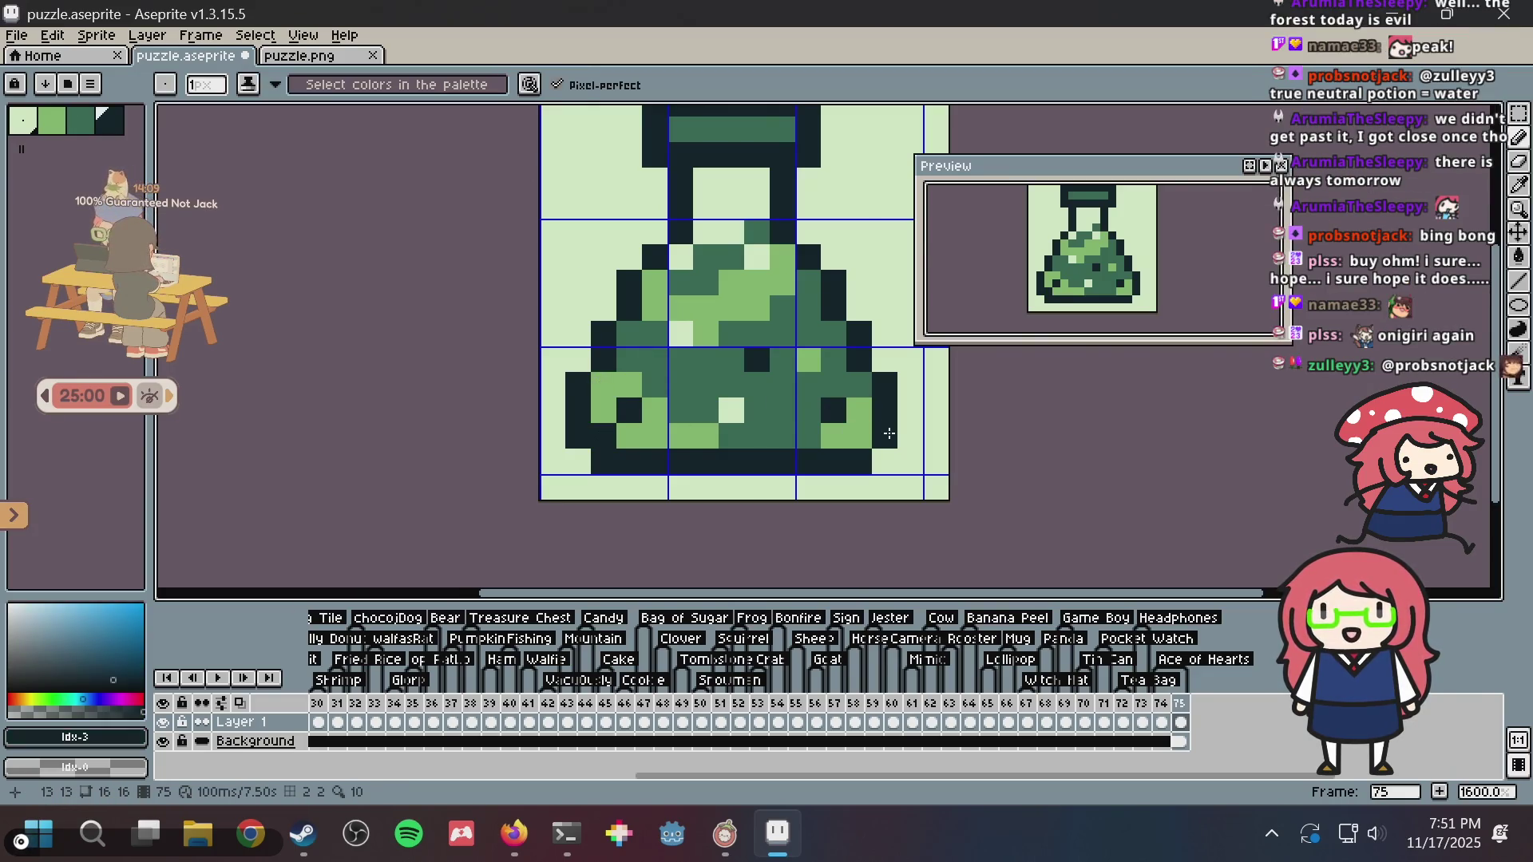
pyautogui.keyDown('alt'); pyautogui.click(883, 459); pyautogui.keyUp('alt')
pyautogui.click(859, 462)
pyautogui.click(885, 436)
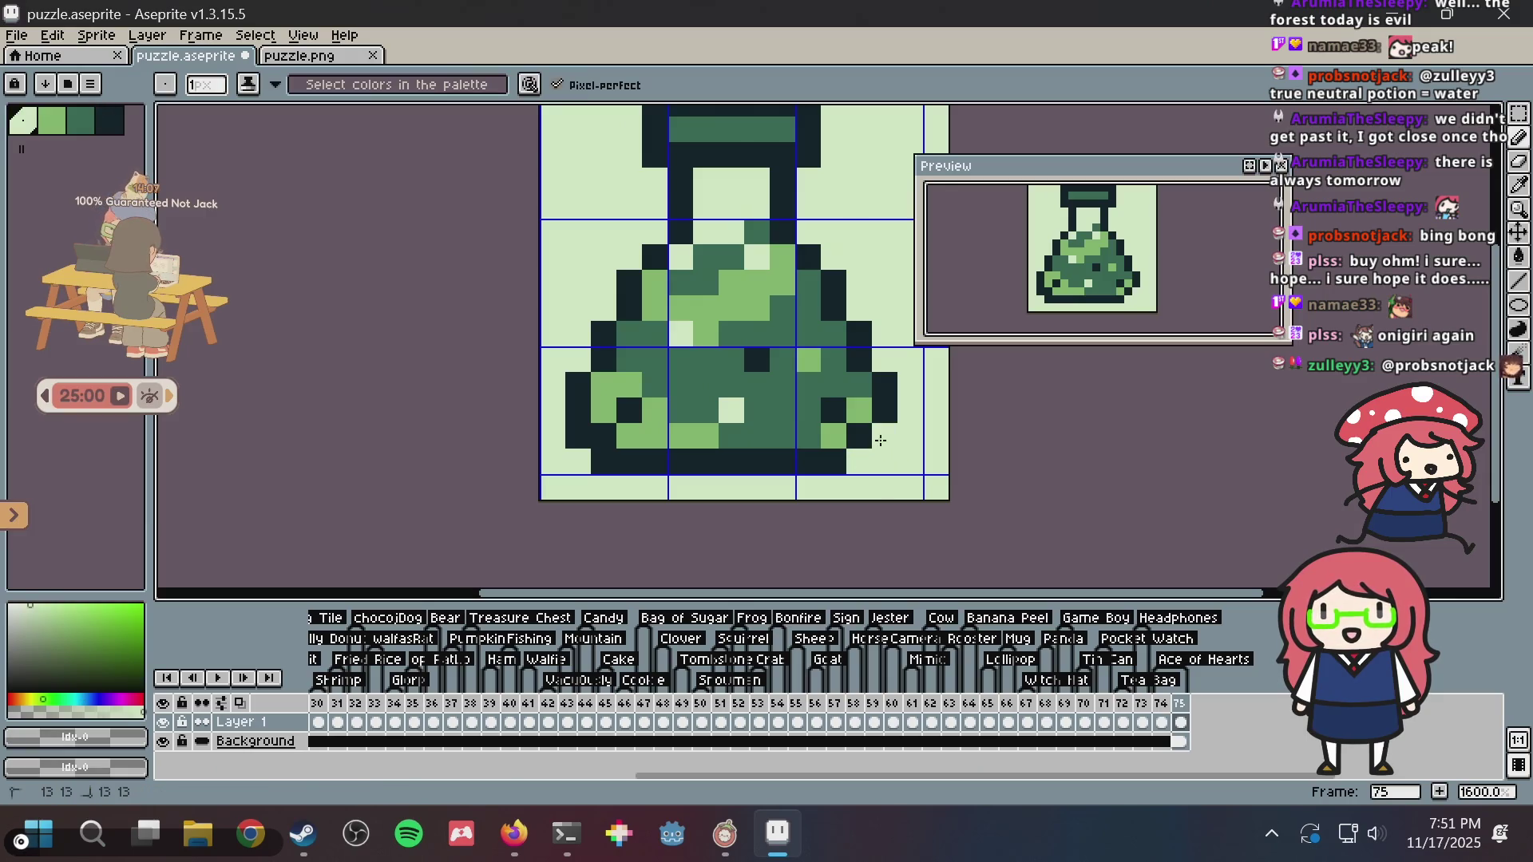
pyautogui.click(604, 461)
pyautogui.click(578, 436)
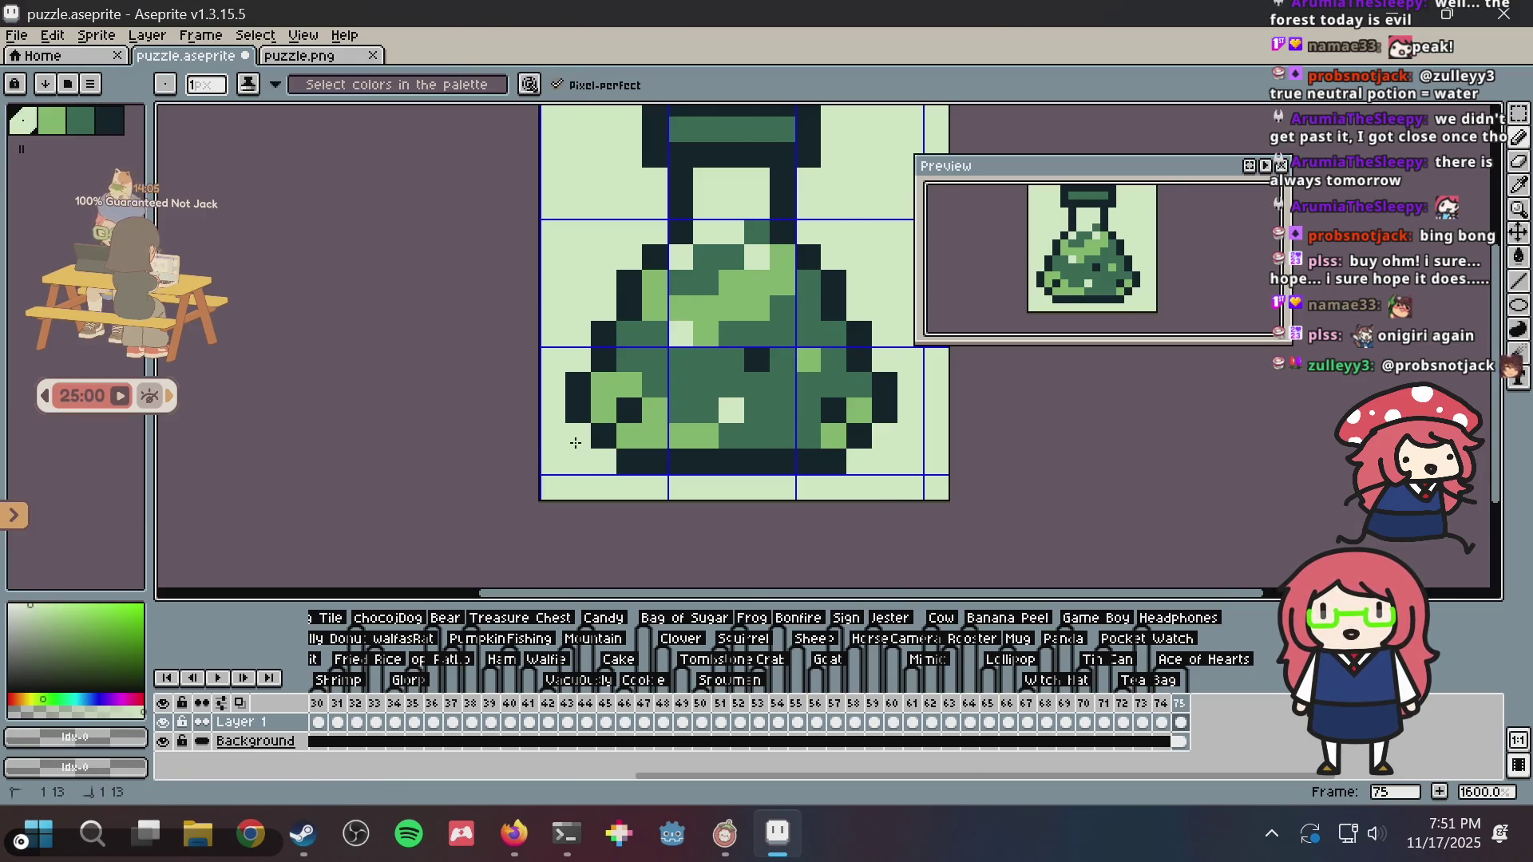
pyautogui.scroll(-4, 695, 369)
pyautogui.press('v')
pyautogui.hotkey('ctrl', 's')
# - Paint a body highlight pixel light green after undoing two misplaced attempts
pyautogui.press('b')
pyautogui.scroll(-4, 778, 360)
pyautogui.scroll(8, 766, 364)
pyautogui.keyDown('alt'); pyautogui.click(588, 341); pyautogui.keyUp('alt')
pyautogui.click(563, 338)
pyautogui.hotkey('ctrl', 'z')
pyautogui.click(770, 340)
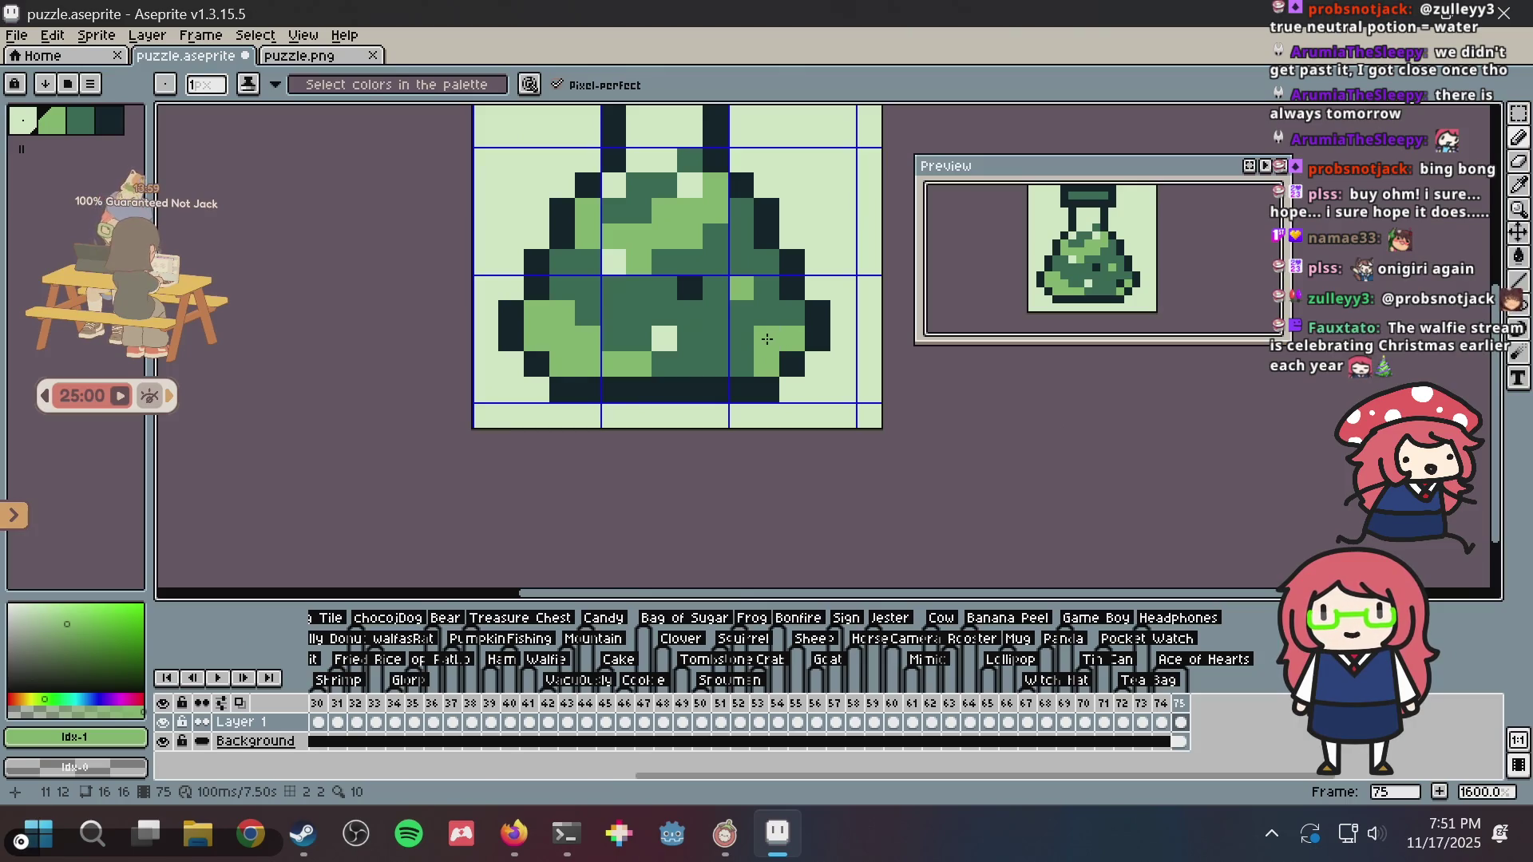
pyautogui.hotkey('ctrl', 'z')
pyautogui.click(748, 365)
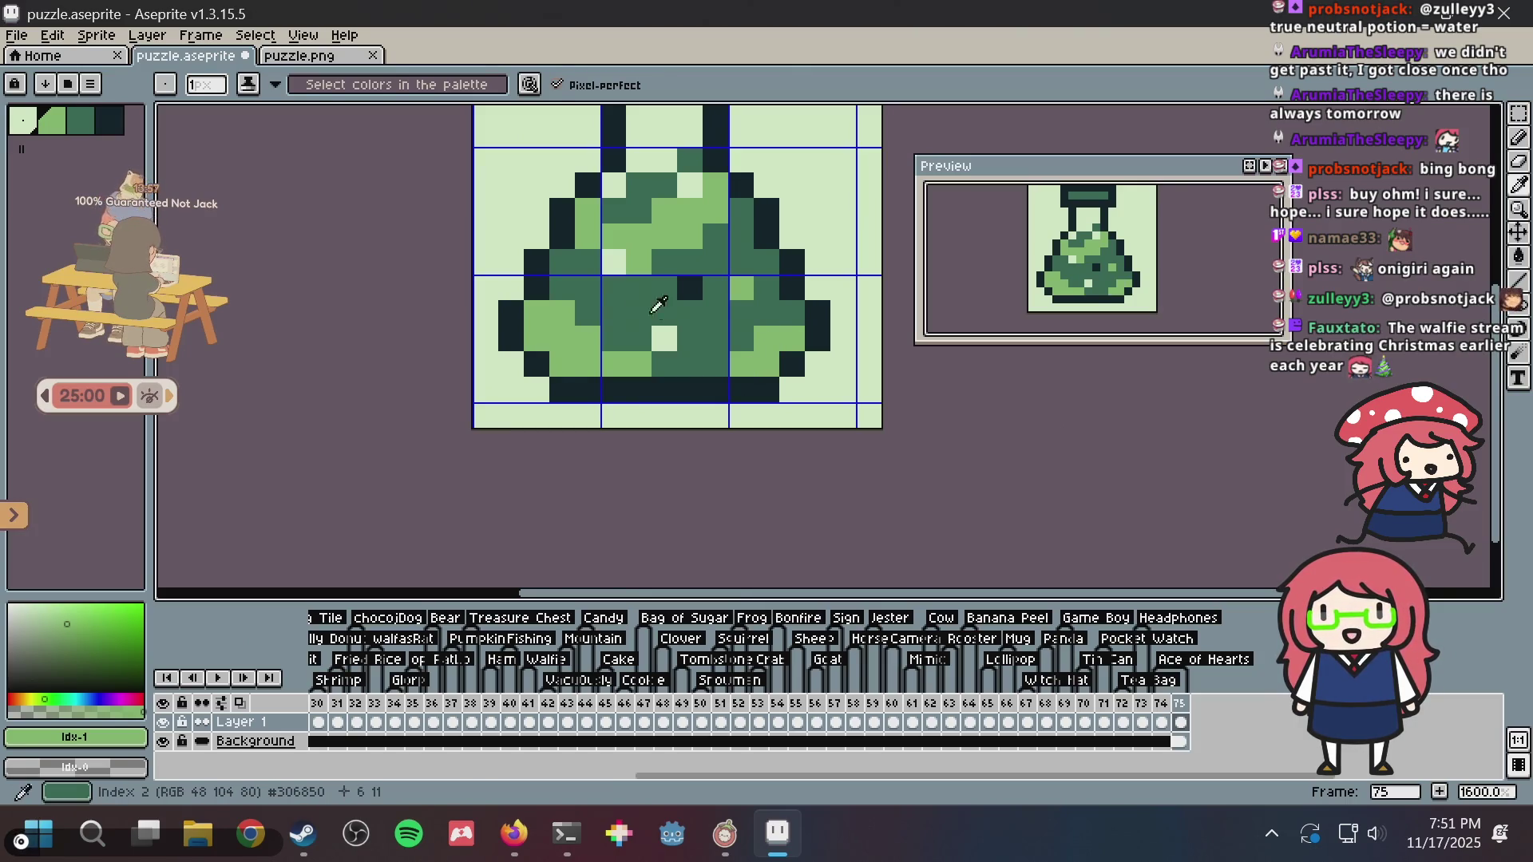
# - Eyedrop the dark green, paint a pixel near the neck, and save puzzle.aseprite
pyautogui.keyDown('alt'); pyautogui.click(674, 291); pyautogui.keyUp('alt')
pyautogui.scroll(-6, 684, 286)
pyautogui.hotkey('ctrl', 's')
pyautogui.scroll(7, 687, 335)
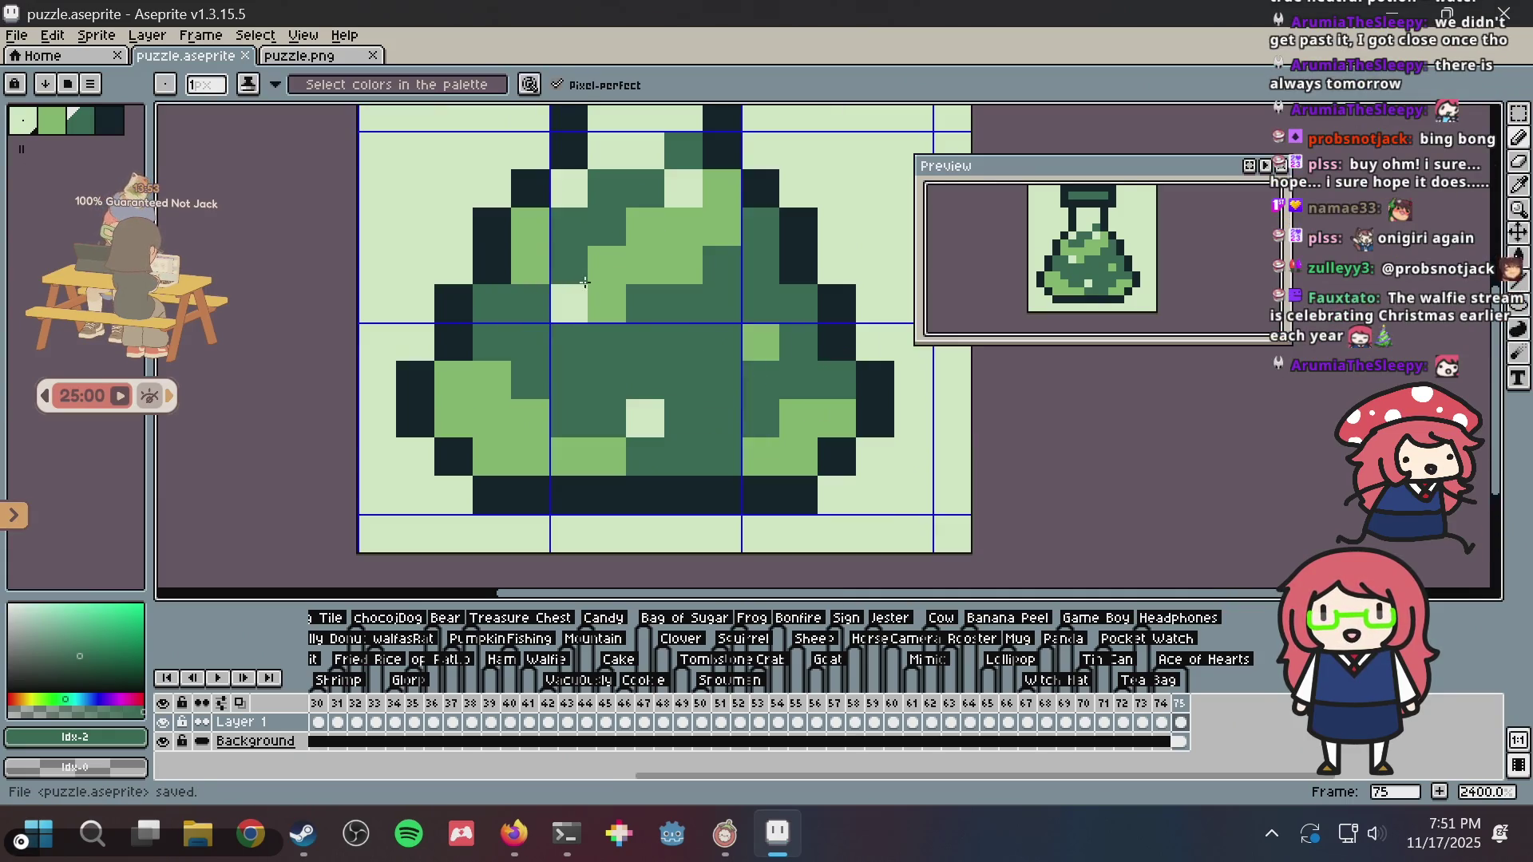
pyautogui.click(587, 323)
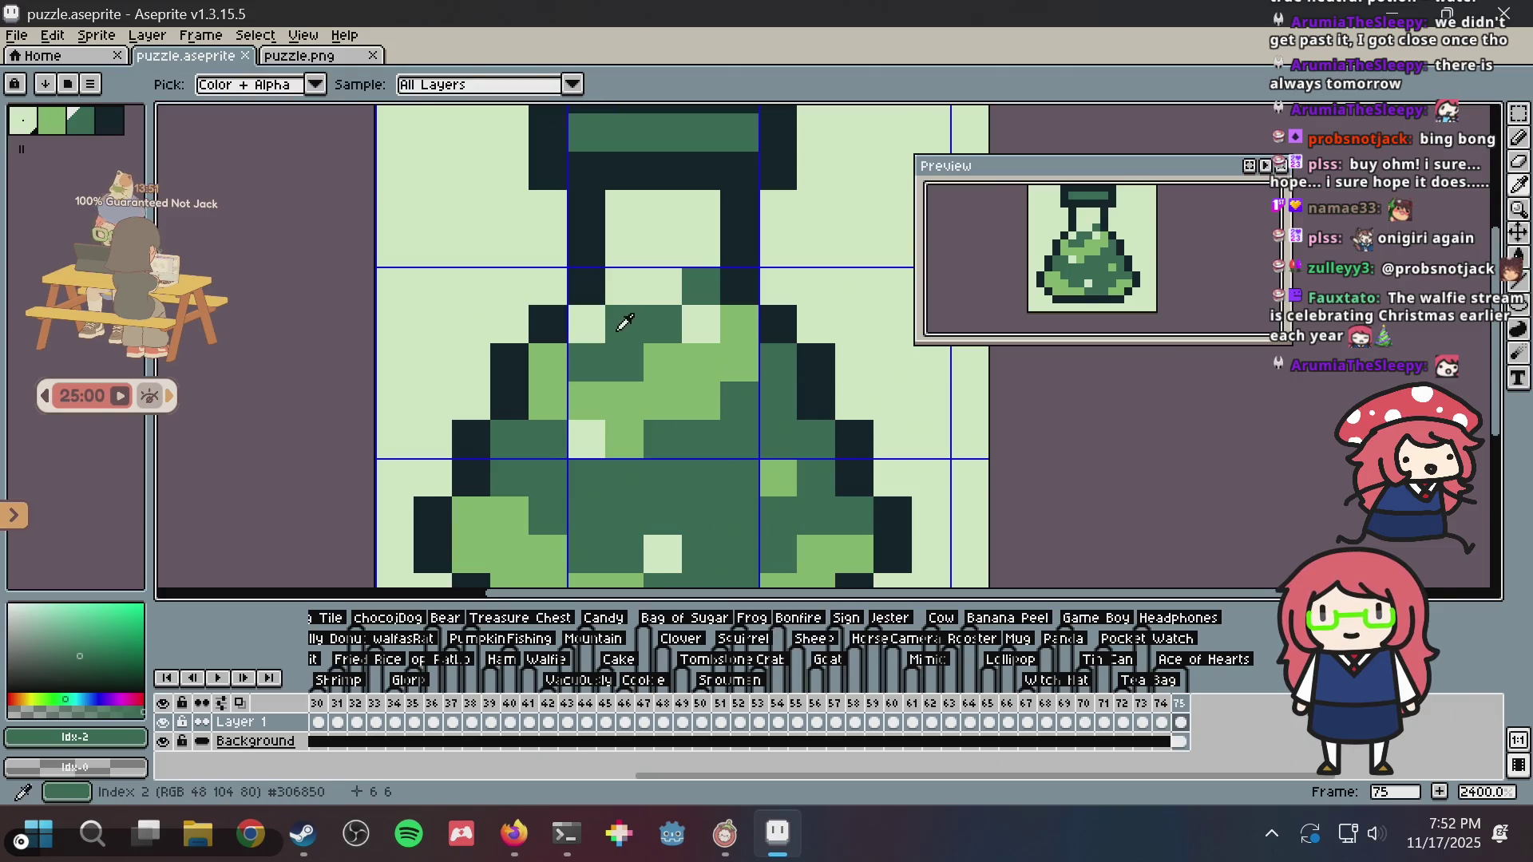
pyautogui.hotkey('ctrl', 's')
pyautogui.scroll(-9, 747, 383)
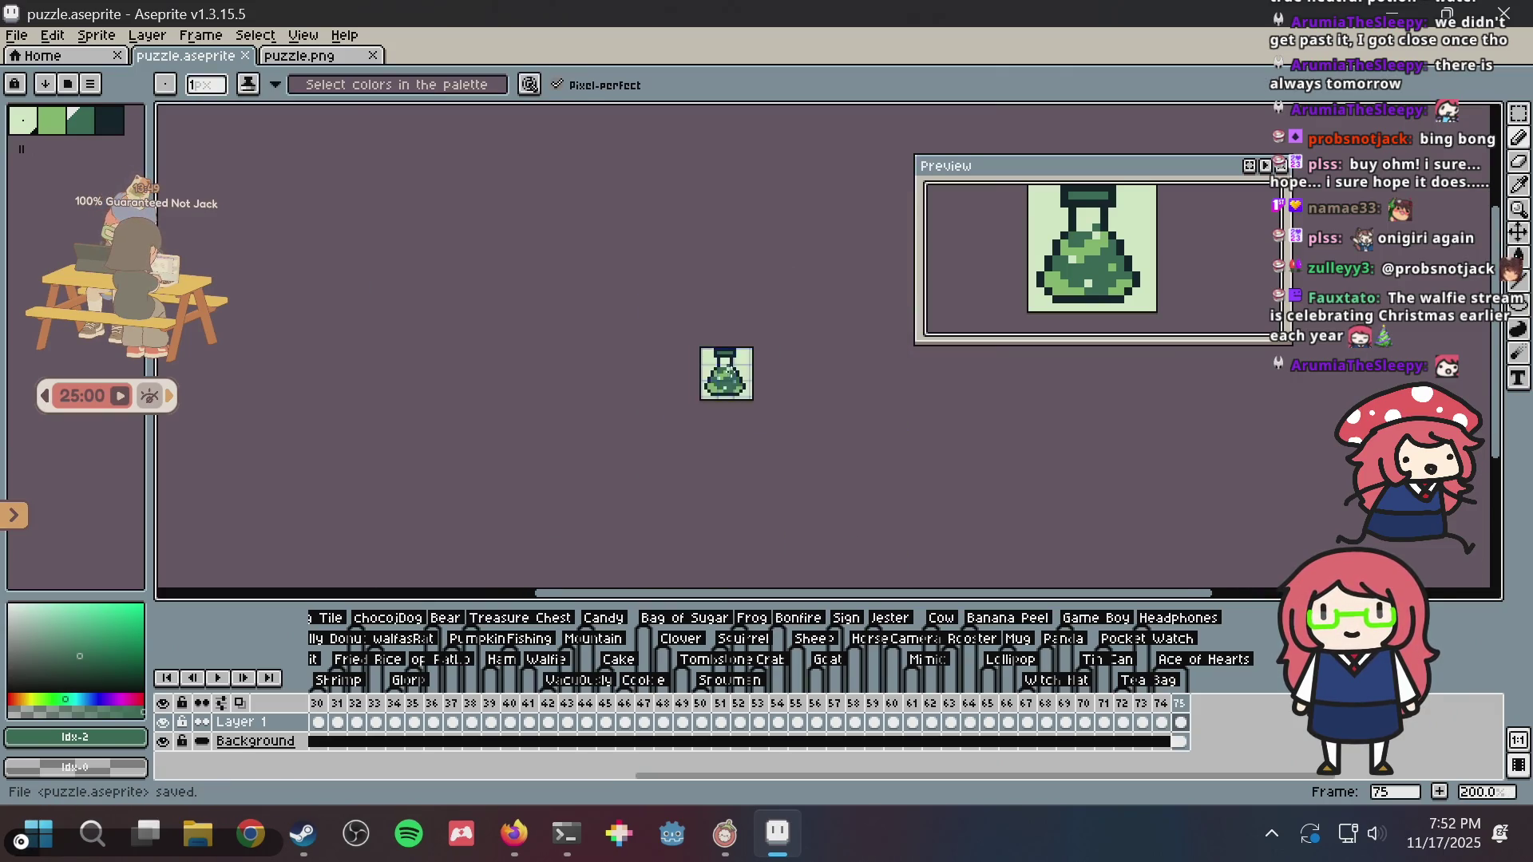
# - Paint two second-row cap pixels teal, undoing a top-row stroke, and save the sprite
pyautogui.scroll(5, 746, 383)
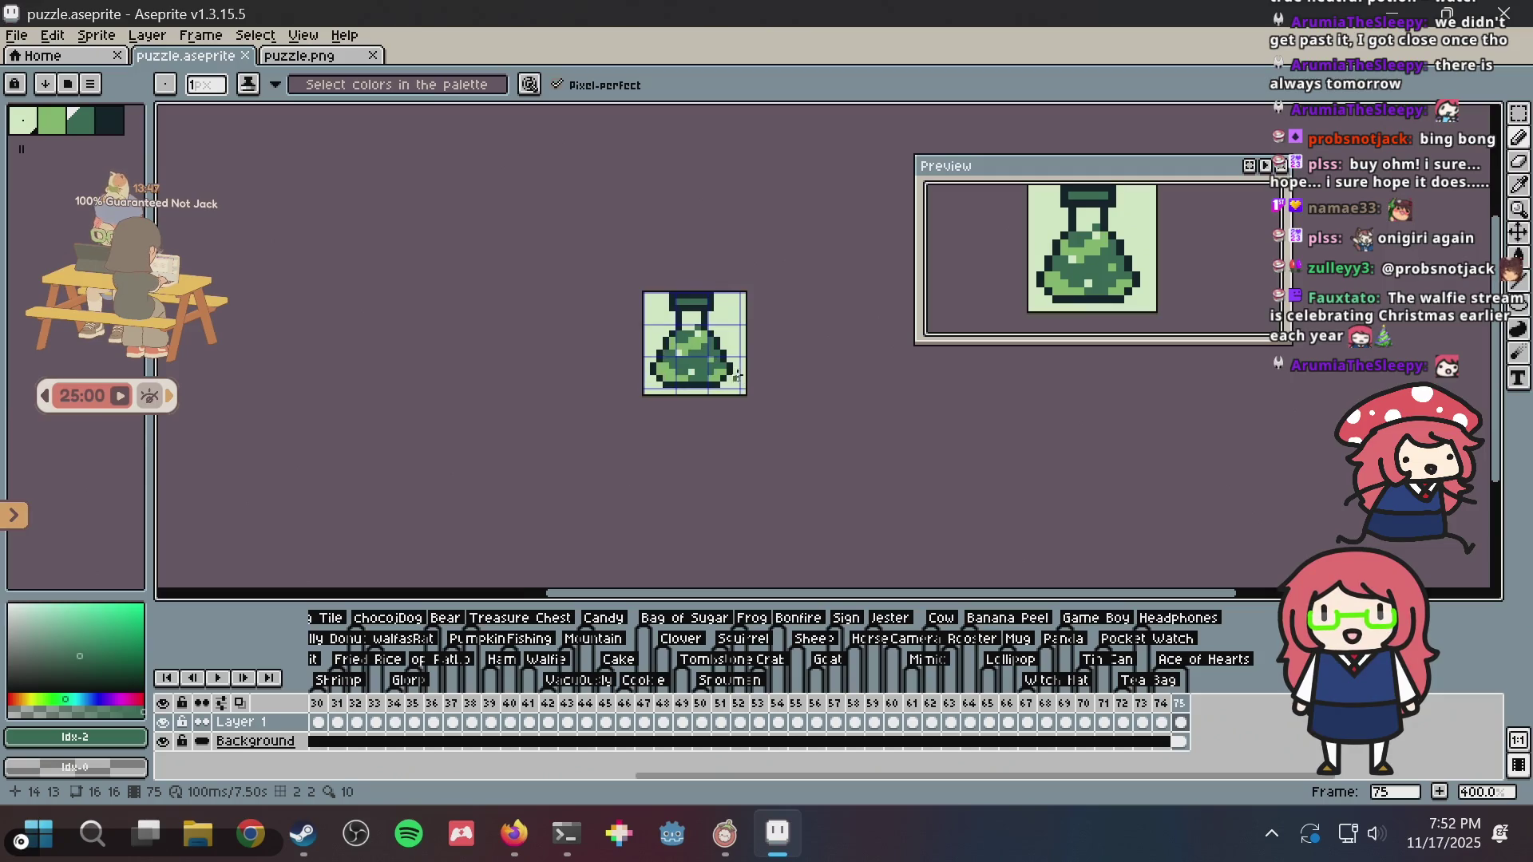
pyautogui.scroll(3, 719, 383)
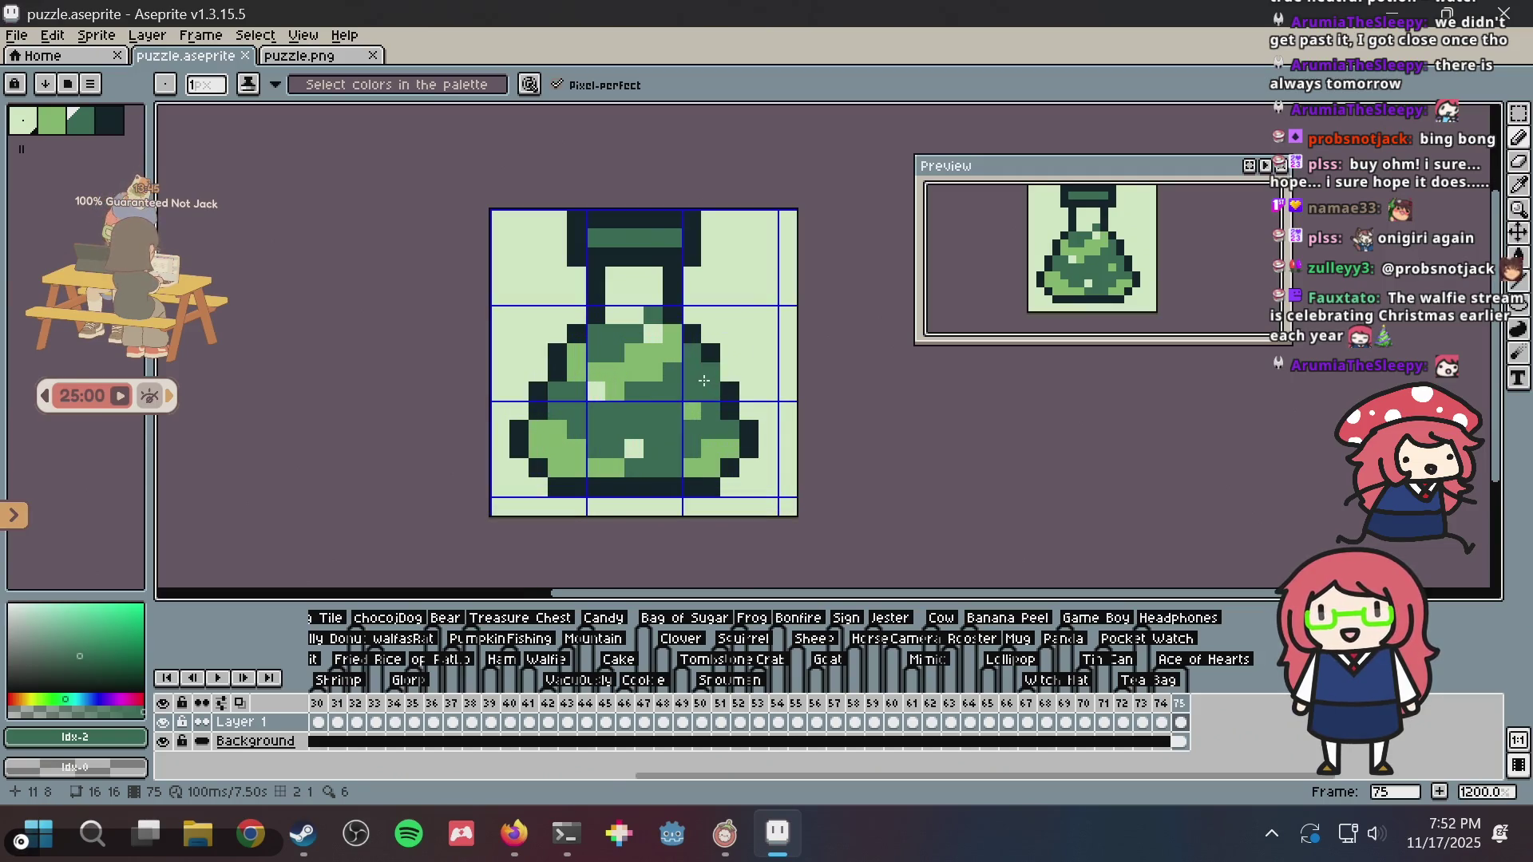
pyautogui.hotkey('ctrl', 's')
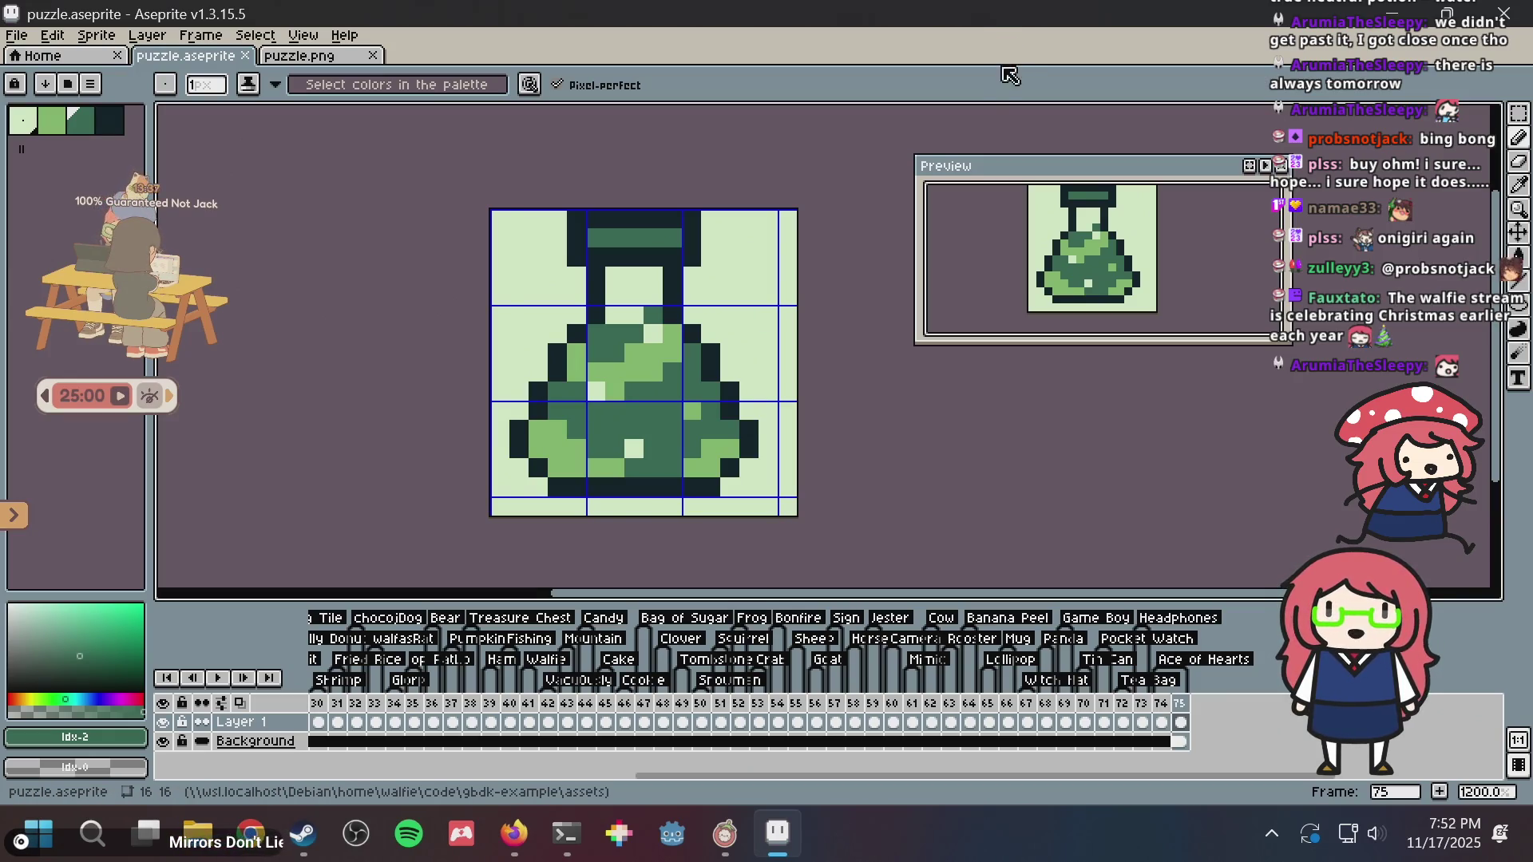
pyautogui.hotkey('ctrl', 's')
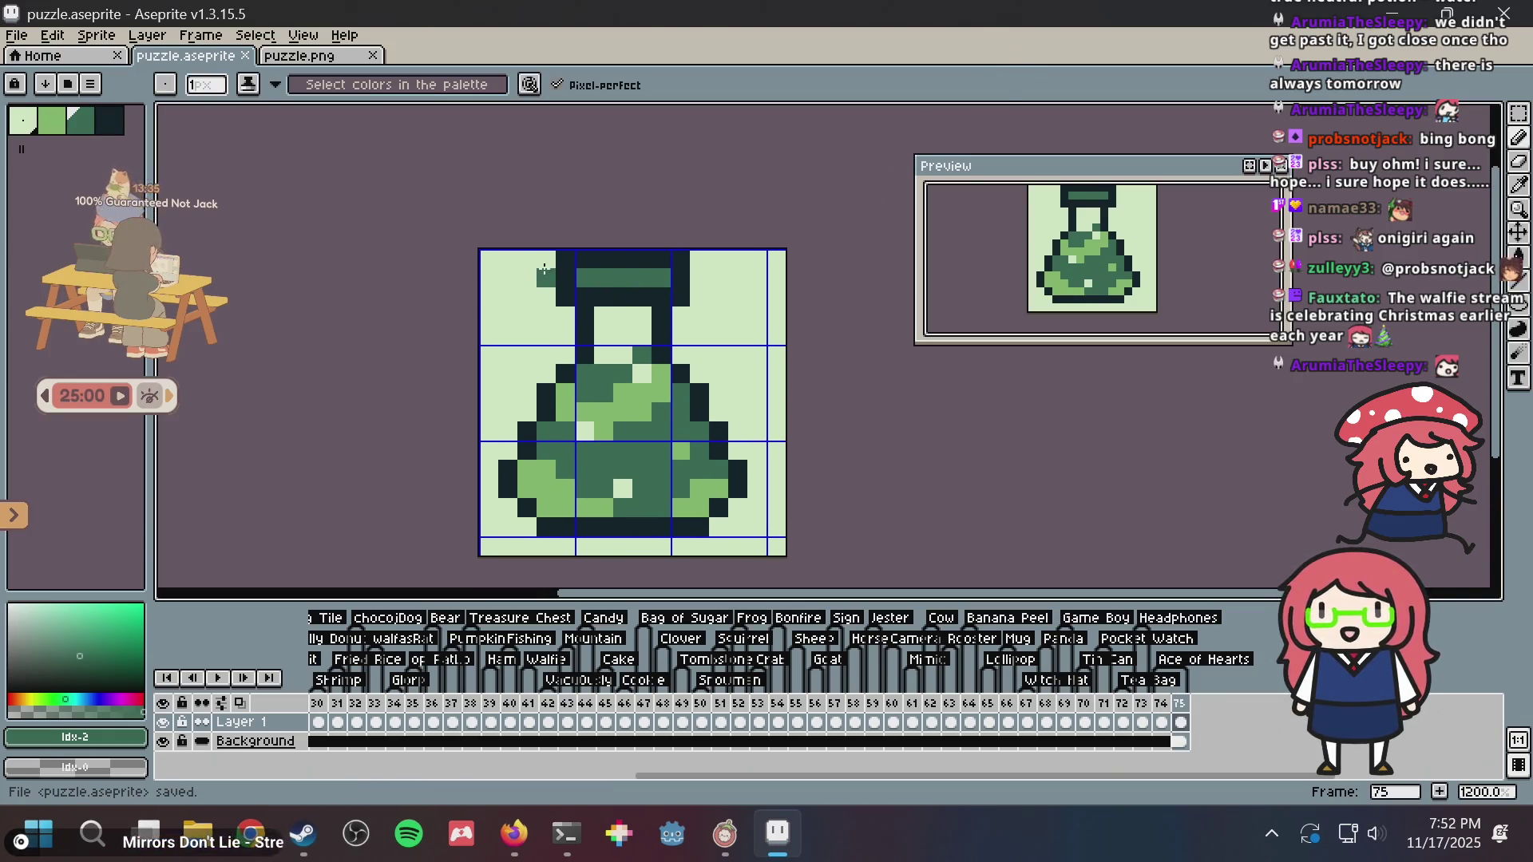
pyautogui.scroll(1, 545, 269)
pyautogui.moveTo(564, 297); pyautogui.dragTo(691, 302)
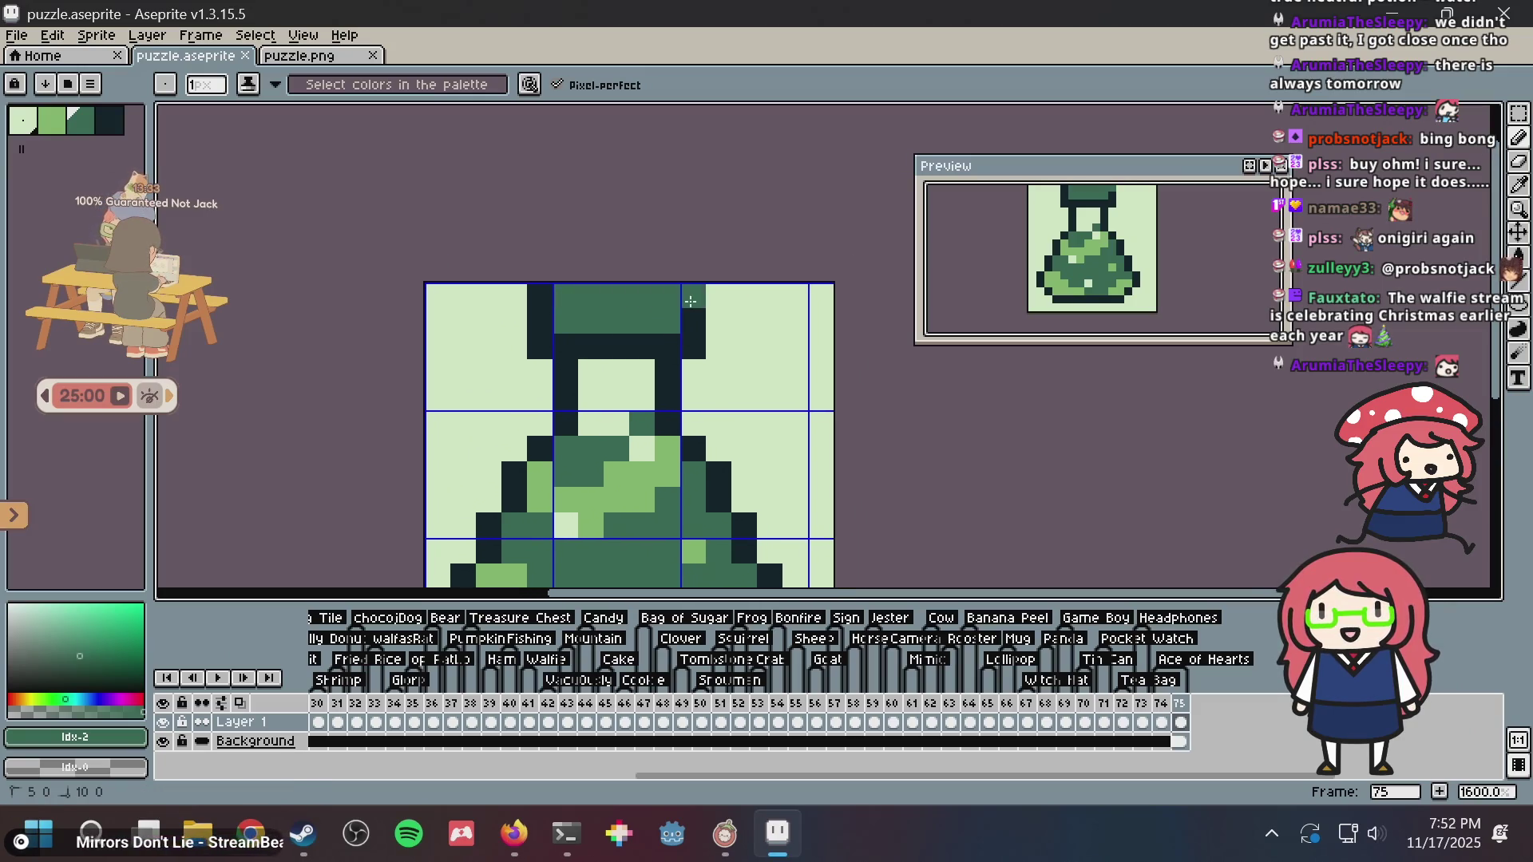
pyautogui.hotkey('ctrl', 'z')
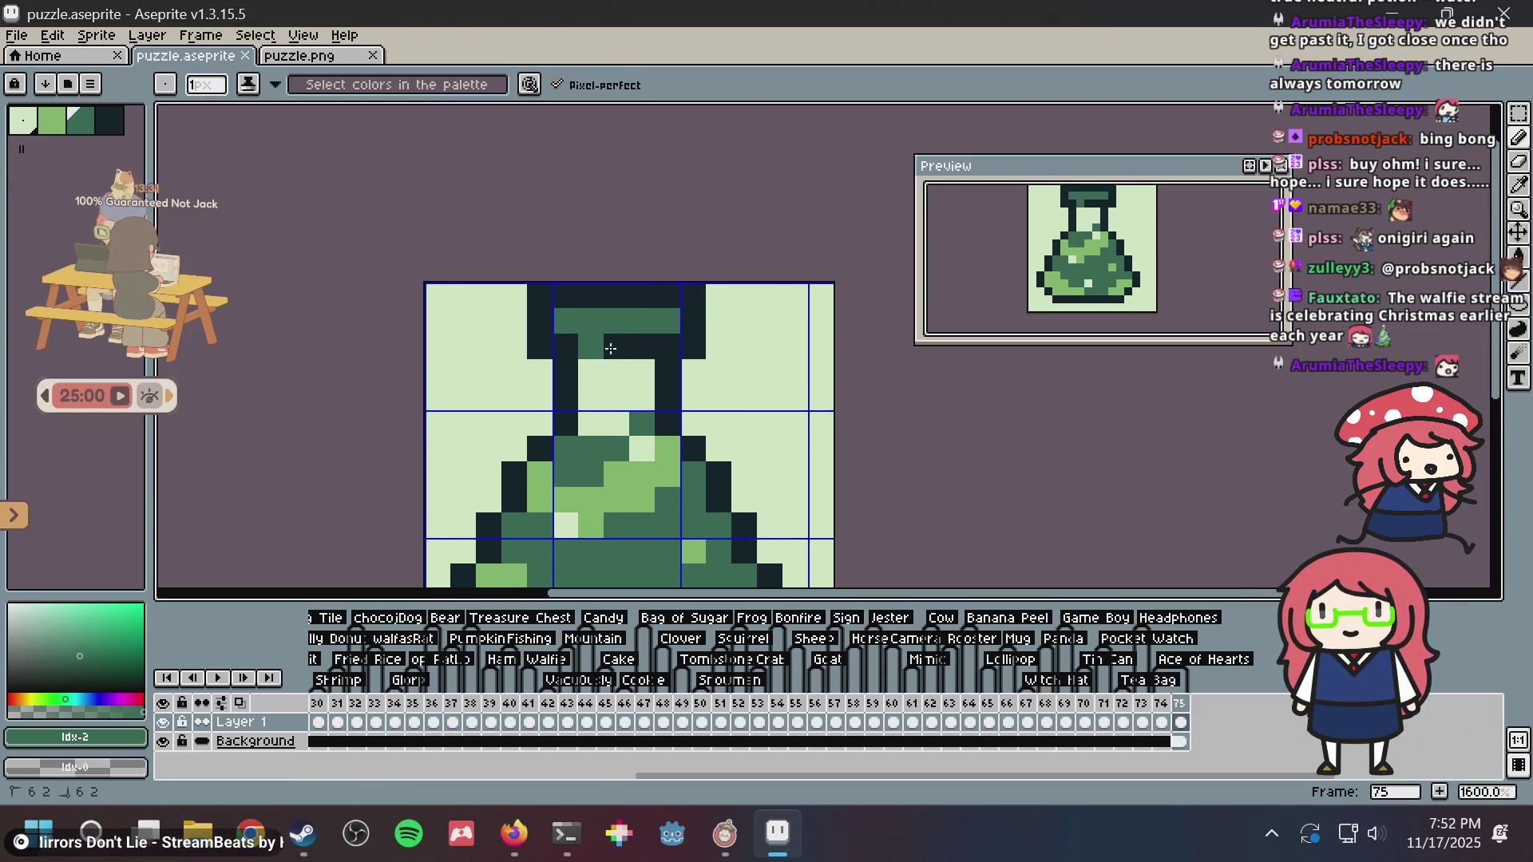
pyautogui.moveTo(611, 349); pyautogui.dragTo(647, 344)
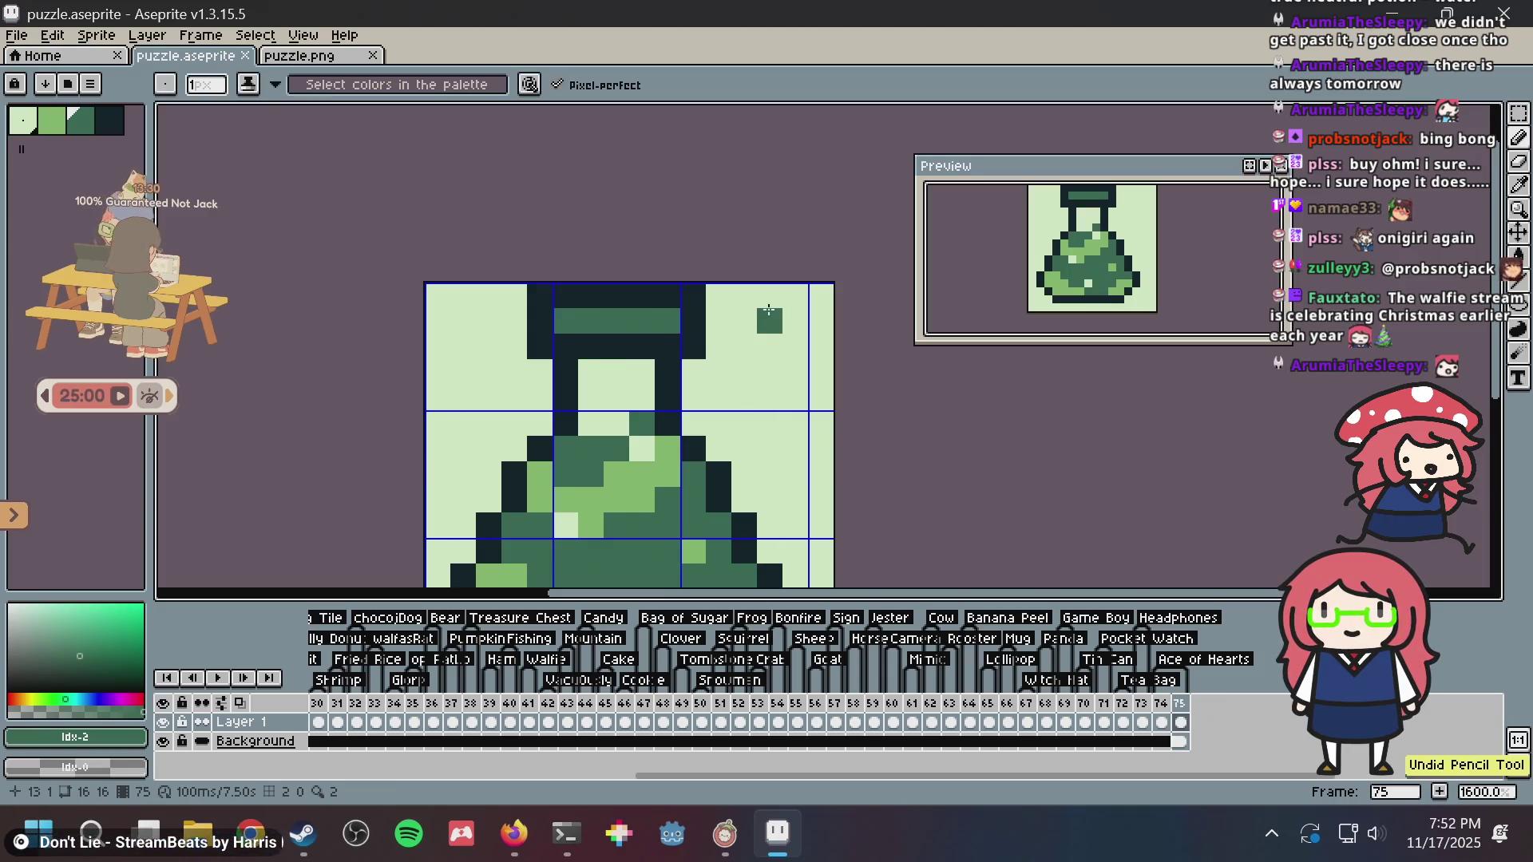
pyautogui.scroll(-4, 775, 315)
pyautogui.hotkey('ctrl', 's')
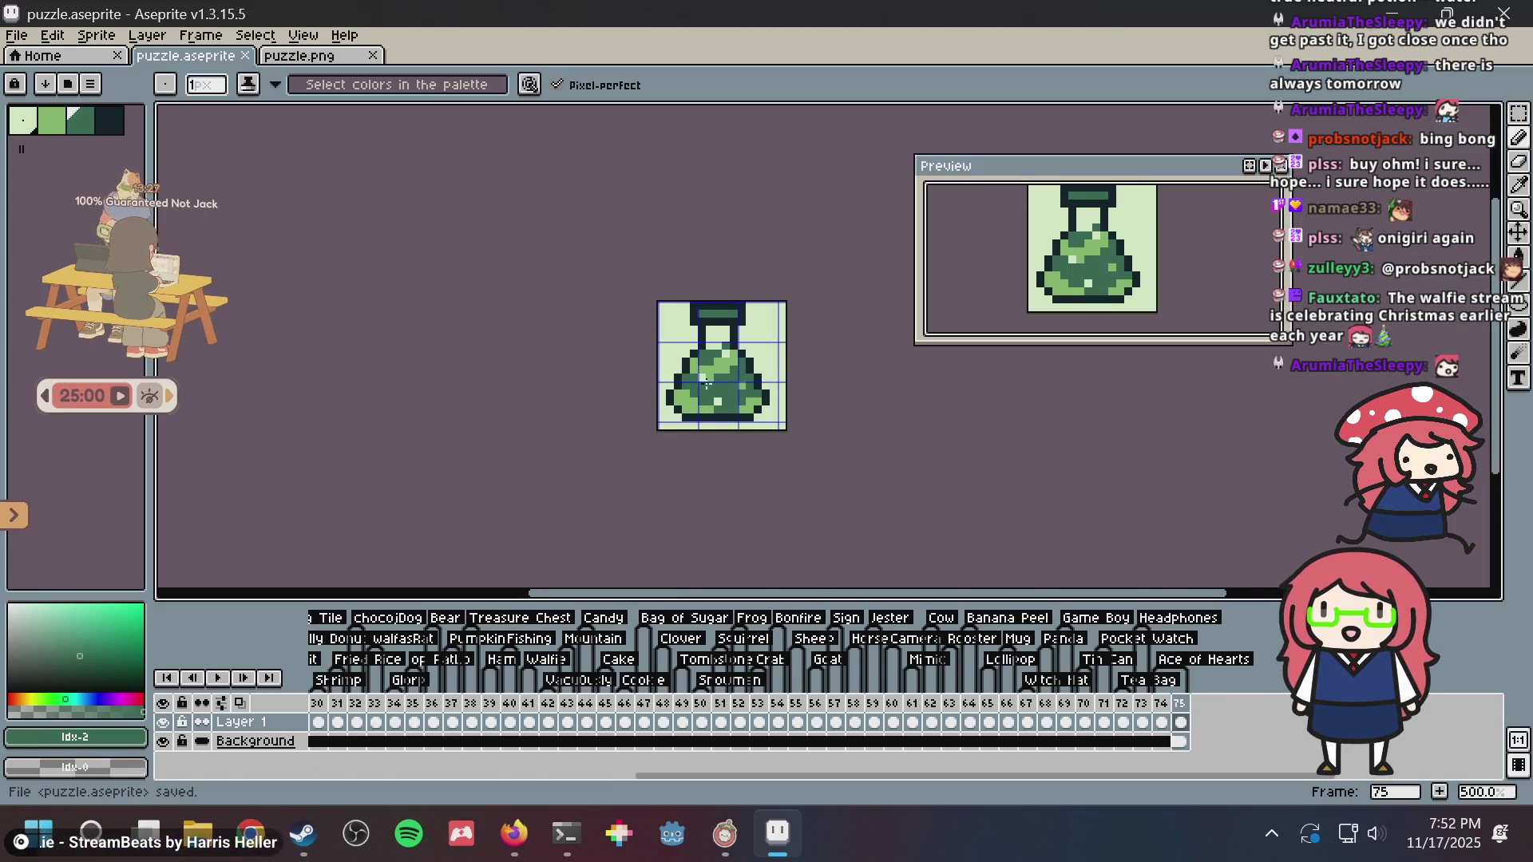
# - Paste the black-and-white potion into puzzle.png, commit it in place, and save puzzle.png
pyautogui.scroll(2, 706, 383)
pyautogui.click(300, 56)
pyautogui.hotkey('ctrl', 'v')
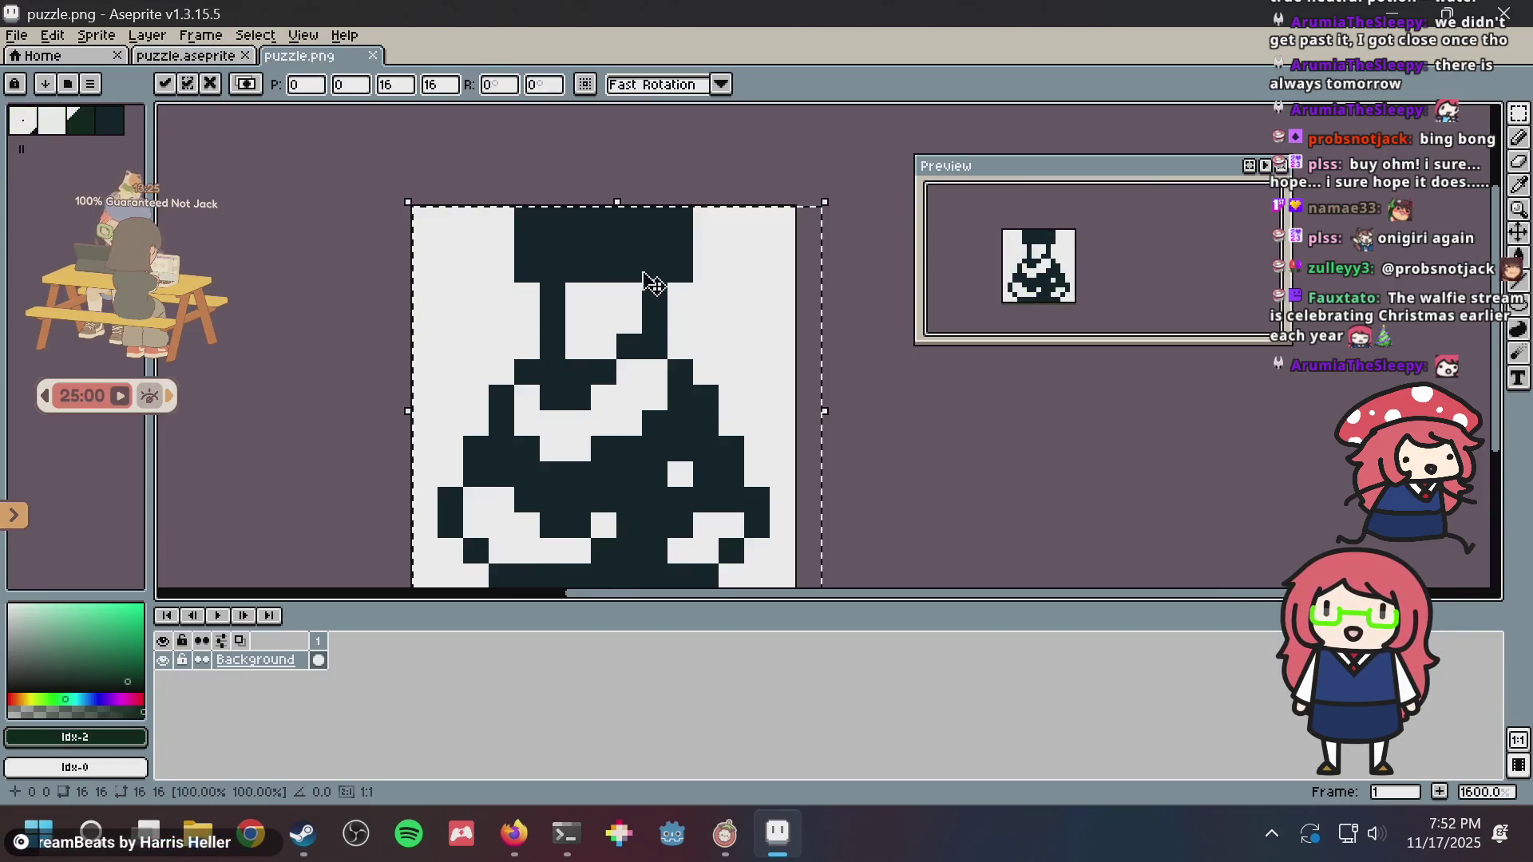
pyautogui.scroll(-2, 783, 217)
pyautogui.click(827, 234)
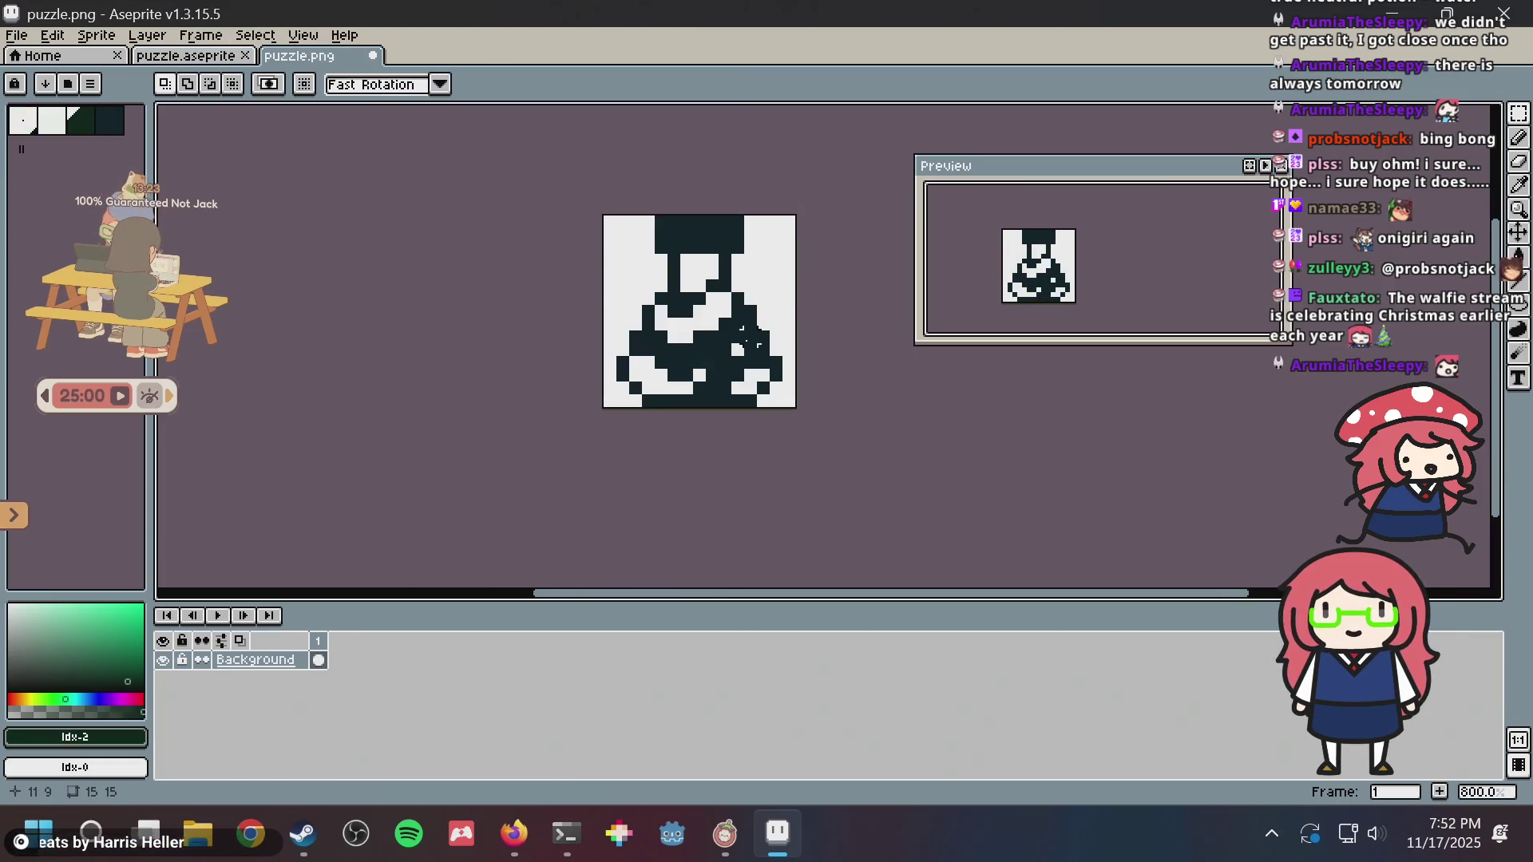
pyautogui.hotkey('ctrl', 's')
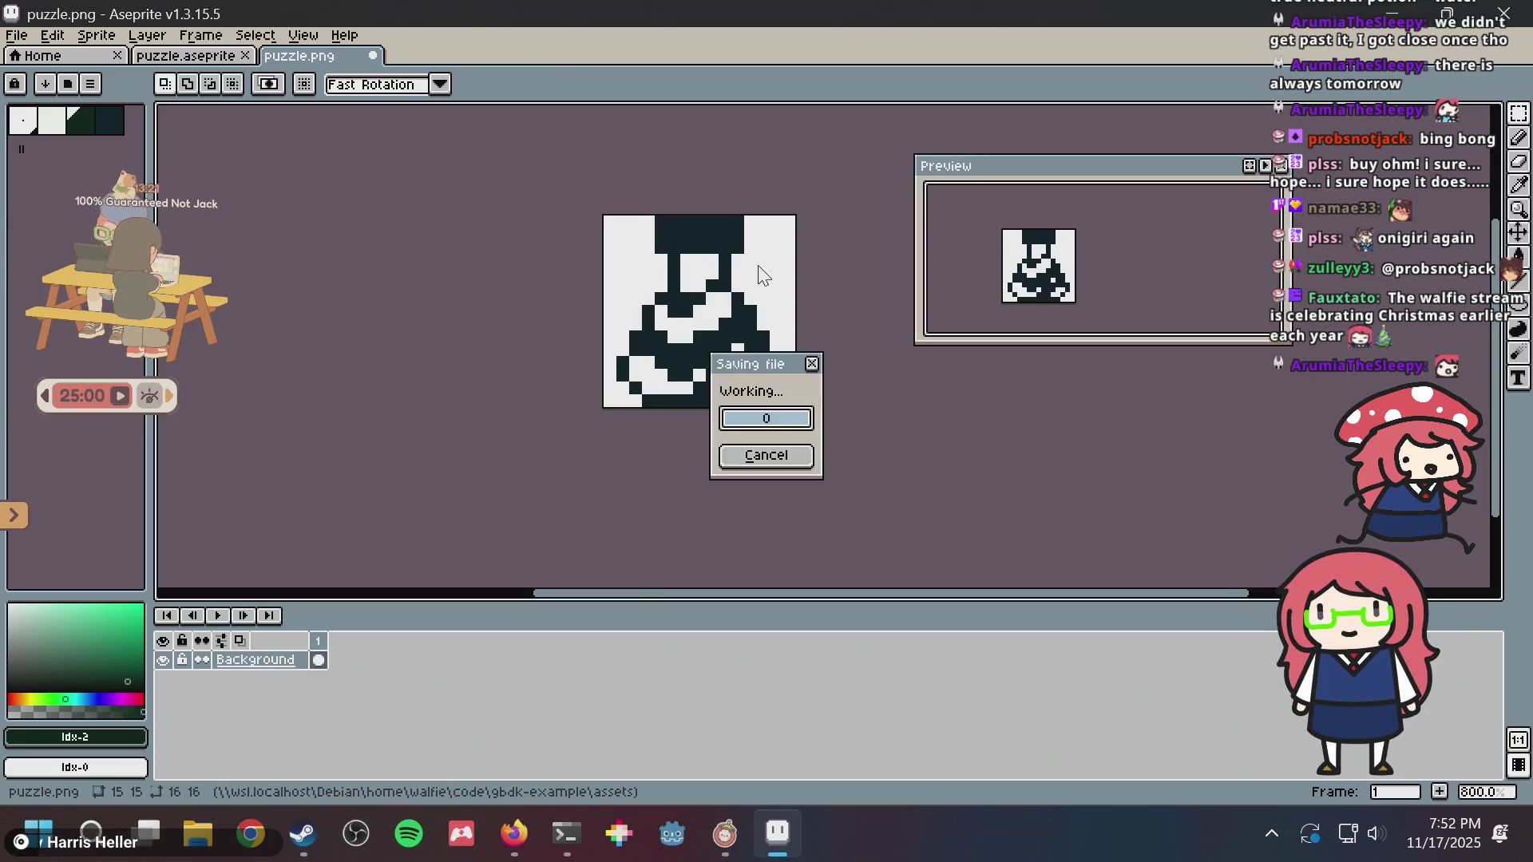
pyautogui.hotkey('alt', 'Tab')
pyautogui.hotkey('alt', 'Tab')
pyautogui.scroll(4, 444, 489)
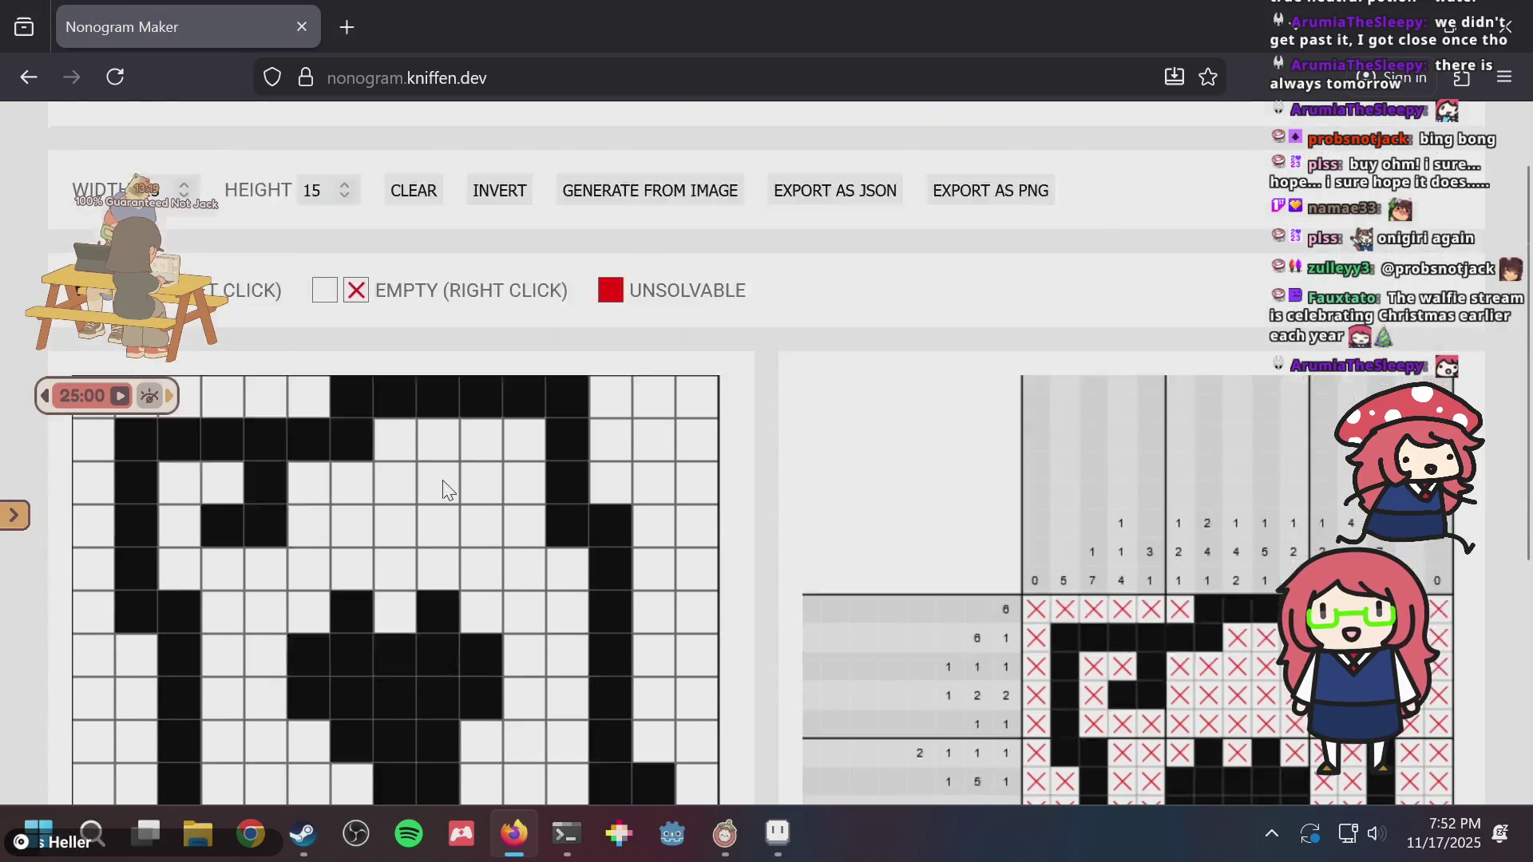
# - Regenerate the nonogram from puzzle.png and check the red unsolvable lower rows
pyautogui.click(603, 281)
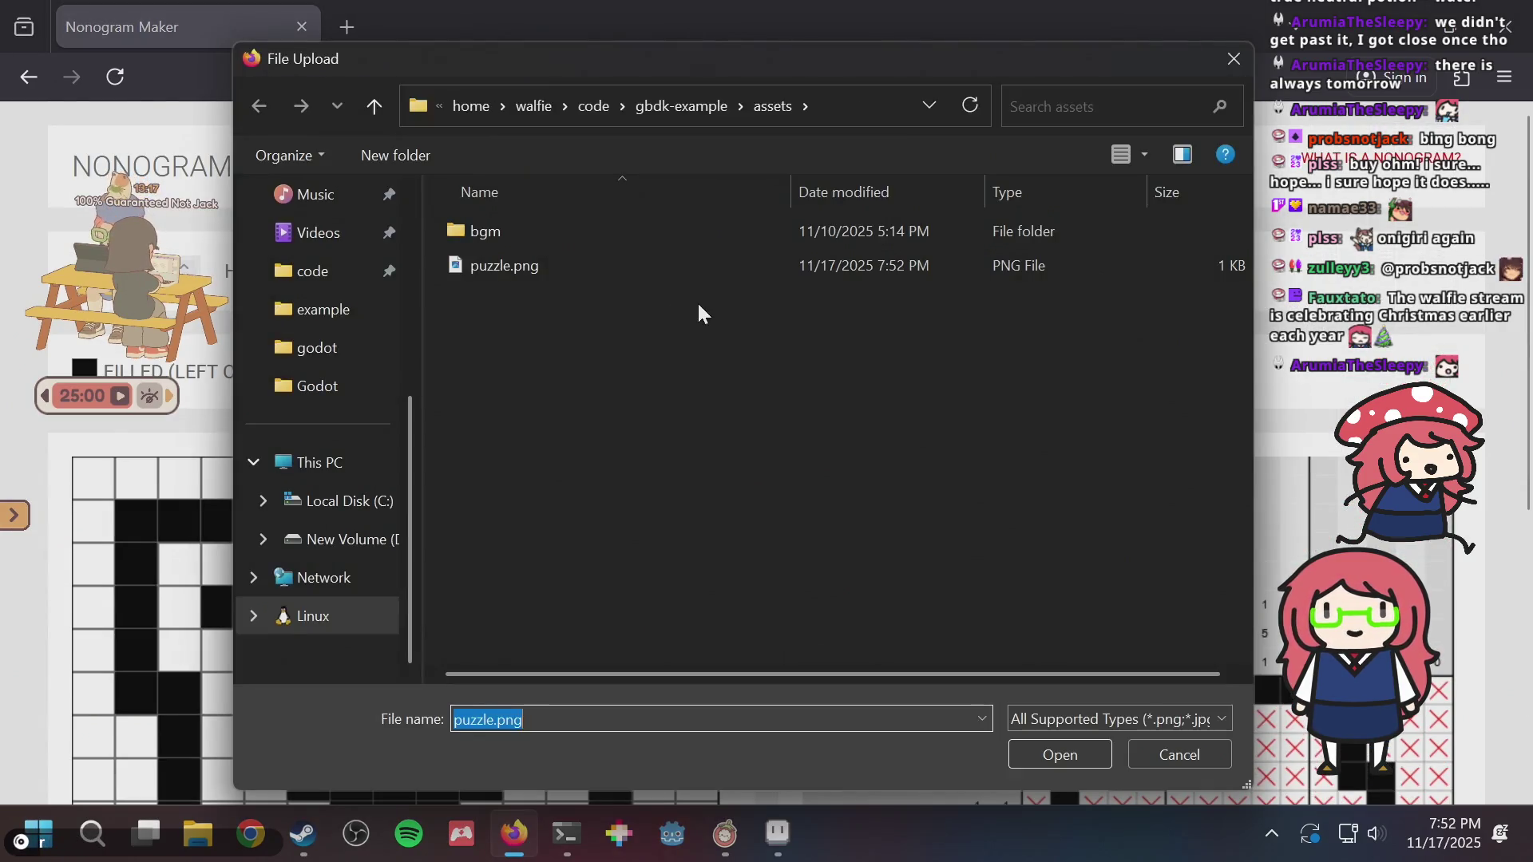
pyautogui.doubleClick(640, 275)
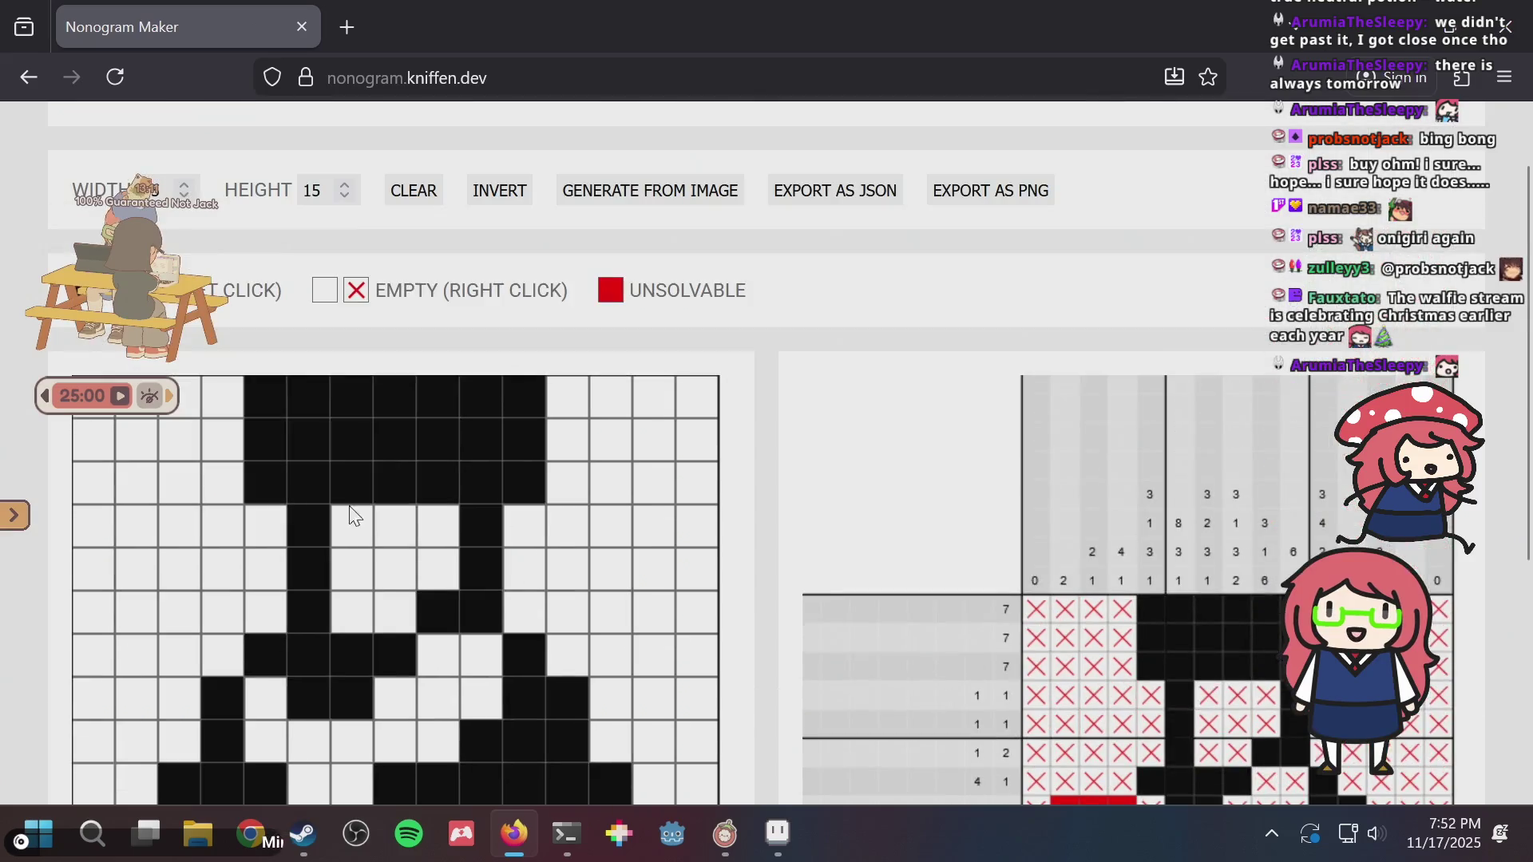
pyautogui.scroll(-3, 463, 552)
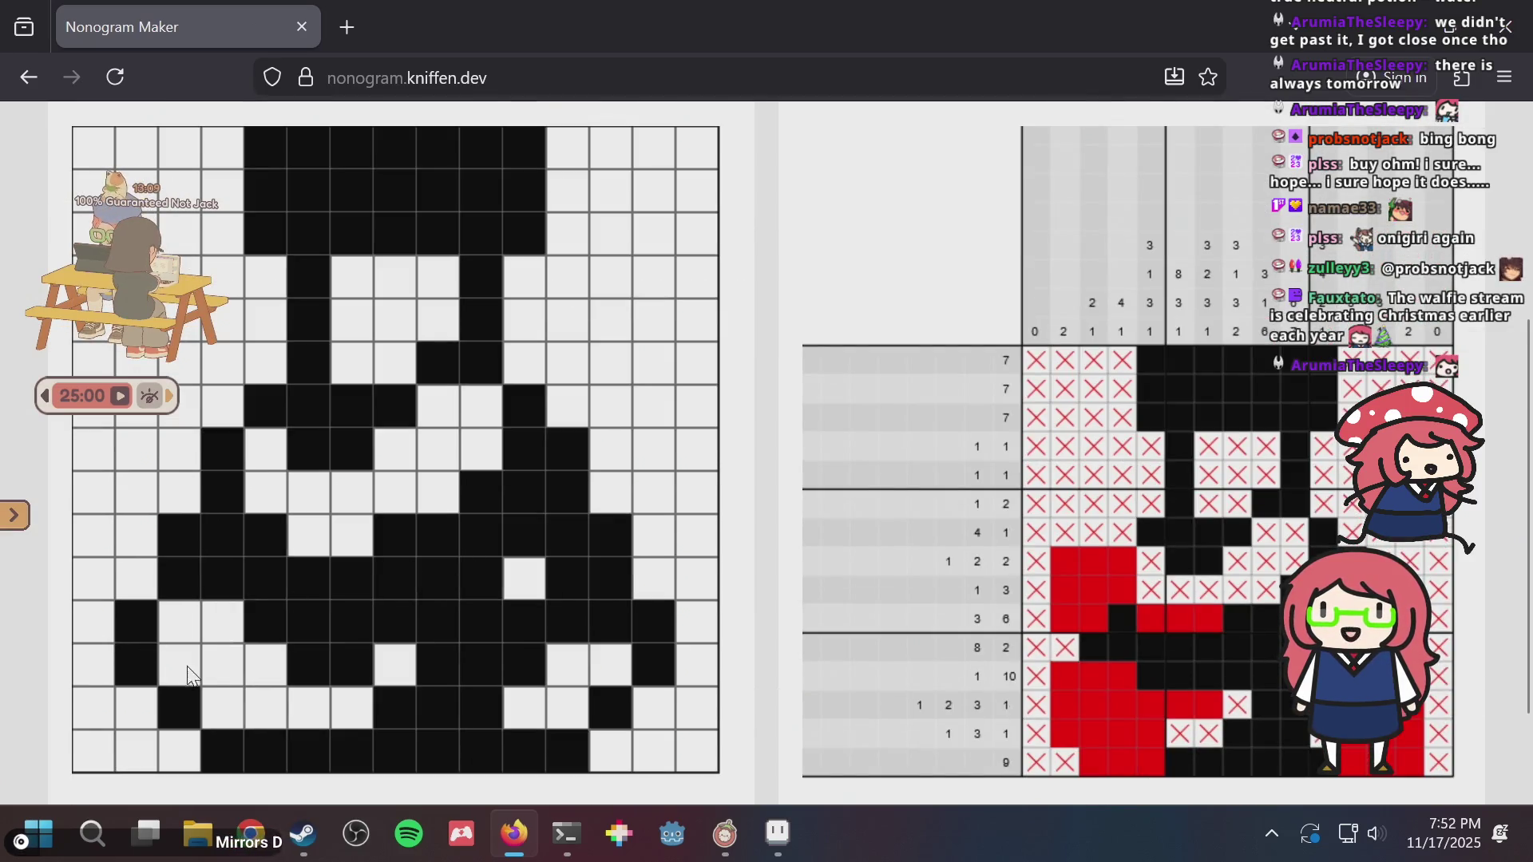
pyautogui.hotkey('alt', 'Tab')
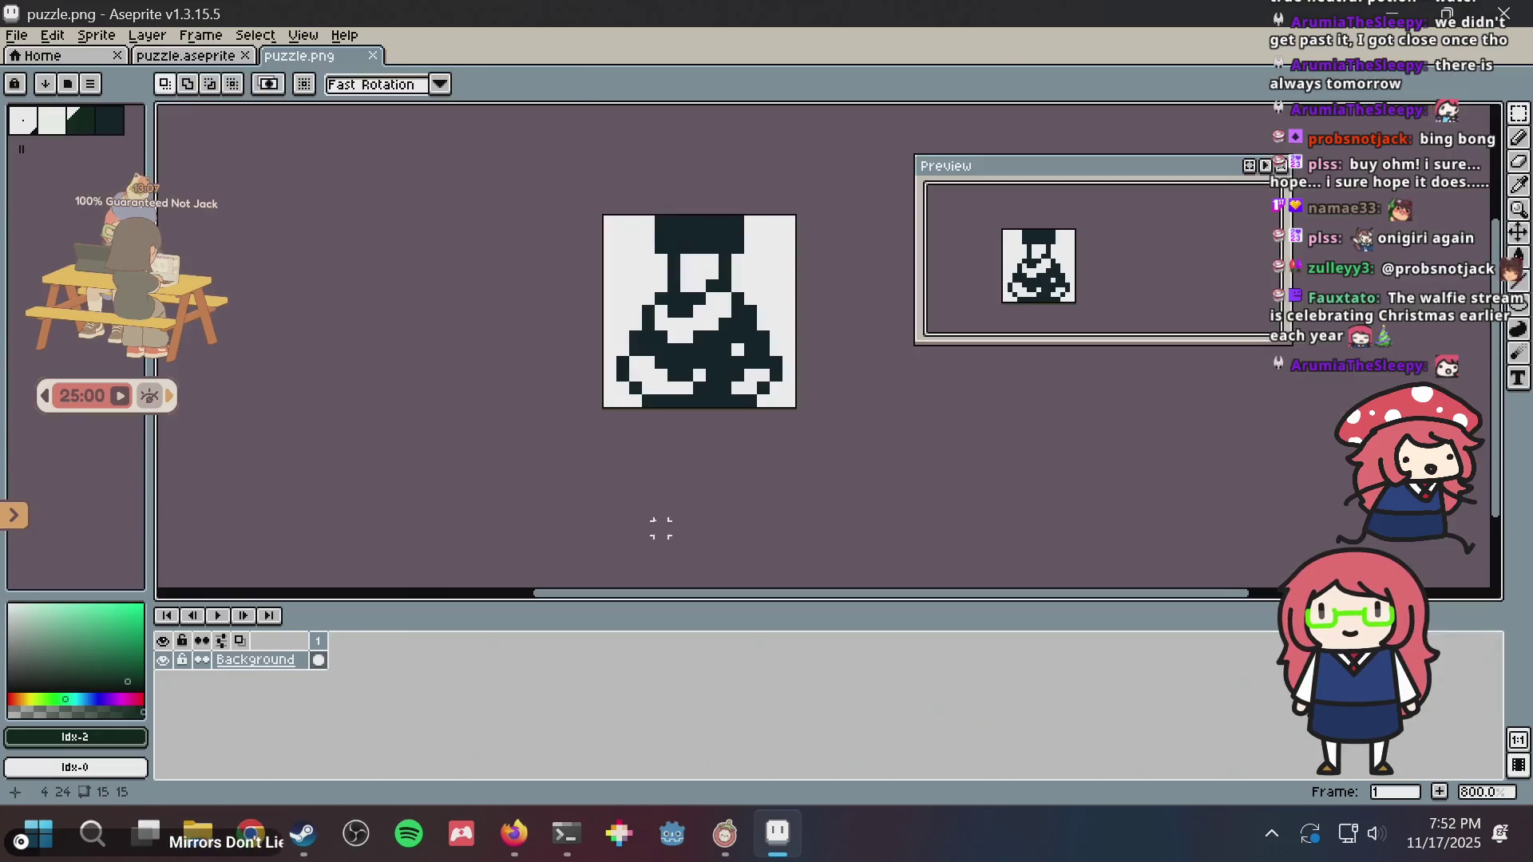
# - Paint one more potion pixel dark green and re-save puzzle.png
pyautogui.click(222, 58)
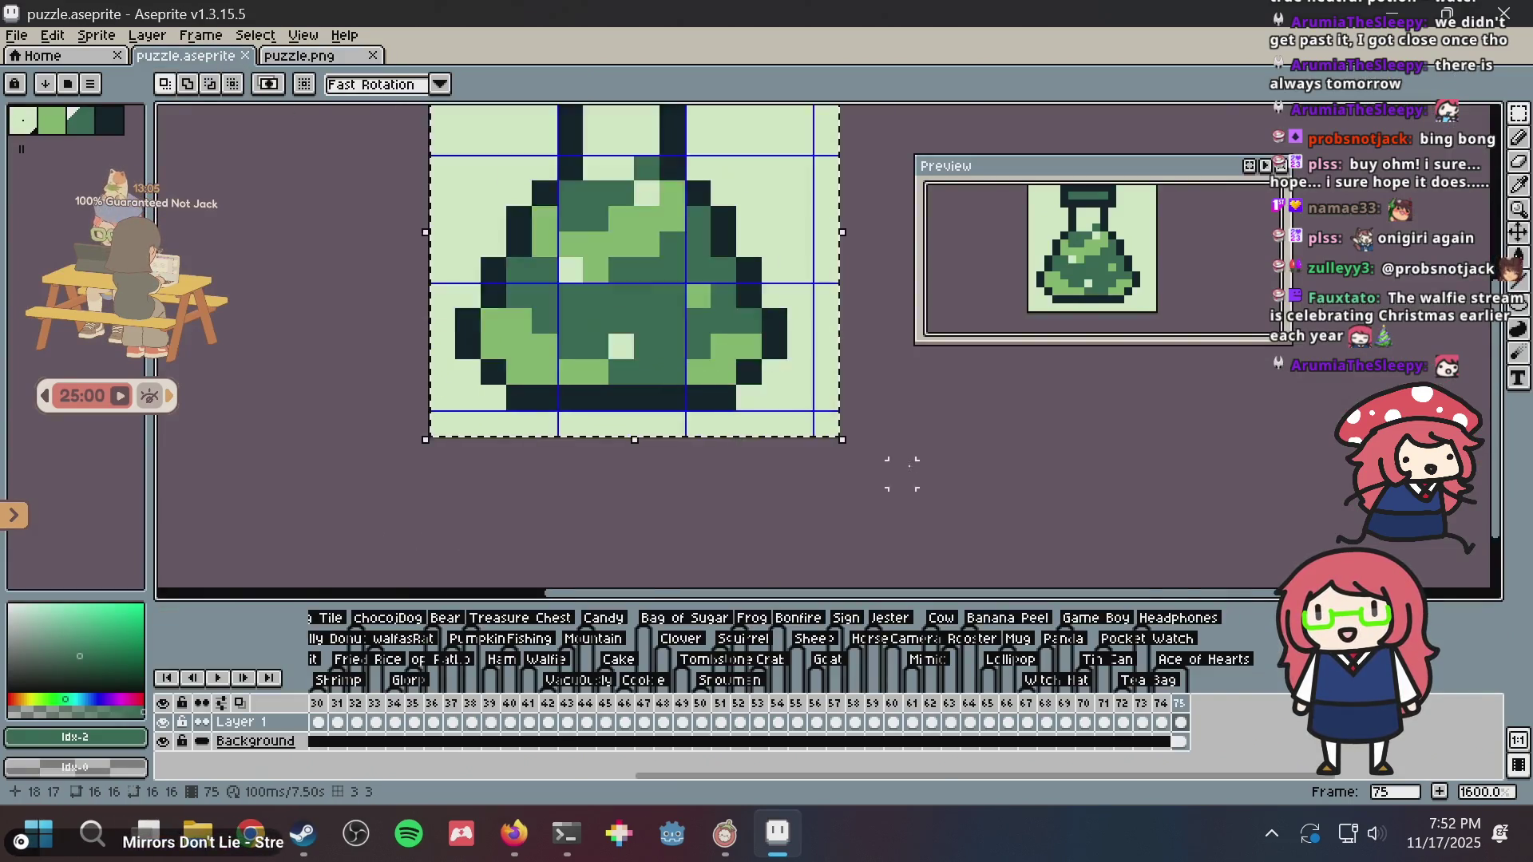
pyautogui.hotkey('ctrl', 'd')
pyautogui.press('b')
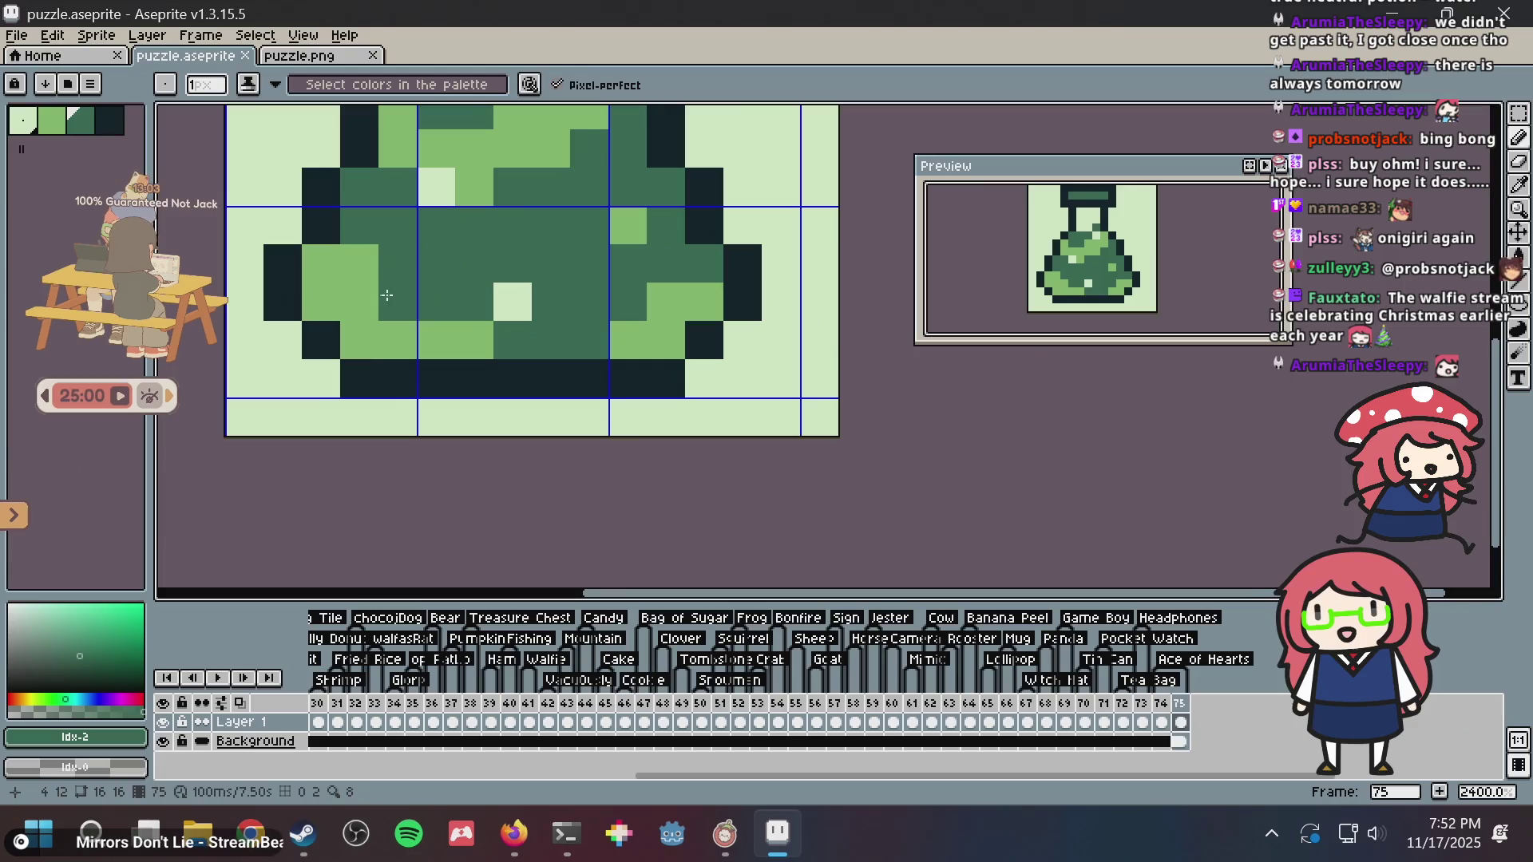
pyautogui.click(372, 295)
pyautogui.scroll(-5, 513, 302)
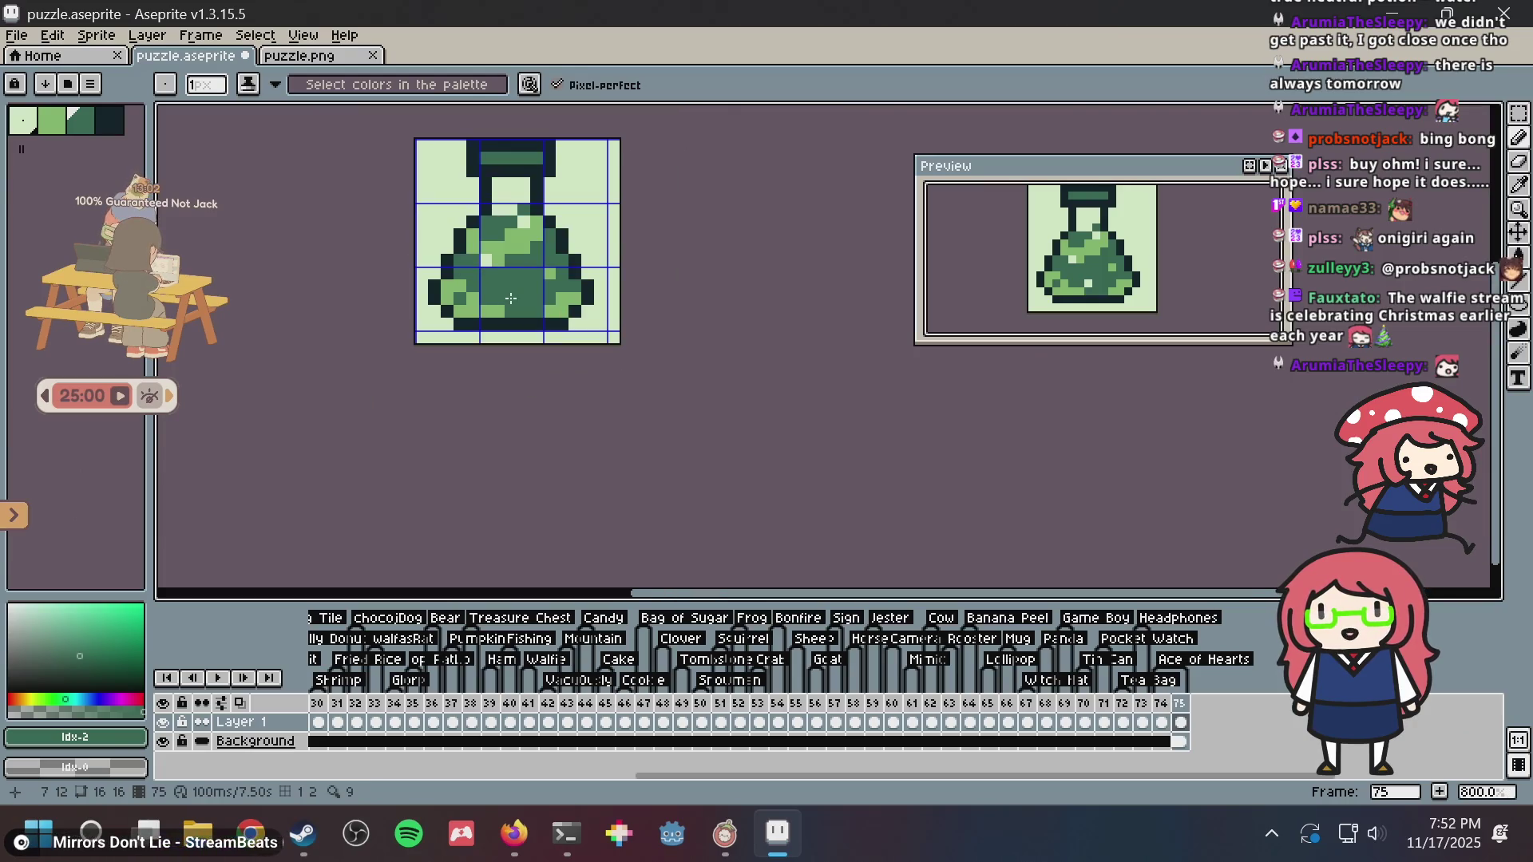
pyautogui.click(335, 55)
pyautogui.hotkey('ctrl', 's')
# - Regenerate the Nonogram Maker puzzle from the updated puzzle.png
pyautogui.hotkey('alt', 'Tab')
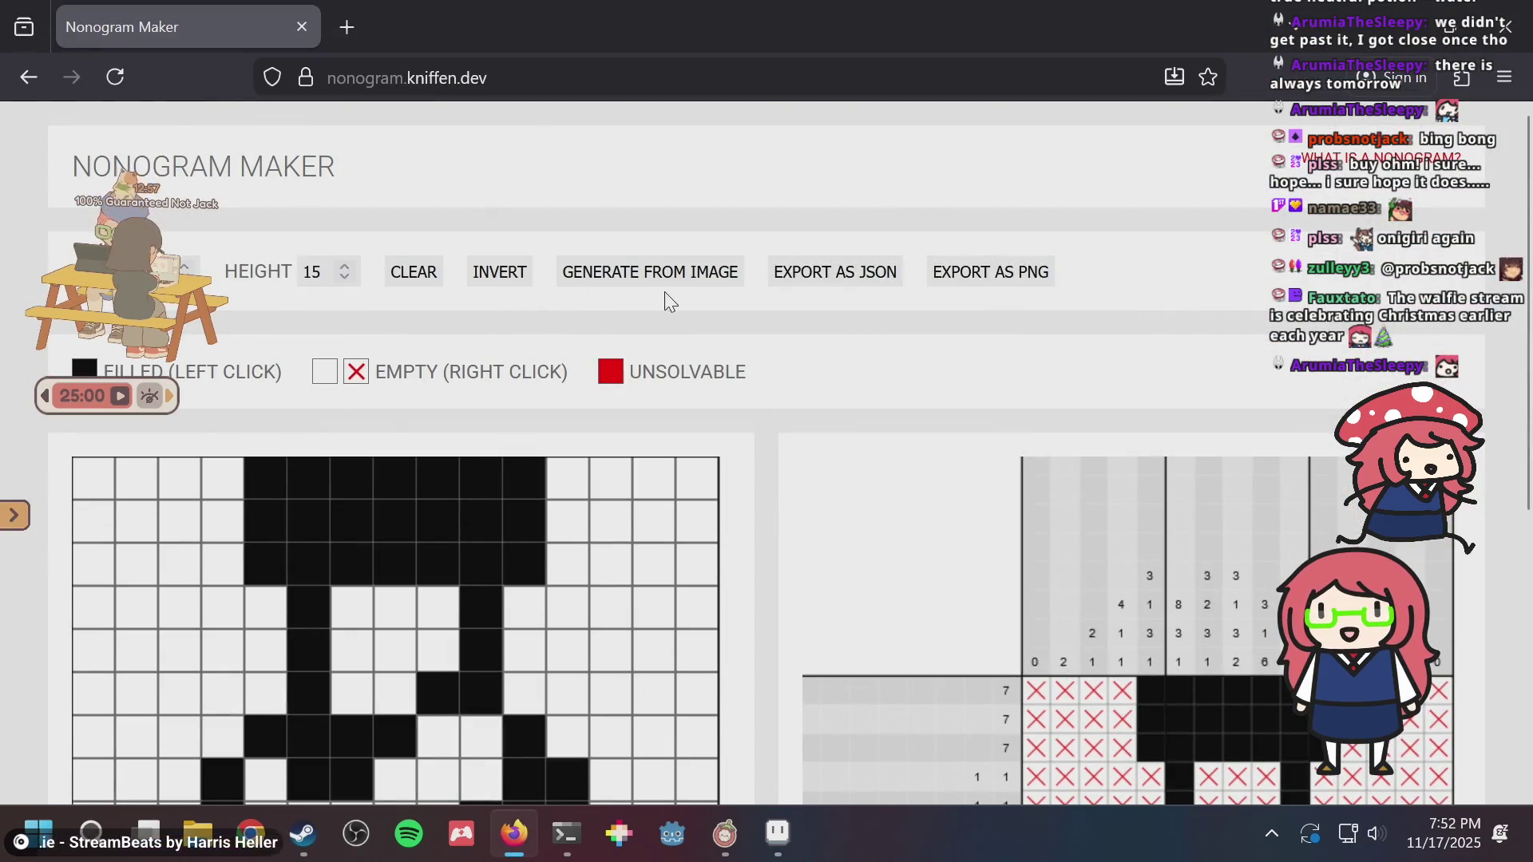
pyautogui.click(671, 285)
pyautogui.doubleClick(588, 266)
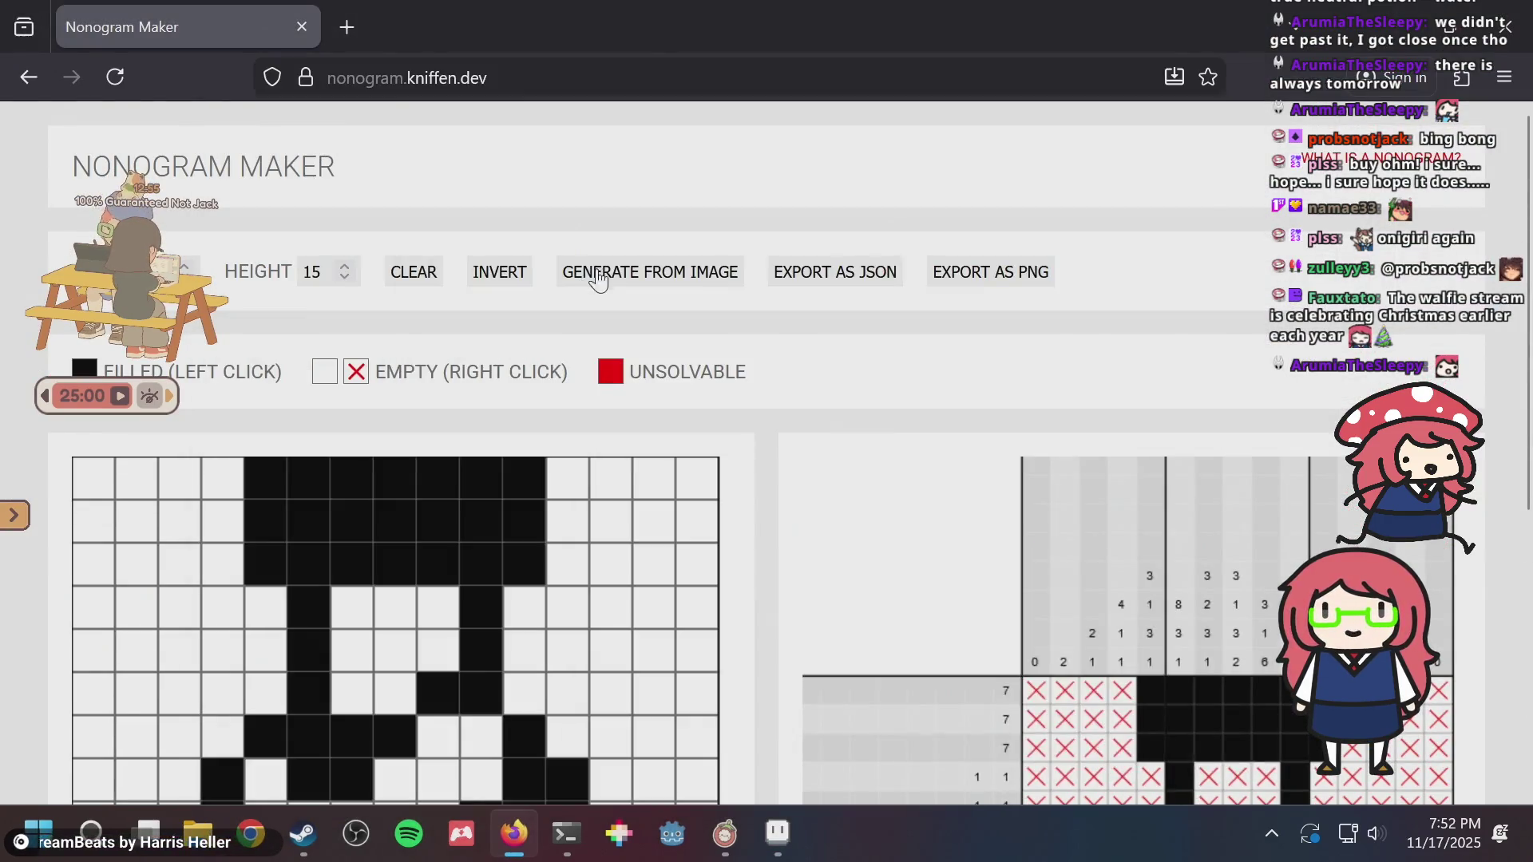
pyautogui.scroll(-5, 826, 396)
pyautogui.scroll(5, 832, 411)
pyautogui.hotkey('alt', 'Tab')
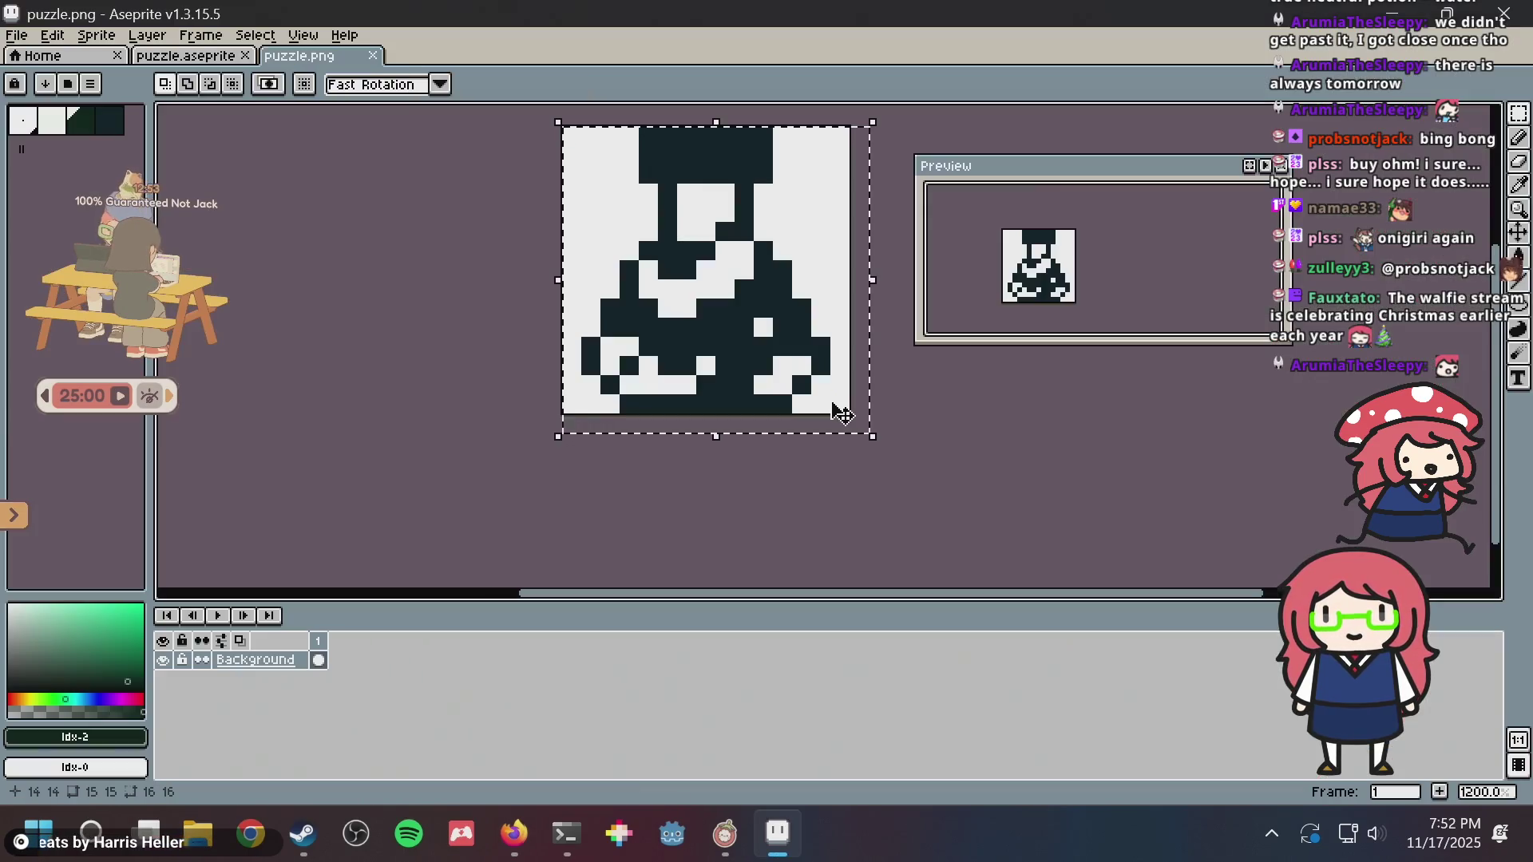
# - Inspect the Ace of Hearts tag properties without changes and select frame 75's cel
pyautogui.click(209, 55)
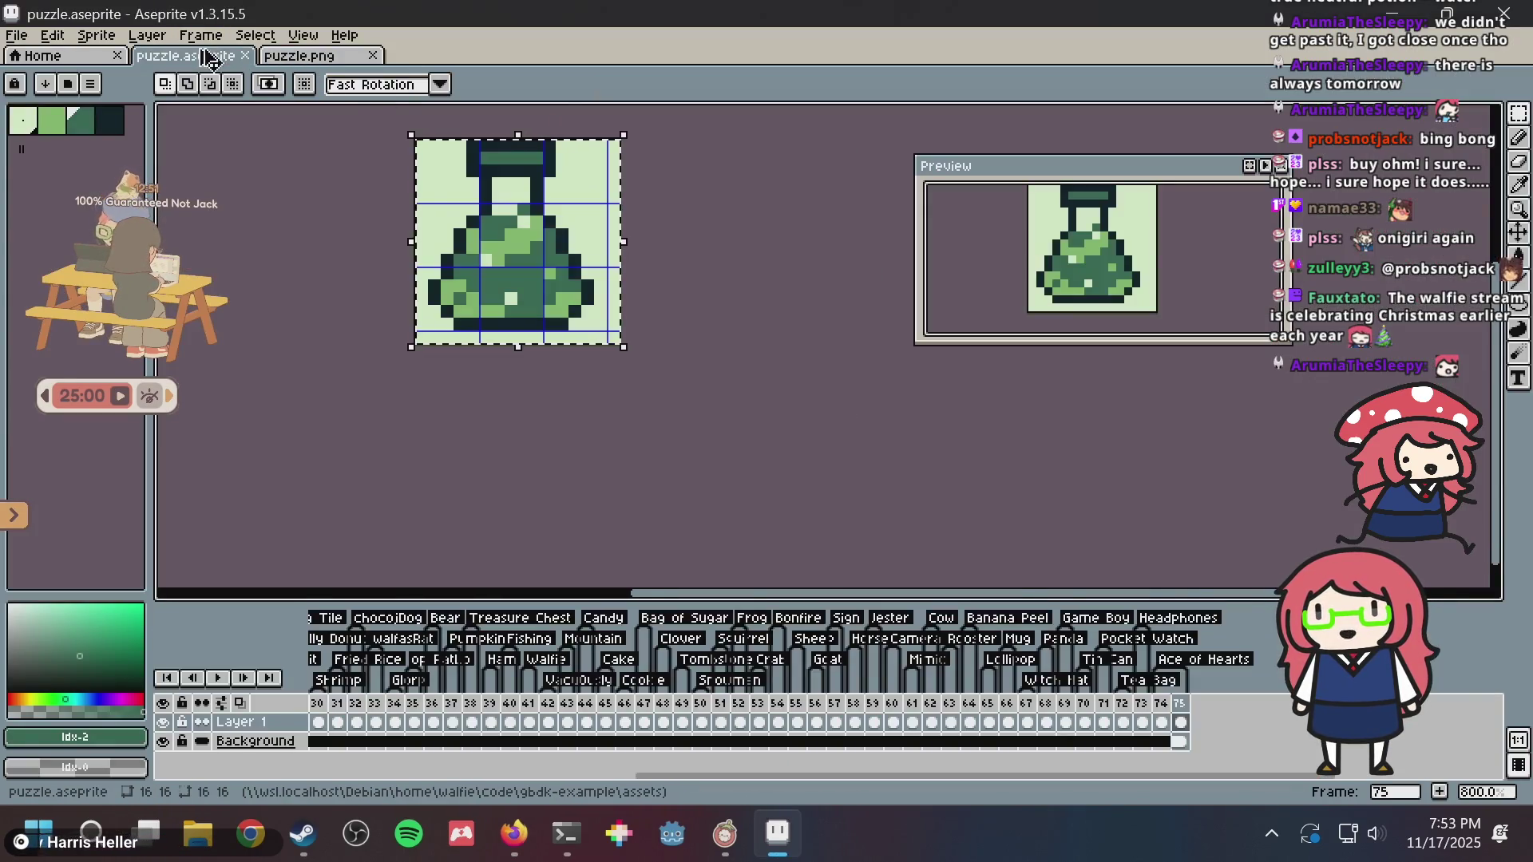
pyautogui.doubleClick(1178, 660)
pyautogui.press('Return')
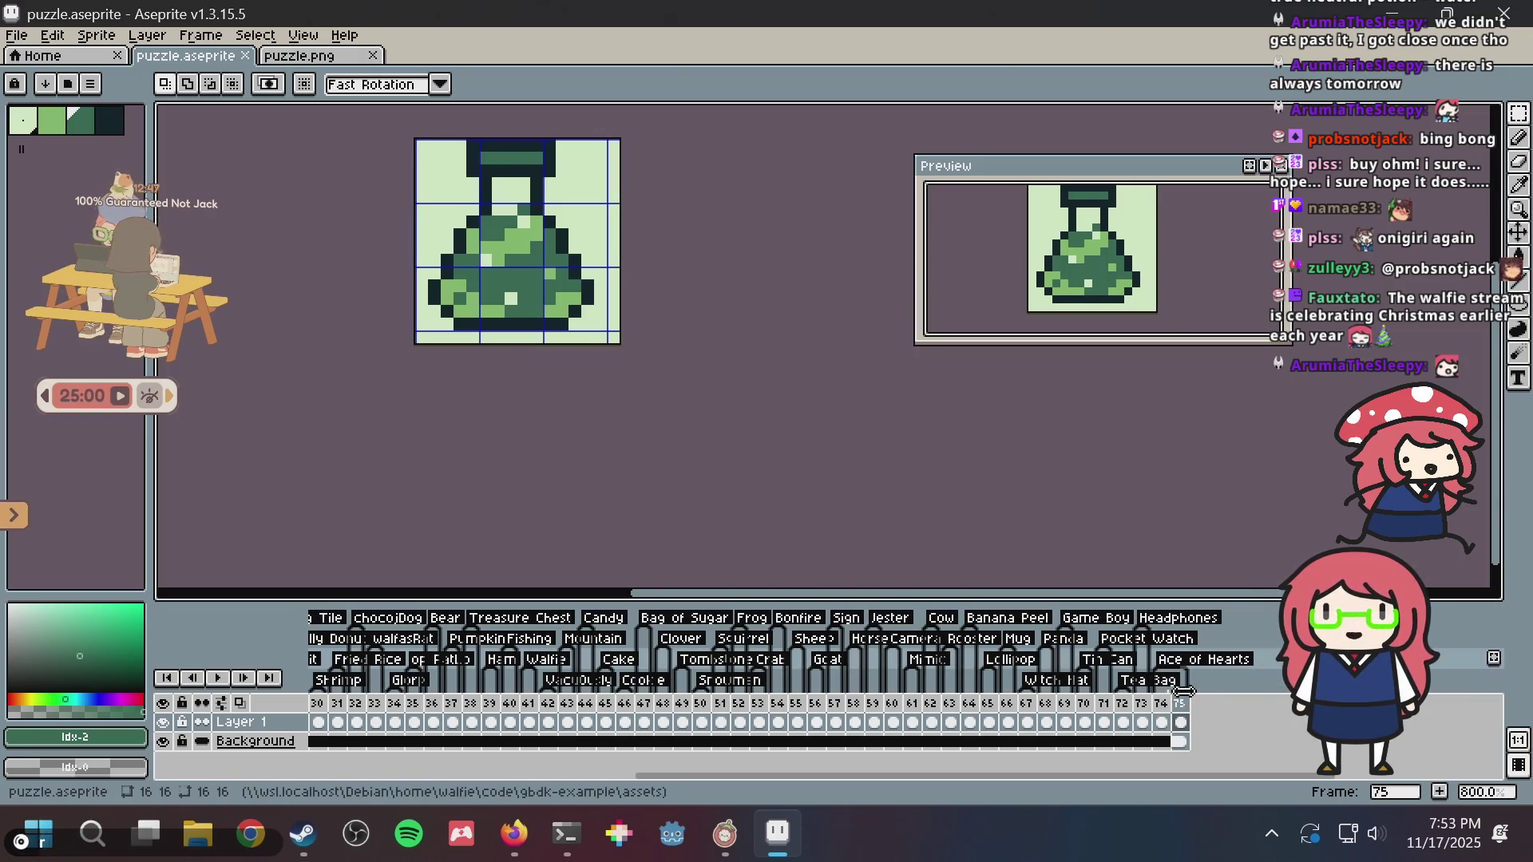
pyautogui.click(1181, 721)
# - Create a 'Potion' tag from frame 75's header menu and save puzzle.aseprite
pyautogui.hotkey('ctrl', 's')
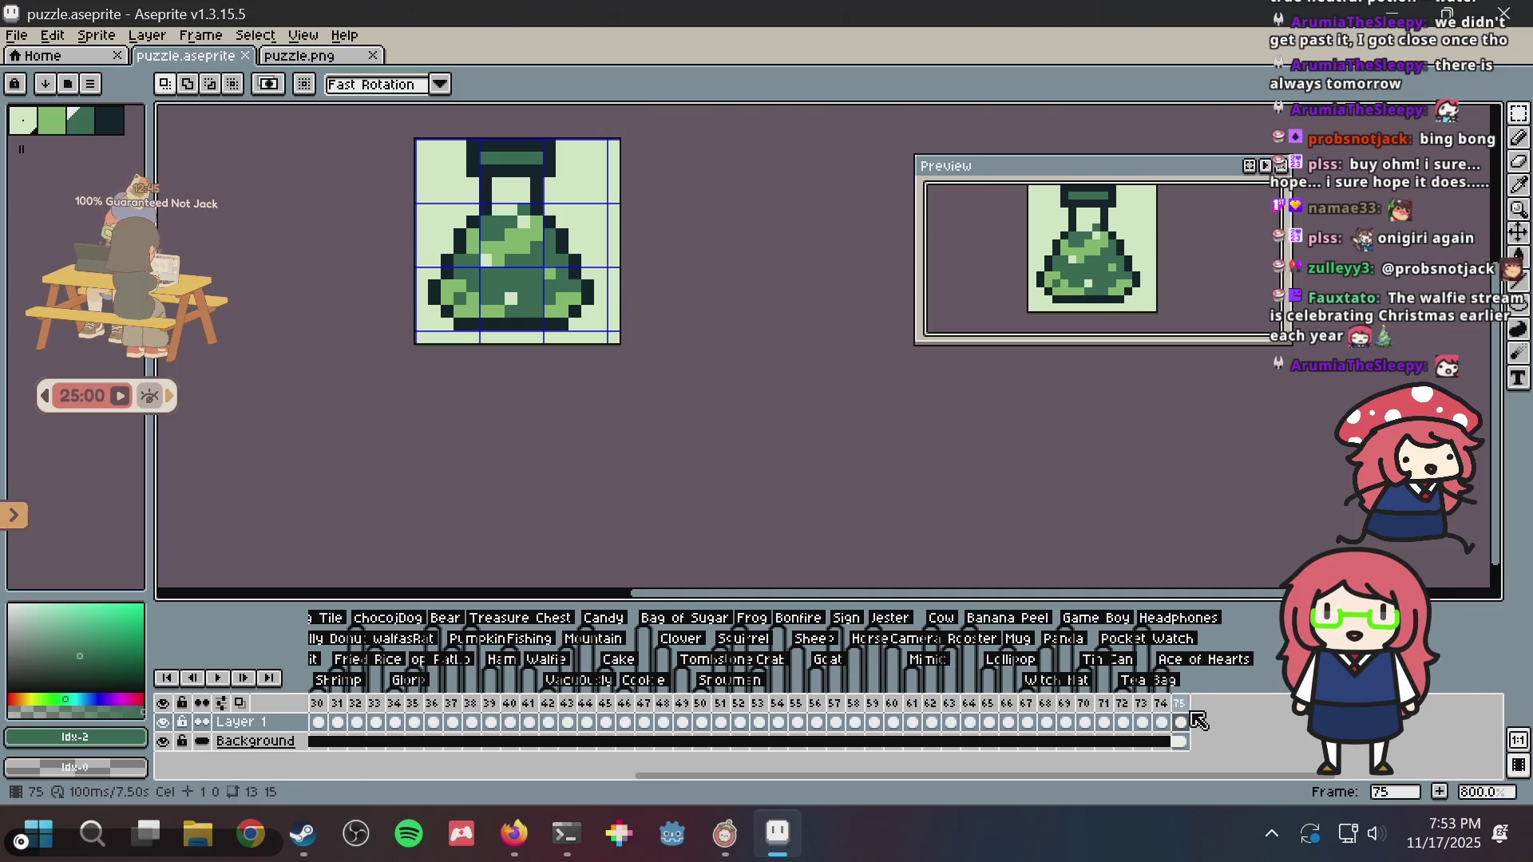
pyautogui.rightClick(1188, 708)
pyautogui.click(1224, 740)
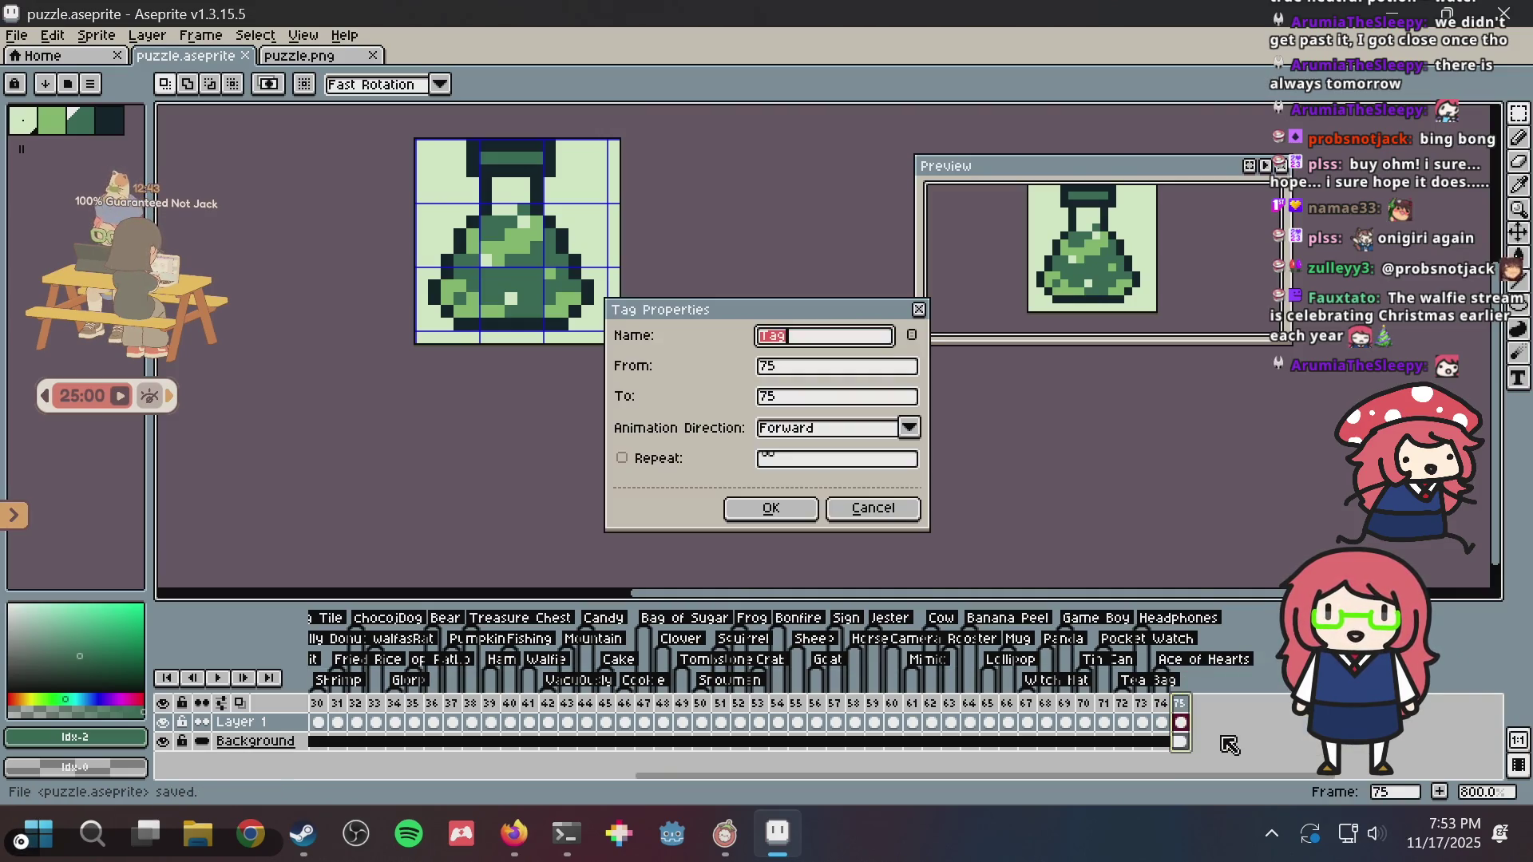
pyautogui.write('n')
pyautogui.press('Return')
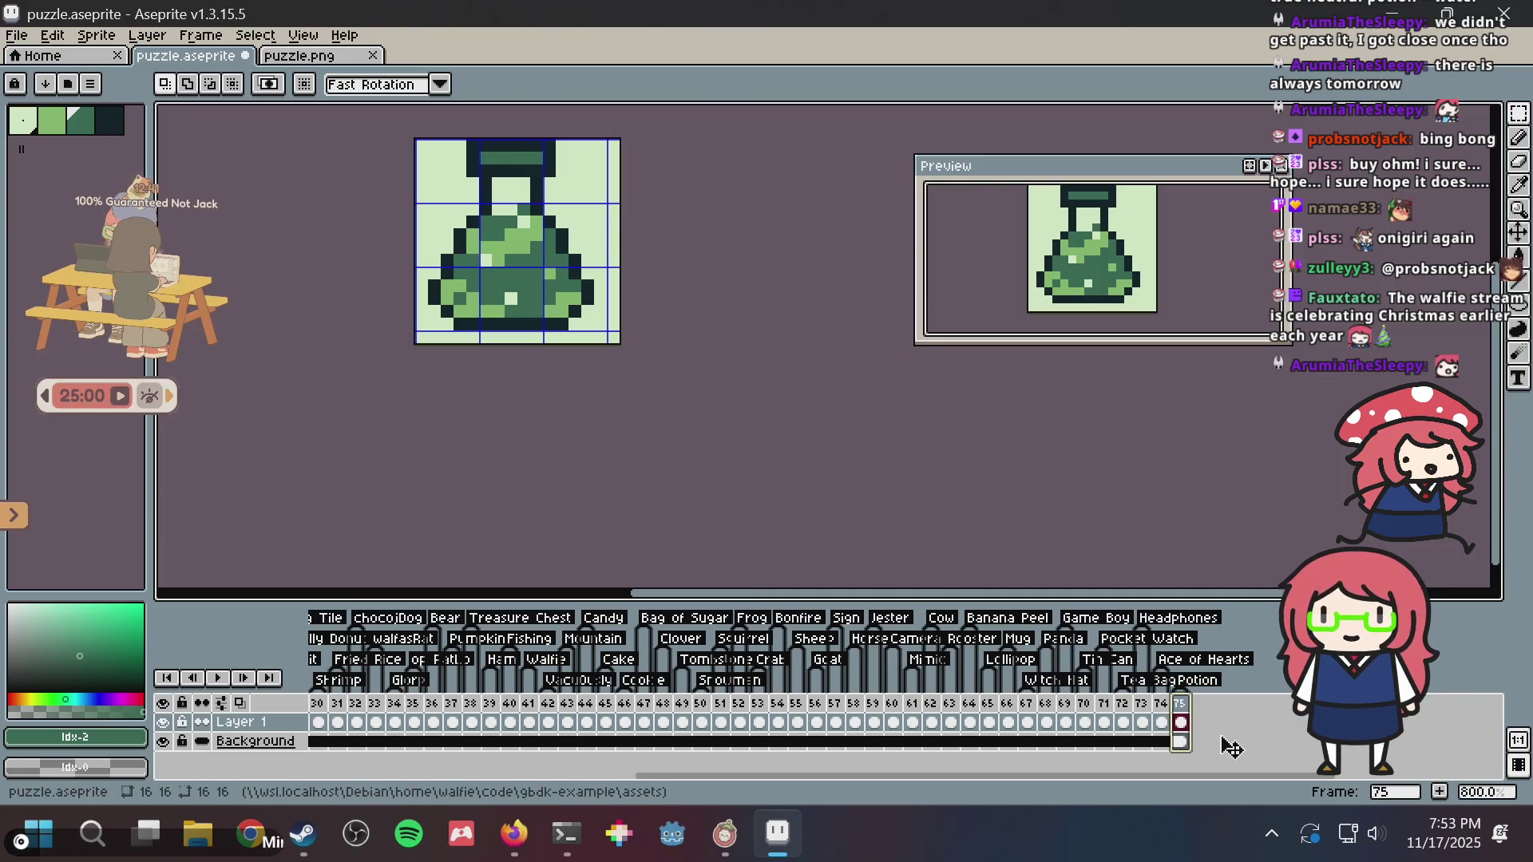
pyautogui.hotkey('ctrl', 's')
pyautogui.scroll(3, 693, 359)
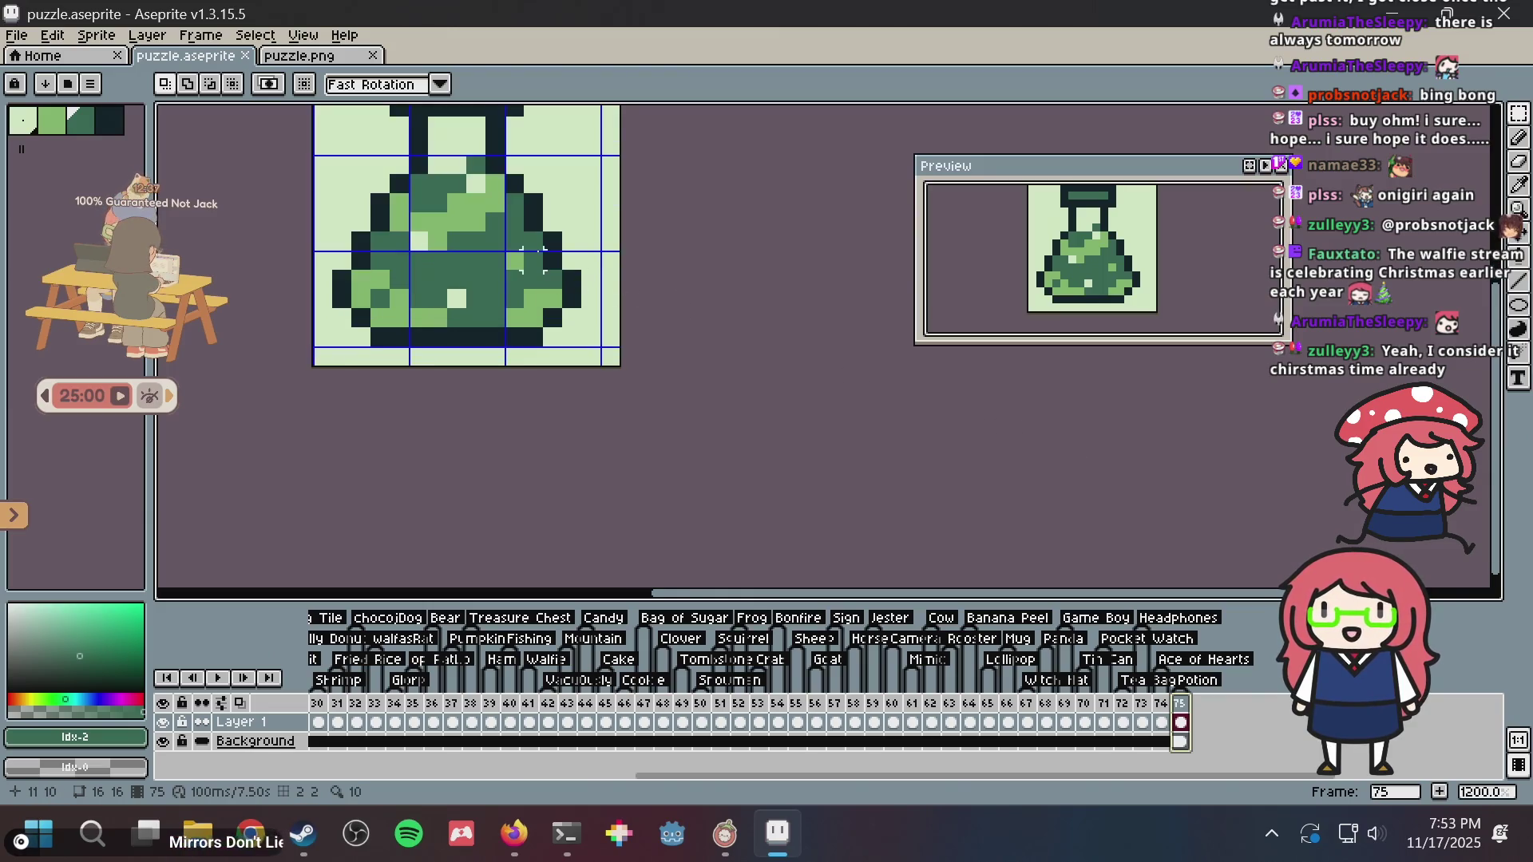
pyautogui.moveTo(683, 366); pyautogui.dragTo(663, 409)
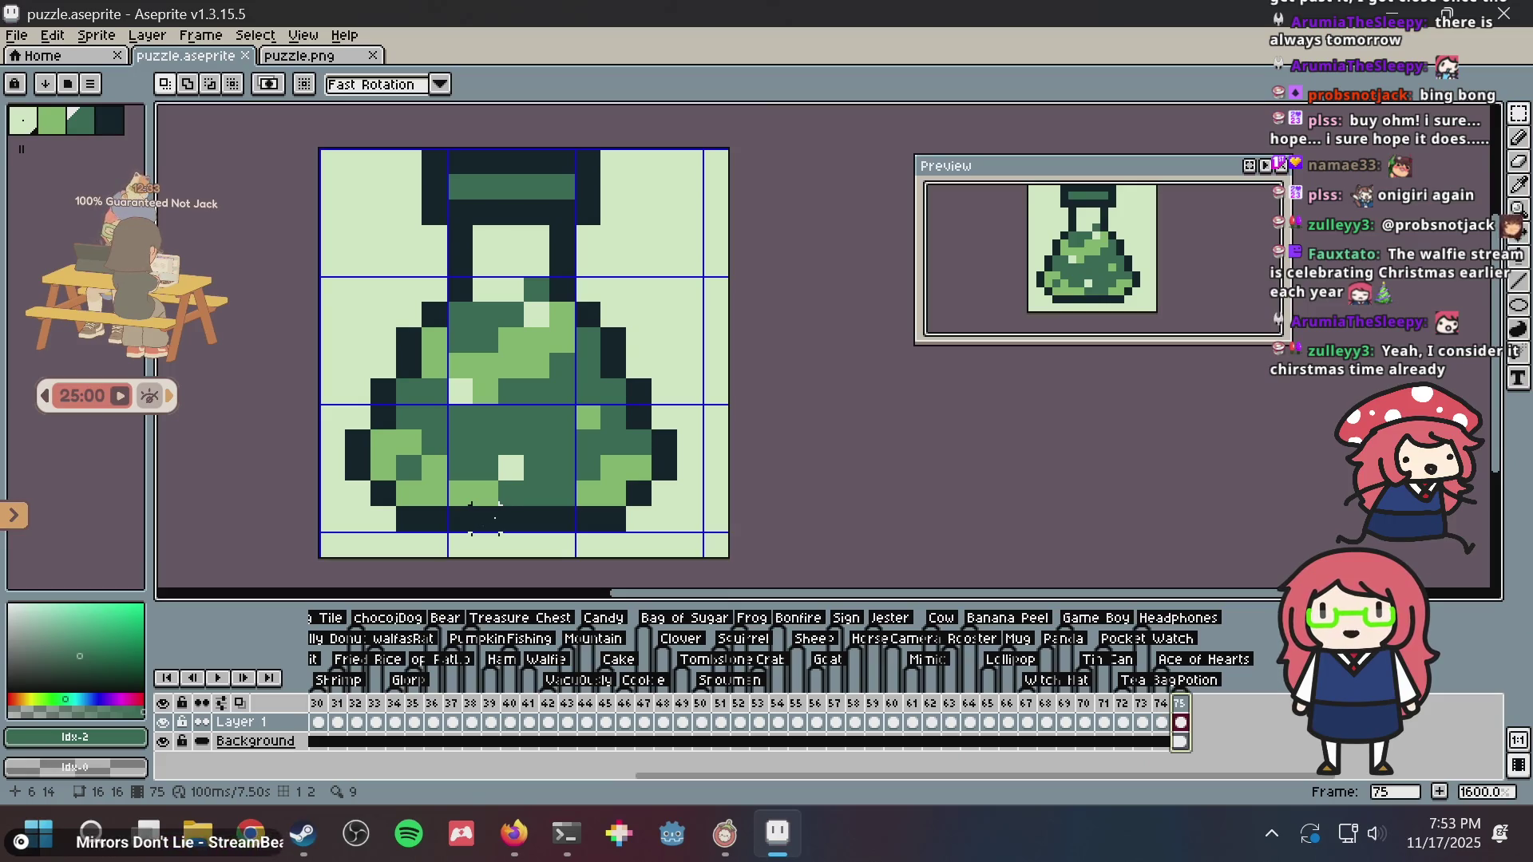
pyautogui.moveTo(485, 519)
pyautogui.mouseDown()
pyautogui.moveTo(396, 331)
pyautogui.moveTo(332, 340)
pyautogui.moveTo(307, 315)
pyautogui.mouseUp()
pyautogui.moveTo(449, 408); pyautogui.dragTo(423, 384)
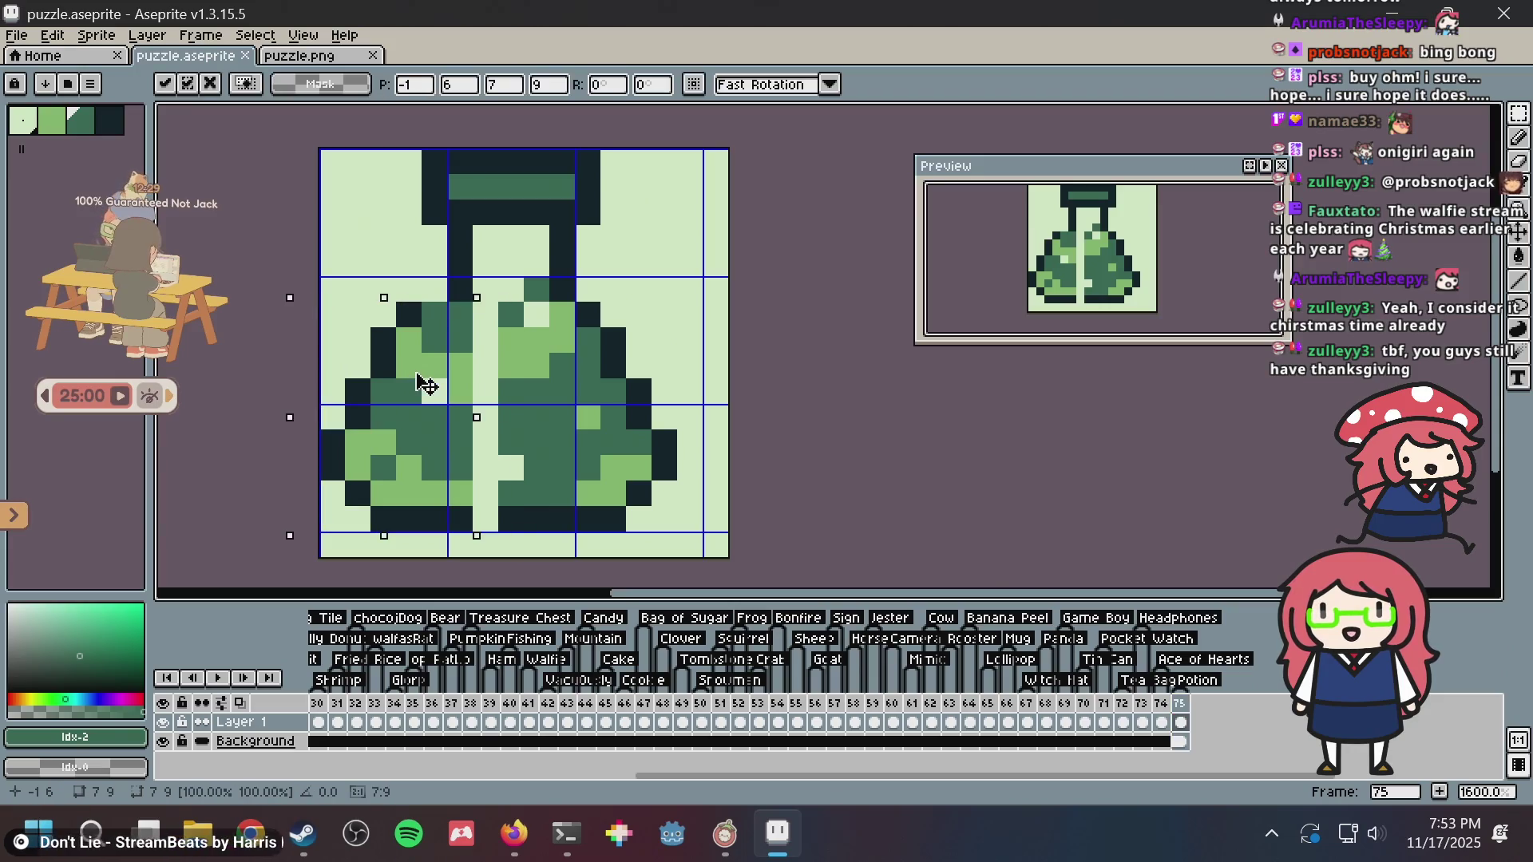
pyautogui.press('Return')
pyautogui.hotkey('ctrl', 'z')
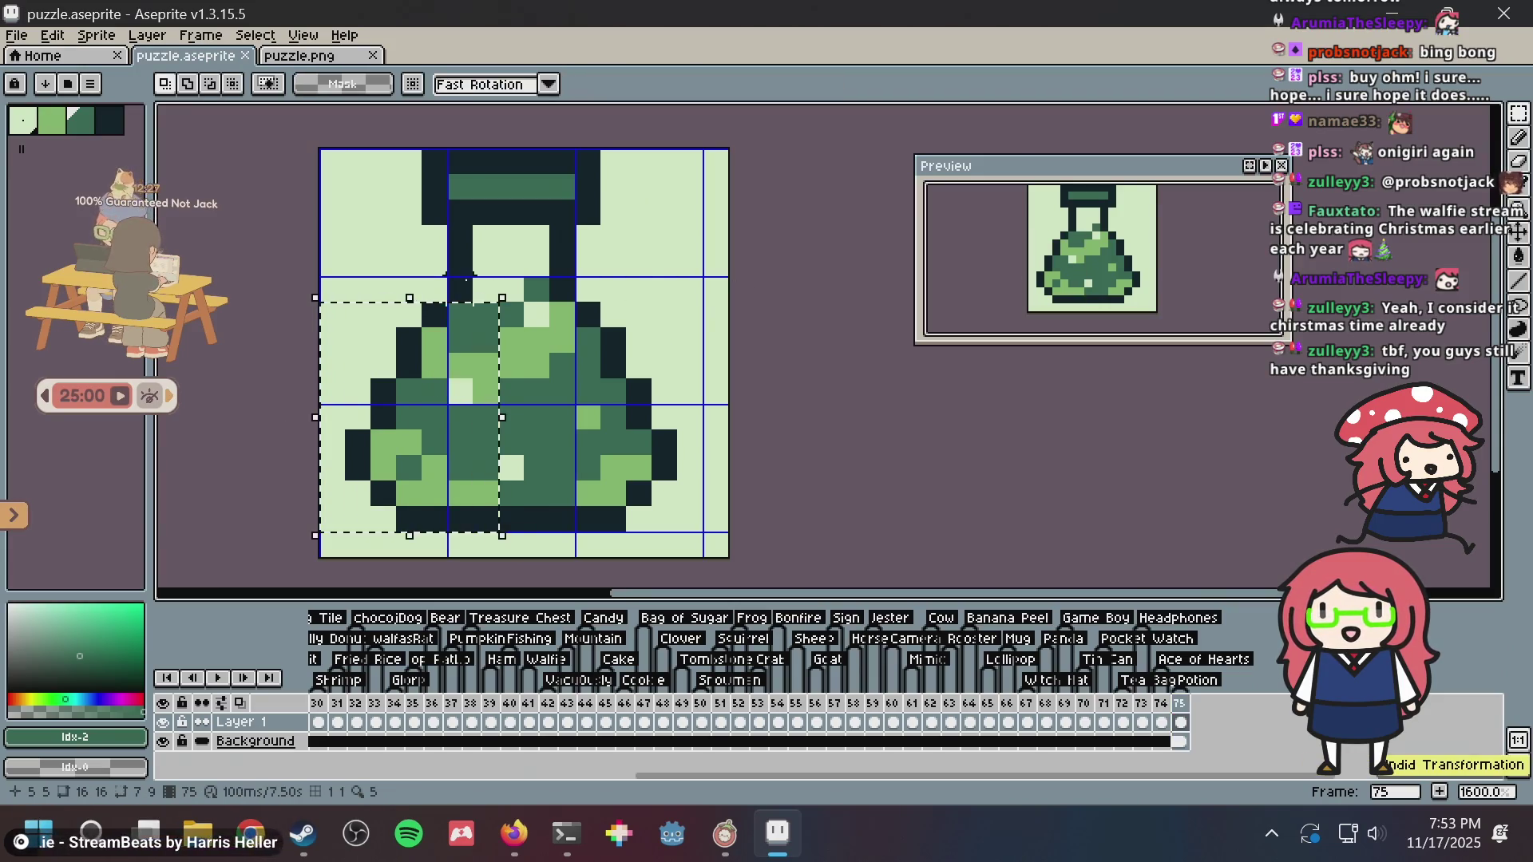
pyautogui.hotkey('ctrl', 'd')
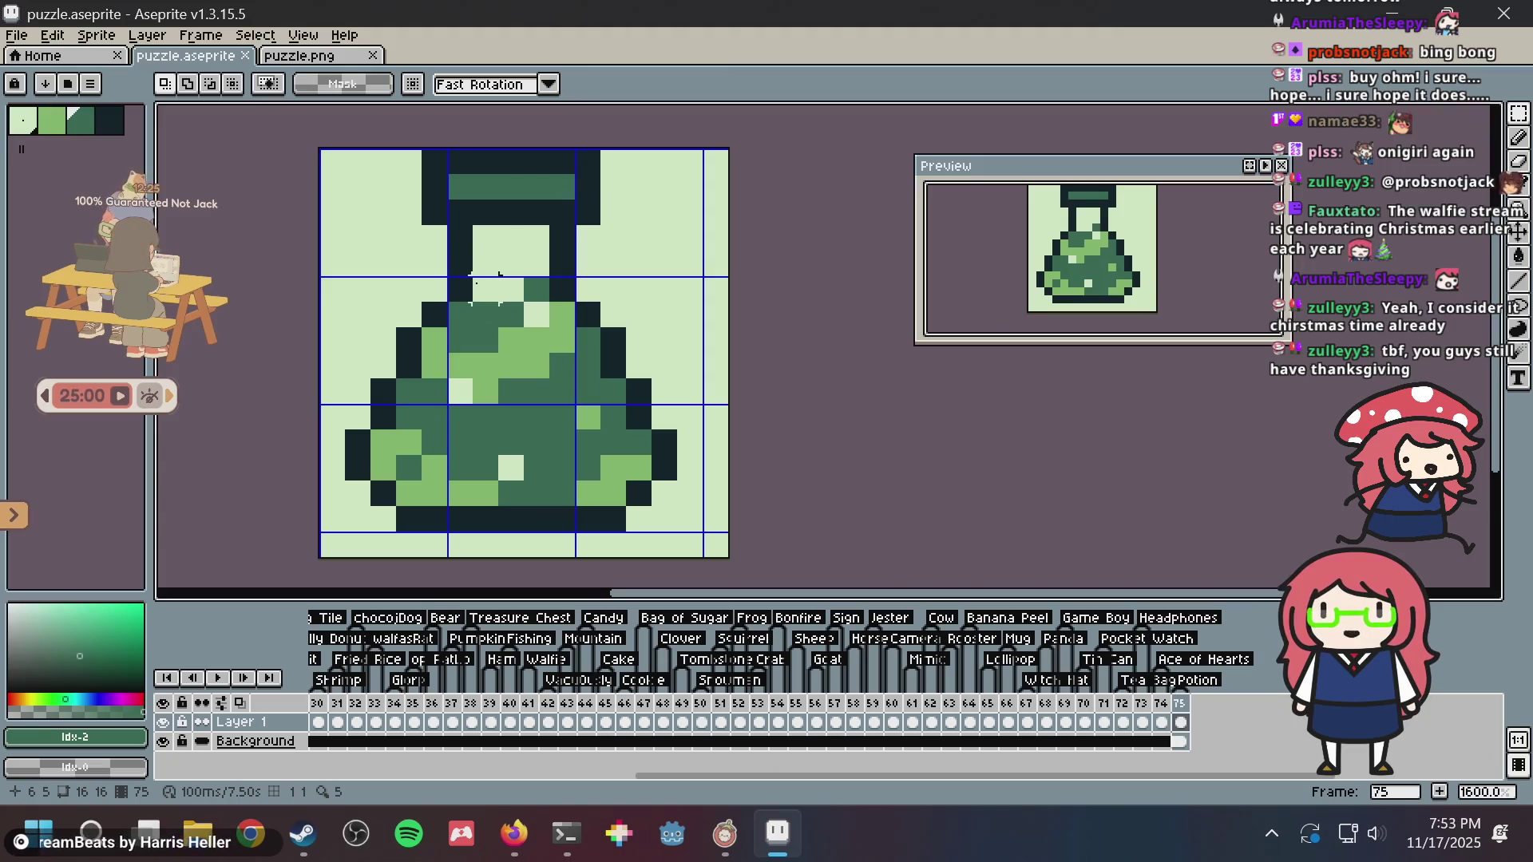
pyautogui.moveTo(499, 275); pyautogui.dragTo(316, 561)
pyautogui.click(463, 424)
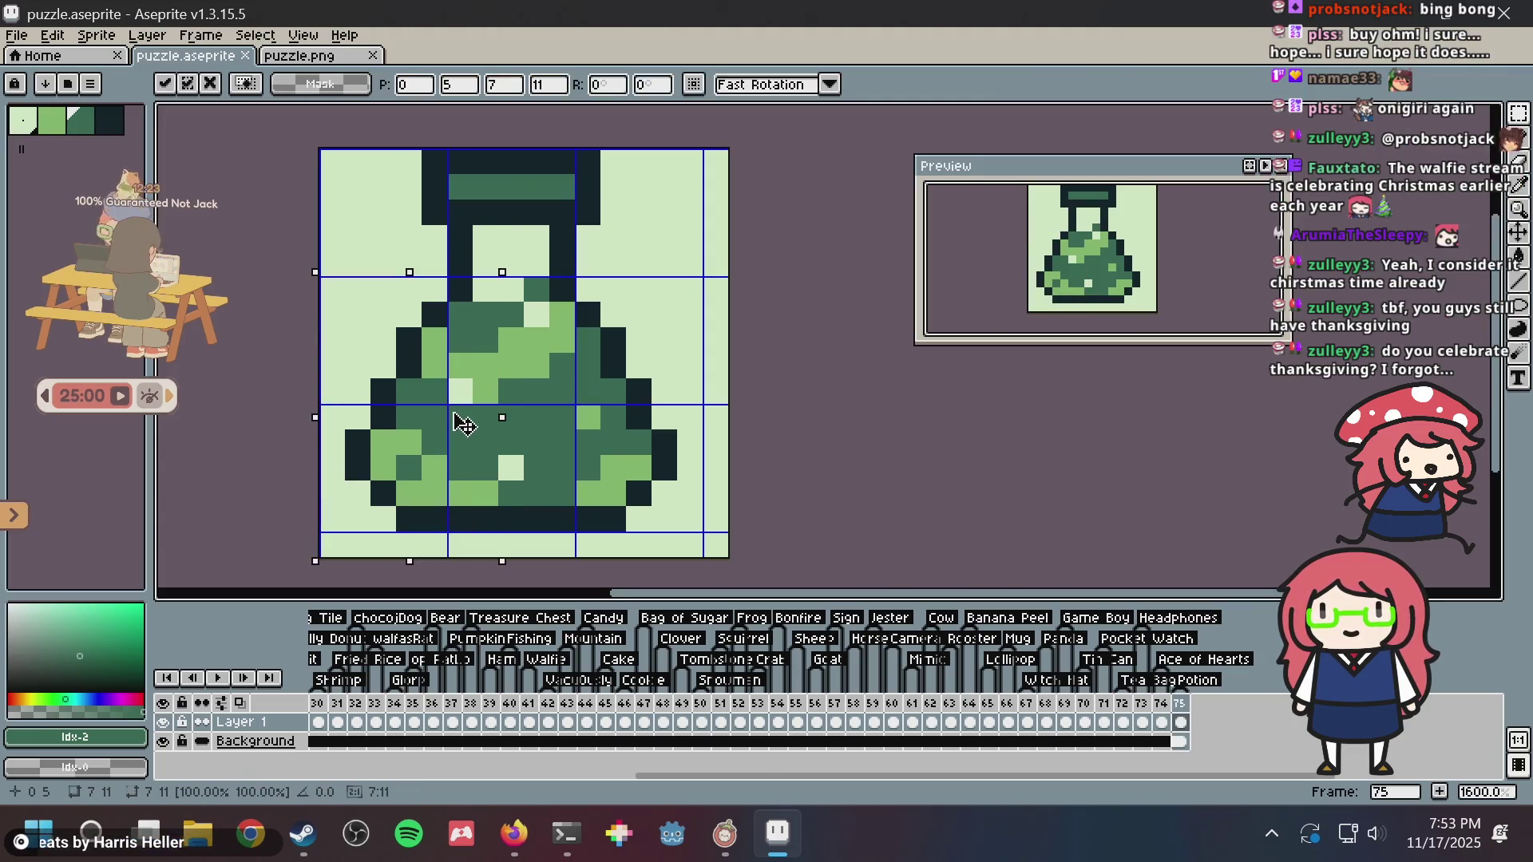
pyautogui.moveTo(463, 423); pyautogui.dragTo(437, 423)
pyautogui.click(664, 290)
pyautogui.moveTo(559, 292)
pyautogui.mouseDown()
pyautogui.moveTo(706, 483)
pyautogui.moveTo(707, 535)
pyautogui.mouseUp()
pyautogui.moveTo(615, 412); pyautogui.dragTo(638, 414)
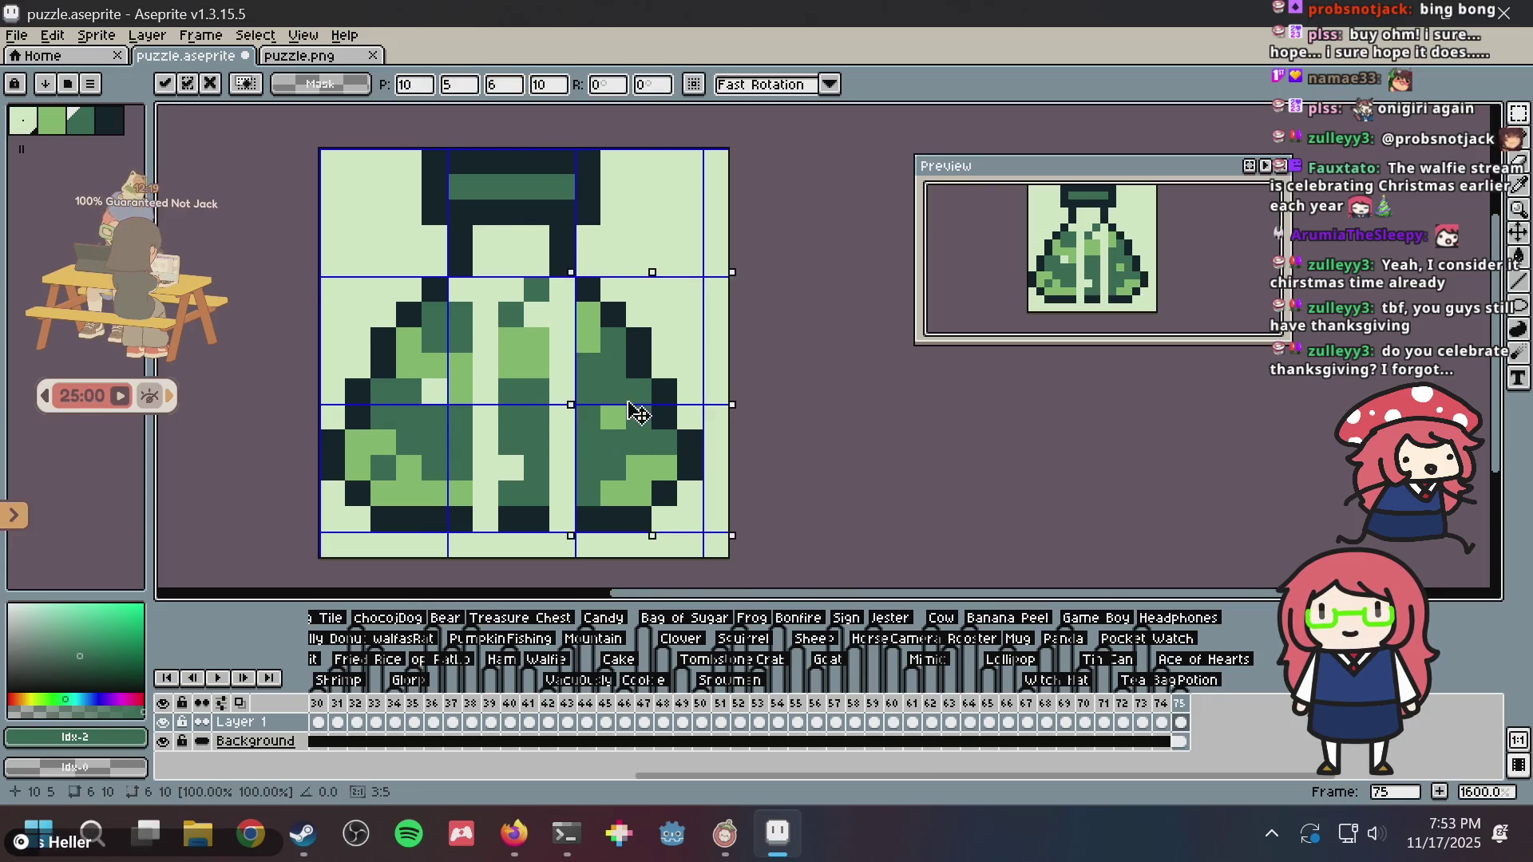
pyautogui.click(843, 289)
pyautogui.hotkey('ctrl', 'z')
pyautogui.hotkey('ctrl', 'z')
pyautogui.hotkey('ctrl', 'z')
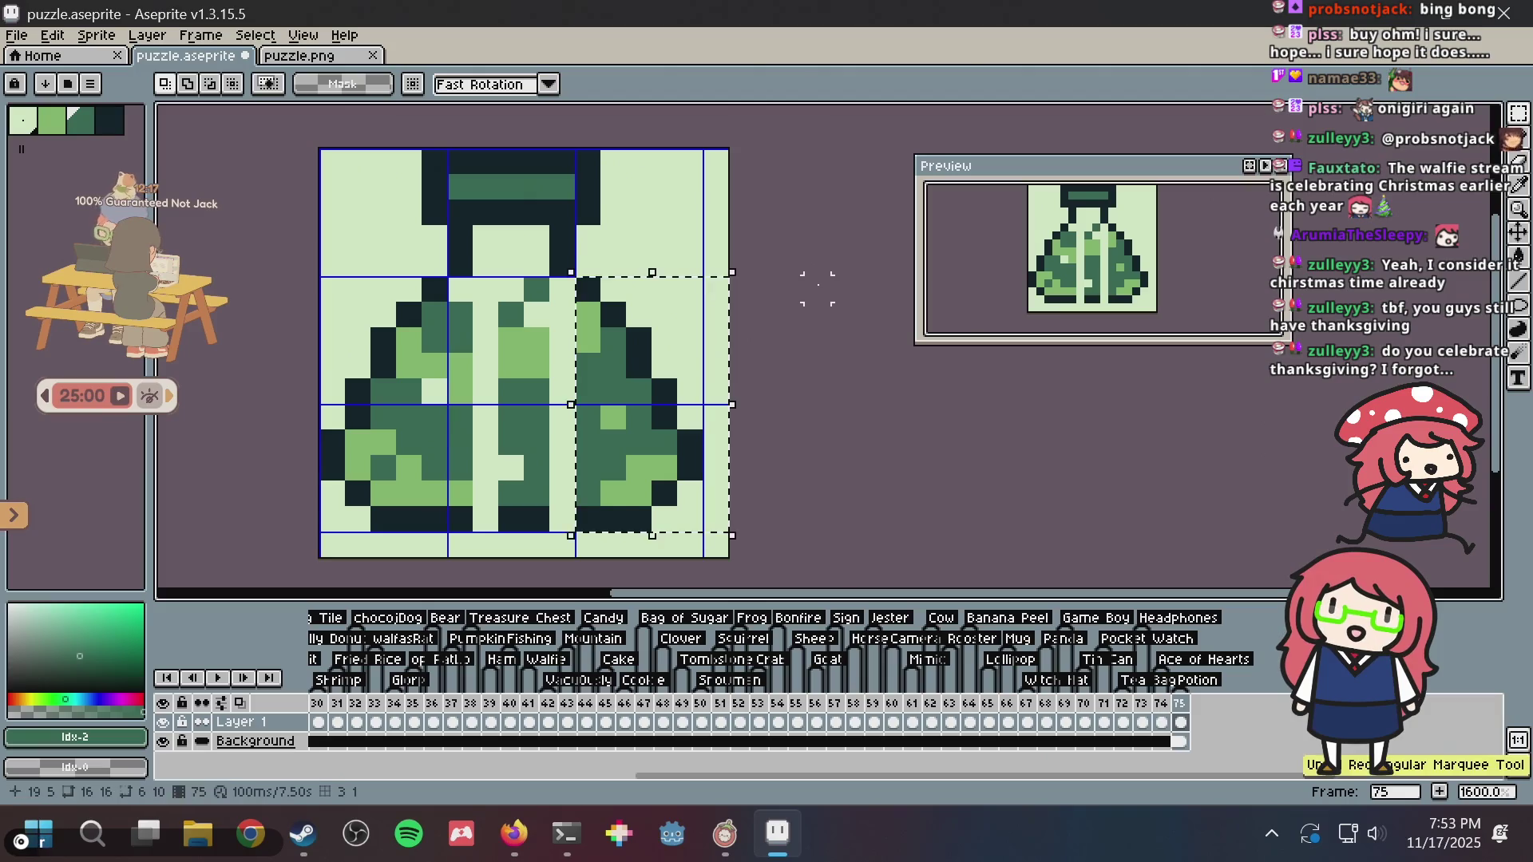
pyautogui.hotkey('ctrl', 'd')
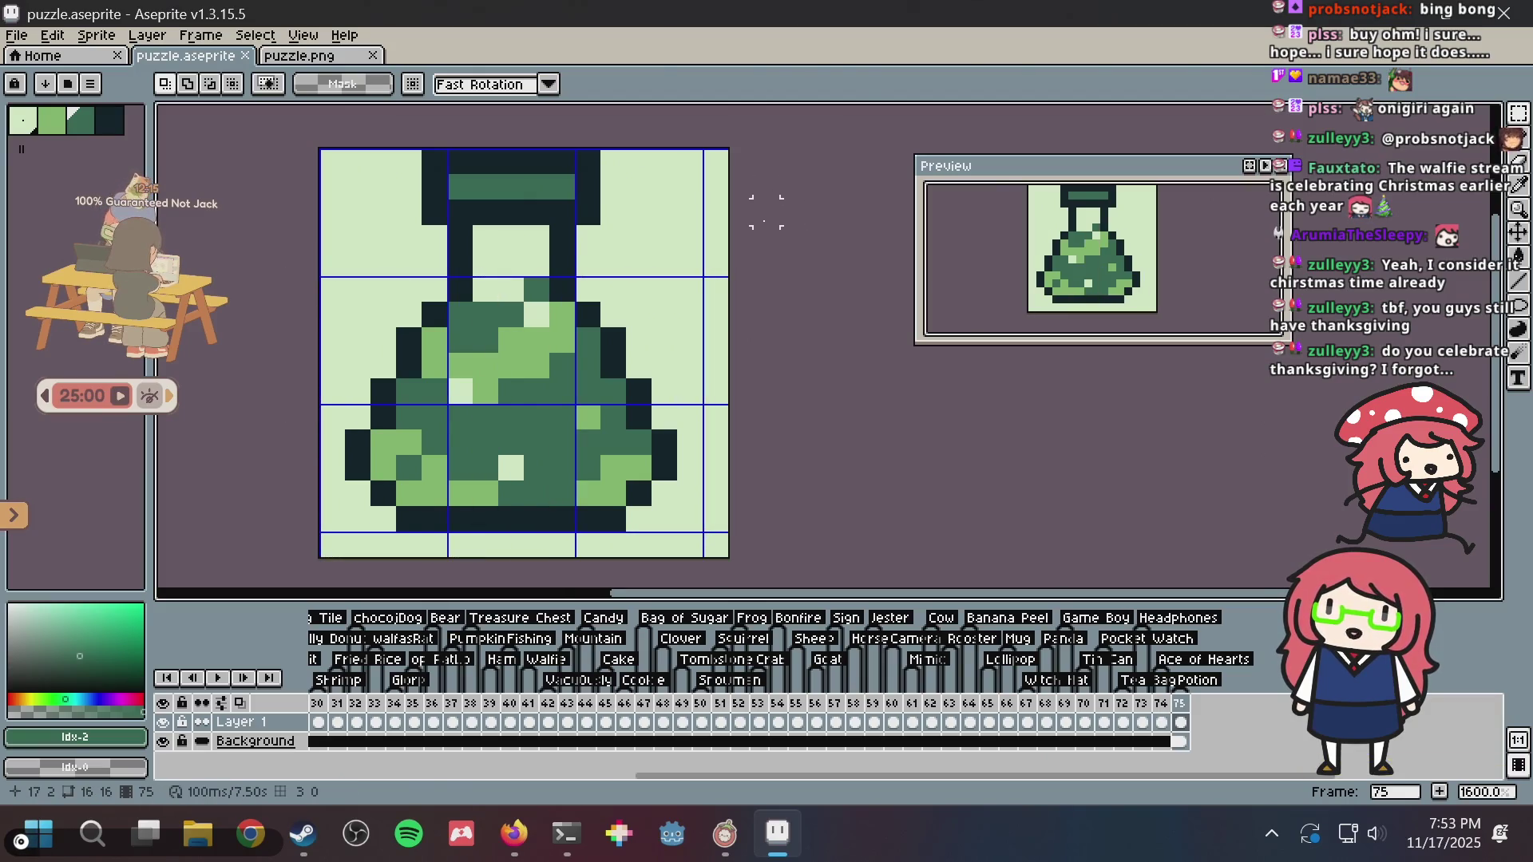
pyautogui.press('b')
pyautogui.hotkey('ctrl', 's')
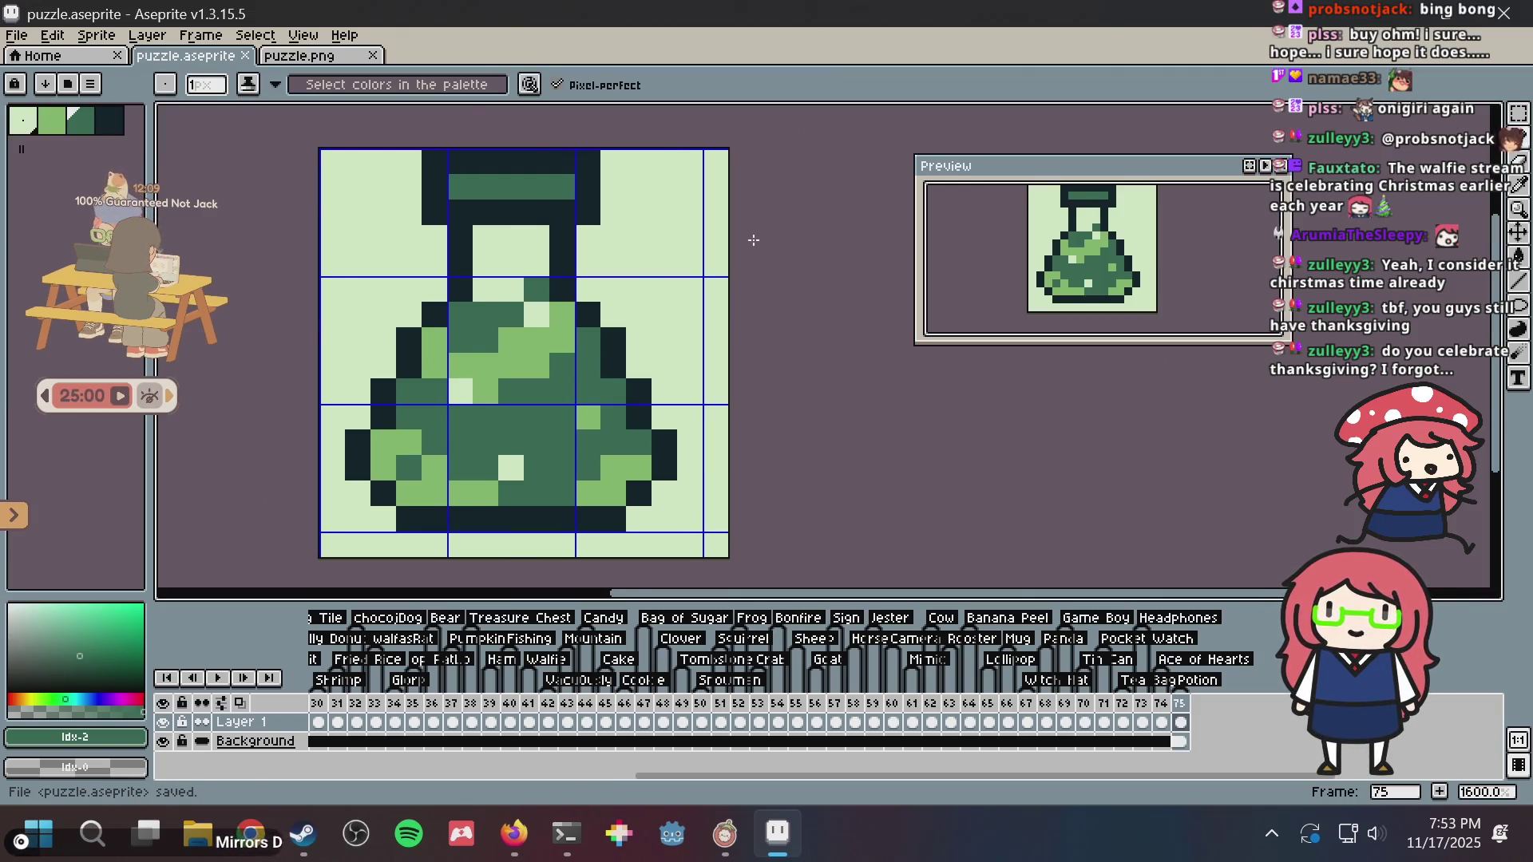
pyautogui.press('i')
pyautogui.hotkey('alt', 'Tab')
pyautogui.hotkey('alt', 'Tab')
pyautogui.hotkey('alt', 'Tab')
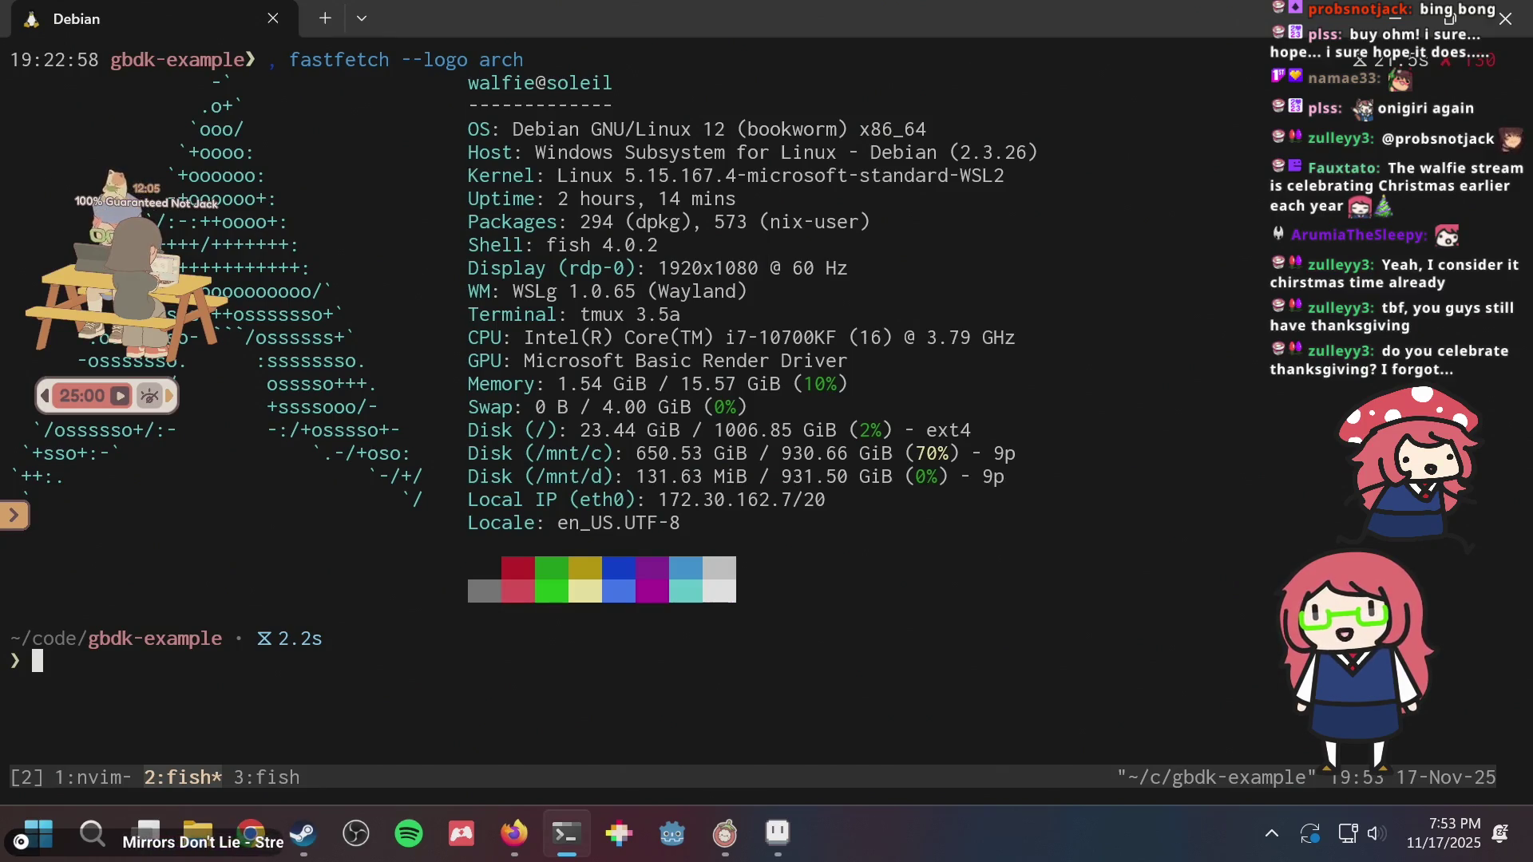
# - Print the 2025 calendar in the third terminal window and select a span of dates
pyautogui.hotkey('ctrl', 'b')
pyautogui.write('3')
pyautogui.write('cal 202')
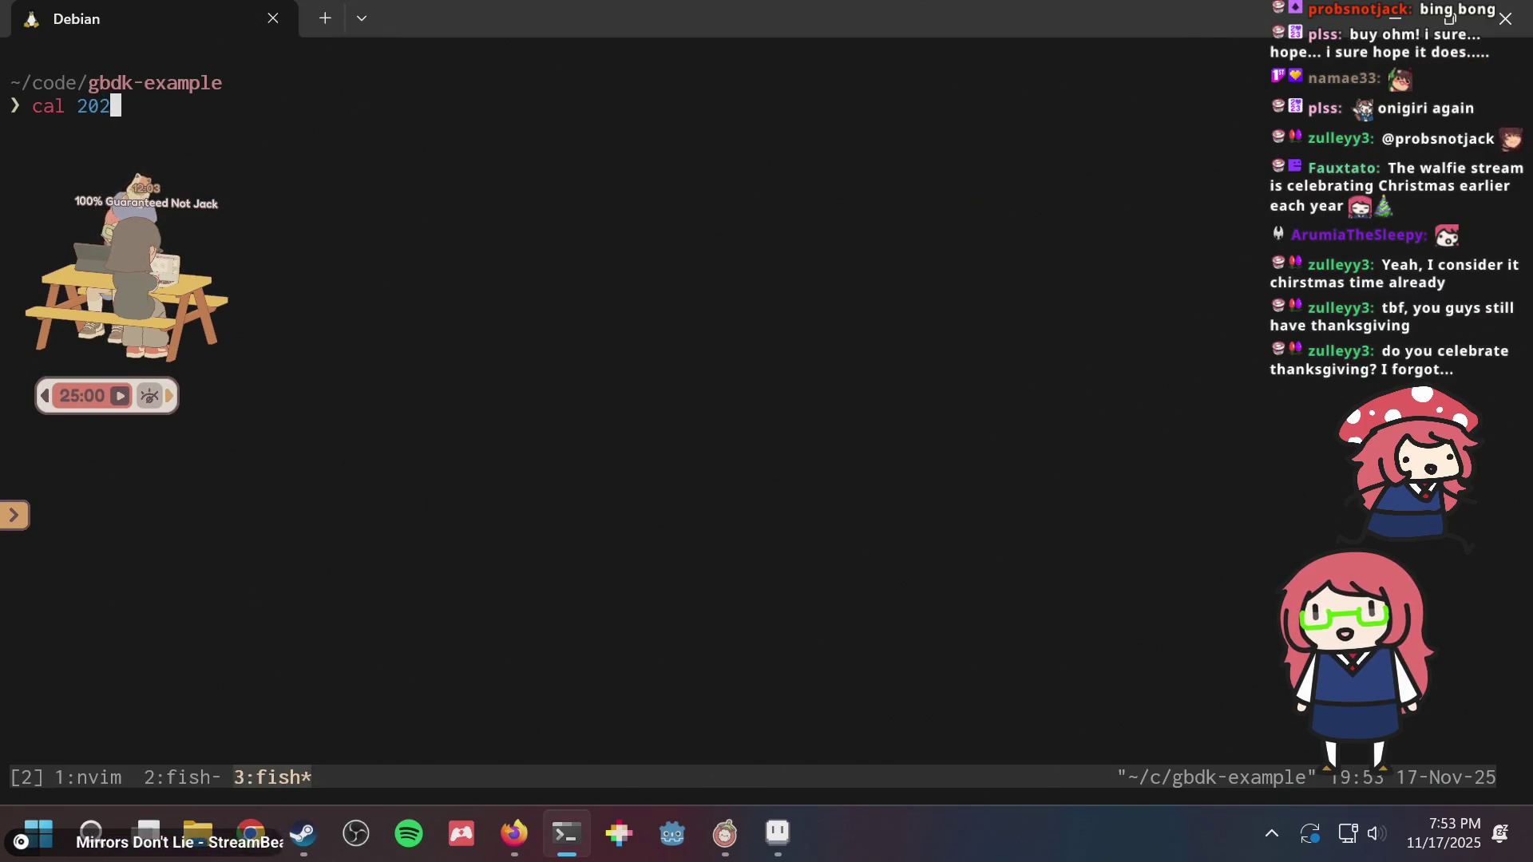
pyautogui.press('BackSpace')
pyautogui.press('BackSpace')
pyautogui.press('BackSpace')
pyautogui.write(', cal')
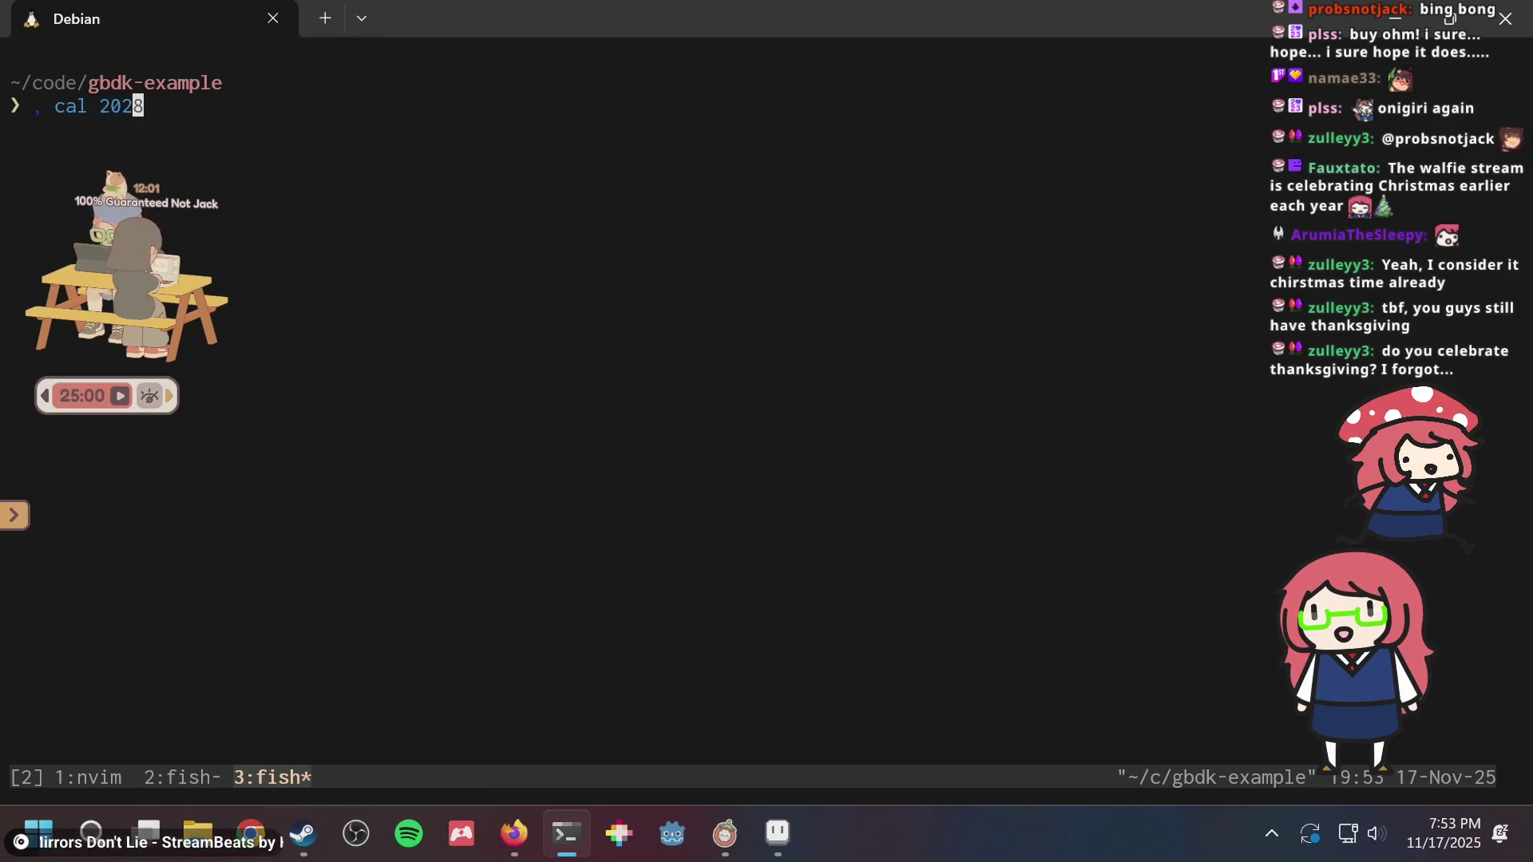
pyautogui.press('Return')
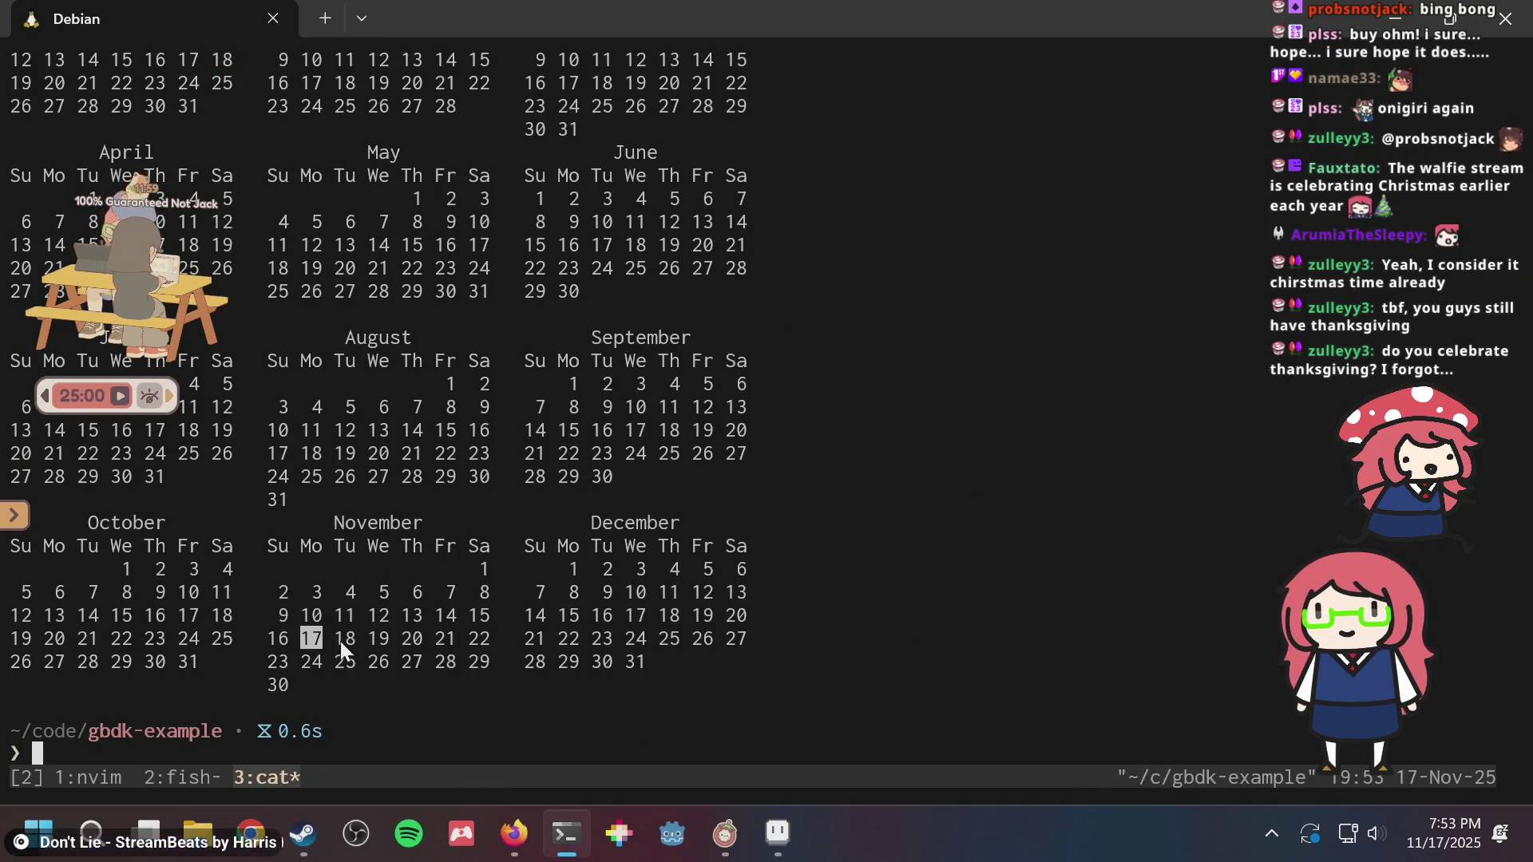
pyautogui.moveTo(270, 648)
pyautogui.mouseDown()
pyautogui.moveTo(635, 615)
pyautogui.moveTo(492, 649)
pyautogui.mouseUp()
# - Save puzzle.aseprite once more in Aseprite
pyautogui.hotkey('alt', 'Tab')
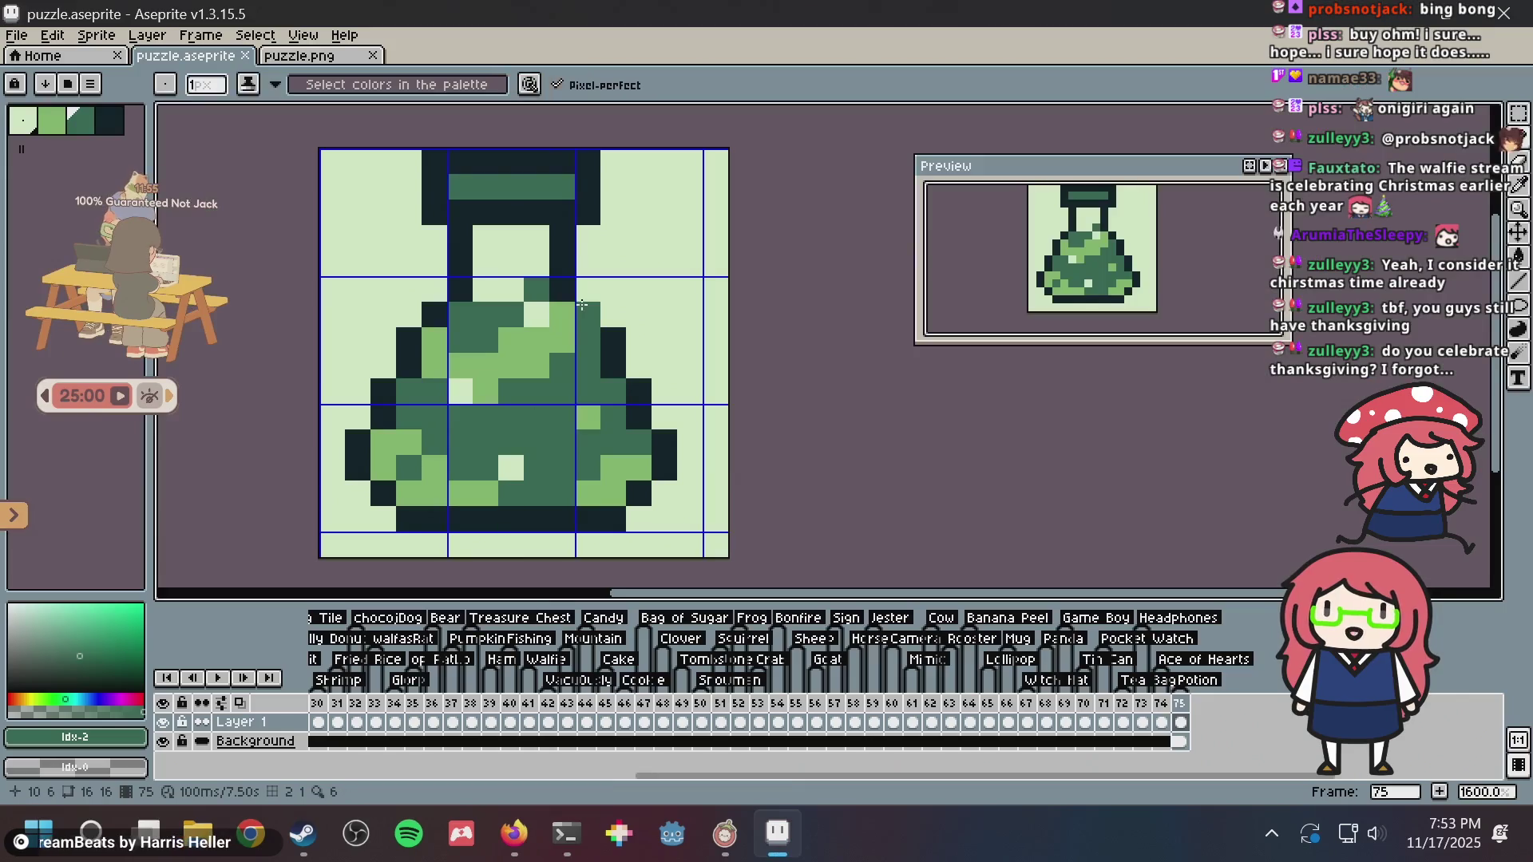
pyautogui.hotkey('alt', 'Tab')
pyautogui.hotkey('alt', 'Tab')
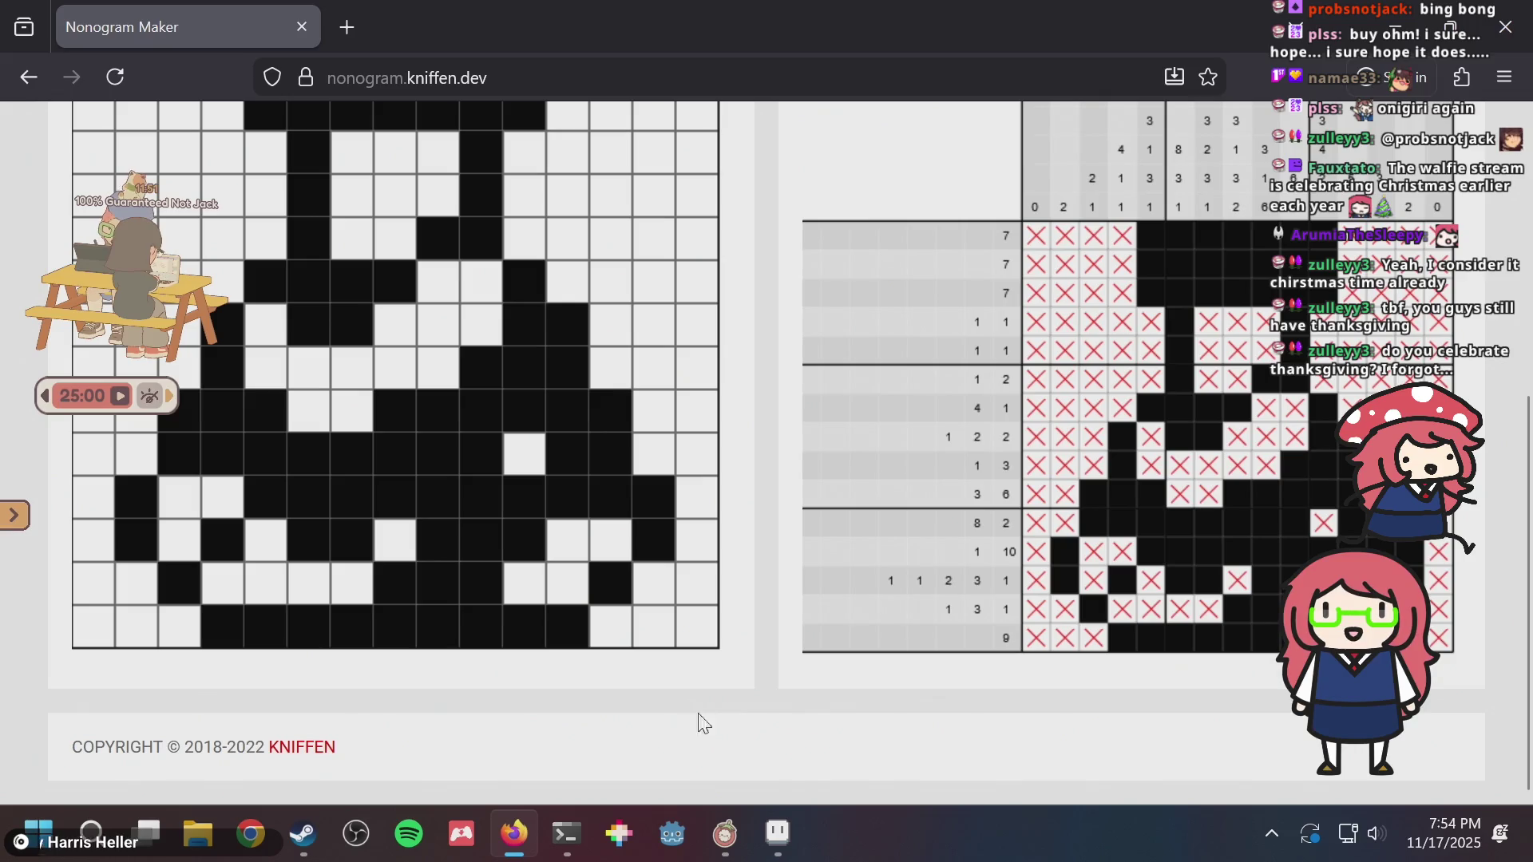
pyautogui.click(778, 833)
pyautogui.hotkey('ctrl', 's')
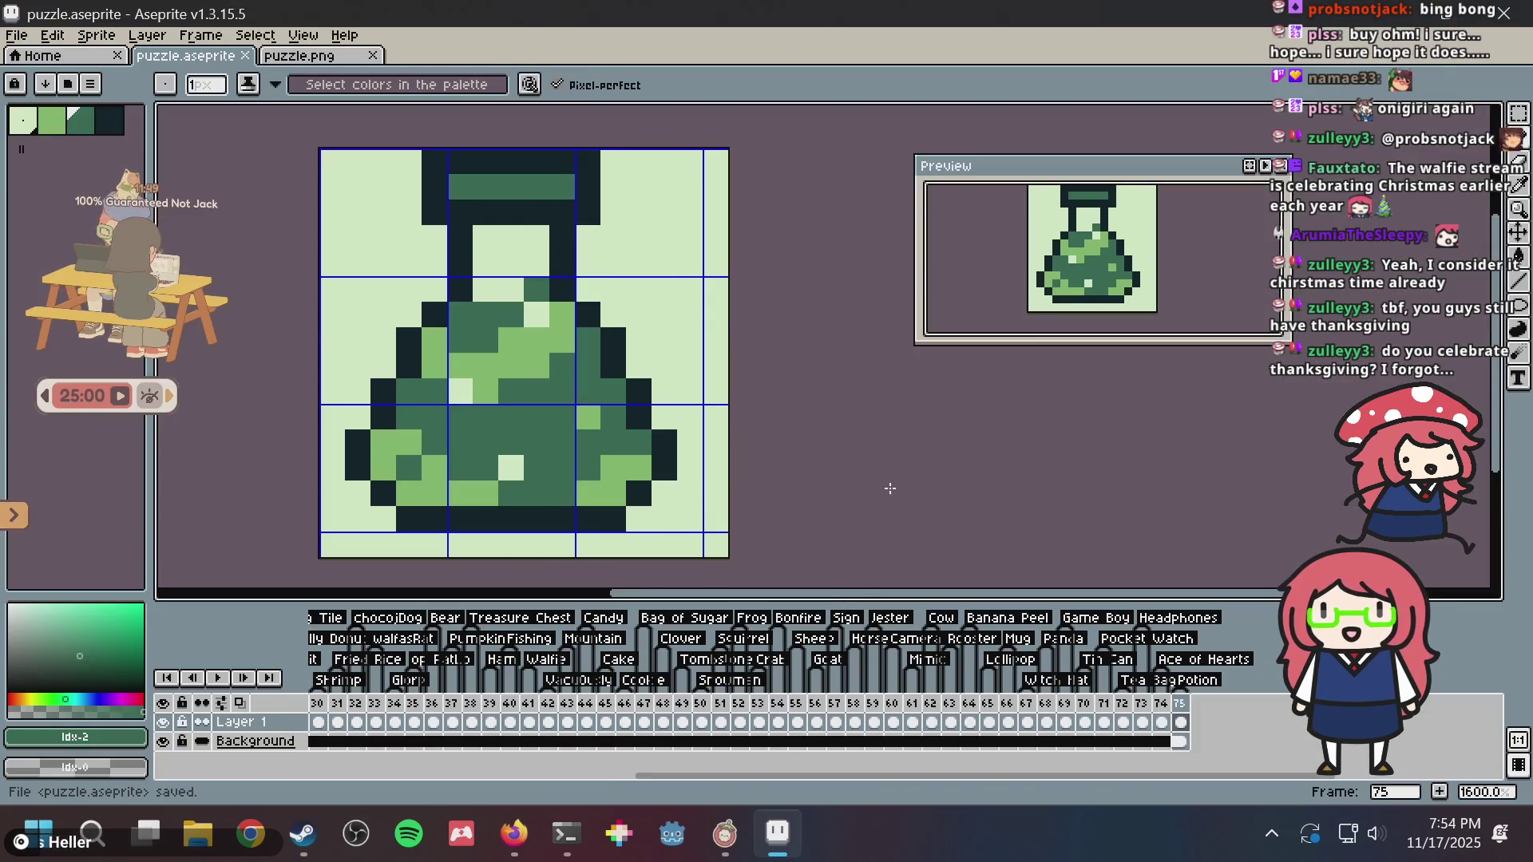
pyautogui.moveTo(725, 779); pyautogui.dragTo(344, 799)
# - Rerun bazel run //:emulator to build the game and launch it in Emulicious
pyautogui.click(566, 833)
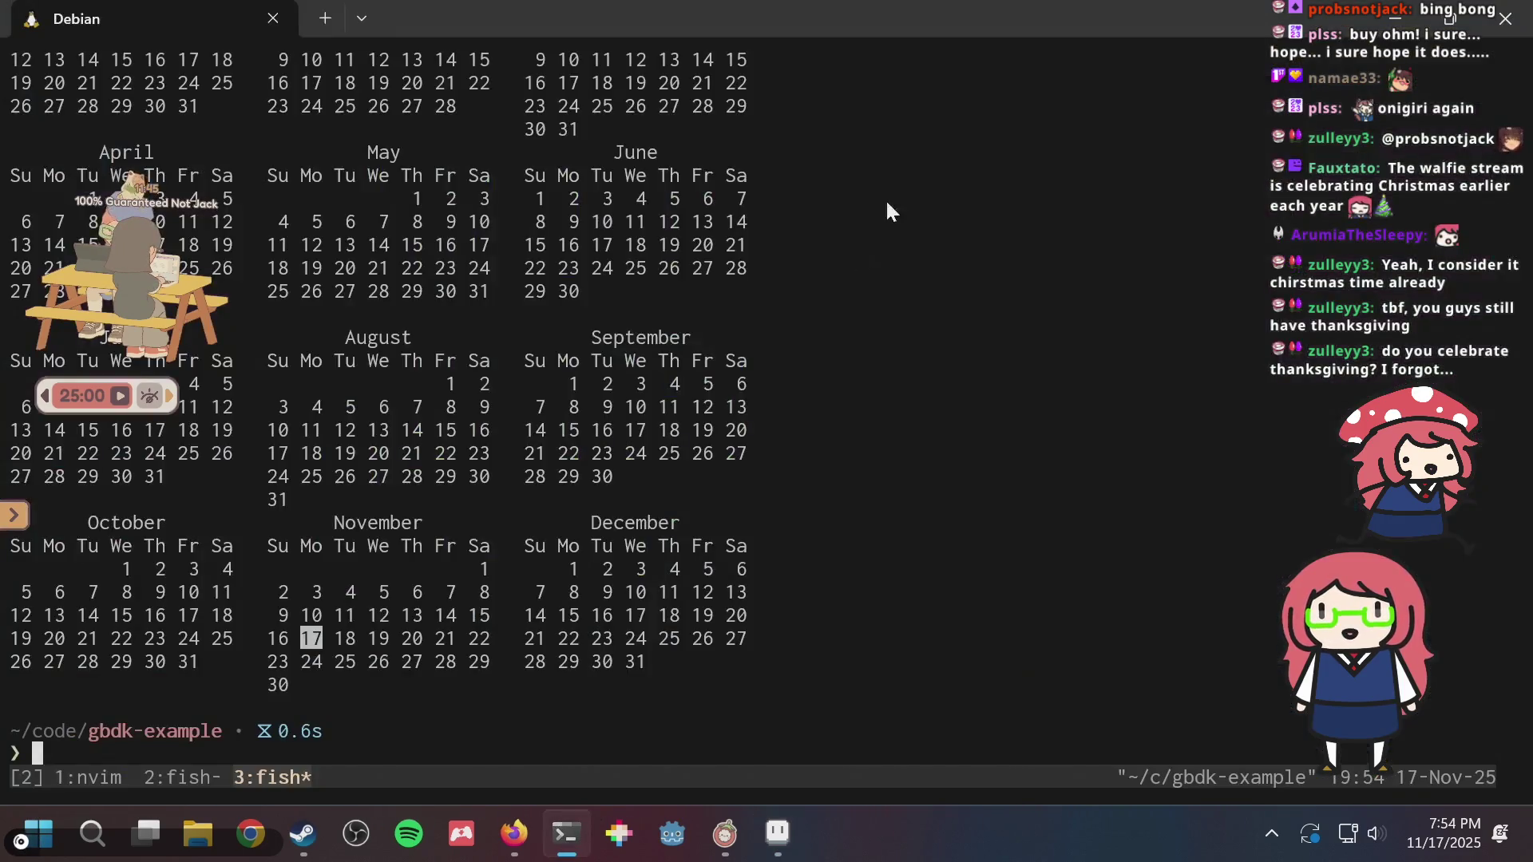
pyautogui.press('Up')
pyautogui.press('Up')
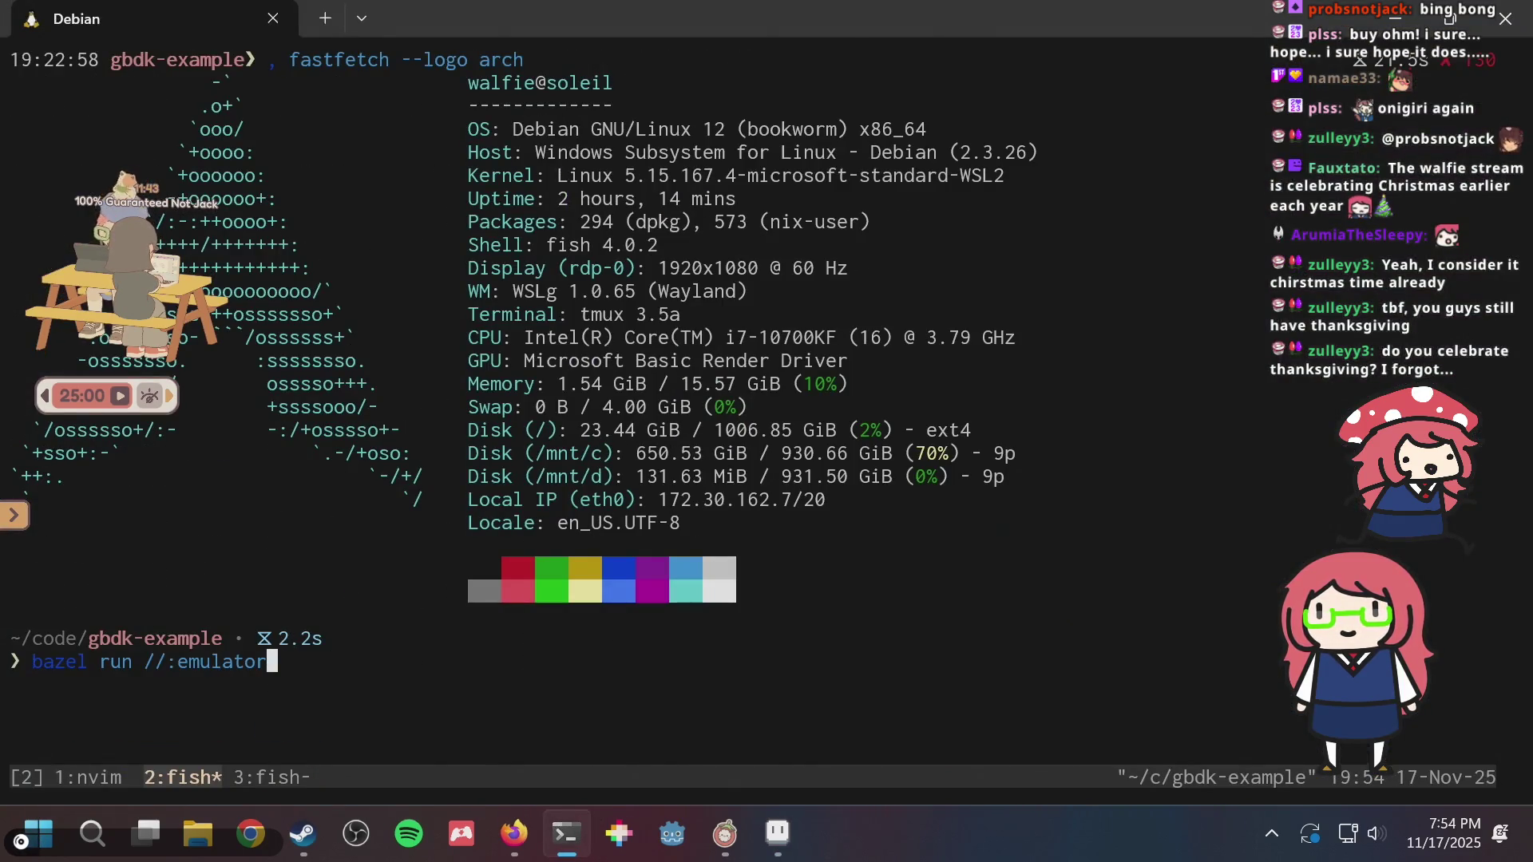
pyautogui.press('Return')
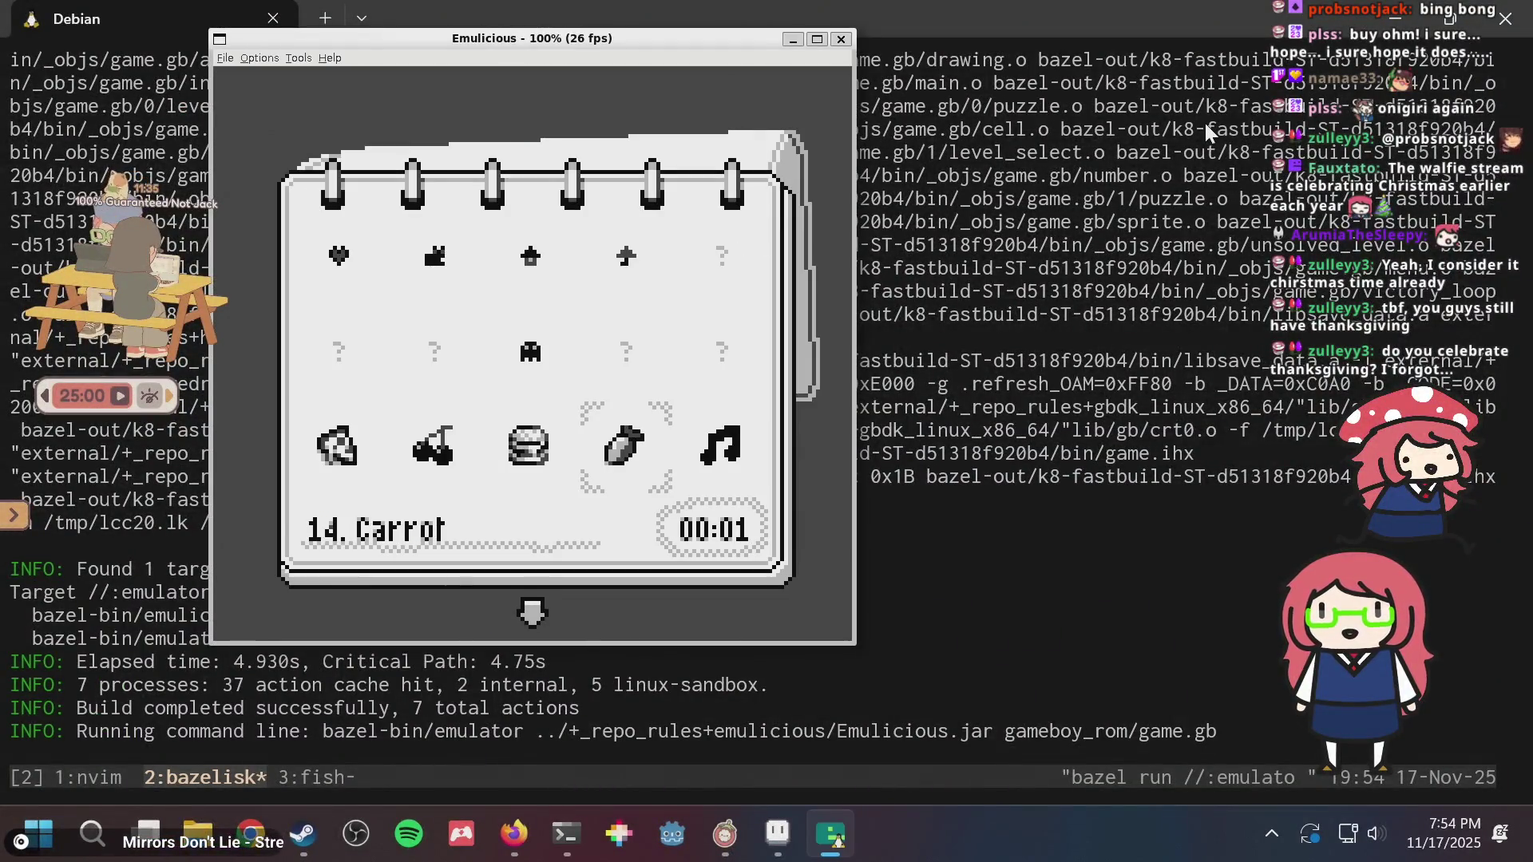
# - Browse the level list and start the 20. Snake puzzle
pyautogui.press('Down')
pyautogui.press('Down')
pyautogui.press('Down')
pyautogui.press('Down')
pyautogui.press('Down')
pyautogui.press('Down')
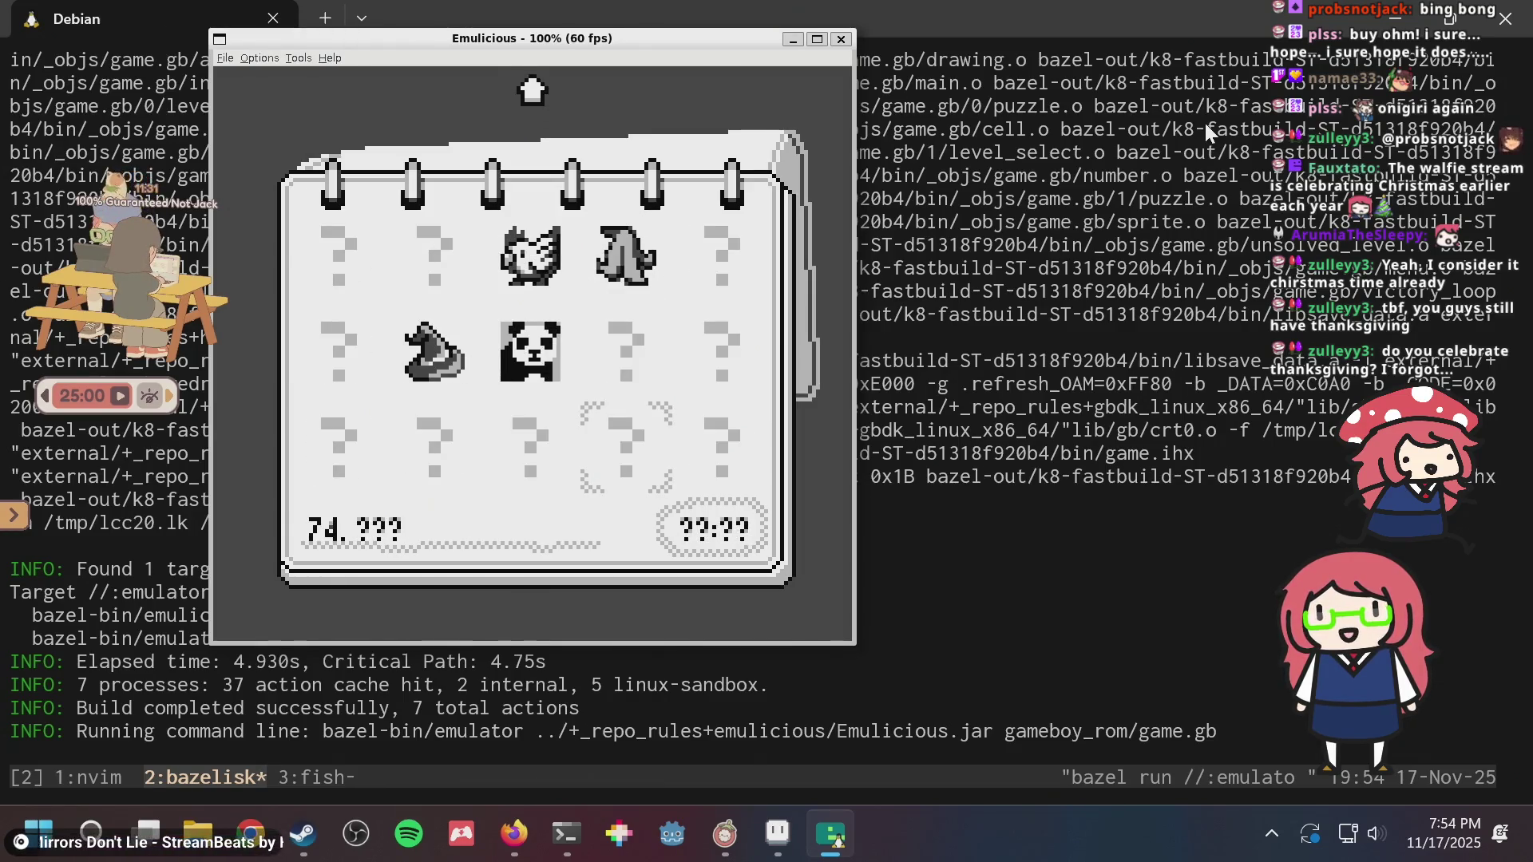
pyautogui.press('Right')
pyautogui.press('Up')
pyautogui.press('Up')
pyautogui.press('Up')
pyautogui.press('Up')
pyautogui.press('Up')
pyautogui.press('Up')
pyautogui.moveTo(830, 834)
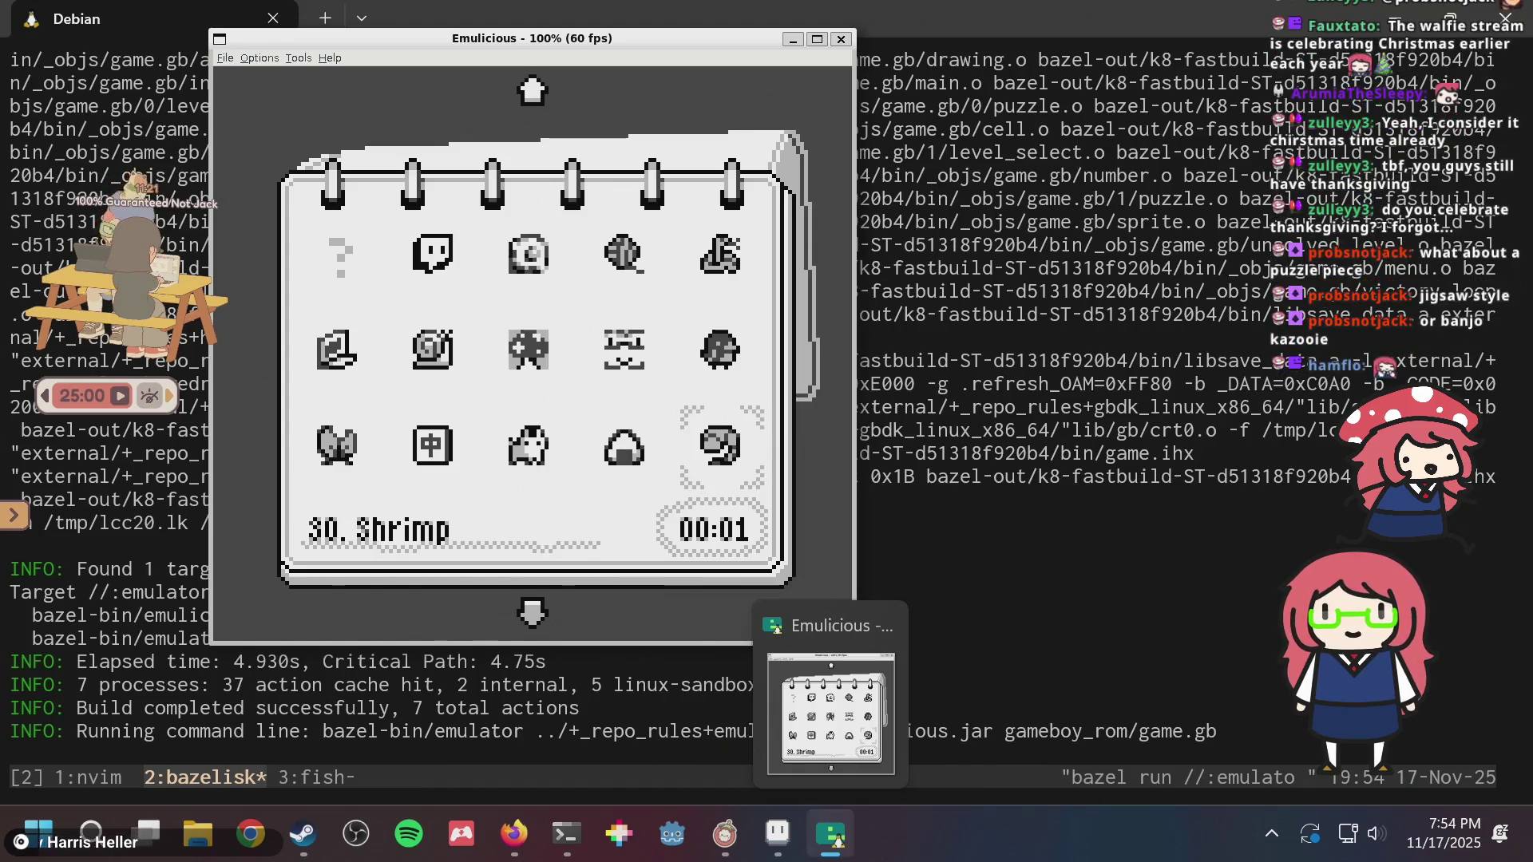
pyautogui.press('Up')
pyautogui.press('Up')
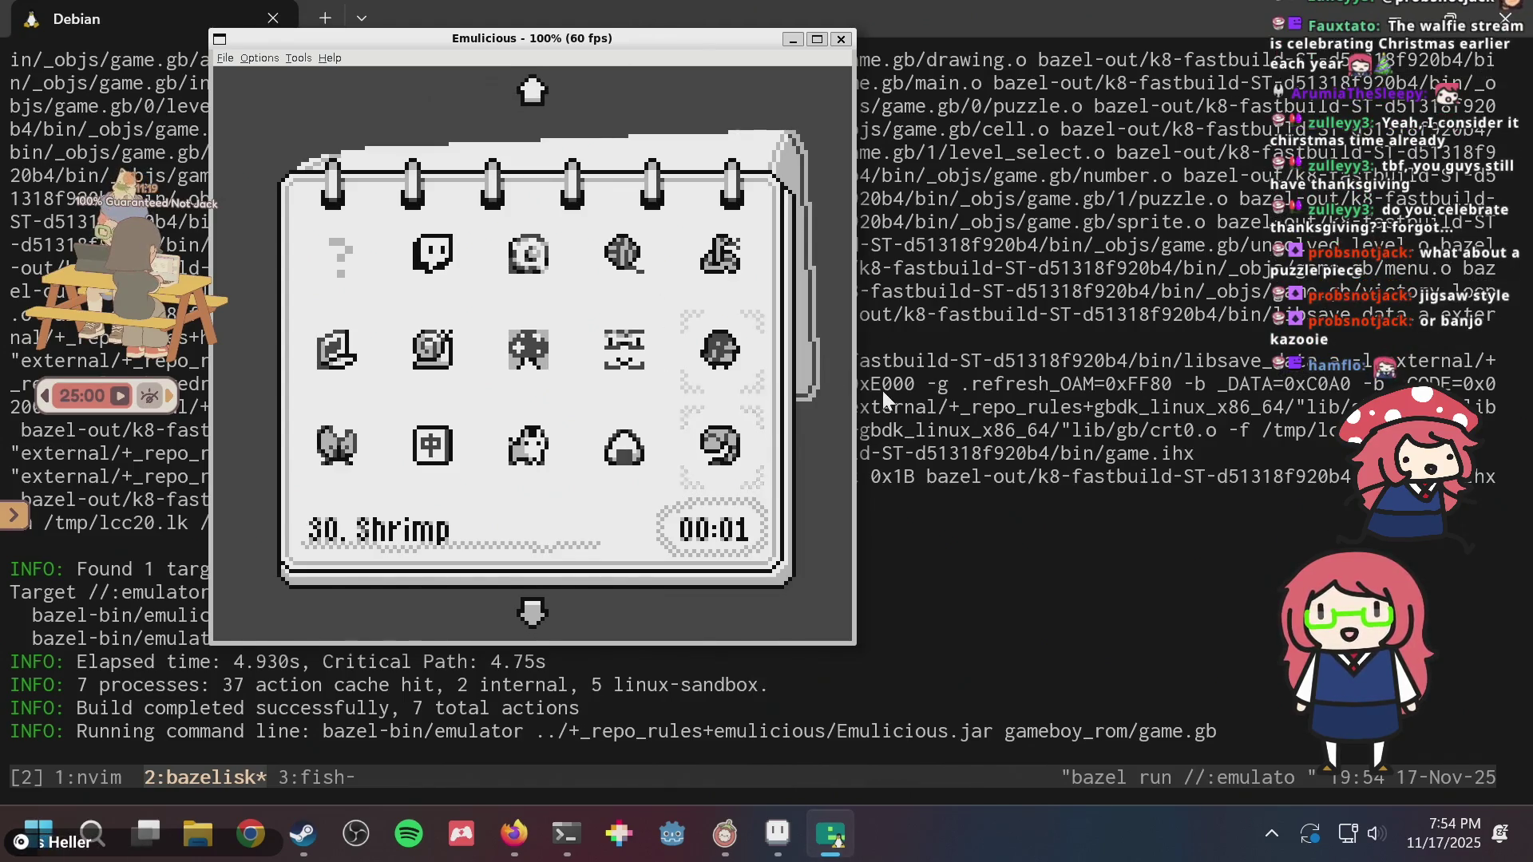
pyautogui.press('Left')
pyautogui.press('Left')
pyautogui.press('Left')
pyautogui.press('Up')
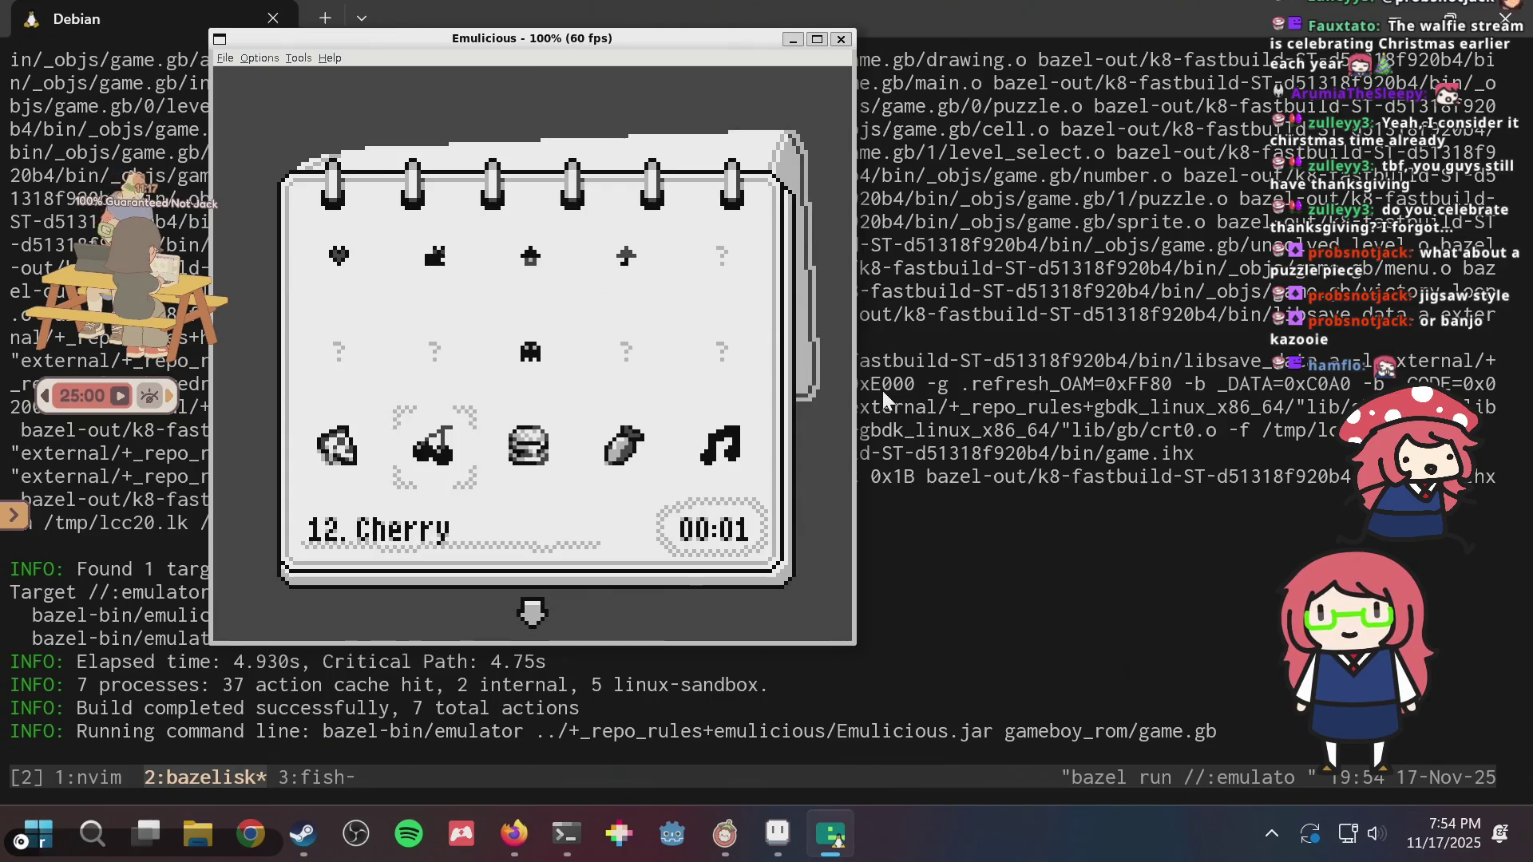
pyautogui.press('Down')
pyautogui.press('Right')
pyautogui.press('Right')
pyautogui.press('Right')
pyautogui.press('Return')
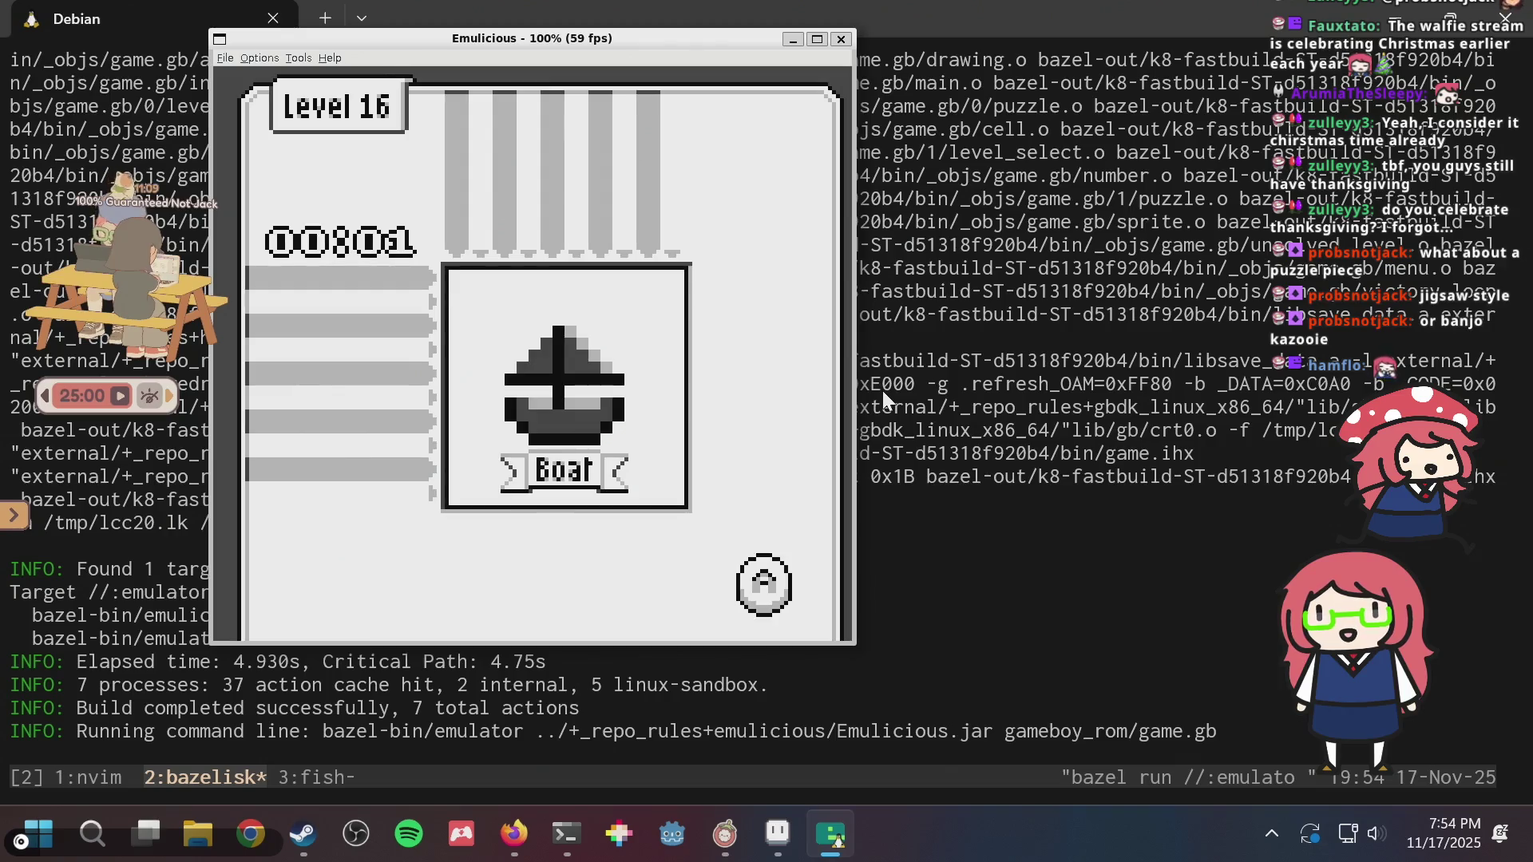
# - Leave the solved Boat puzzle and page back and forth through the level list
pyautogui.press('Down')
pyautogui.press('Down')
pyautogui.press('Down')
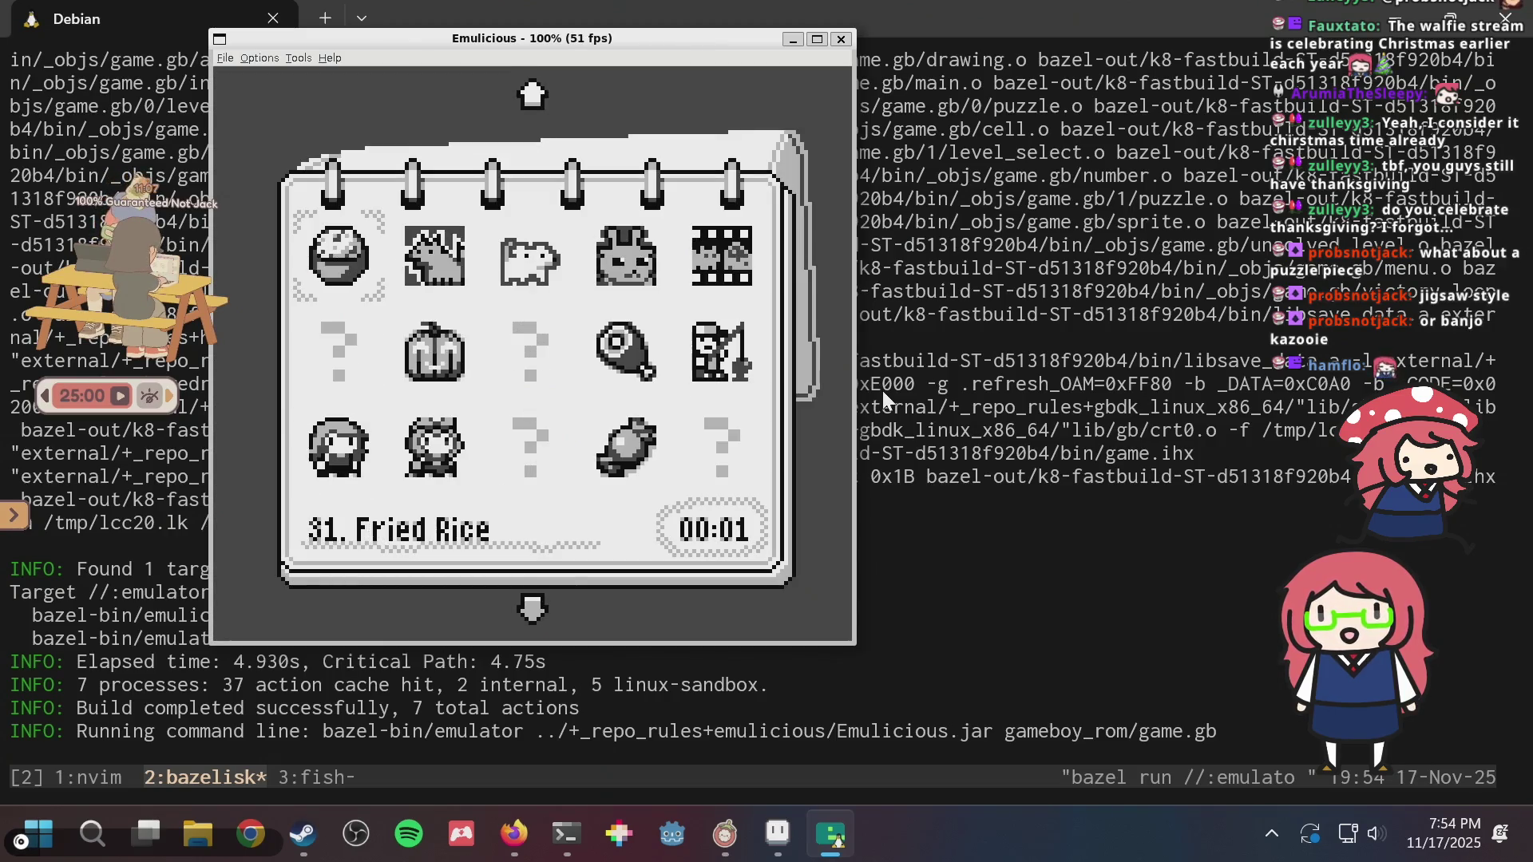
pyautogui.press('Up')
pyautogui.press('Up')
pyautogui.press('Up')
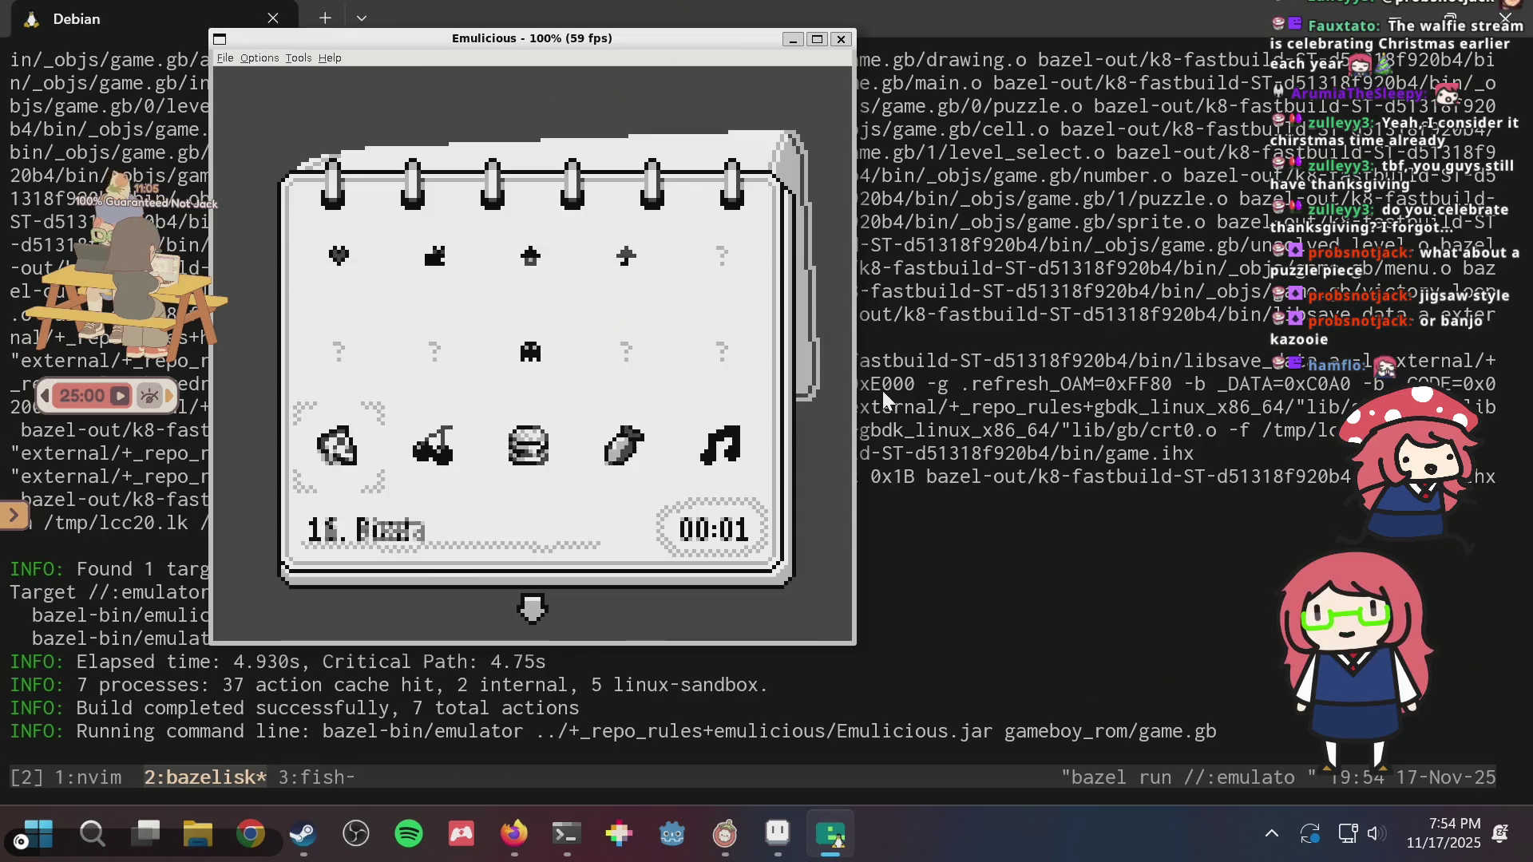
pyautogui.press('Right')
pyautogui.press('Right')
pyautogui.press('Down')
pyautogui.press('Down')
pyautogui.press('Down')
pyautogui.press('Right')
pyautogui.press('Right')
pyautogui.press('Up')
pyautogui.press('Up')
pyautogui.press('Left')
pyautogui.press('Left')
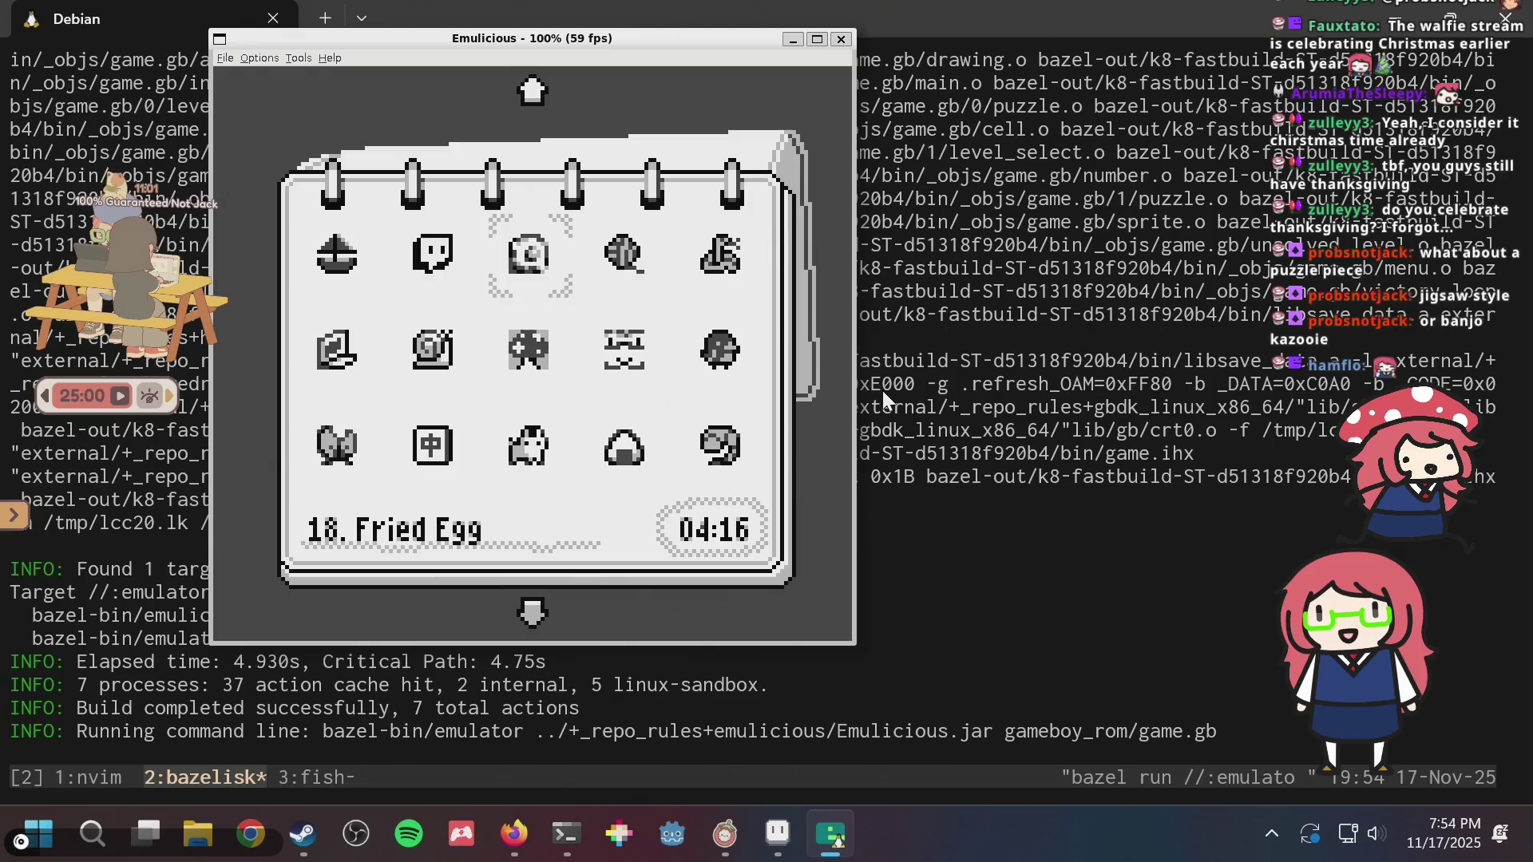
pyautogui.press('Up')
pyautogui.press('Left')
pyautogui.press('Left')
pyautogui.press('Right')
pyautogui.press('Right')
pyautogui.press('Right')
pyautogui.press('Left')
pyautogui.press('Left')
pyautogui.press('Left')
pyautogui.press('Right')
pyautogui.press('Right')
# - Move the level choice to level 75 and start its puzzle
pyautogui.press('Down')
pyautogui.press('Down')
pyautogui.press('Down')
pyautogui.press('Down')
pyautogui.press('Left')
pyautogui.press('Down')
pyautogui.press('Down')
pyautogui.press('Down')
pyautogui.press('Down')
pyautogui.press('Down')
pyautogui.press('Down')
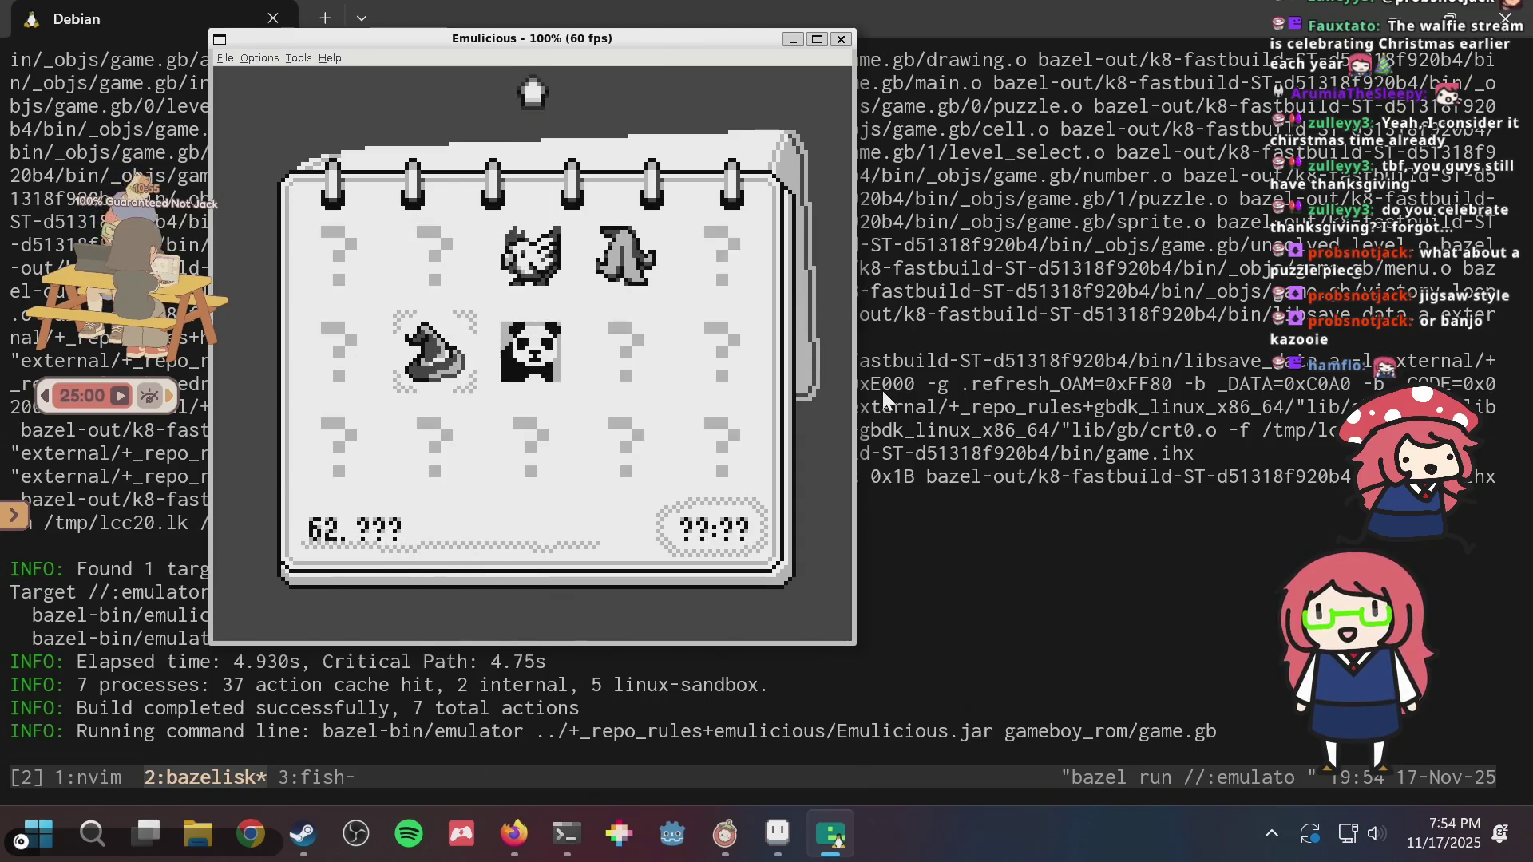
pyautogui.press('Up')
pyautogui.press('Up')
pyautogui.press('Up')
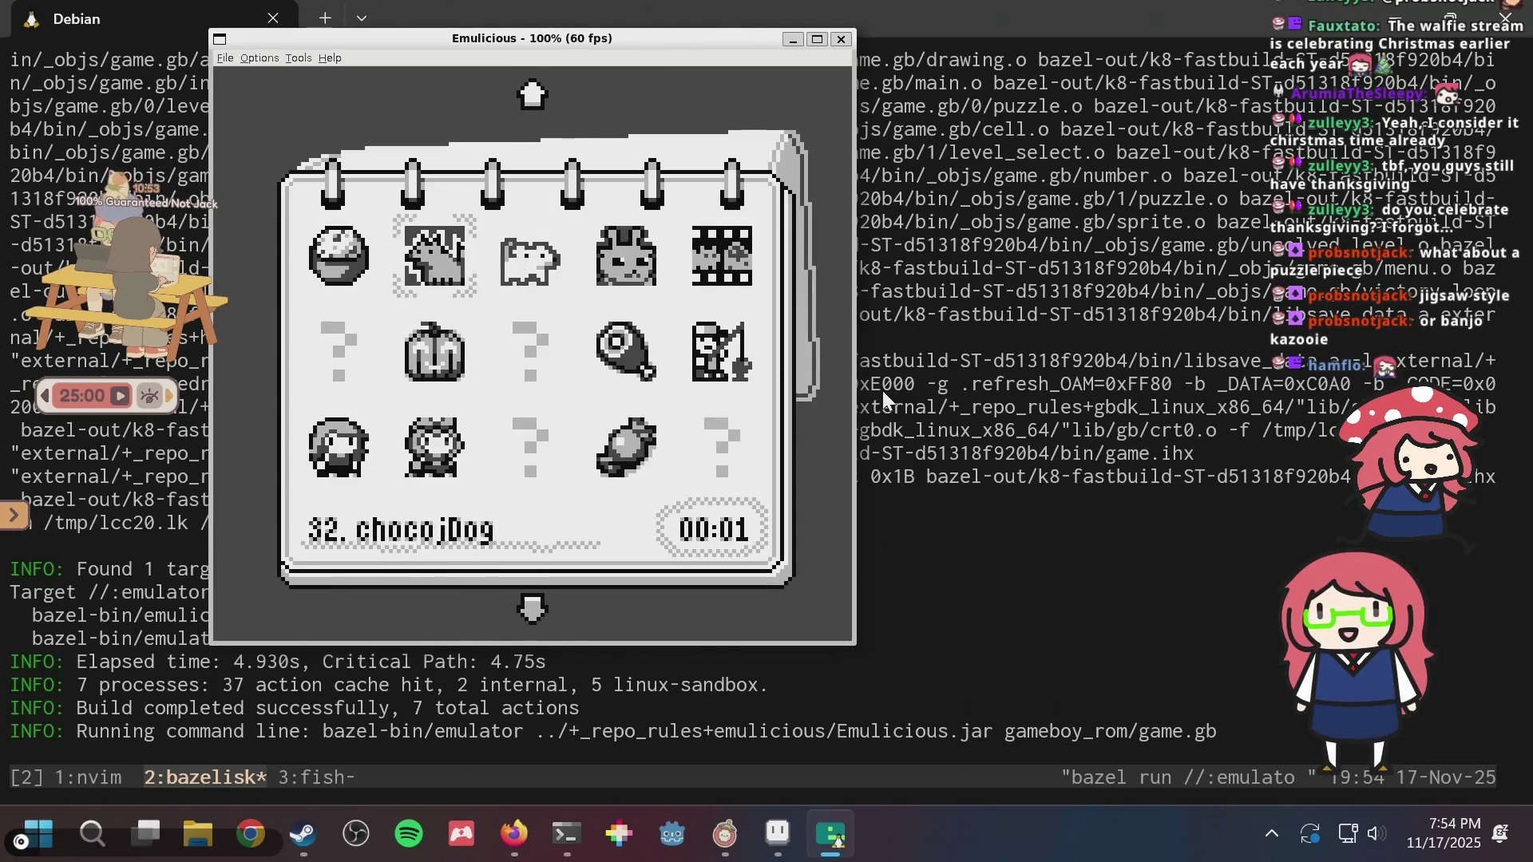
pyautogui.press('Down')
pyautogui.press('Down')
pyautogui.press('Down')
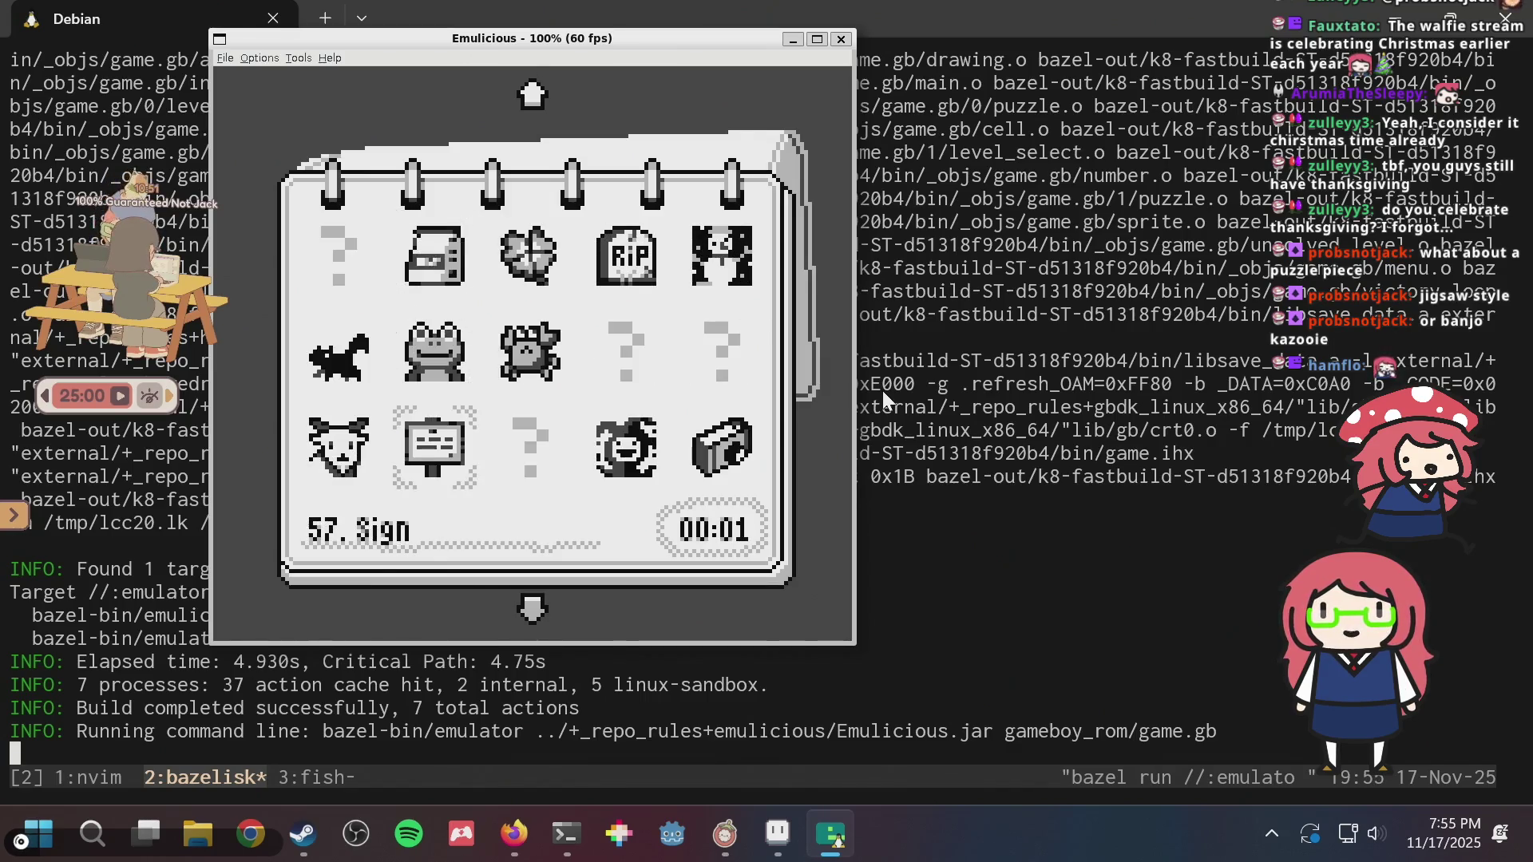
pyautogui.press('Up')
pyautogui.press('Up')
pyautogui.press('Right')
pyautogui.press('Right')
pyautogui.press('Right')
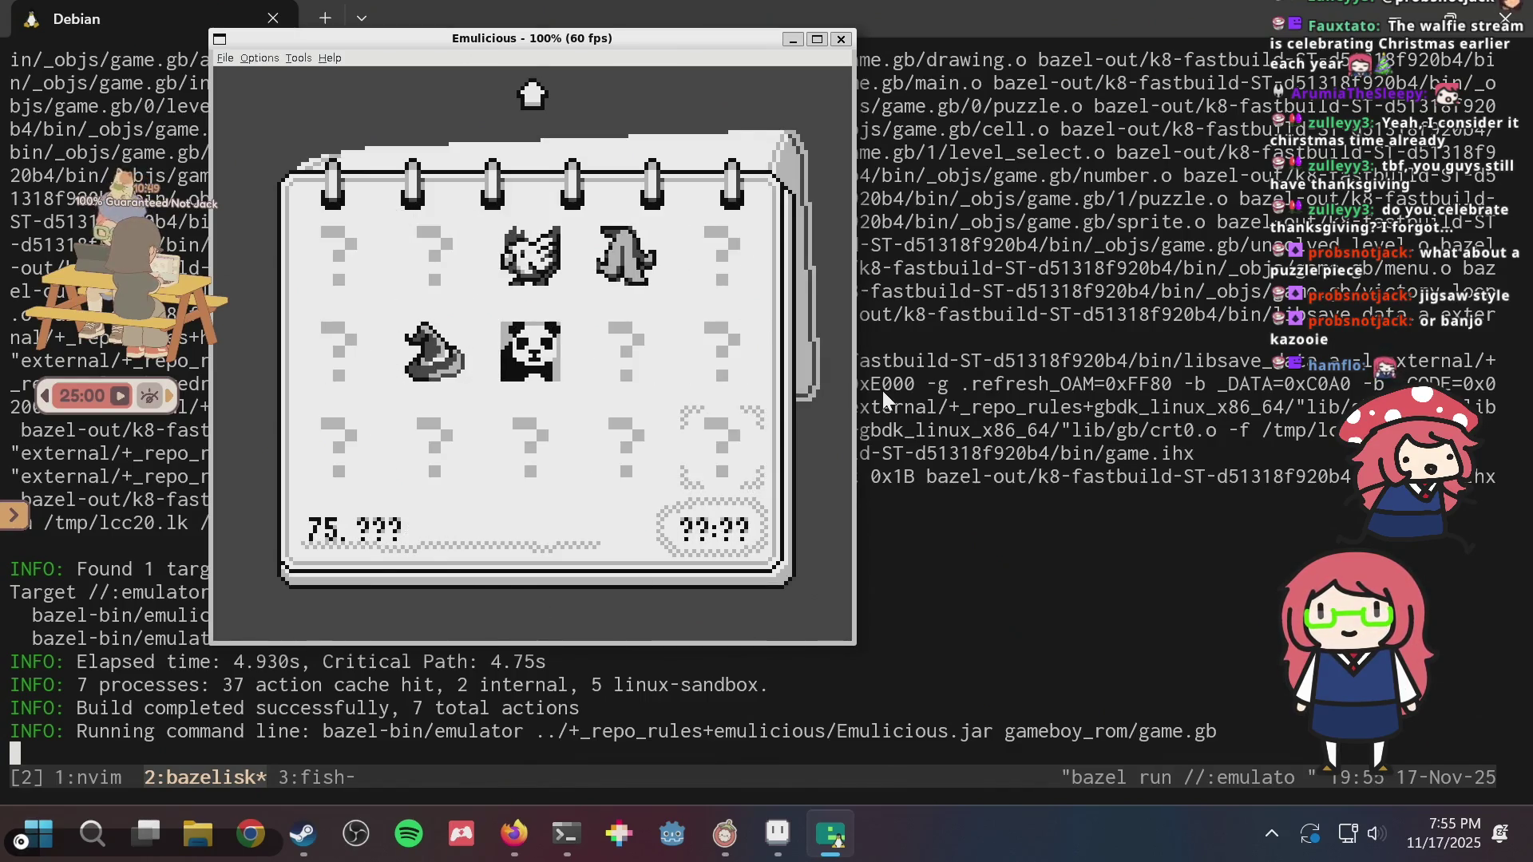
pyautogui.press('x')
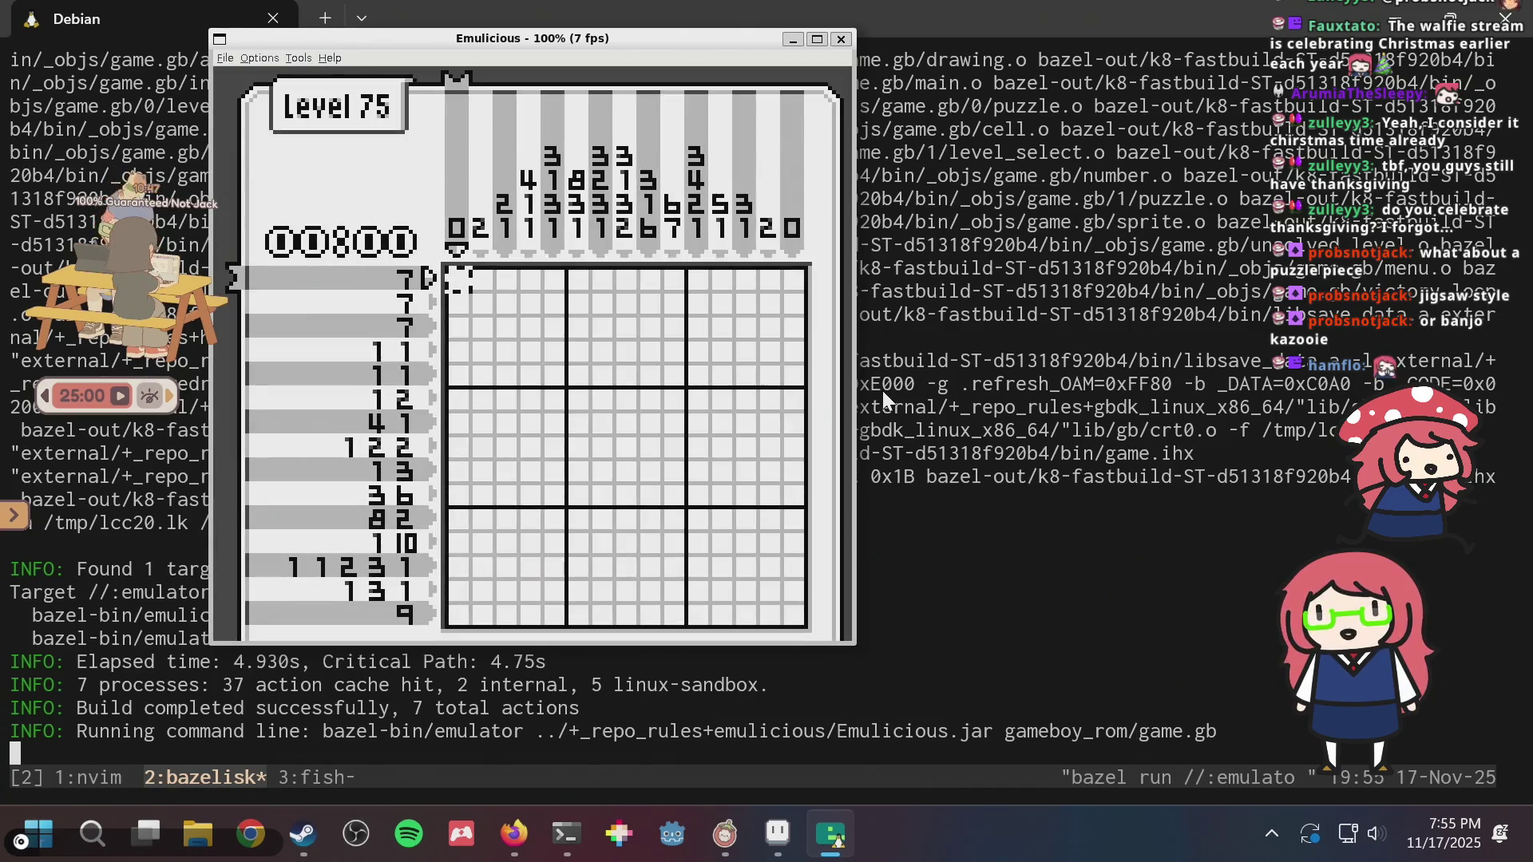
# - Solve level 75 to reveal the Potion, revisit it from the gallery, then stop the emulator
pyautogui.press('Return')
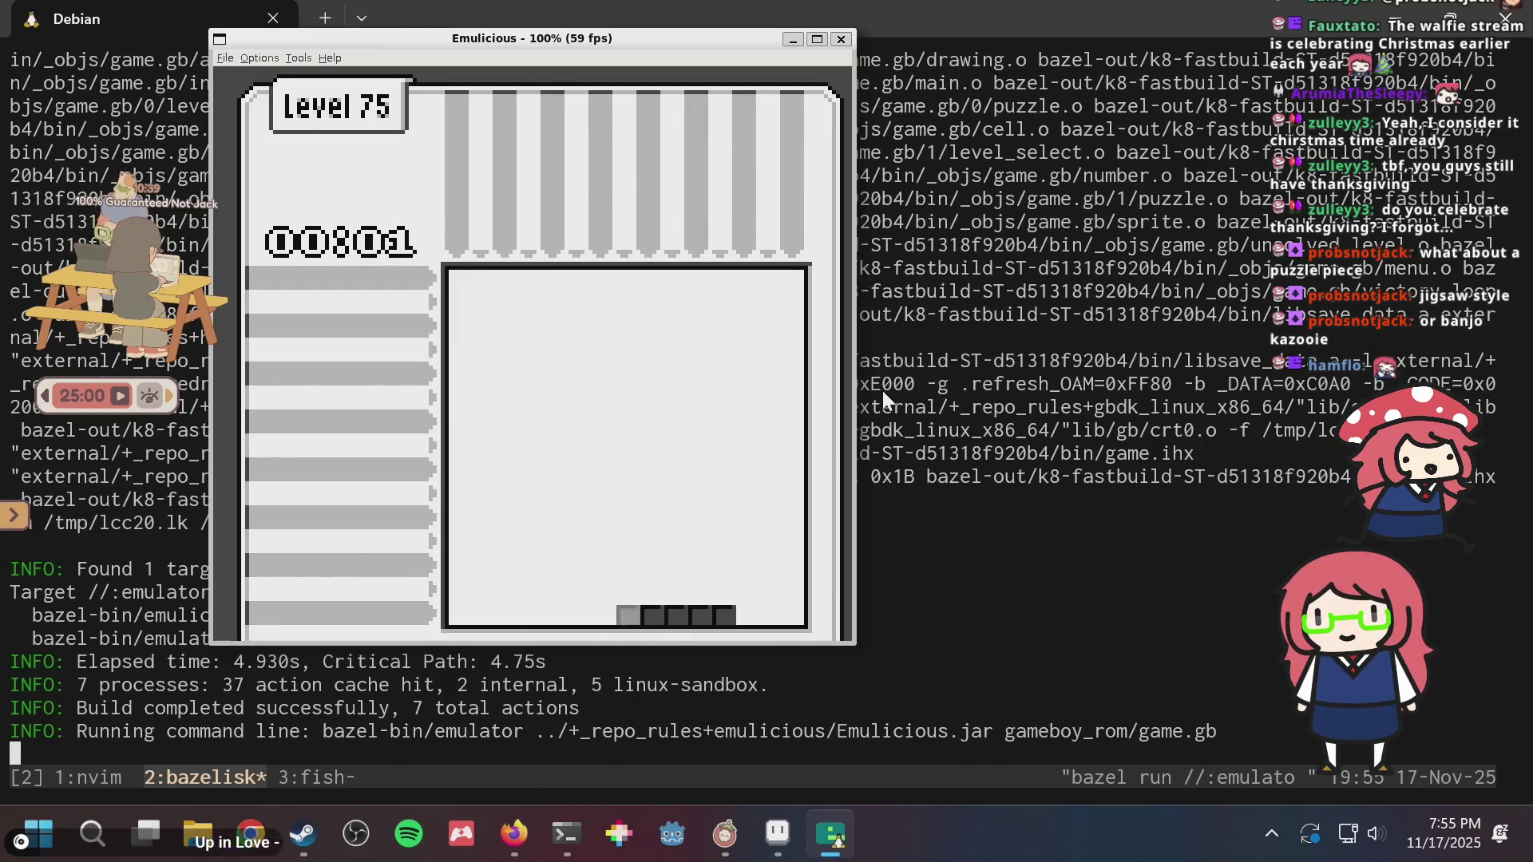
pyautogui.press('x')
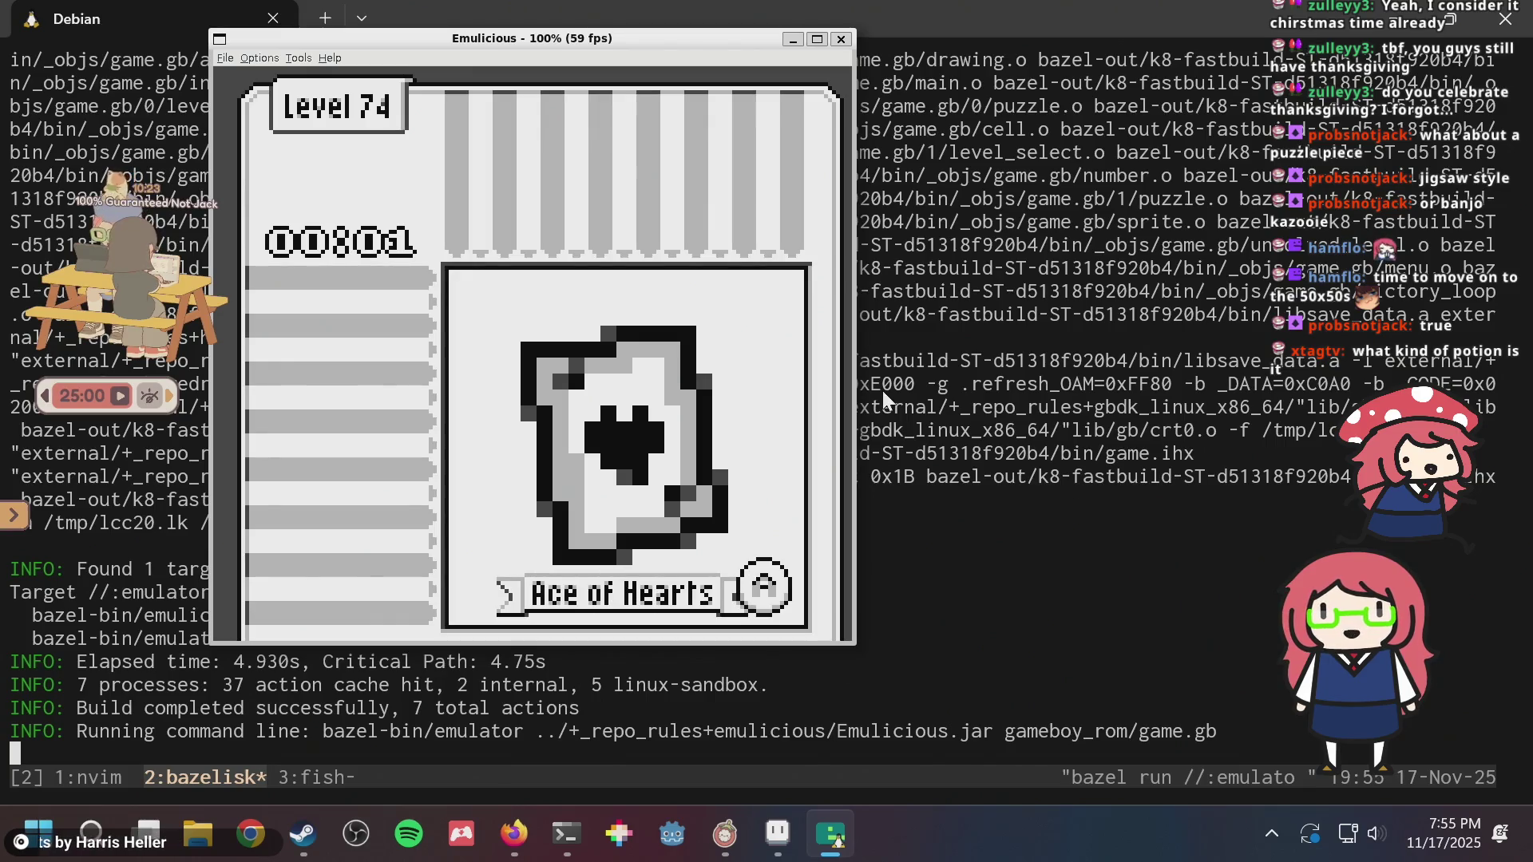
pyautogui.press('x')
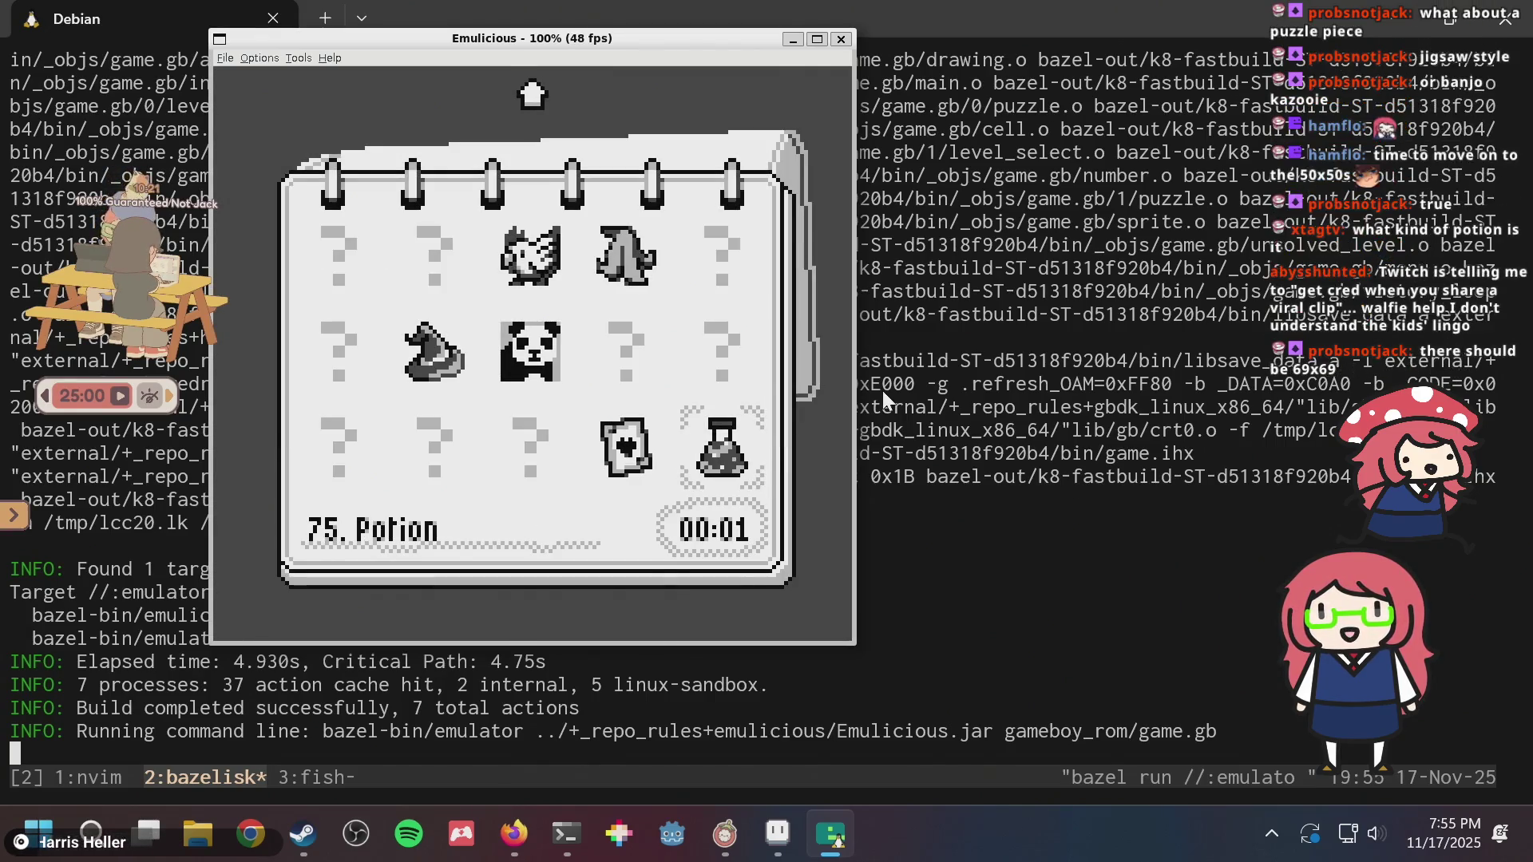
pyautogui.press('x')
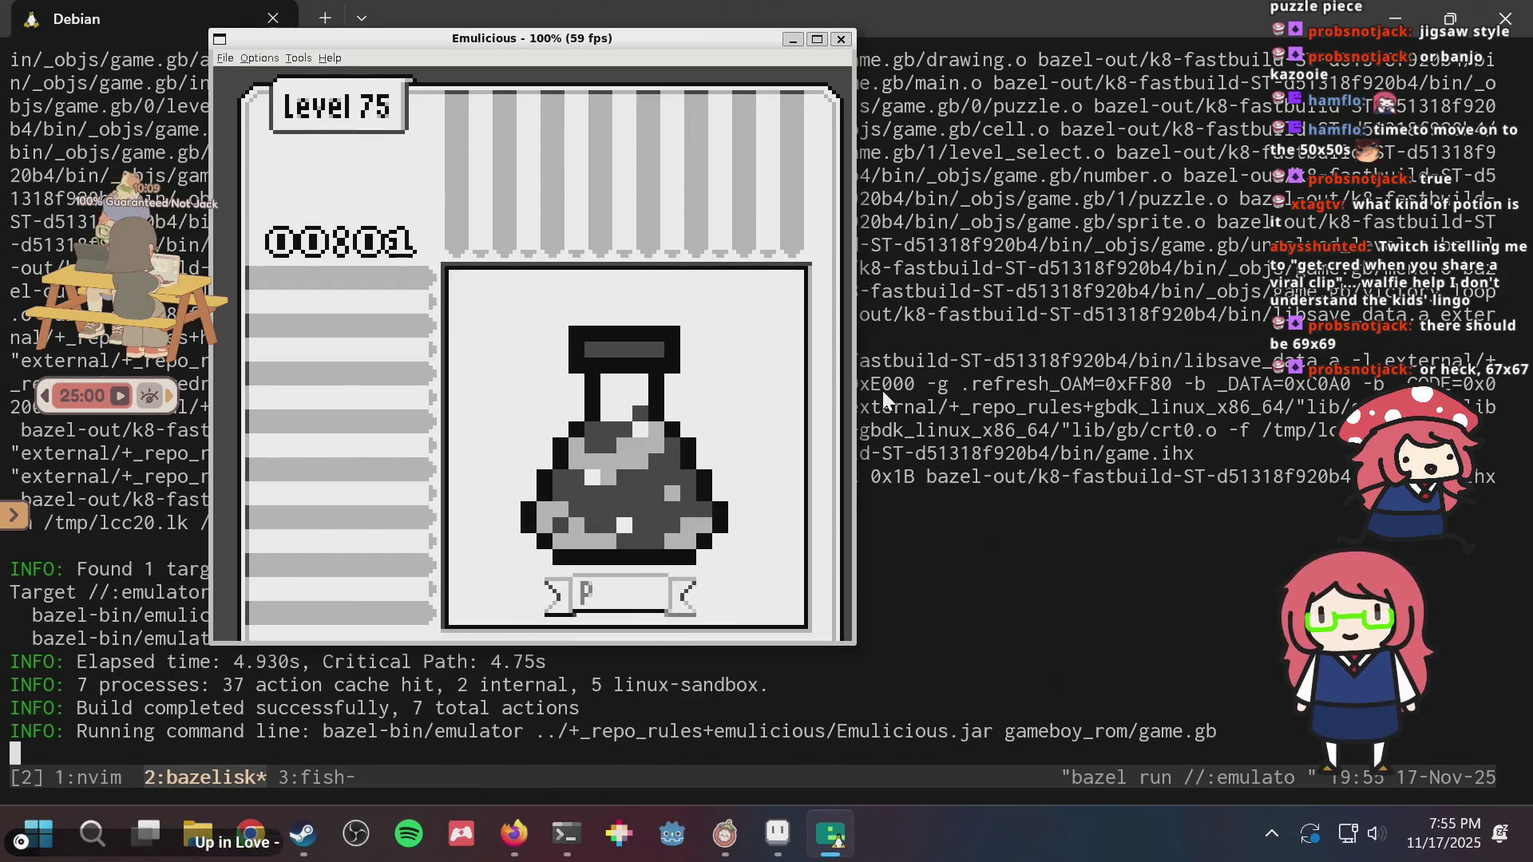
pyautogui.press('x')
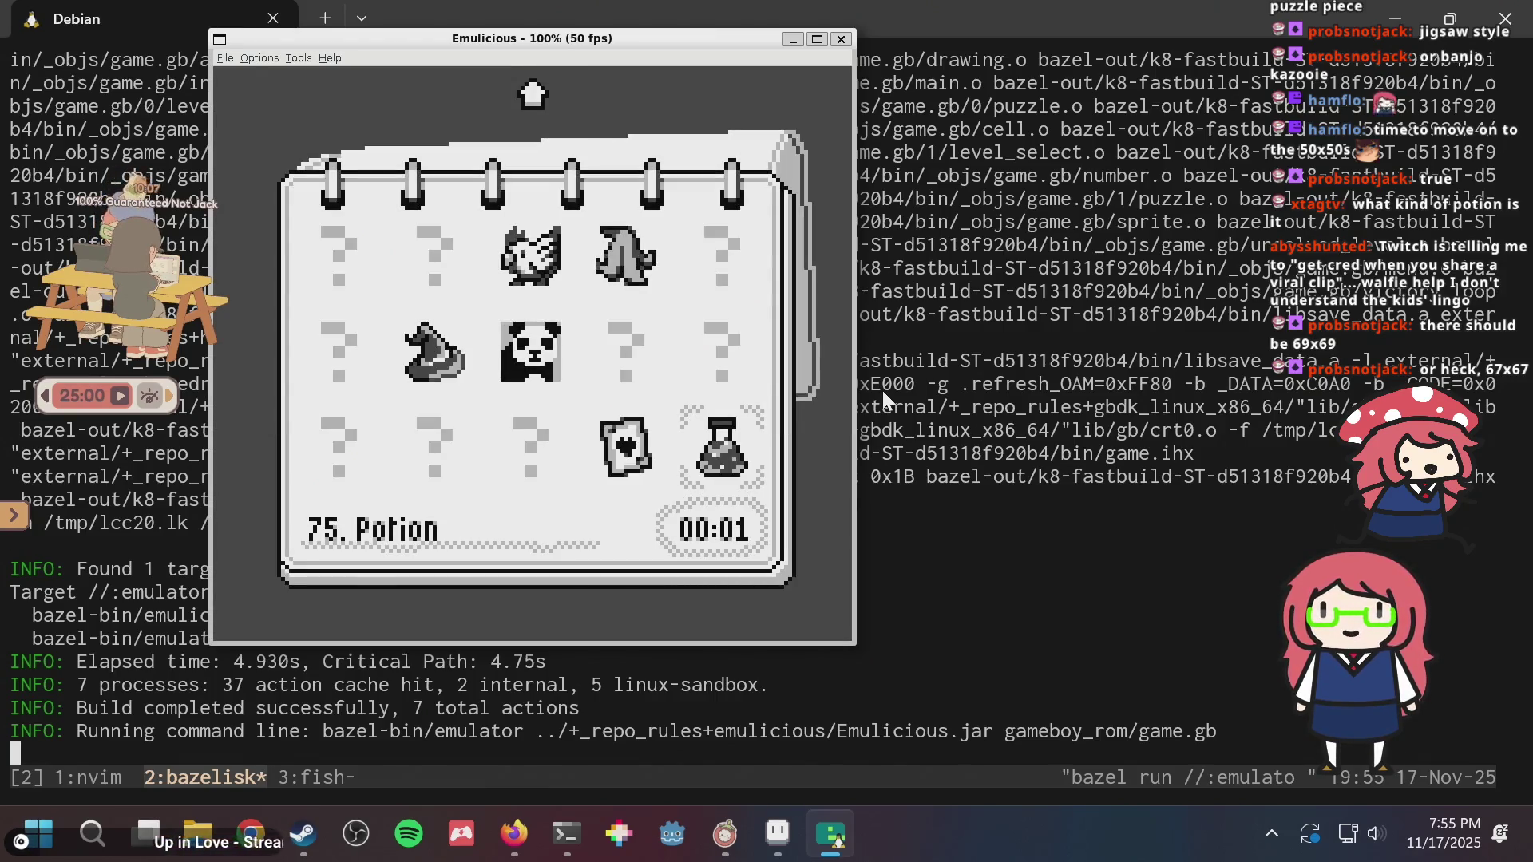
pyautogui.click(1023, 509)
pyautogui.hotkey('ctrl', 'c')
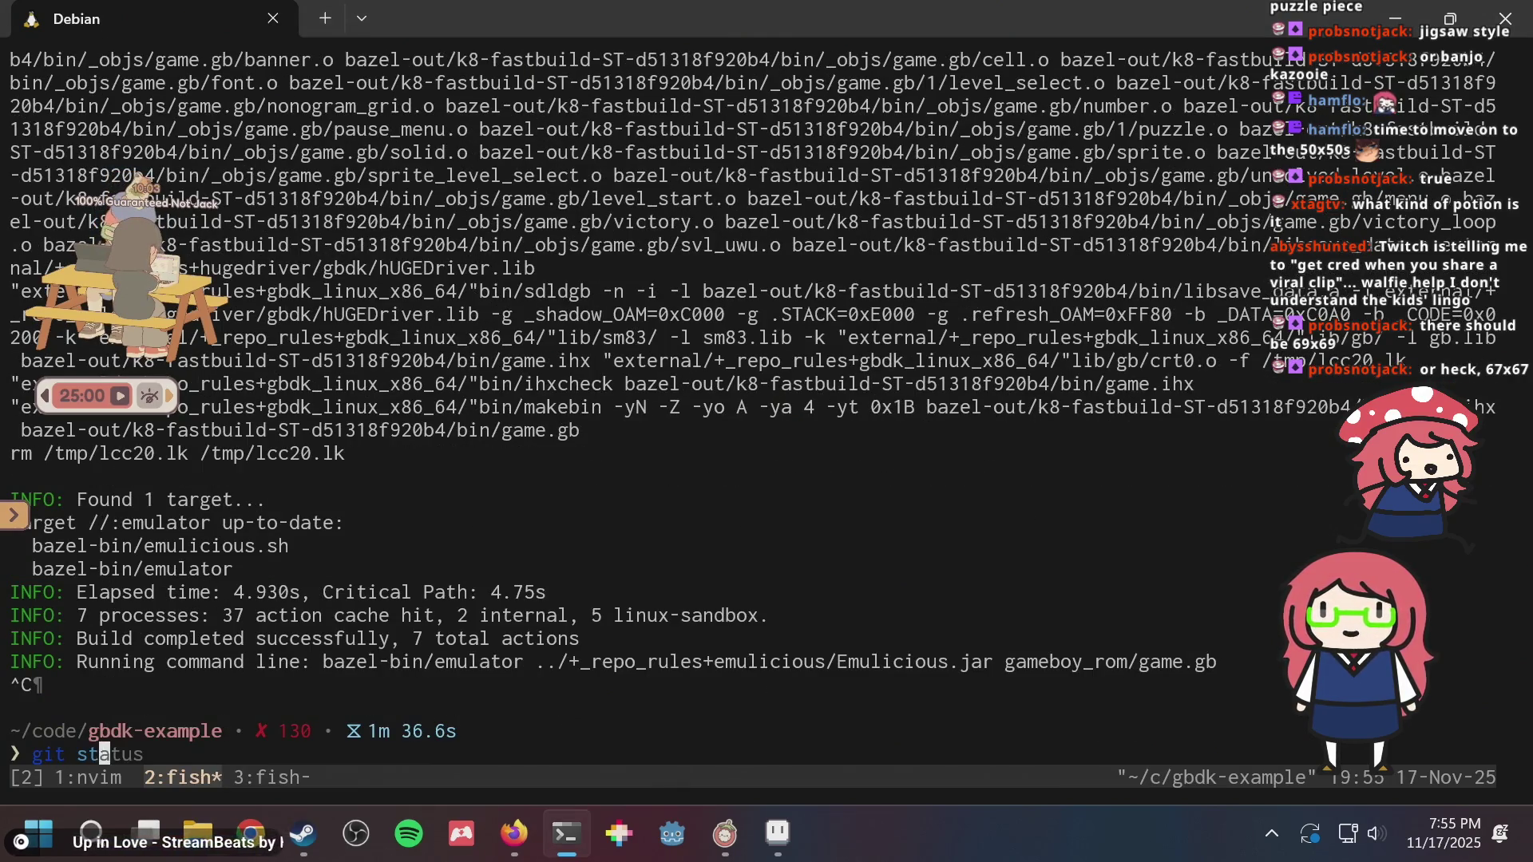
# - Run git status, then begin a git commit with an empty quoted message
pyautogui.write('atus')
pyautogui.press('Return')
pyautogui.write('commi')
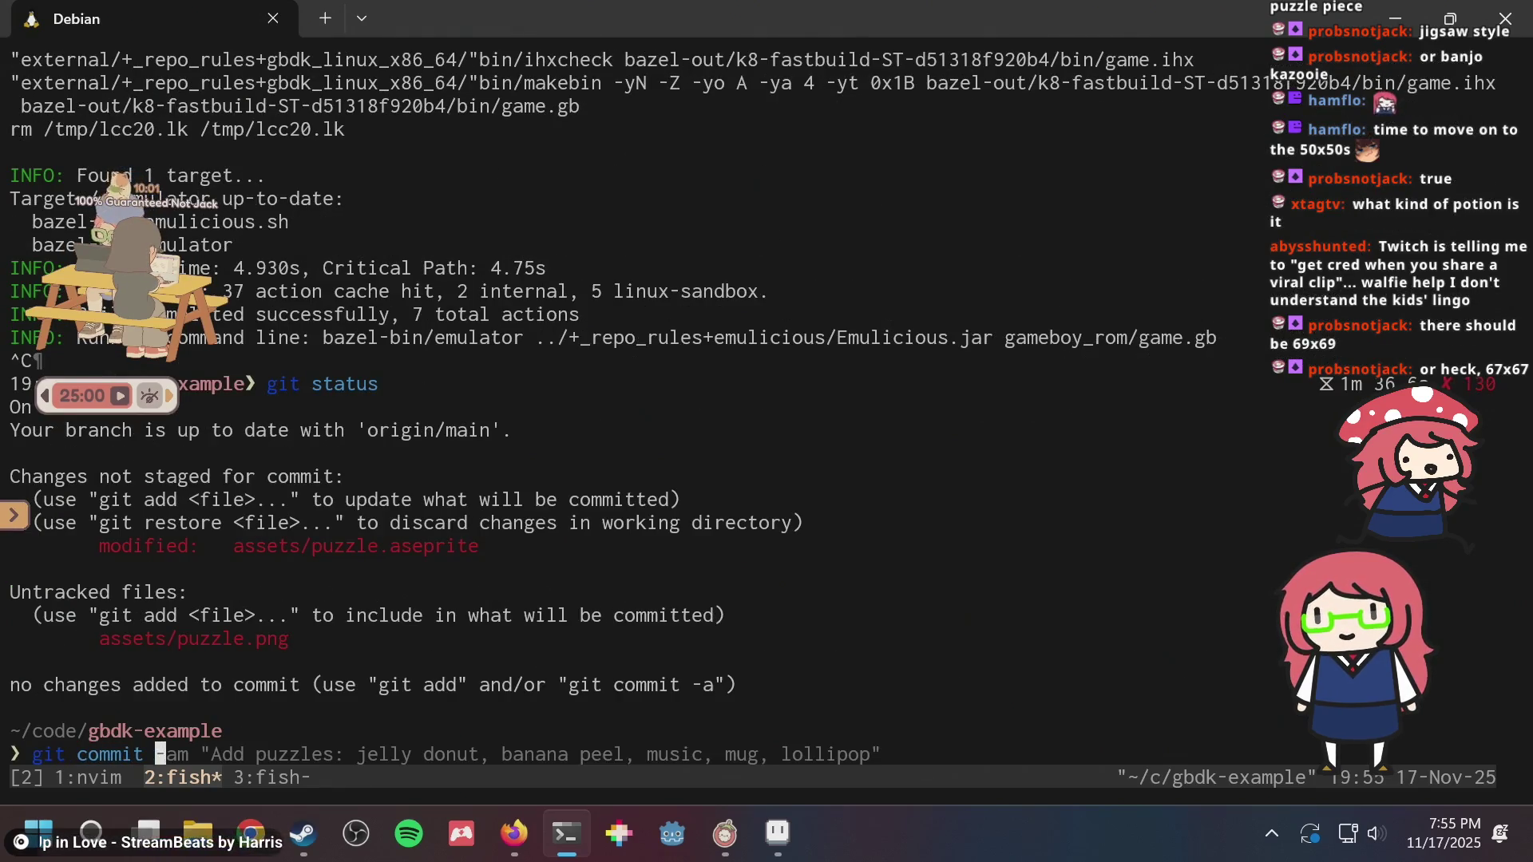
pyautogui.write(' ""')
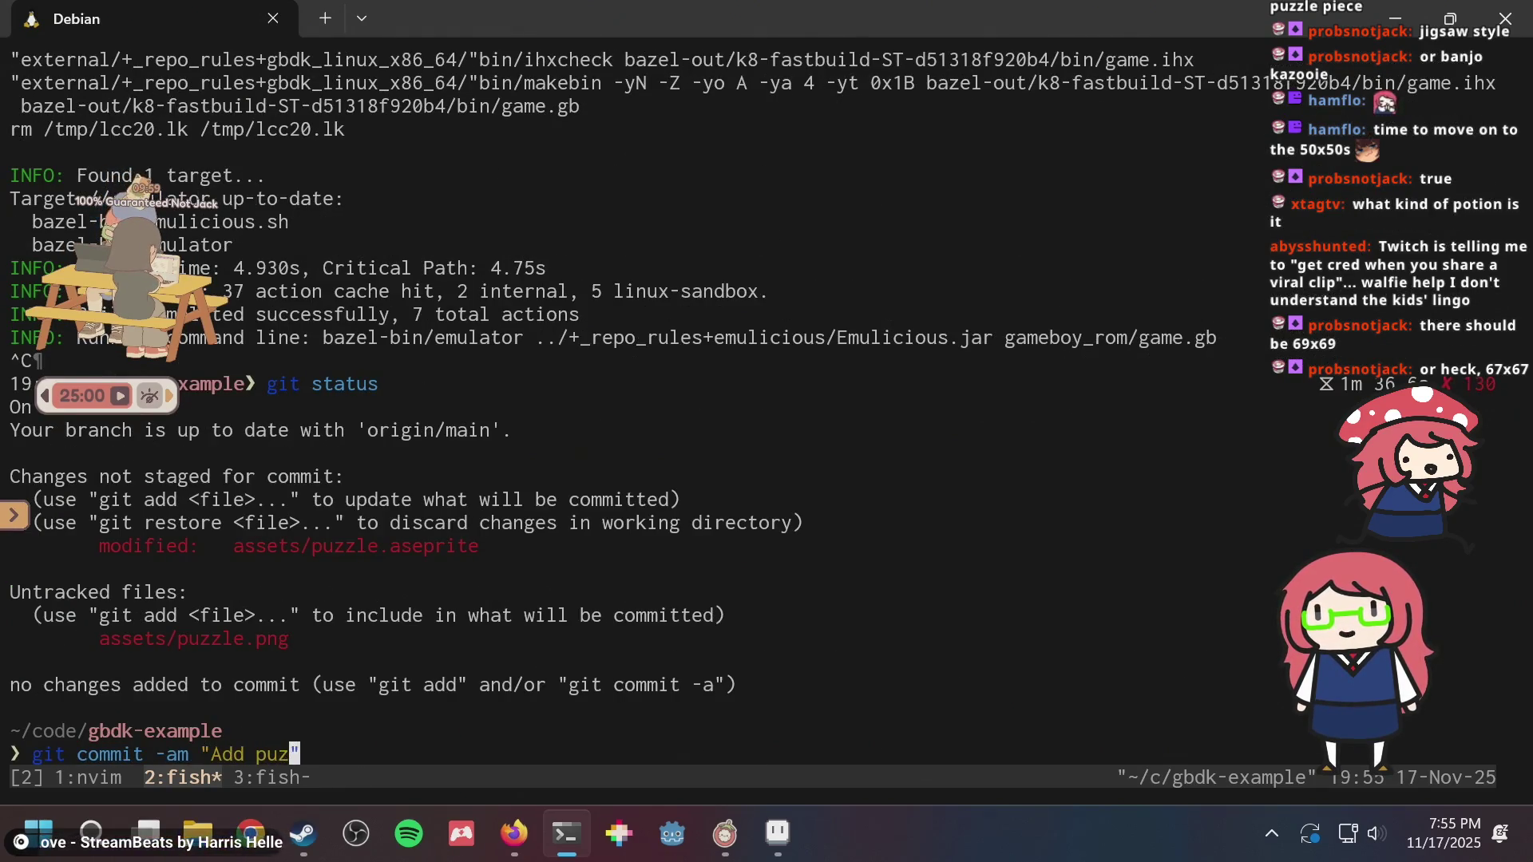
# - Check the puzzle names in Aseprite, reviewing the headphones sprite in frame 73 and frame 72
pyautogui.hotkey('alt', 'Tab')
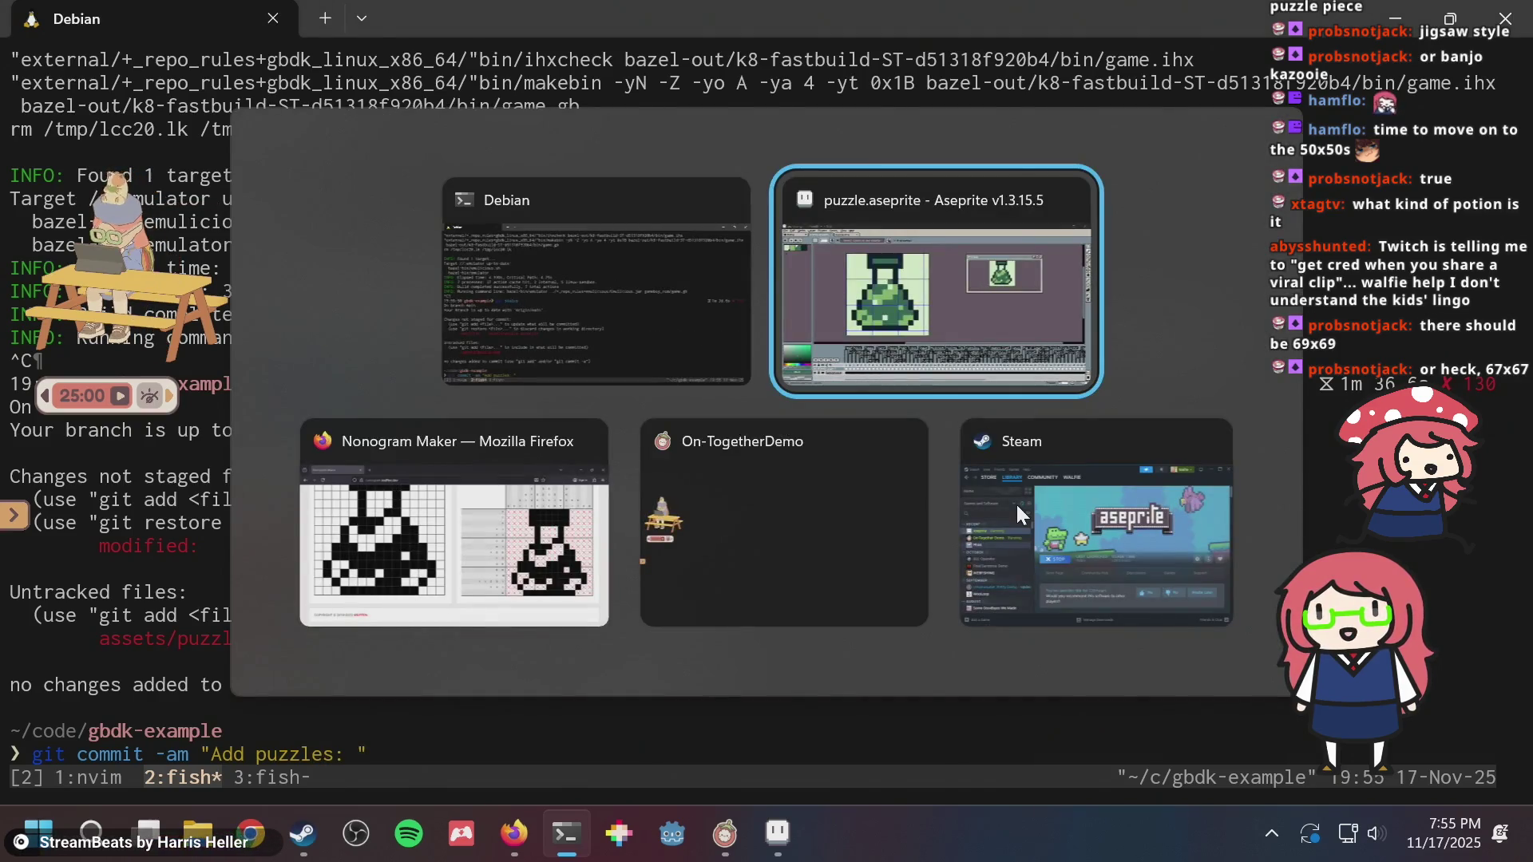
pyautogui.hotkey('alt', 'Tab')
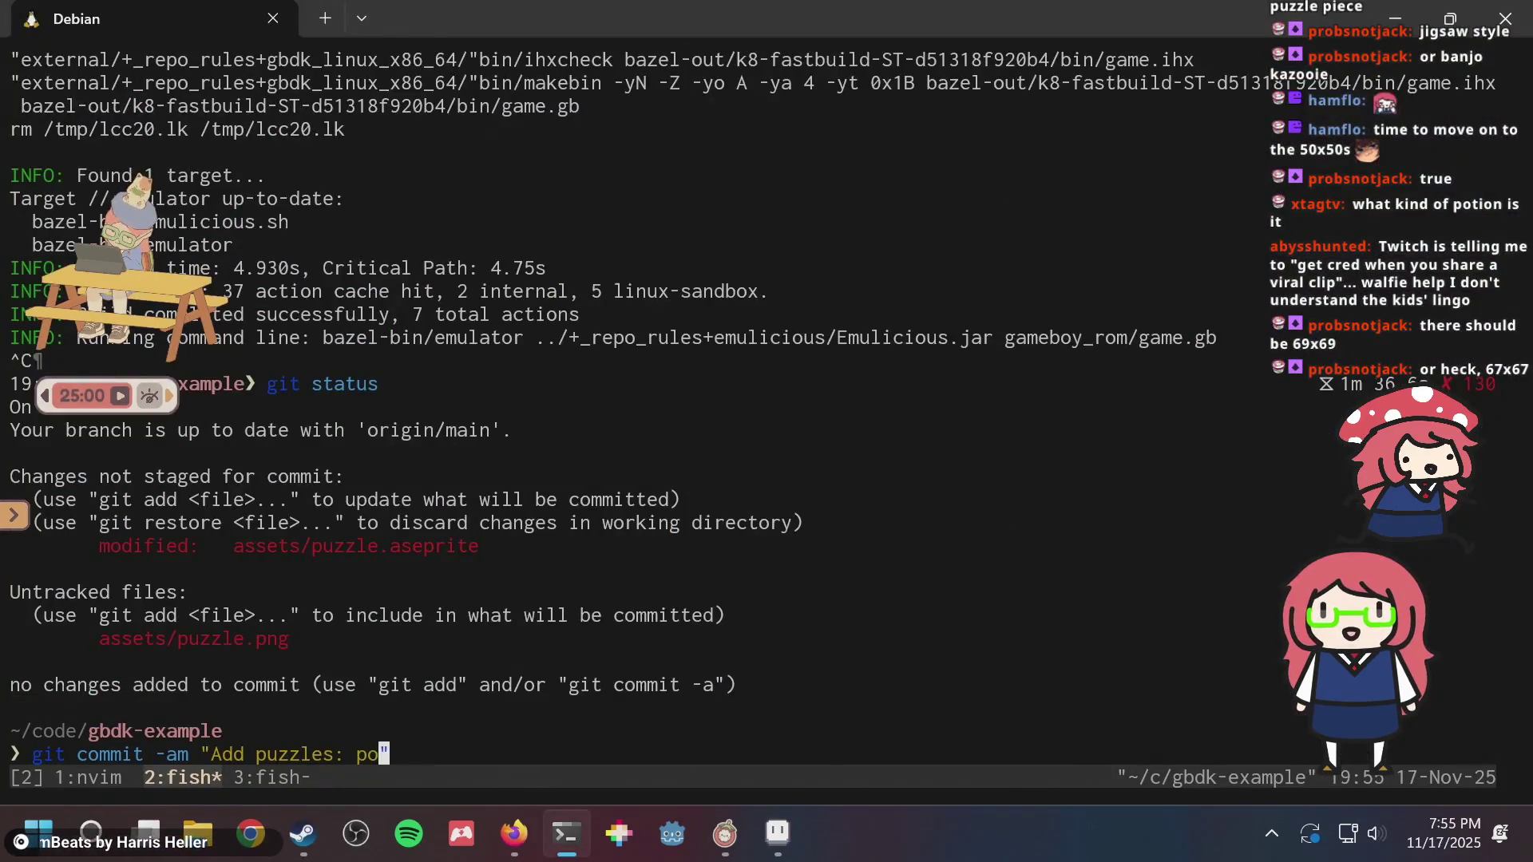
pyautogui.hotkey('alt', 'Tab')
pyautogui.hscroll(5, 926, 667)
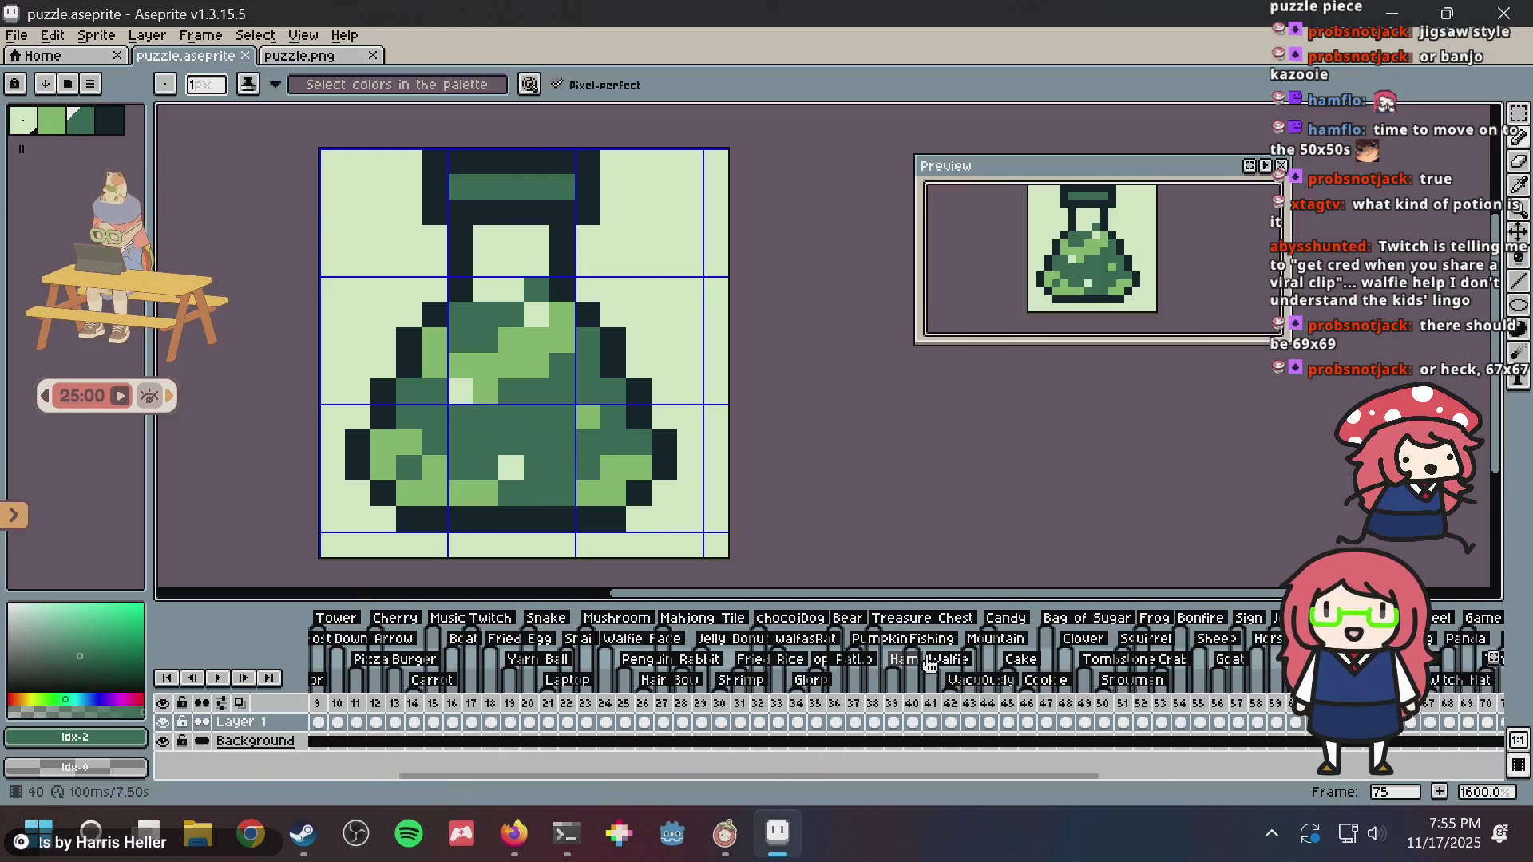
pyautogui.hscroll(2, 927, 667)
pyautogui.hotkey('alt', 'Tab')
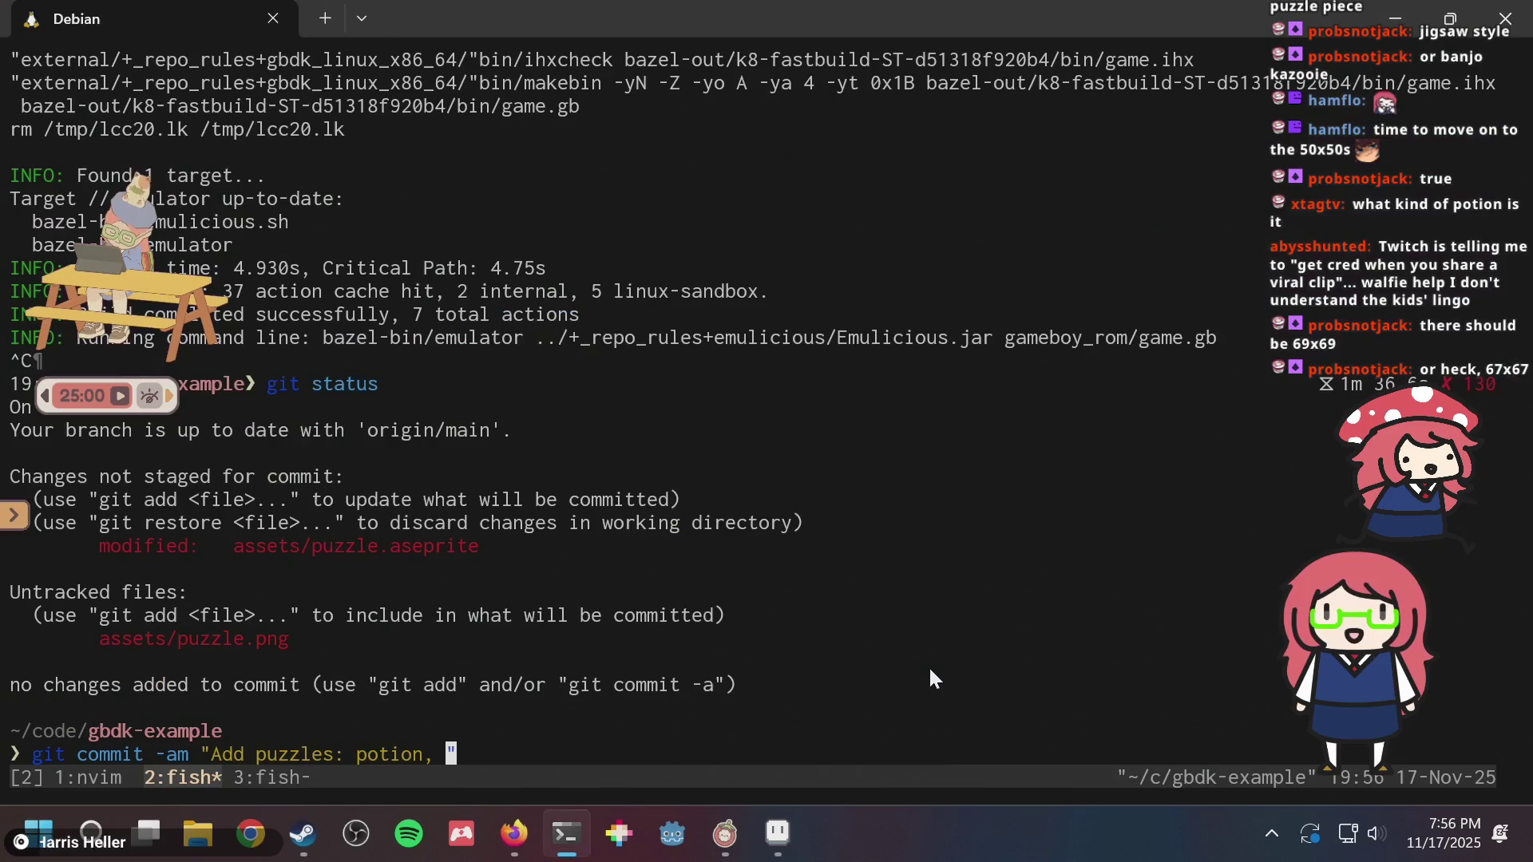
pyautogui.hotkey('alt', 'Tab')
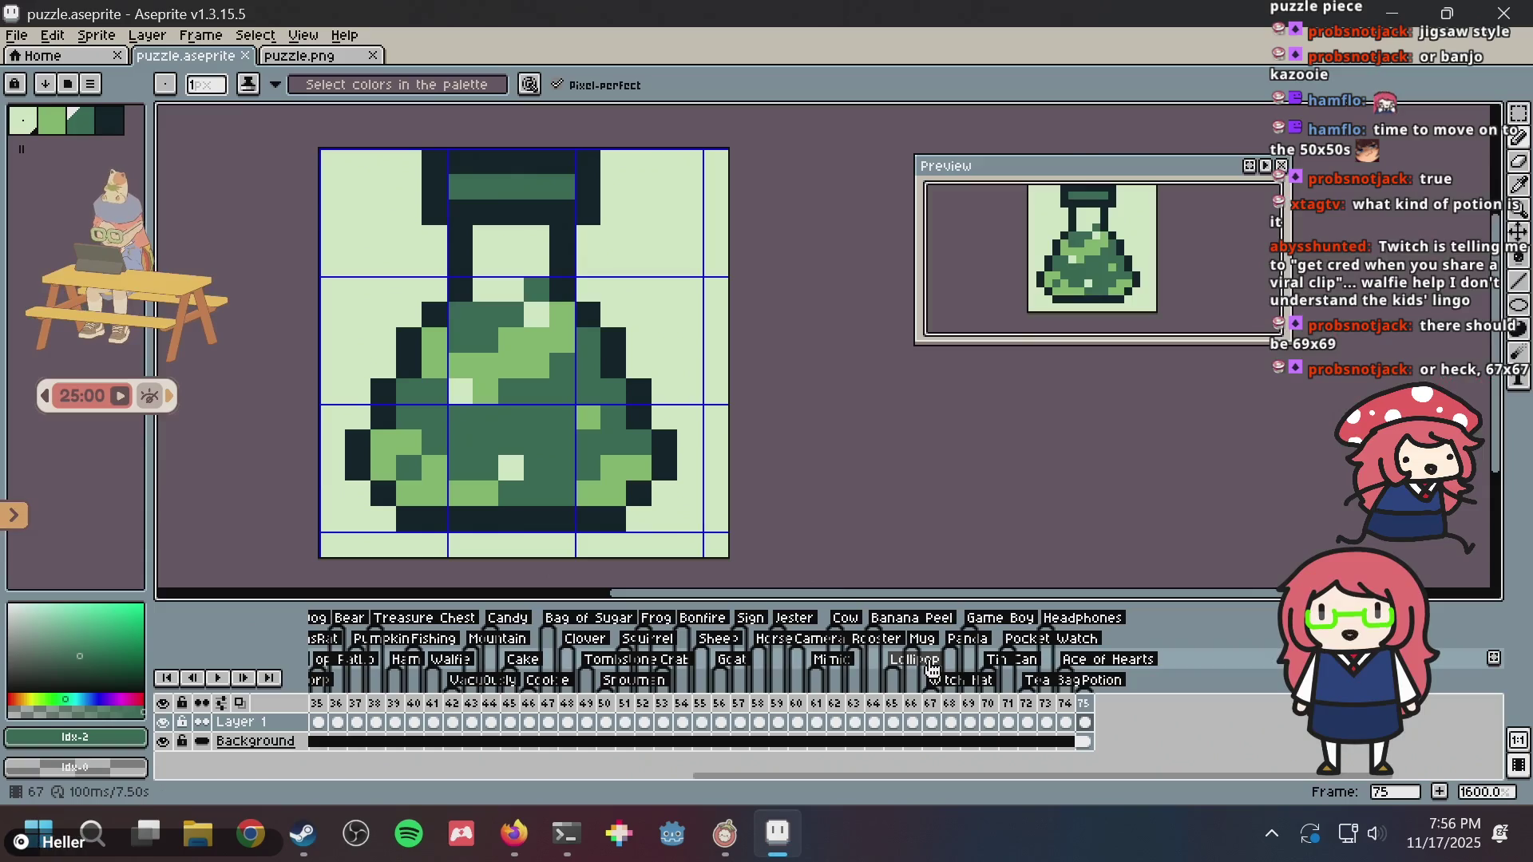
pyautogui.click(1052, 709)
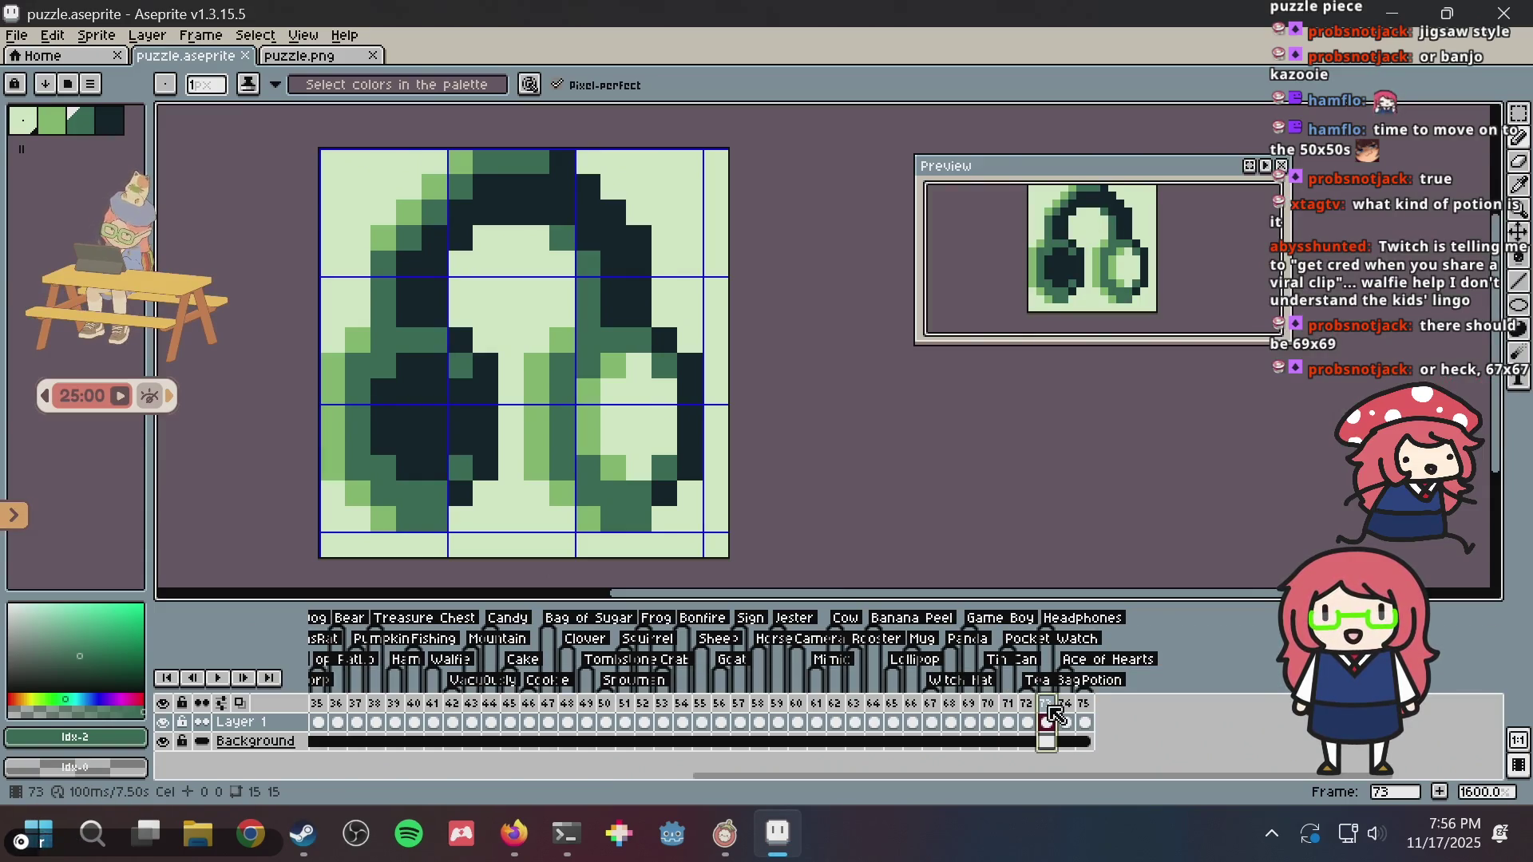
pyautogui.hotkey('alt', 'Tab')
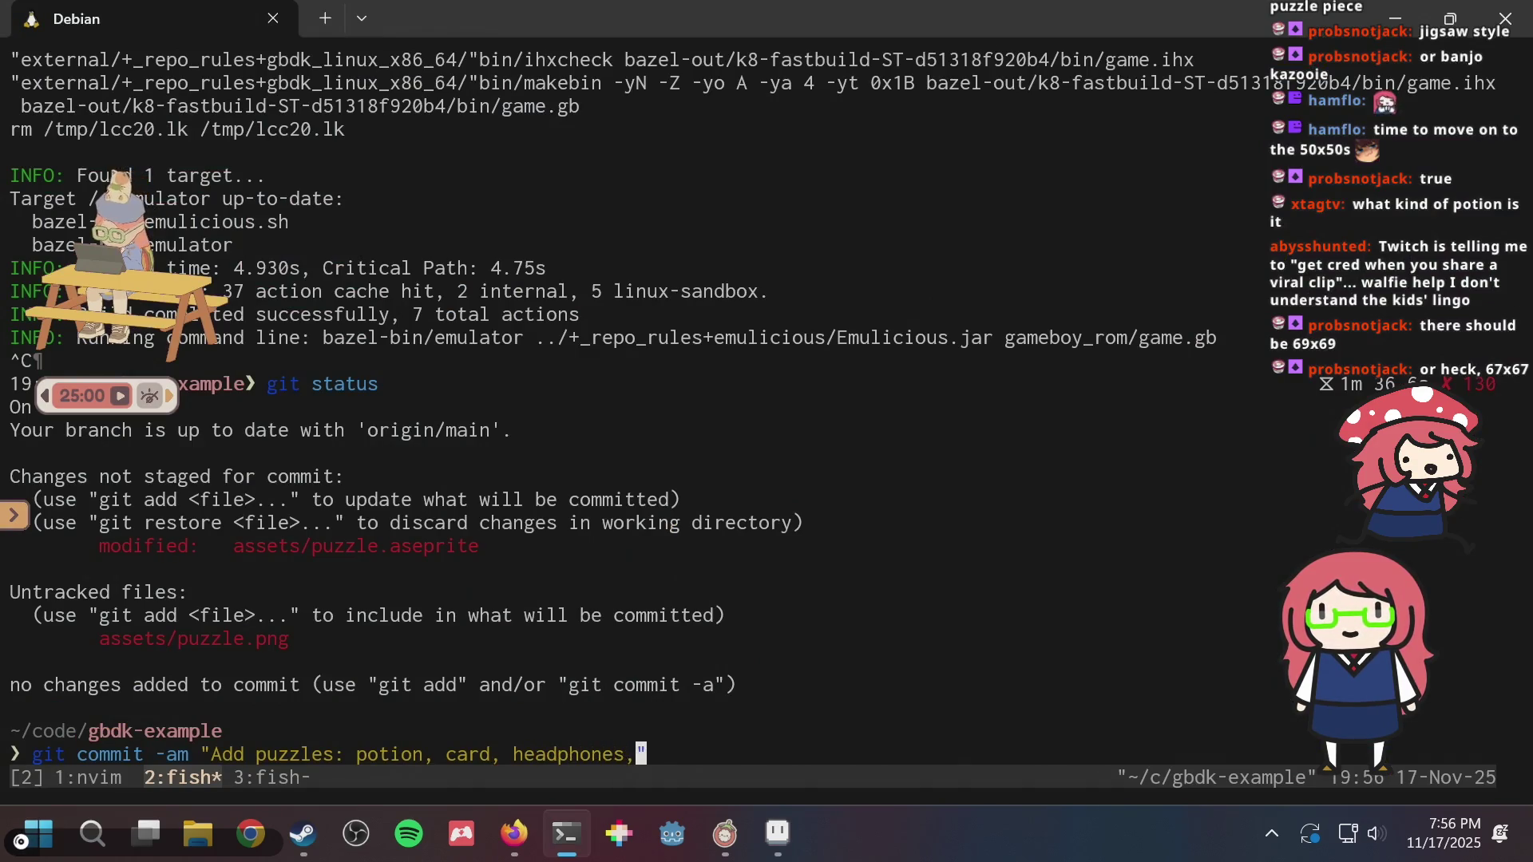
pyautogui.hotkey('alt', 'Tab')
pyautogui.click(1029, 709)
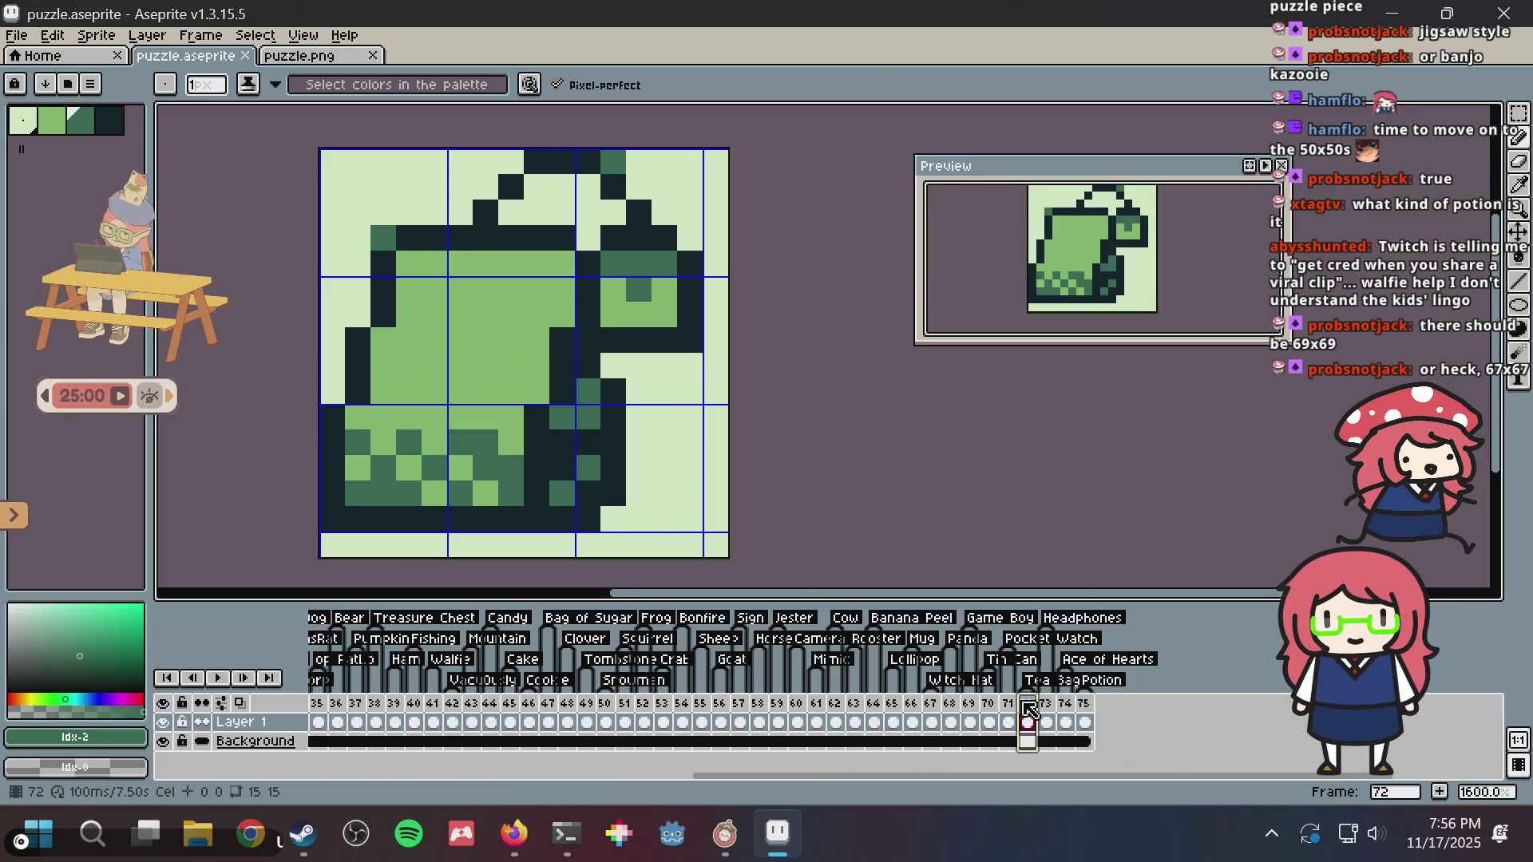
pyautogui.press('t')
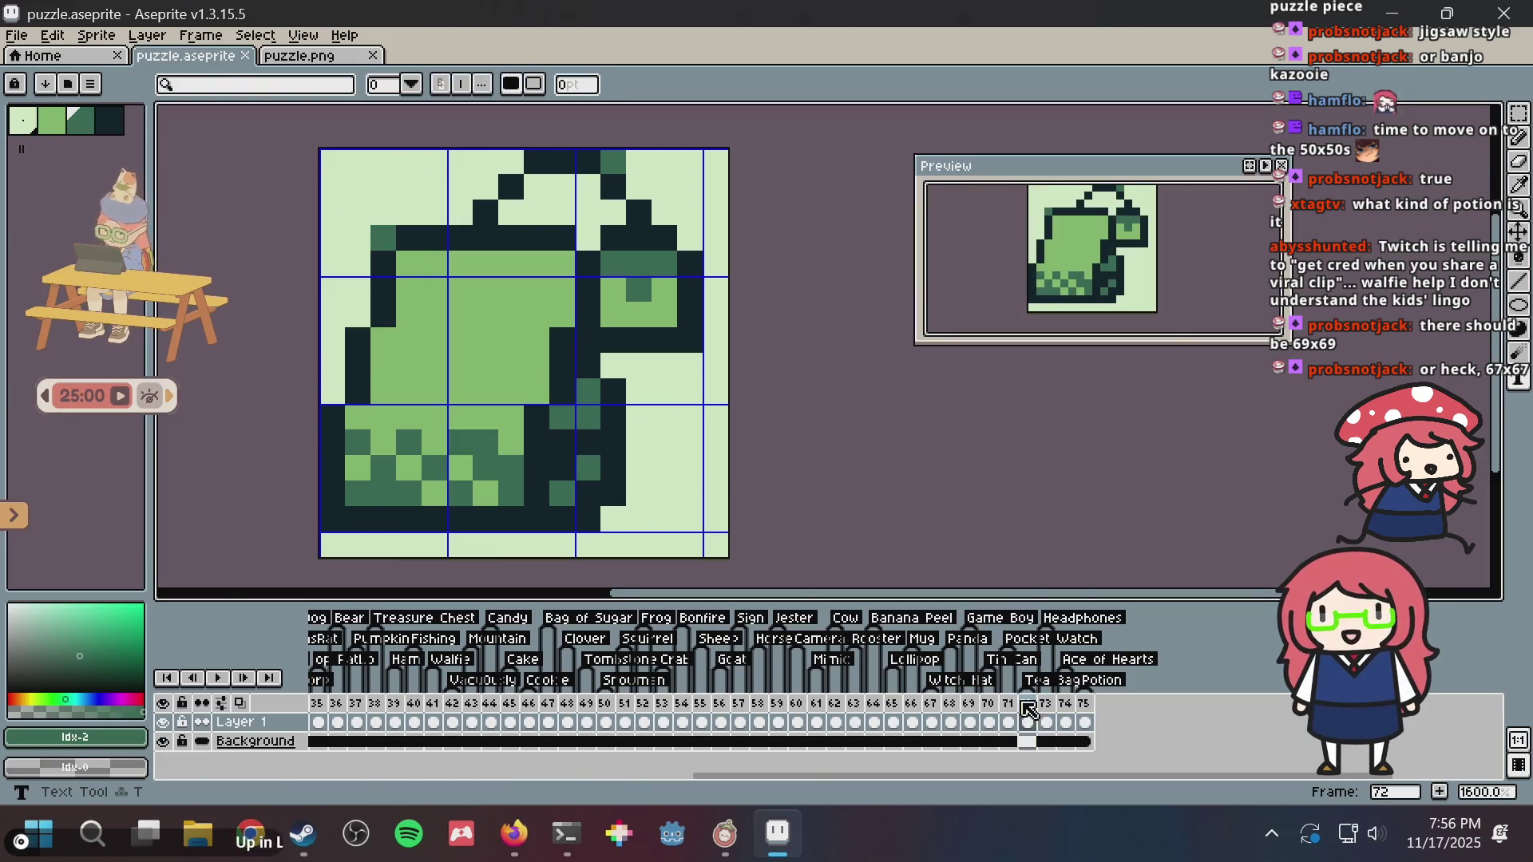
pyautogui.hotkey('alt', 'Tab')
pyautogui.hotkey('alt', 'Tab')
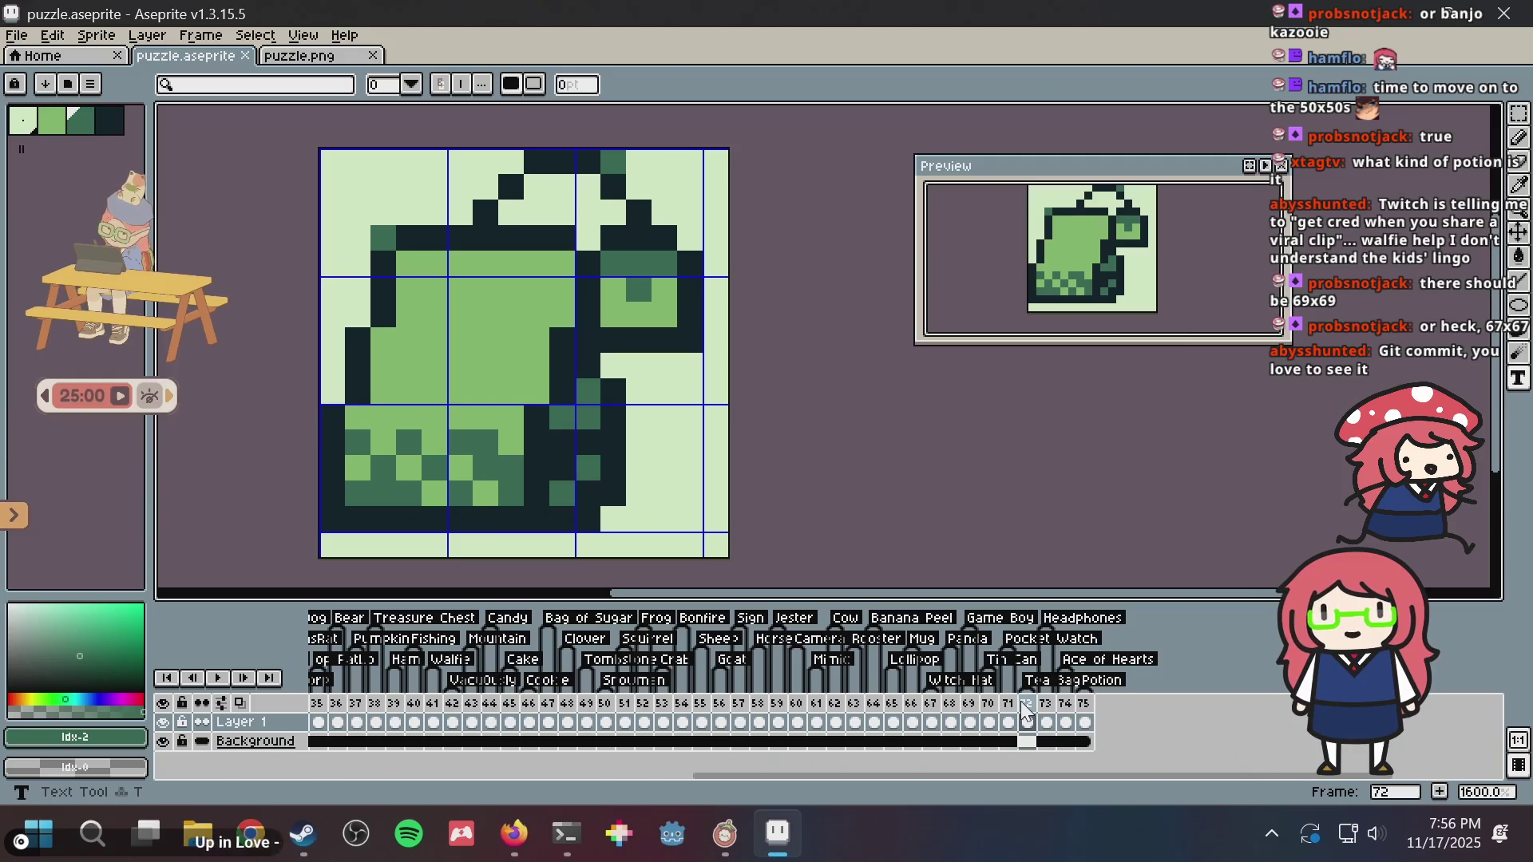
# - Check the pocket watch and pot sprites and add 'stop' and 'tin' to the commit message
pyautogui.click(1005, 723)
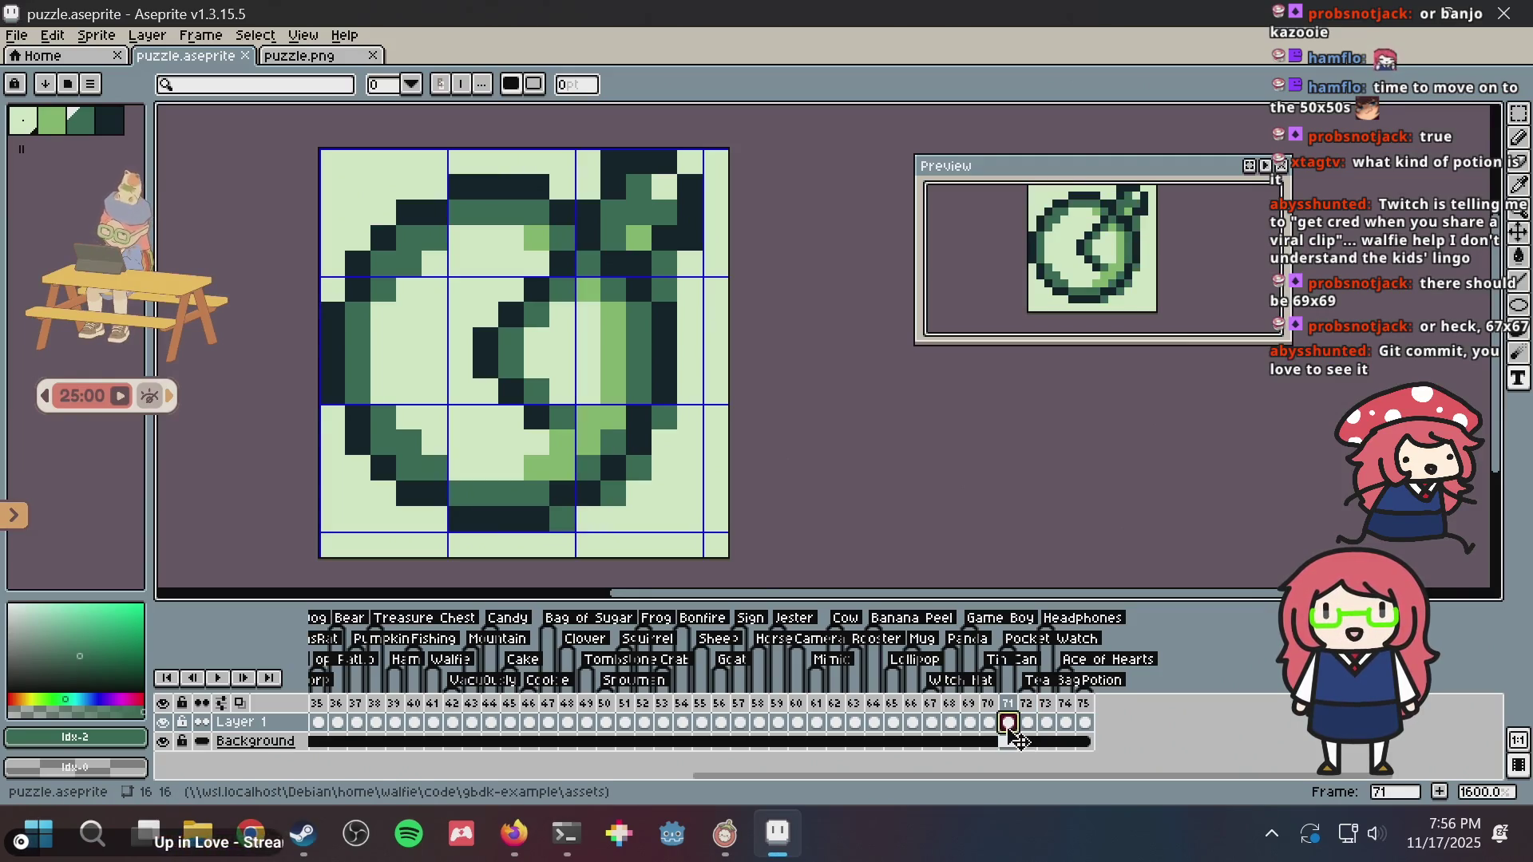
pyautogui.hotkey('alt', 'Tab')
pyautogui.write('stop')
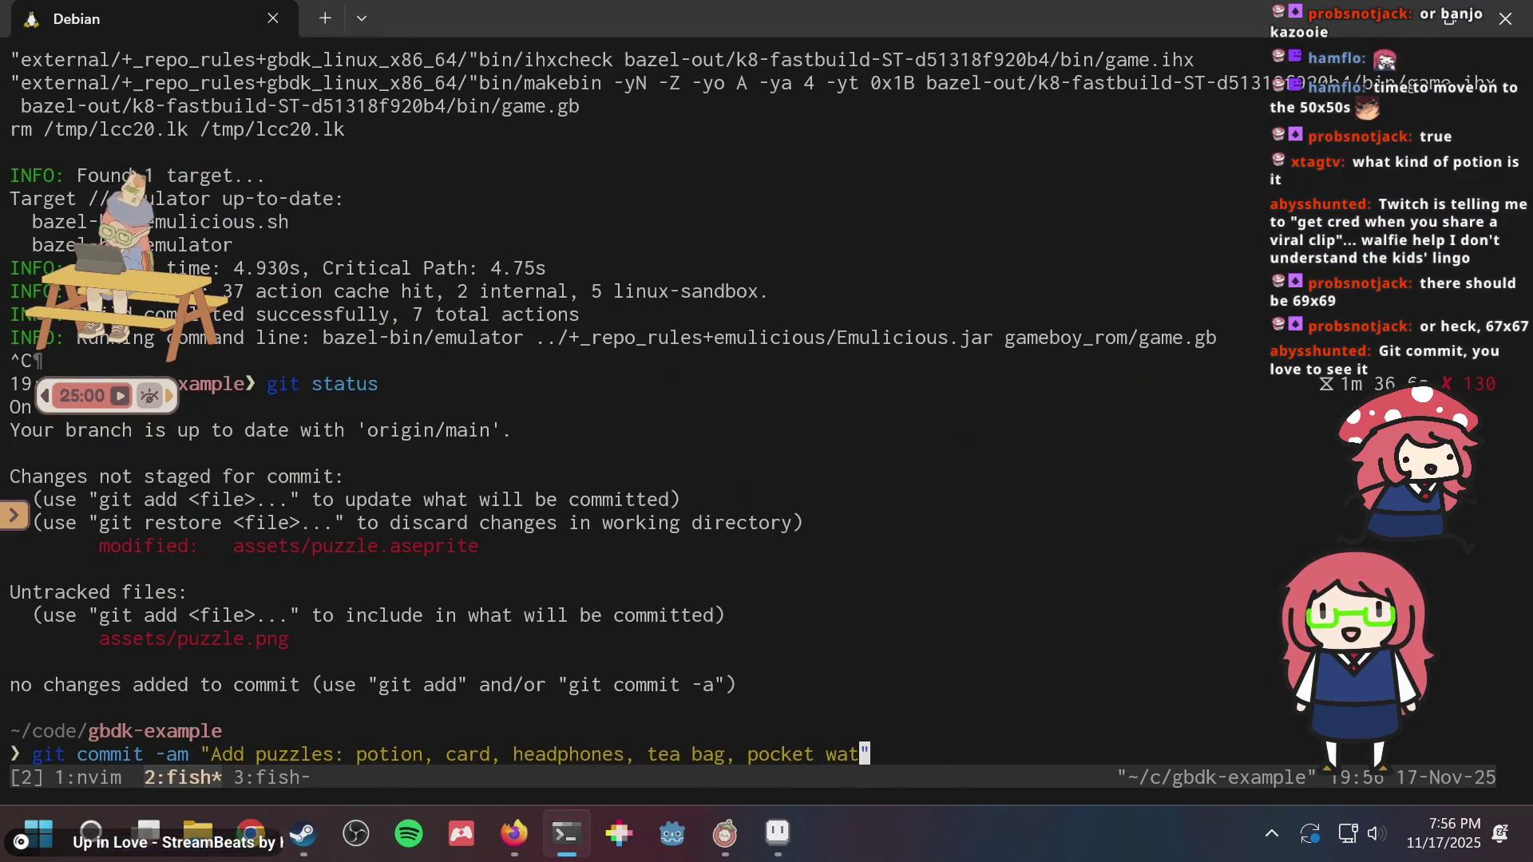
pyautogui.hotkey('alt', 'Tab')
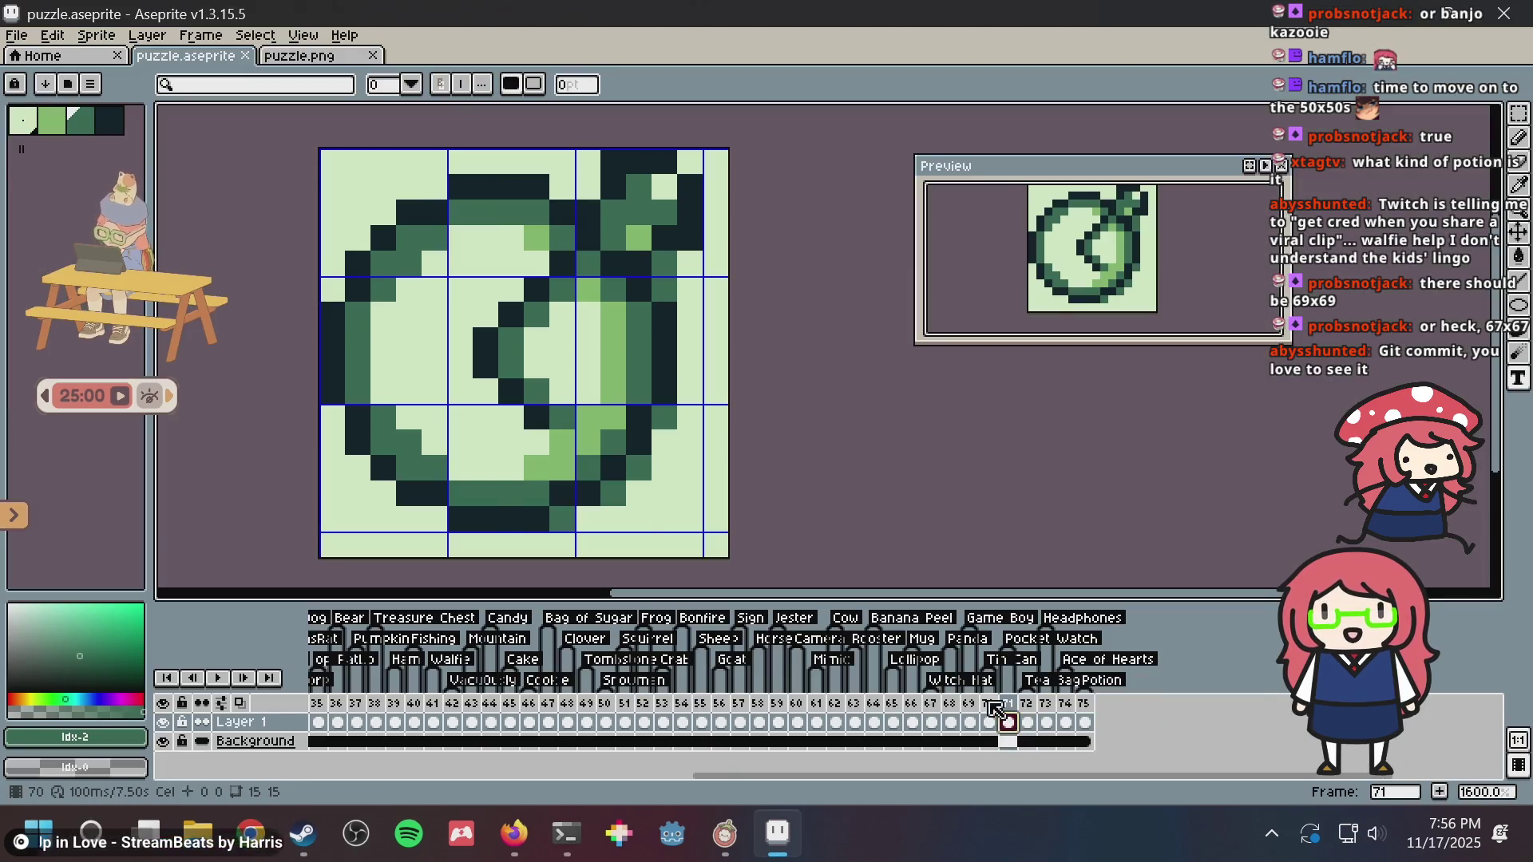
pyautogui.click(987, 709)
pyautogui.hotkey('alt', 'Tab')
pyautogui.write('tin')
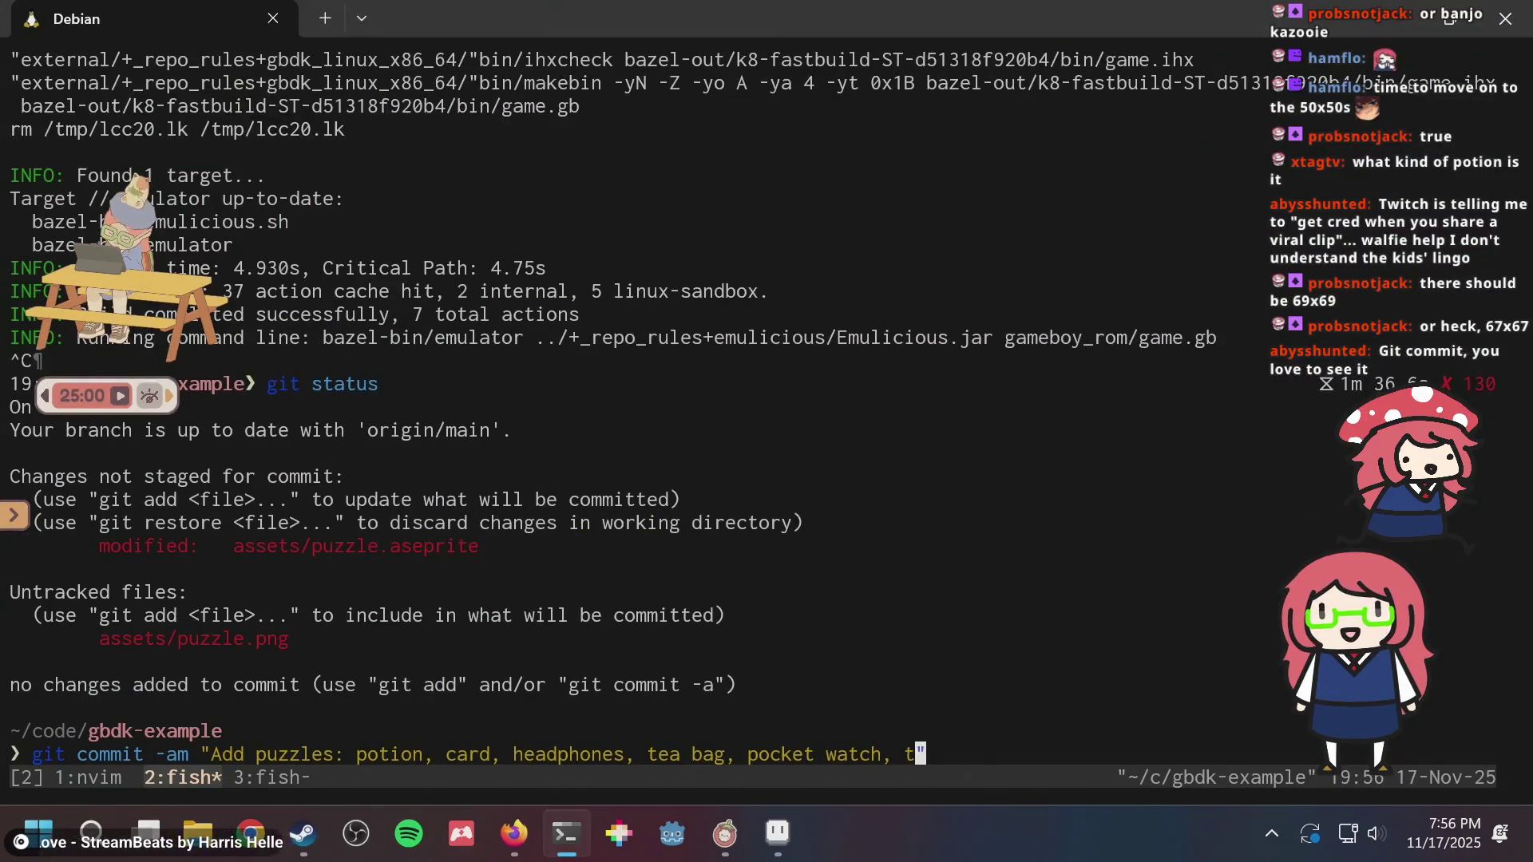
pyautogui.hotkey('alt', 'Tab')
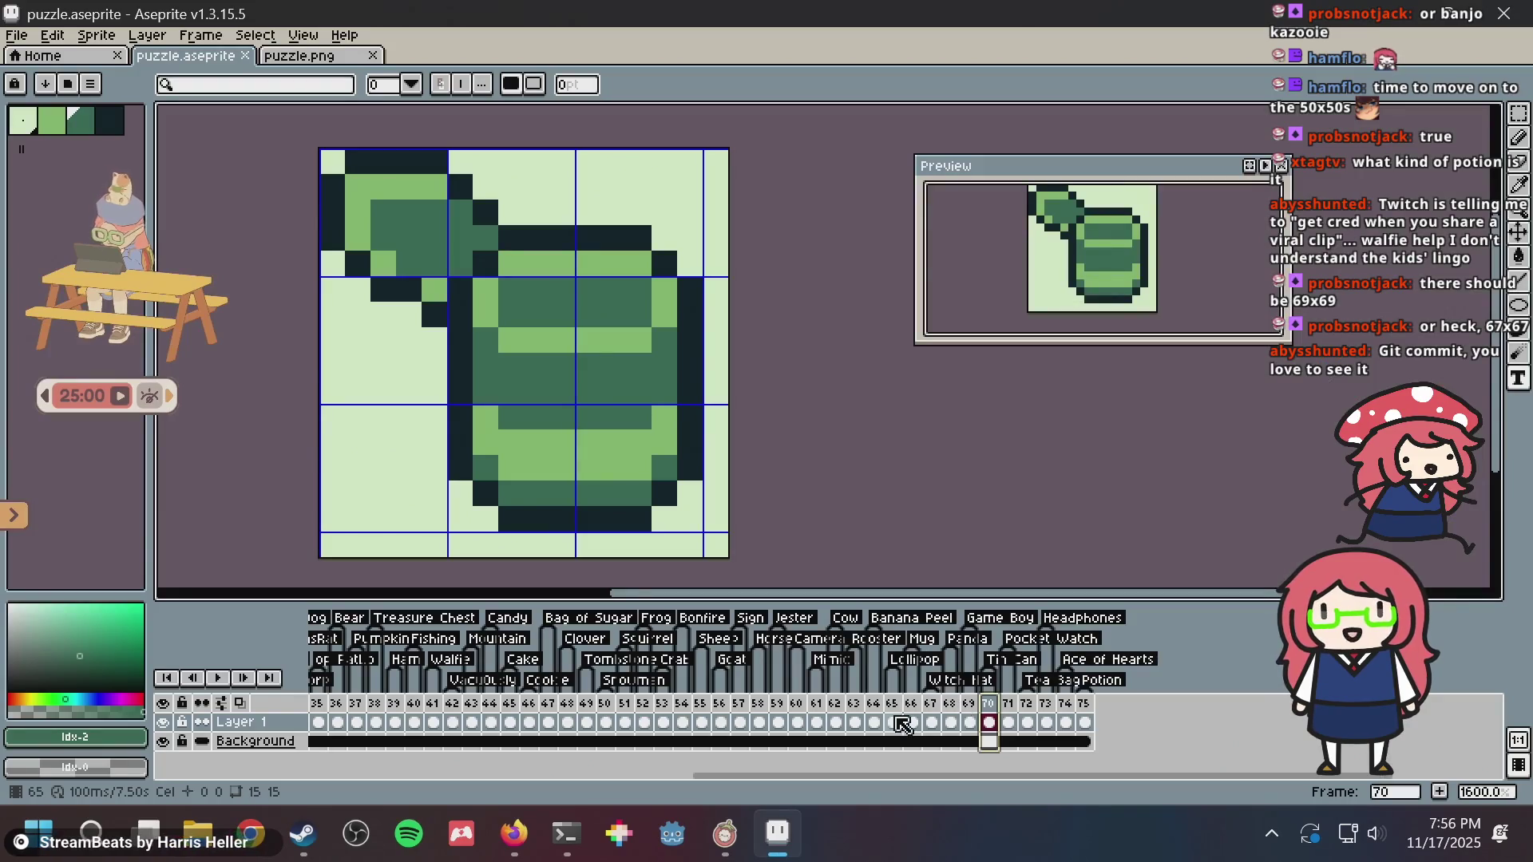
pyautogui.click(974, 710)
pyautogui.hscroll(-10, 962, 713)
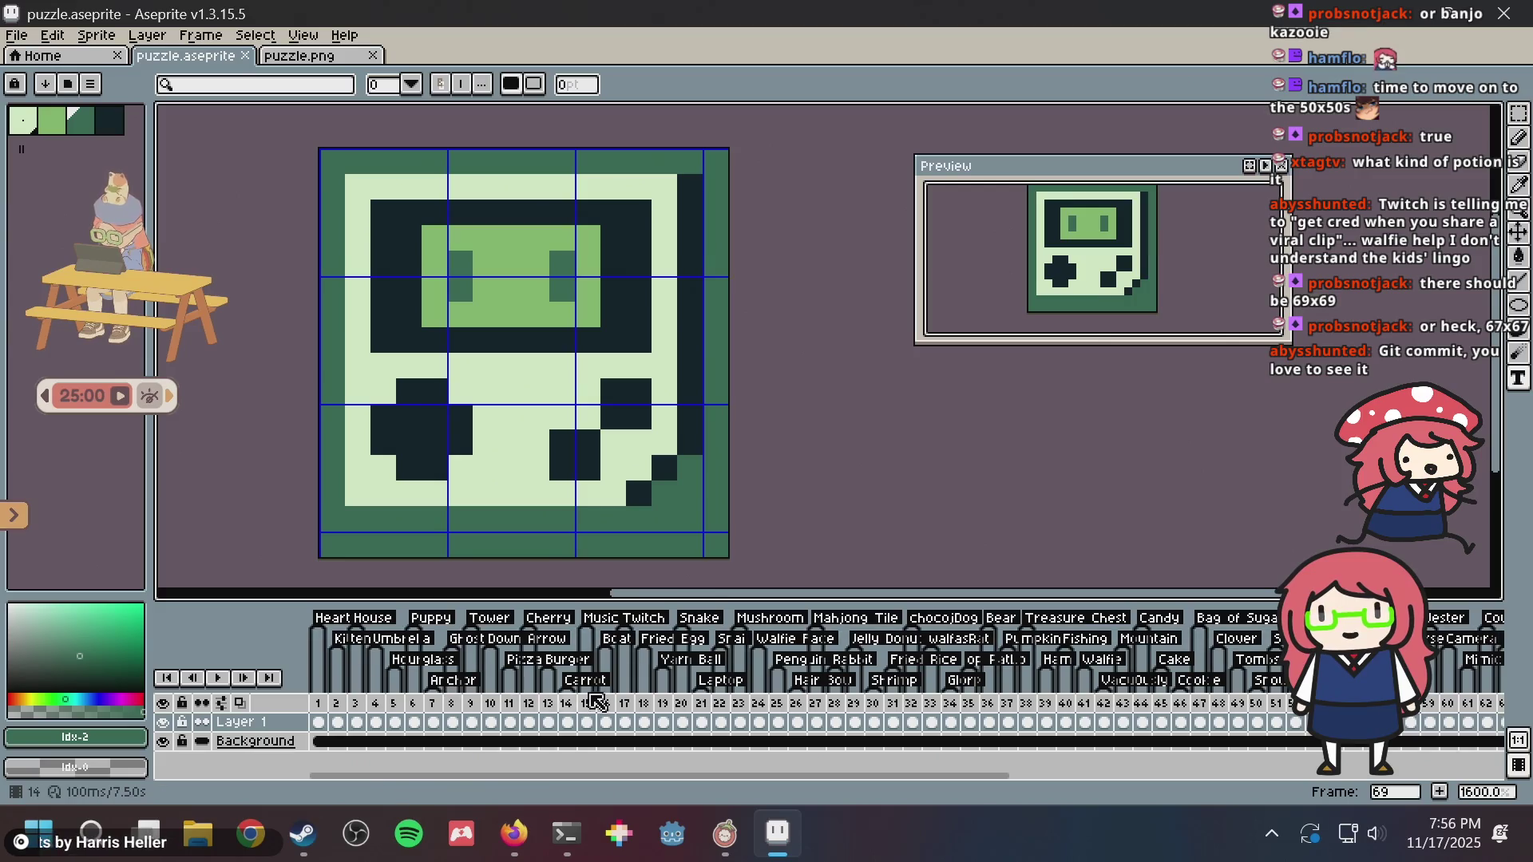
# - Review the sprites in frames 17, 16 and 15, then advance to frame 24's face
pyautogui.click(627, 721)
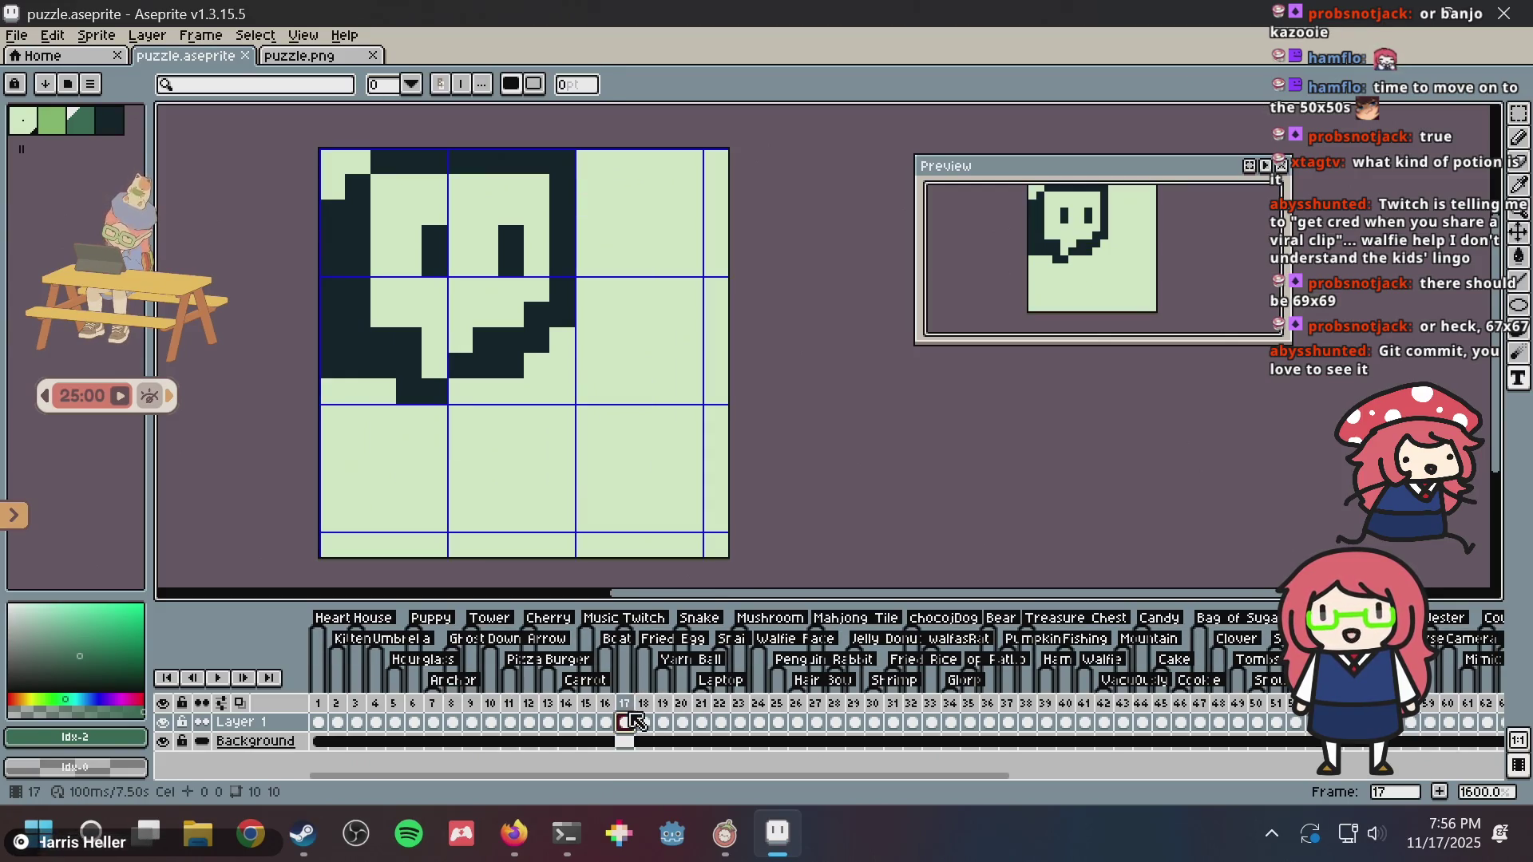
pyautogui.click(608, 722)
pyautogui.click(589, 722)
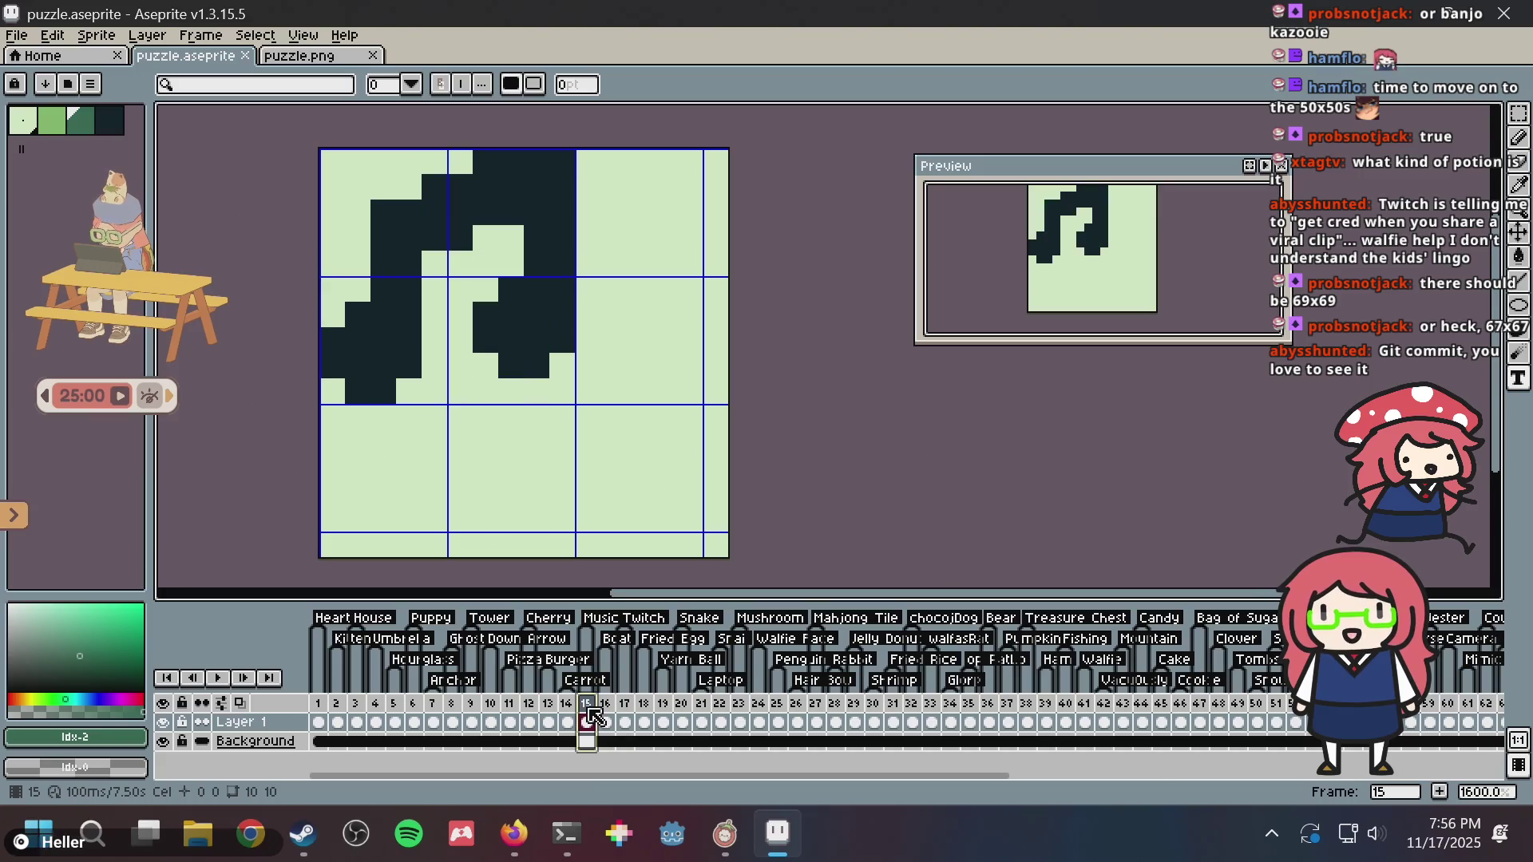
pyautogui.click(644, 722)
pyautogui.click(681, 722)
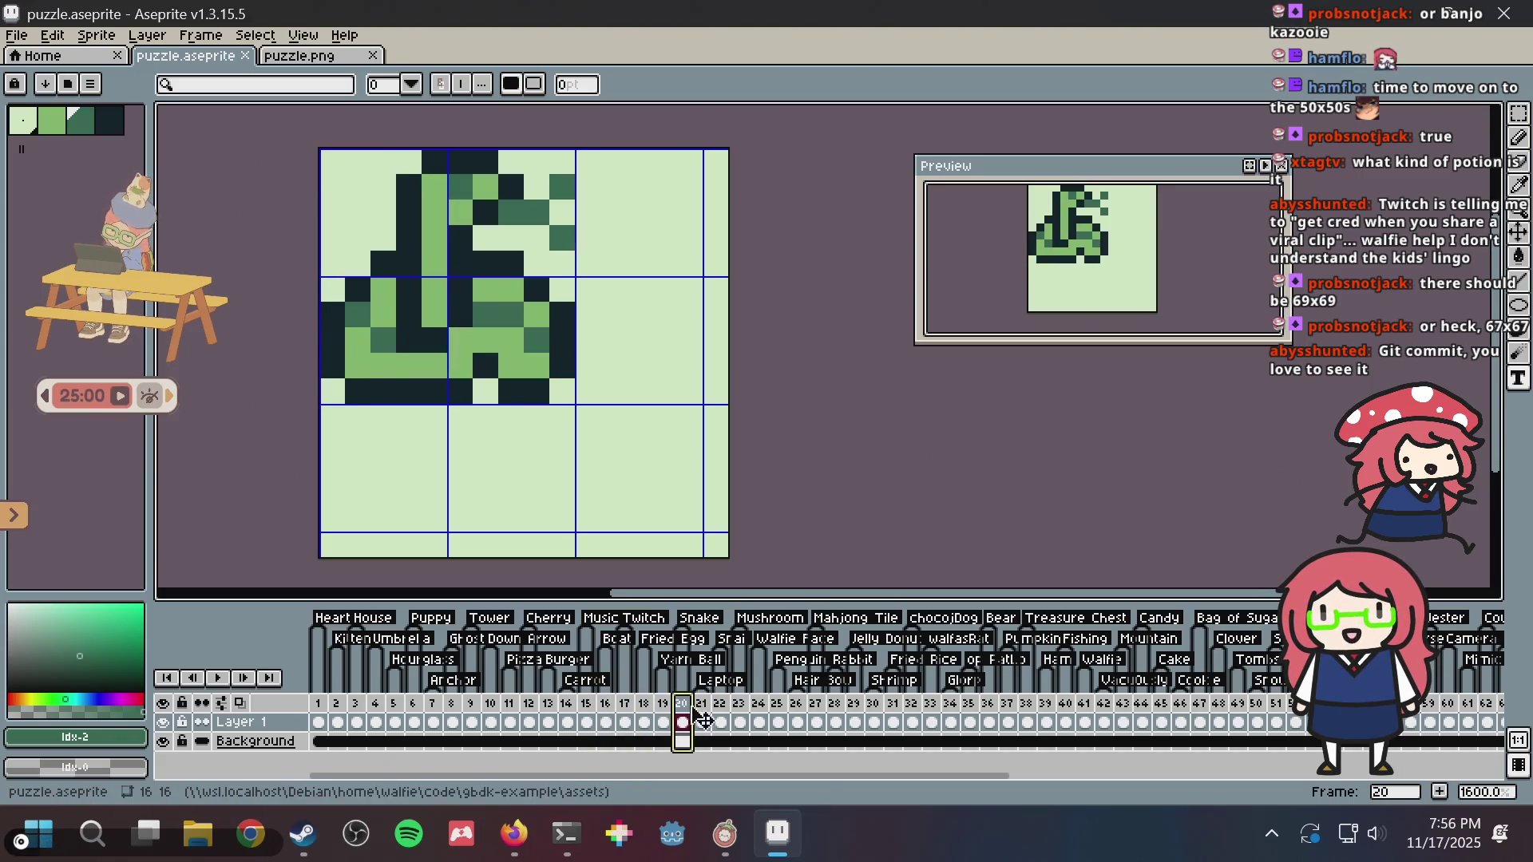
pyautogui.click(703, 722)
pyautogui.click(722, 718)
pyautogui.click(760, 718)
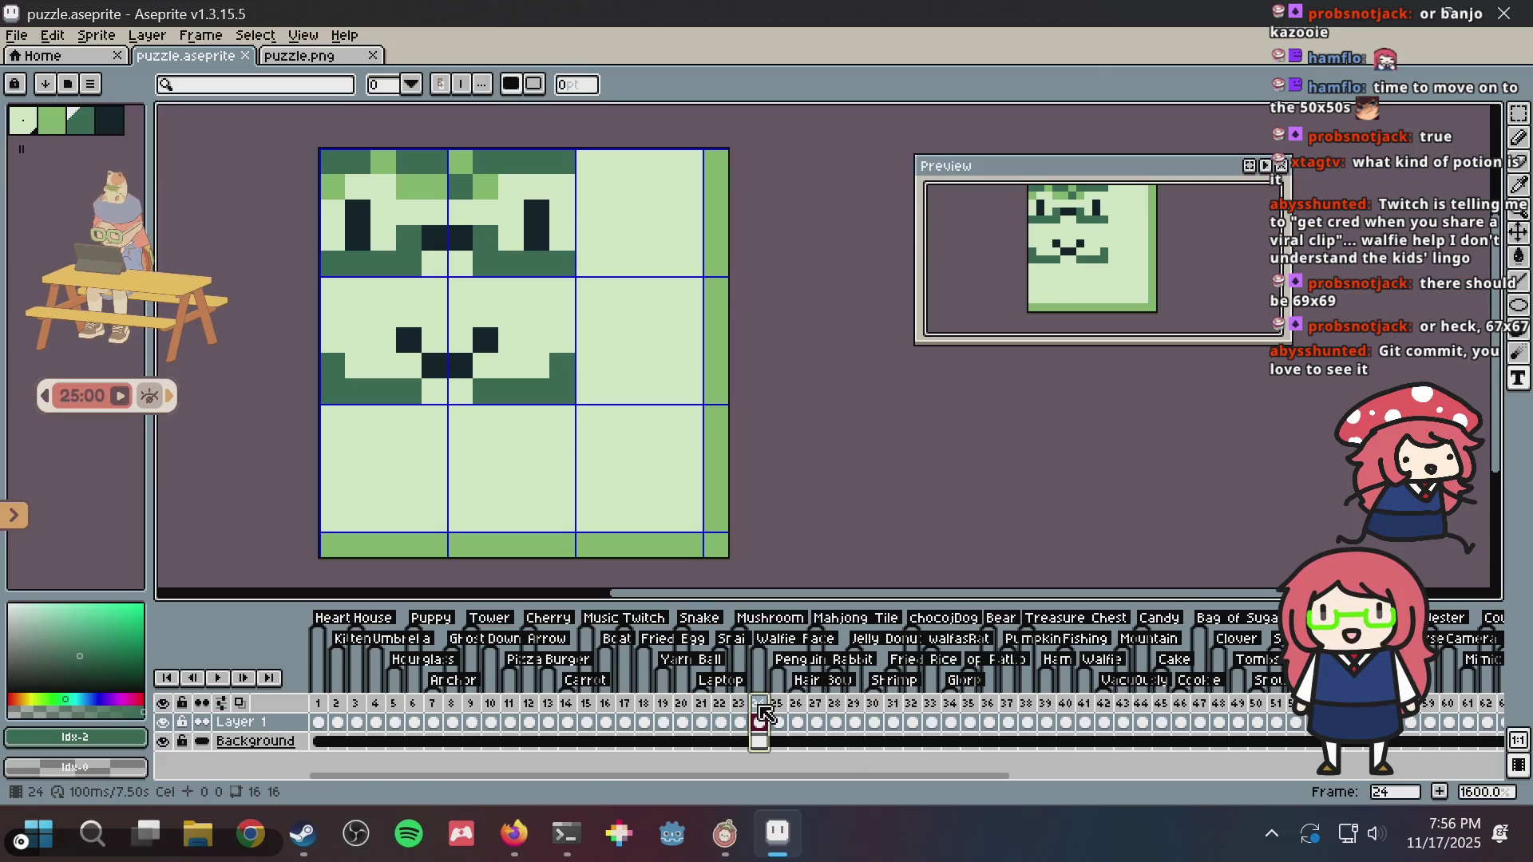
# - Check frames 22 and 26, then compare frames 13 and 14 before returning to the terminal
pyautogui.press('Left')
pyautogui.press('Left')
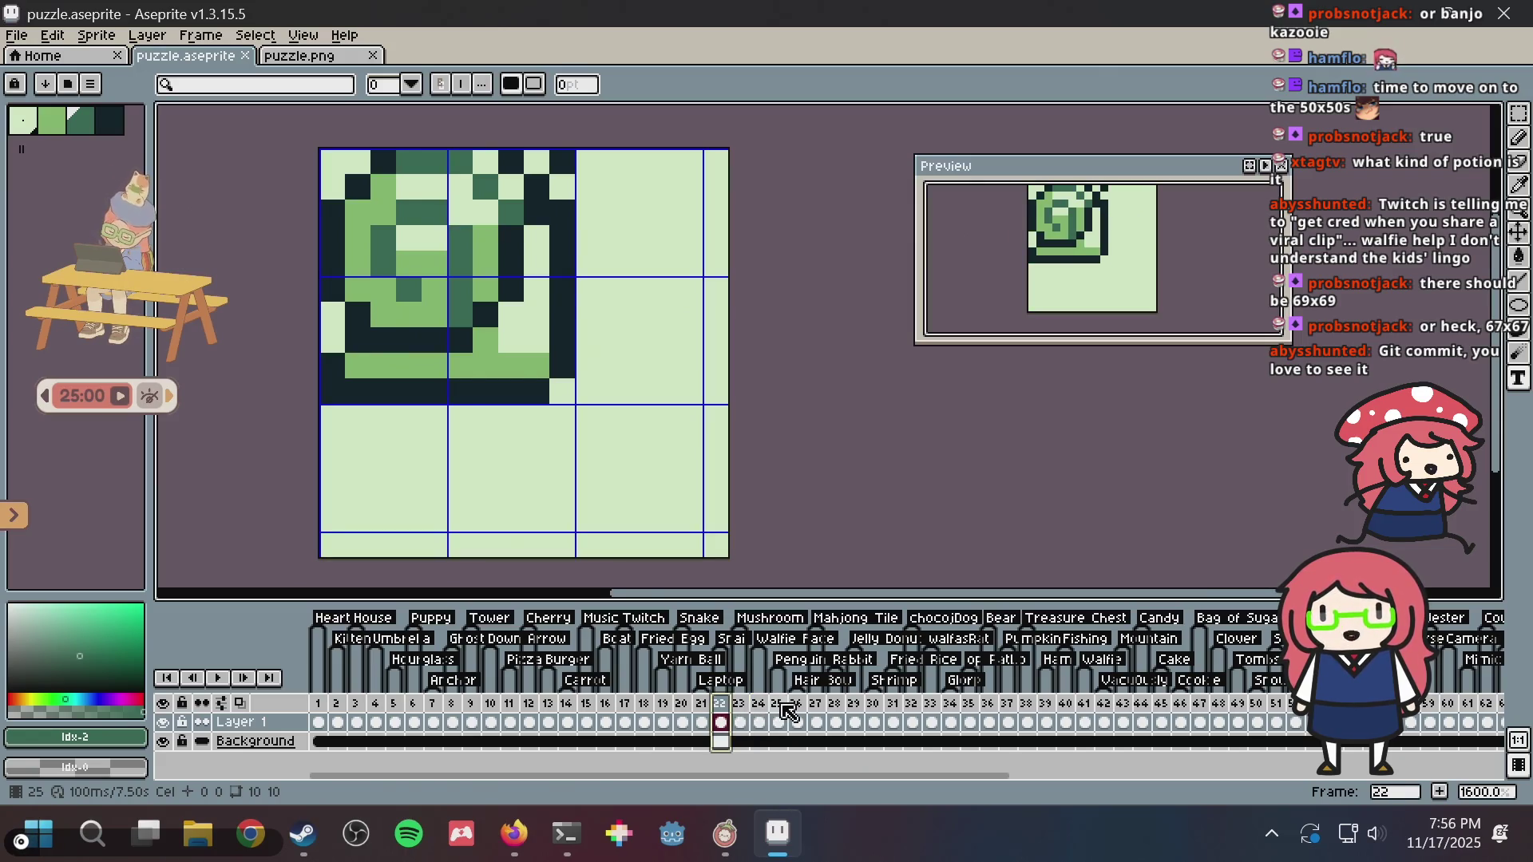
pyautogui.click(784, 706)
pyautogui.click(803, 704)
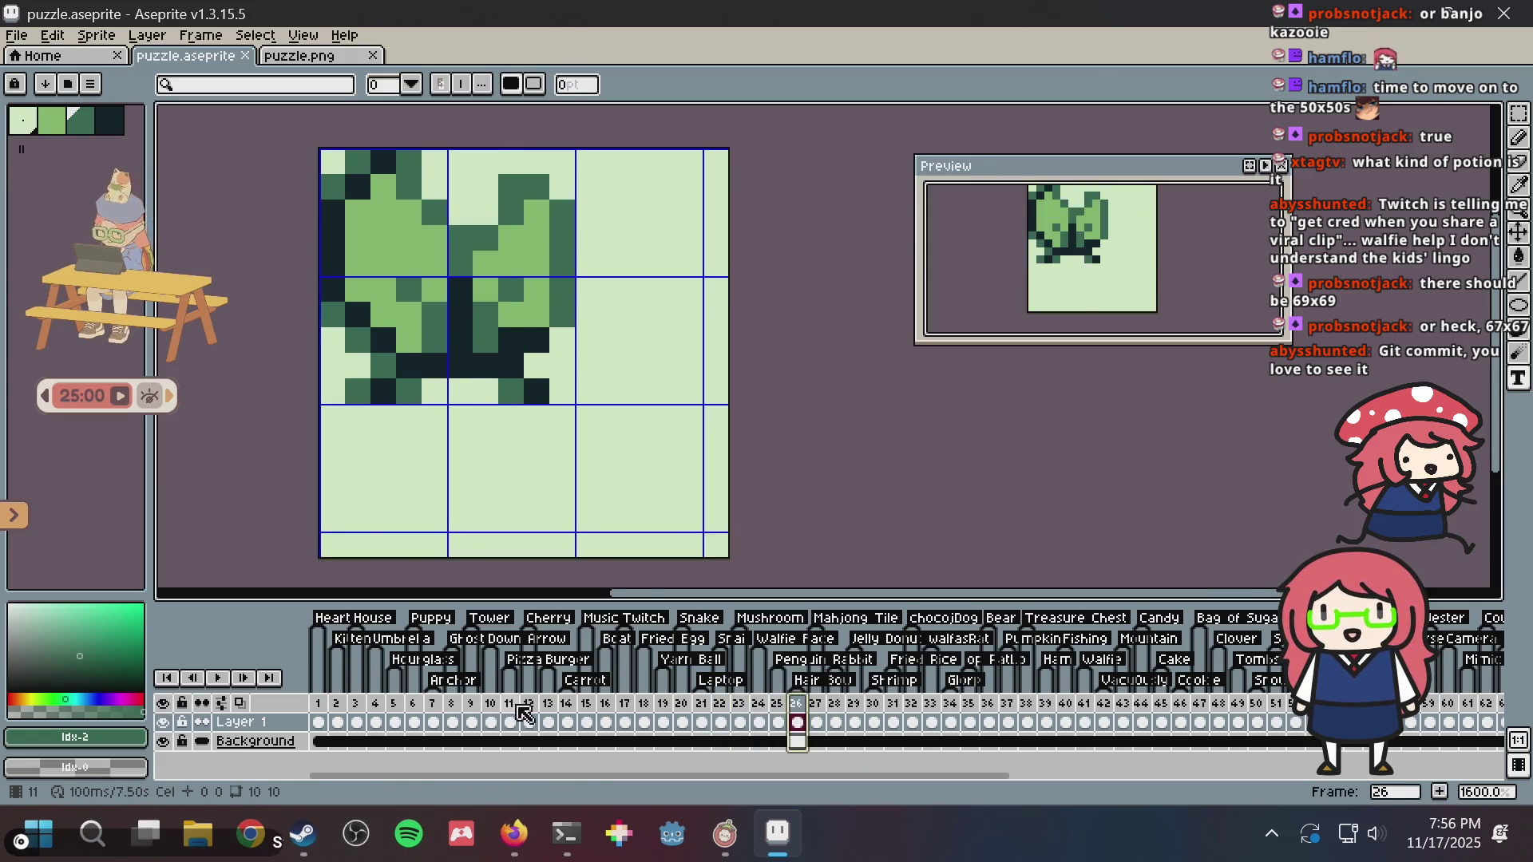
pyautogui.click(548, 709)
pyautogui.click(567, 706)
pyautogui.click(587, 706)
pyautogui.click(567, 706)
pyautogui.hotkey('alt', 'Tab')
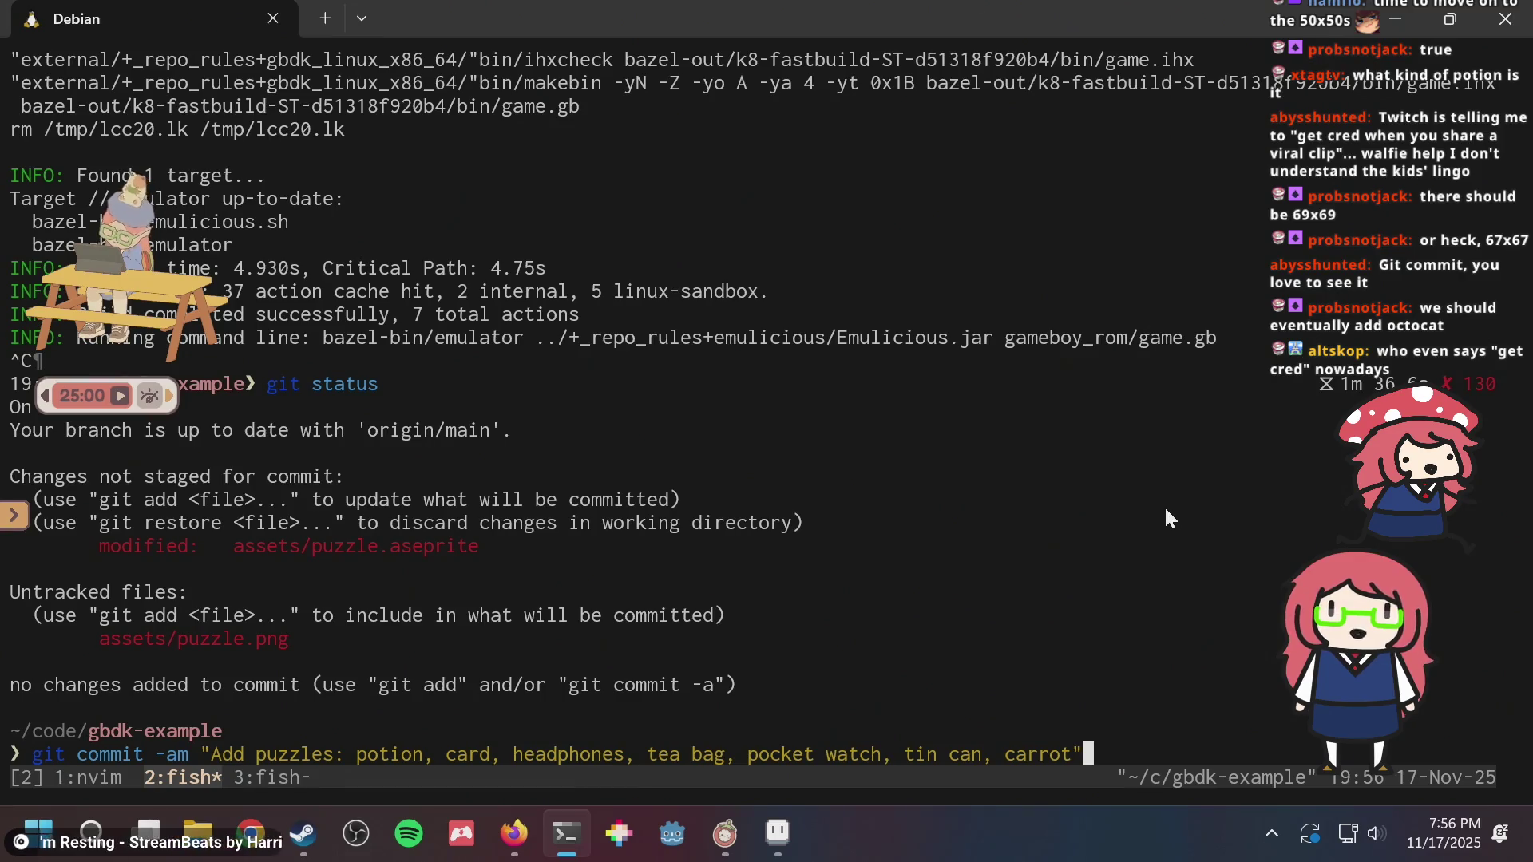
# - Commit the new puzzles with the prepared message, then show the history with git log
pyautogui.moveTo(724, 835)
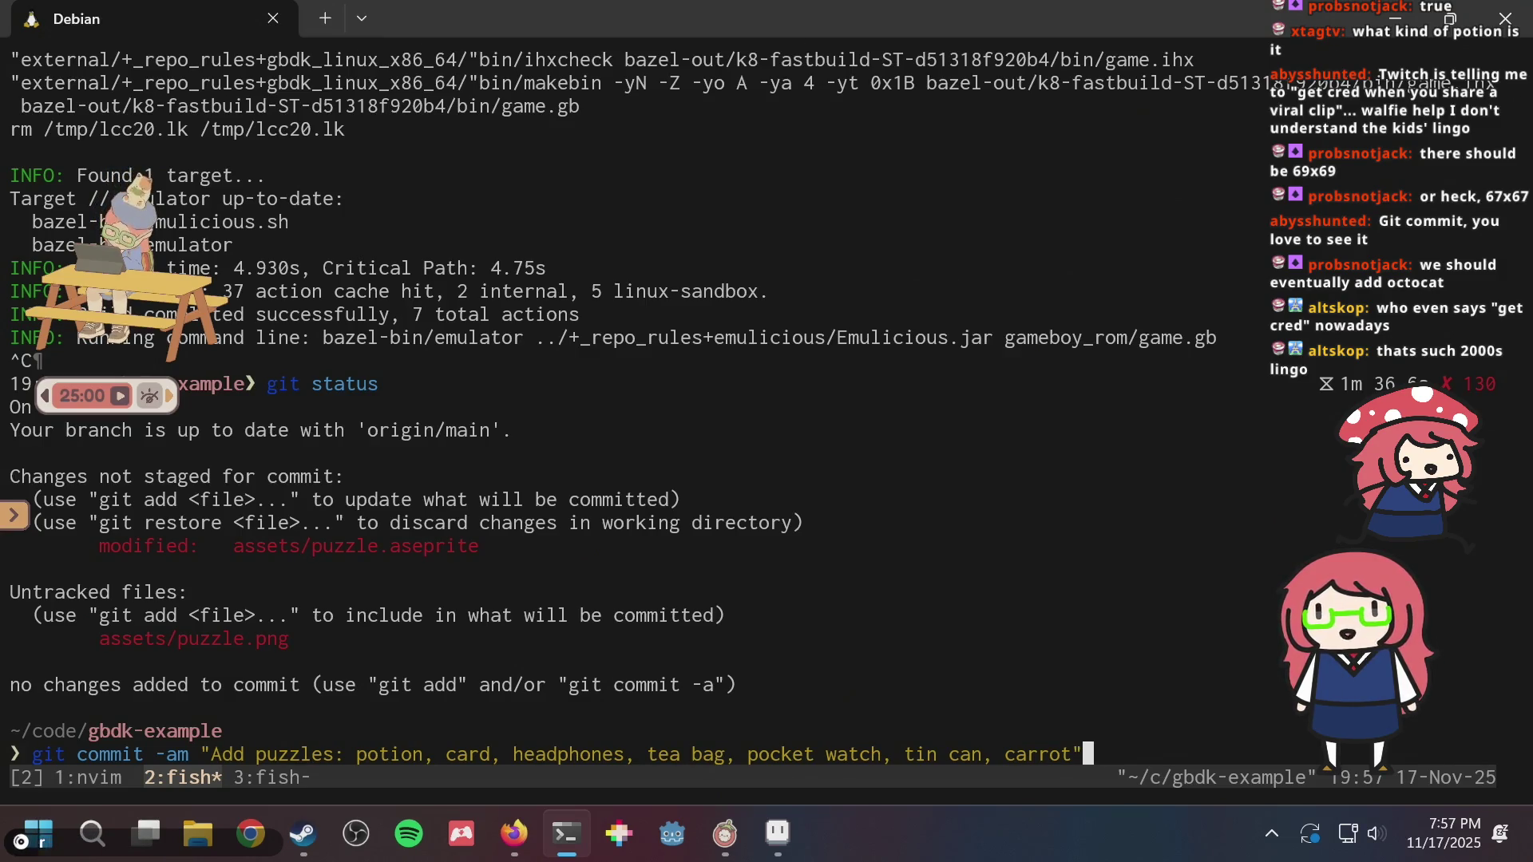
pyautogui.press('Return')
pyautogui.write('git')
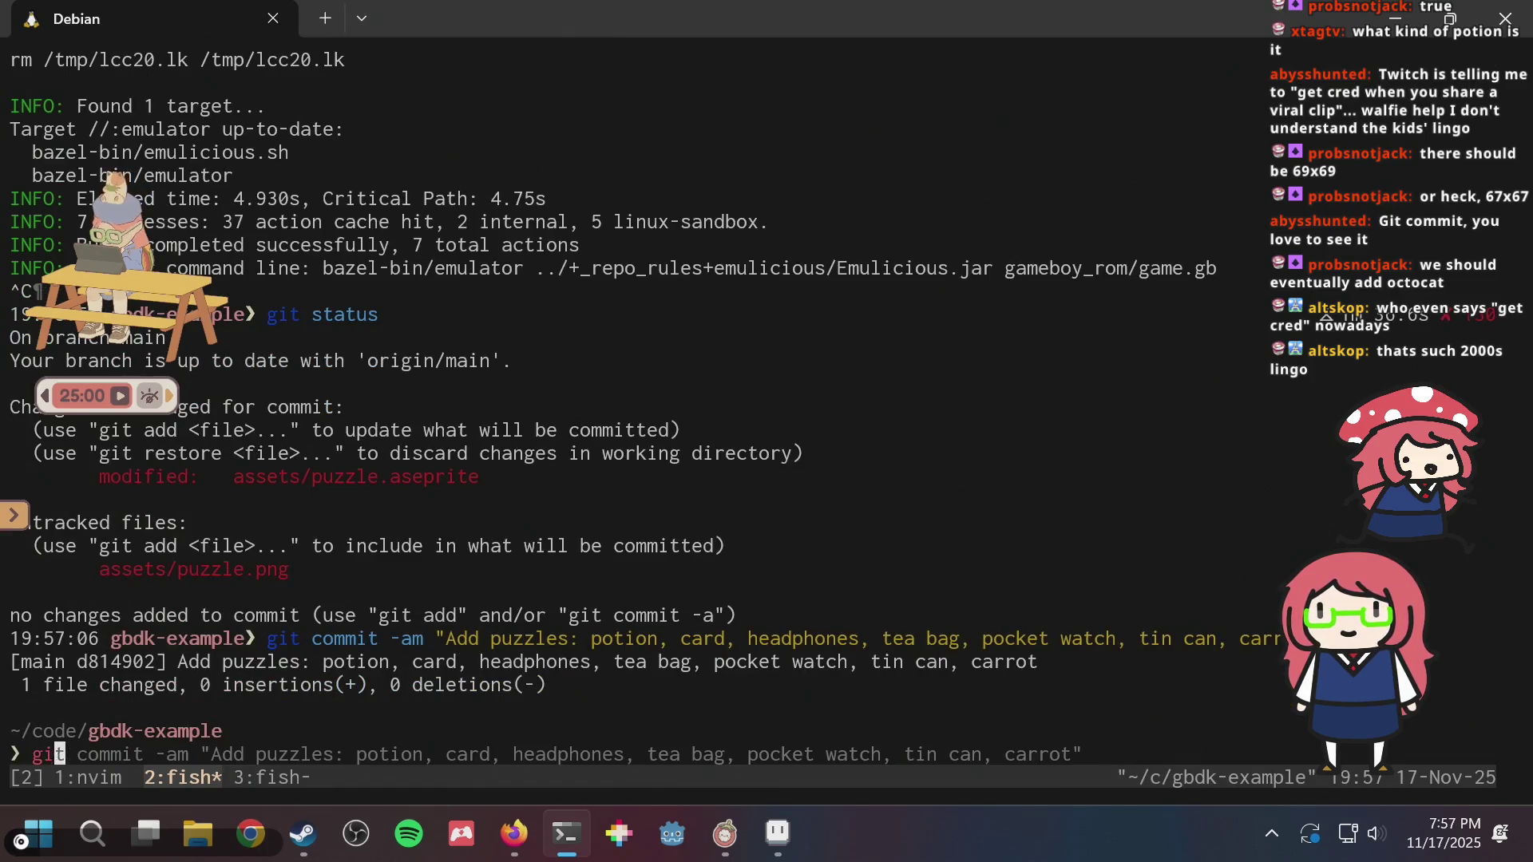
pyautogui.press('BackSpace')
pyautogui.press('BackSpace')
pyautogui.press('BackSpace')
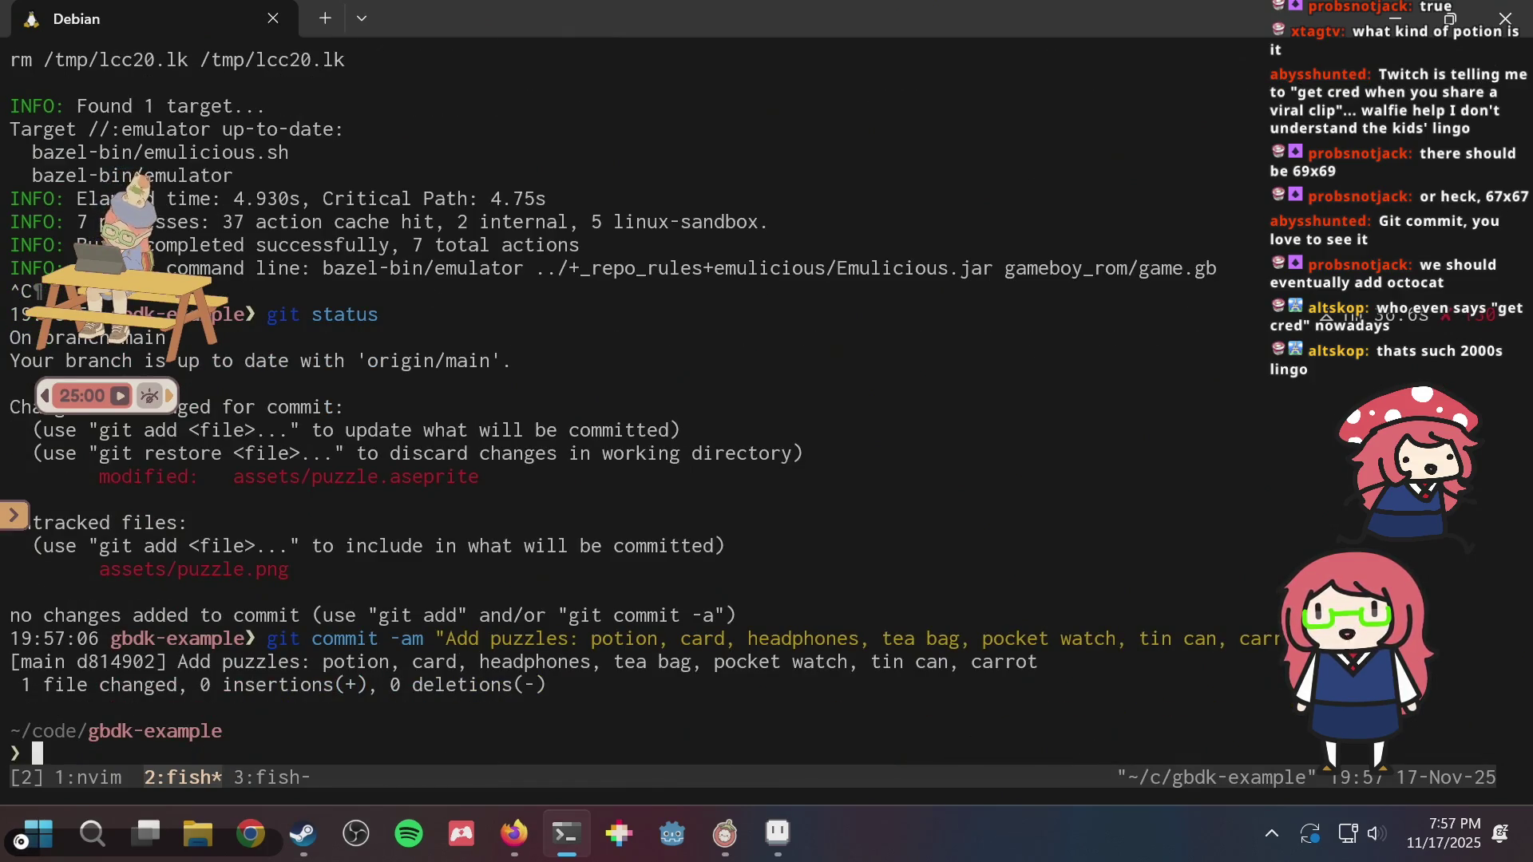
pyautogui.write('git log')
pyautogui.press('Return')
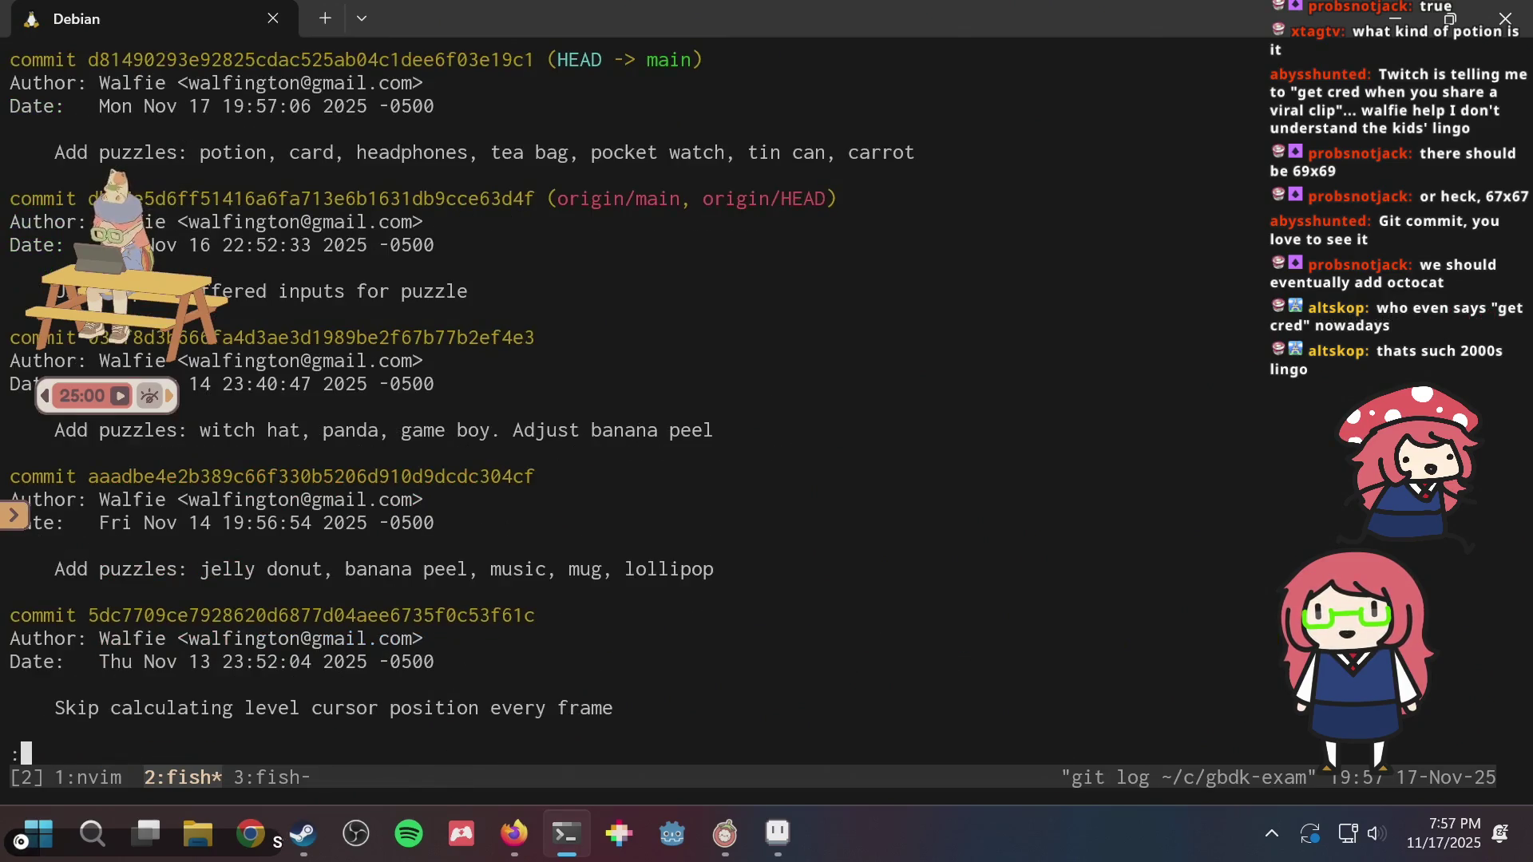
# - Leave the log pager, run git push origin to upload commit d814902, and close the terminal
pyautogui.moveTo(893, 151); pyautogui.dragTo(201, 152)
pyautogui.scroll(-1, 629, 275)
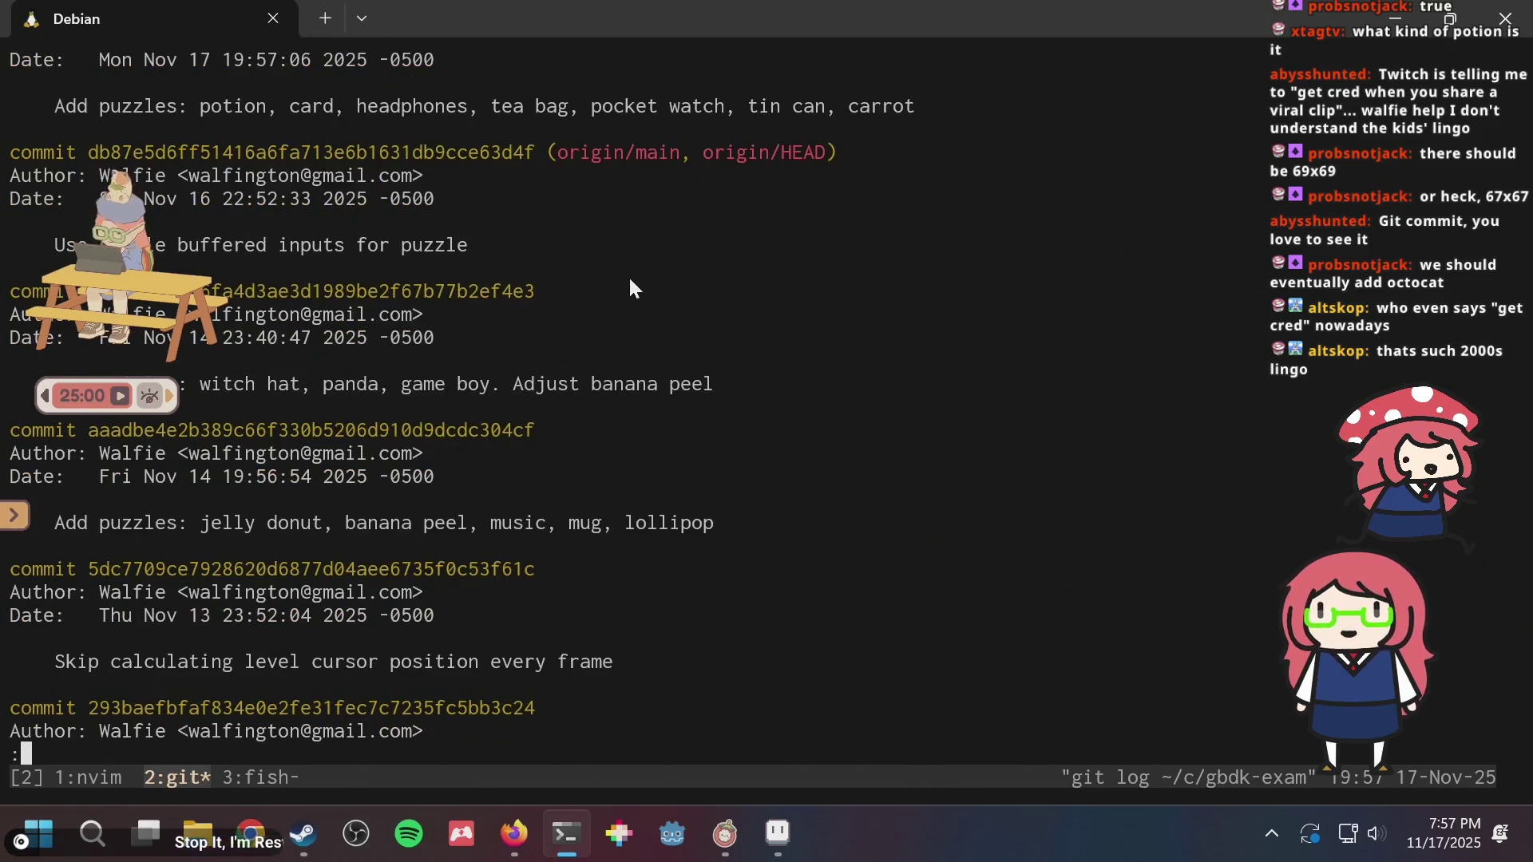
pyautogui.scroll(-4, 629, 276)
pyautogui.scroll(5, 617, 283)
pyautogui.write('qgit push origin')
pyautogui.press('Return')
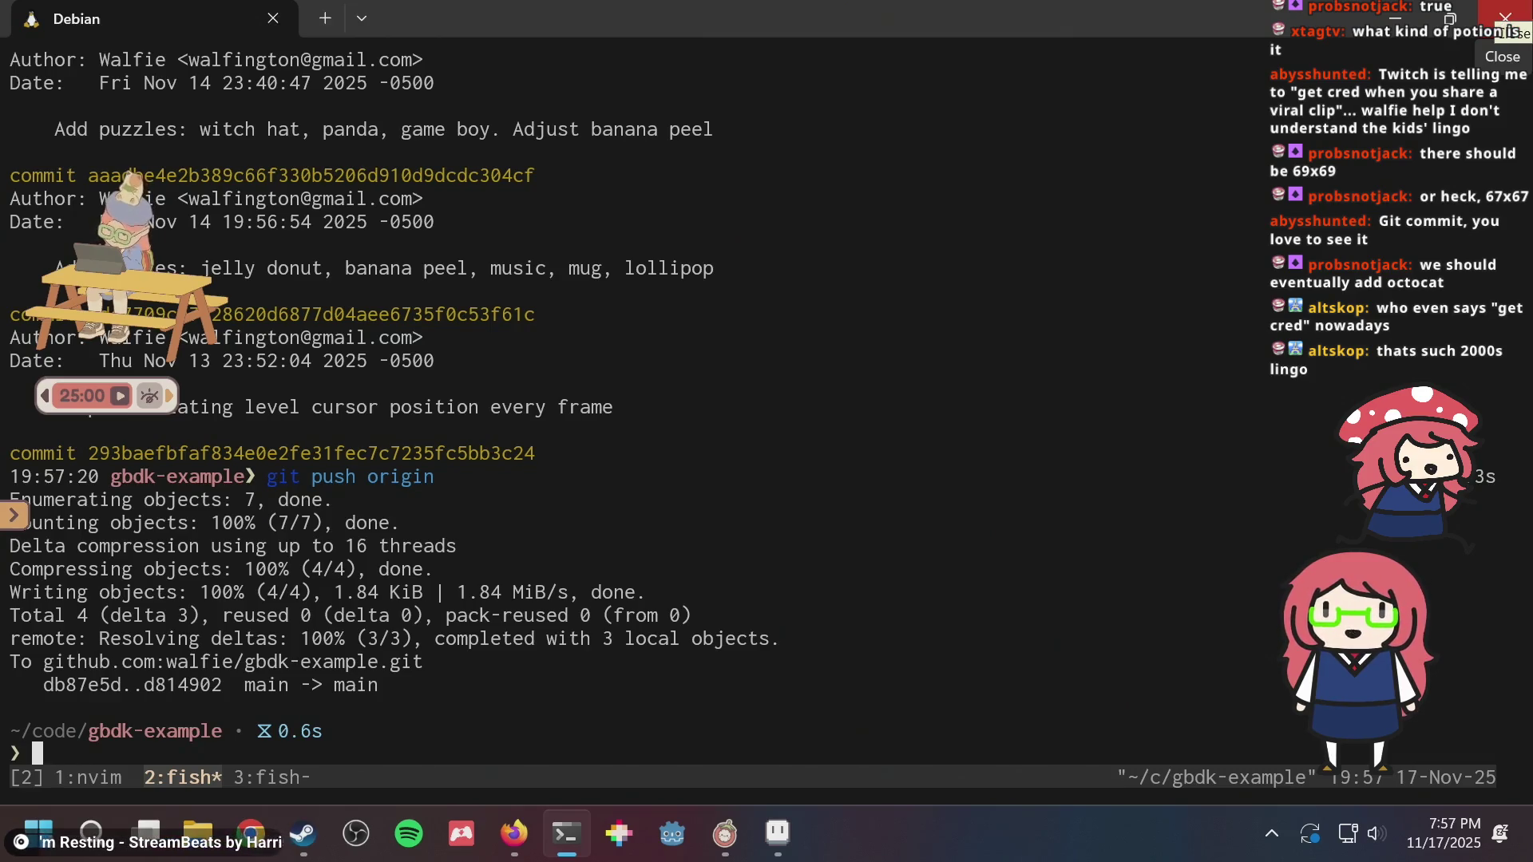
pyautogui.click(1505, 18)
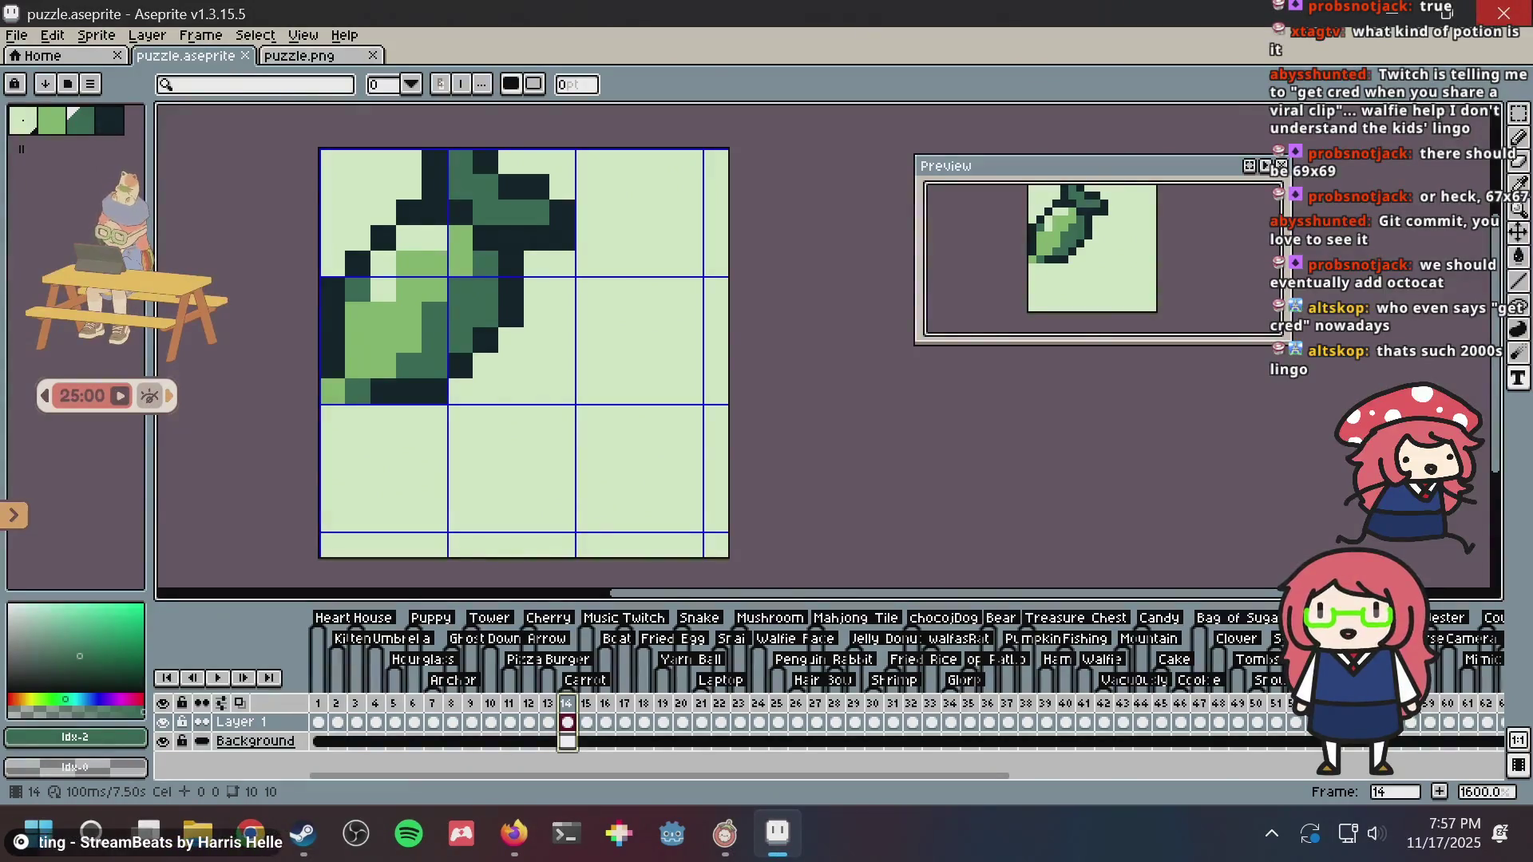
# - Close the Aseprite, nonogram browser and Steam windows
pyautogui.click(1505, 13)
pyautogui.click(1505, 13)
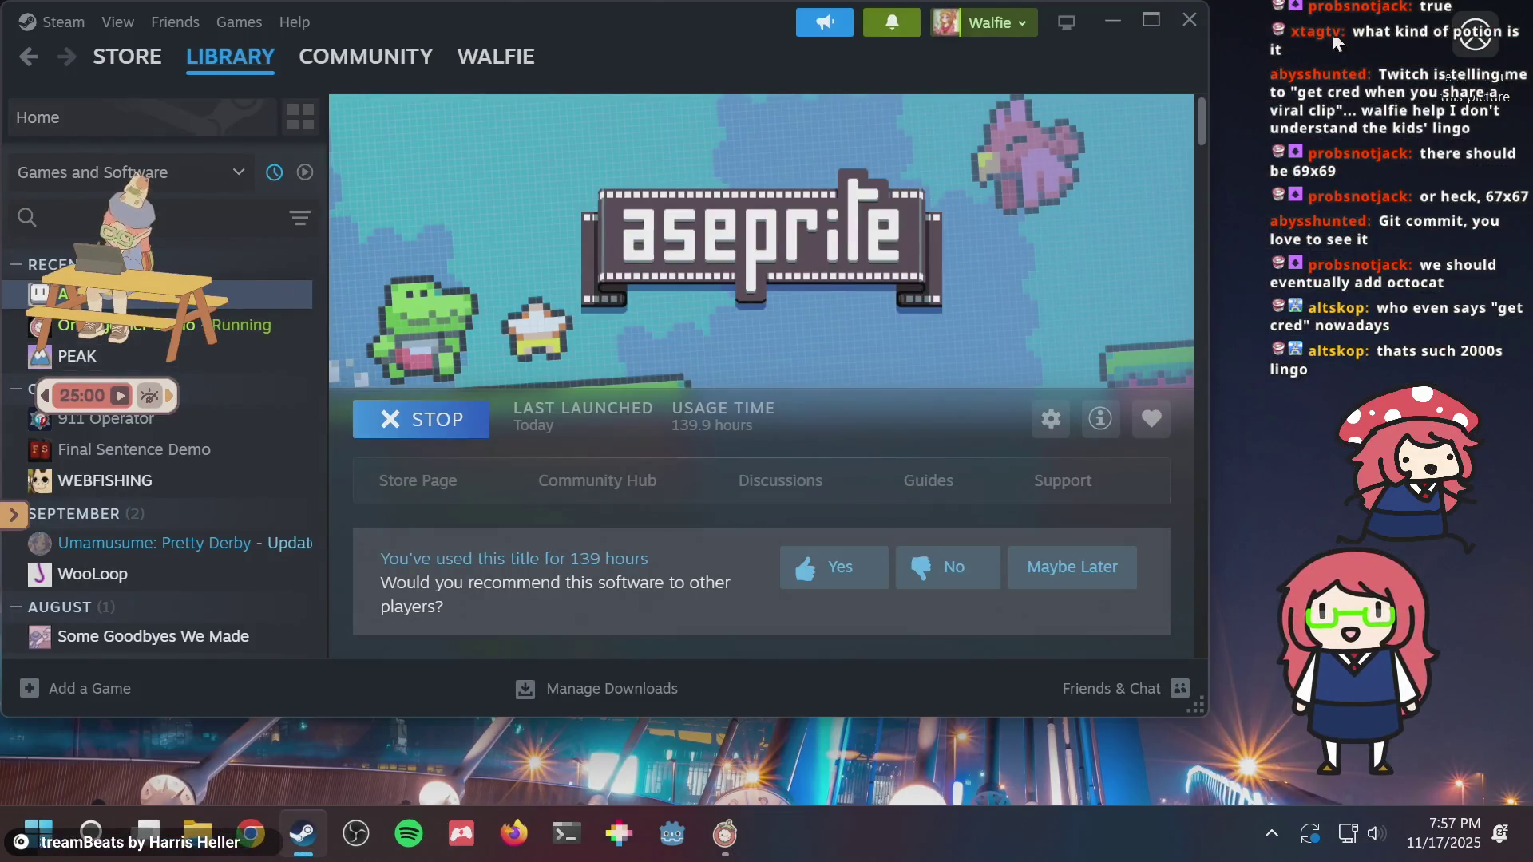
pyautogui.click(1190, 19)
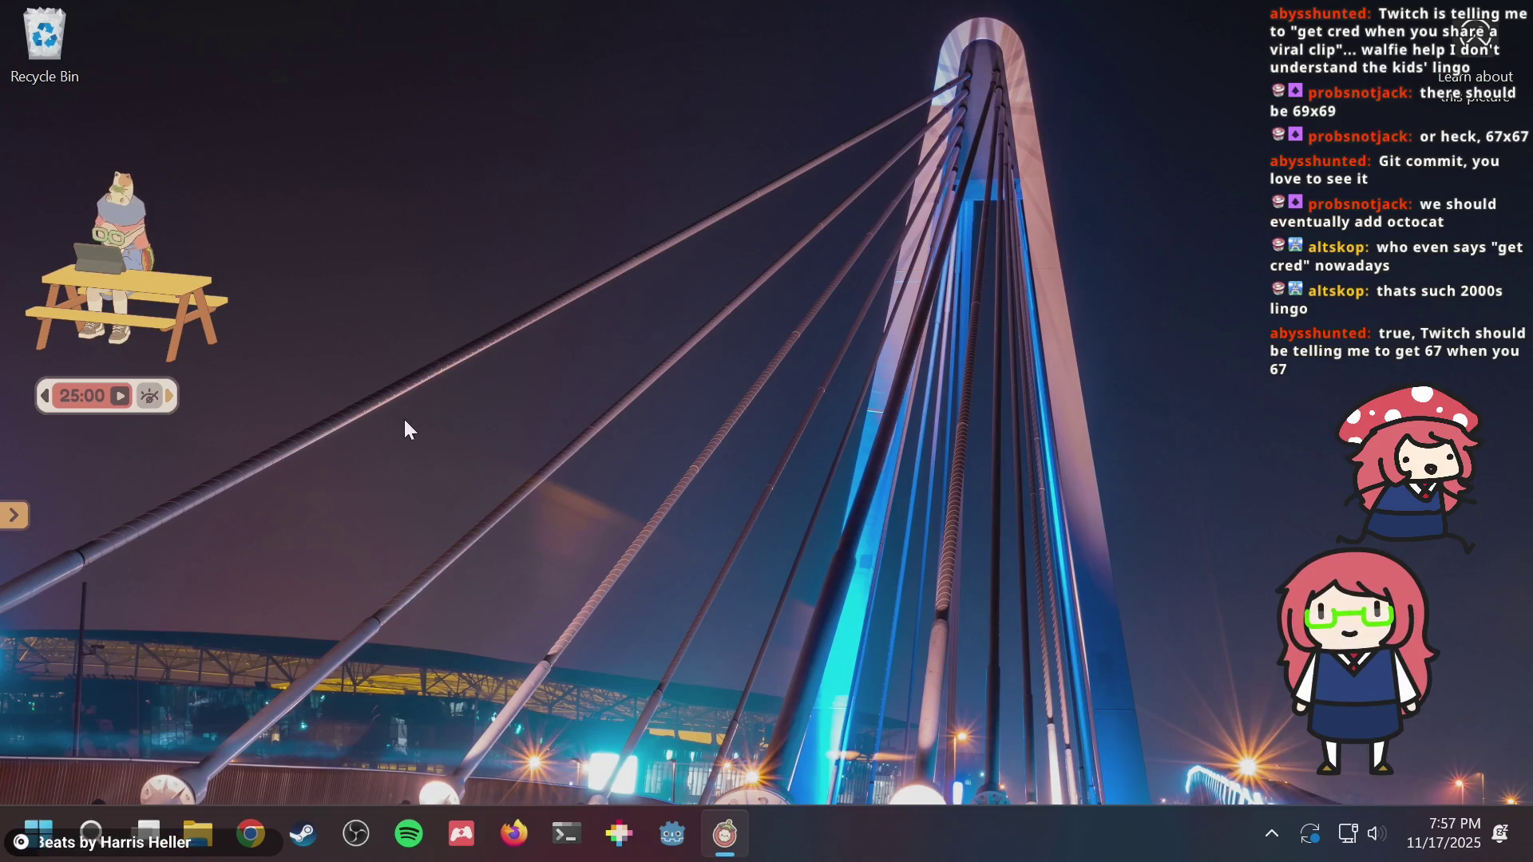
# - Open and dismiss the Start menu, expand the timer widget's layout options, and launch On-Together
pyautogui.click(38, 833)
pyautogui.click(65, 810)
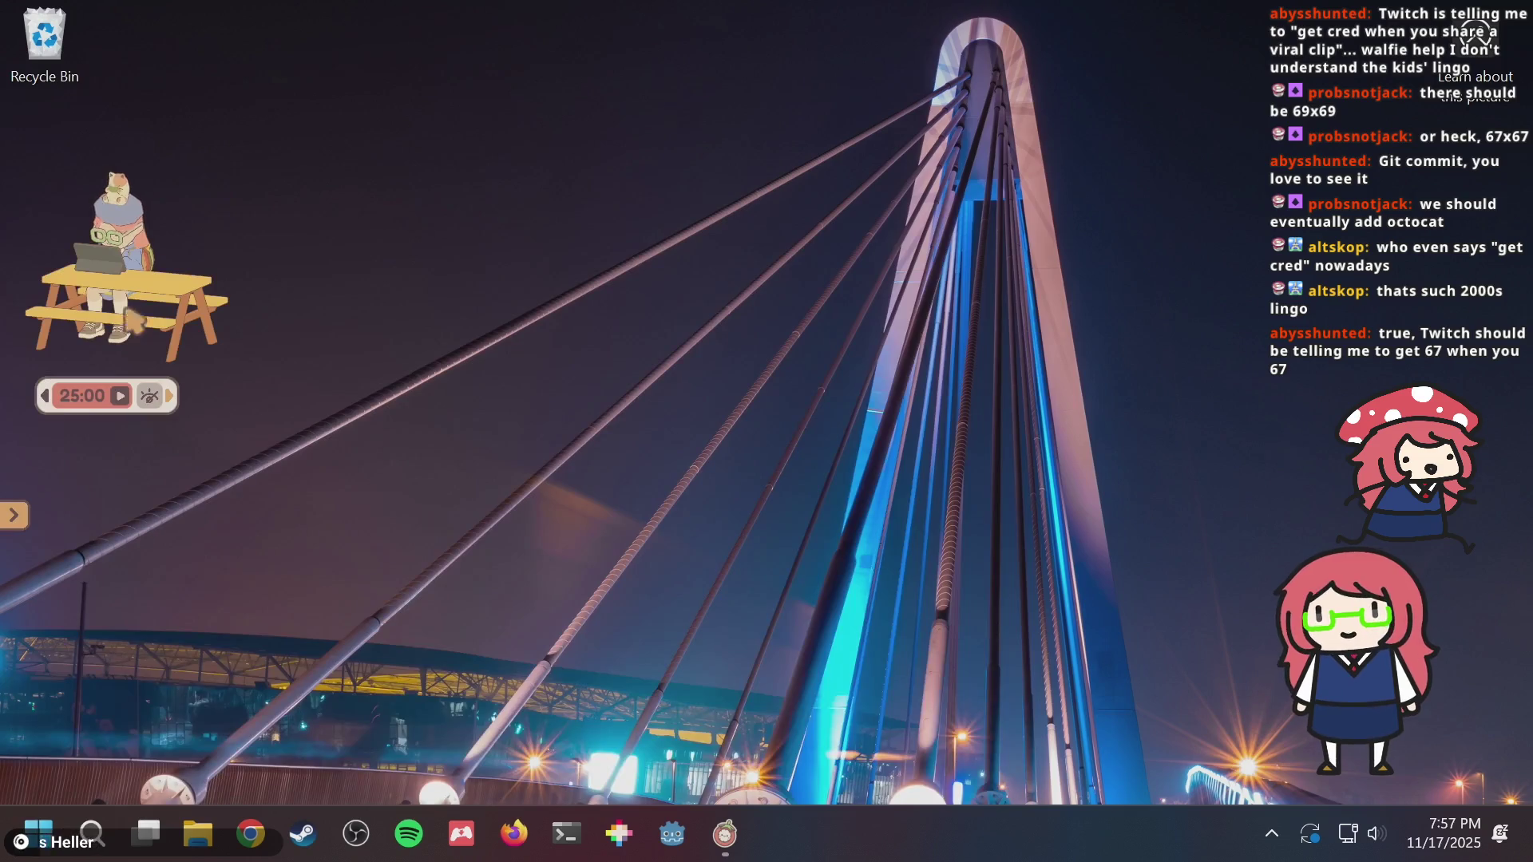
pyautogui.click(170, 397)
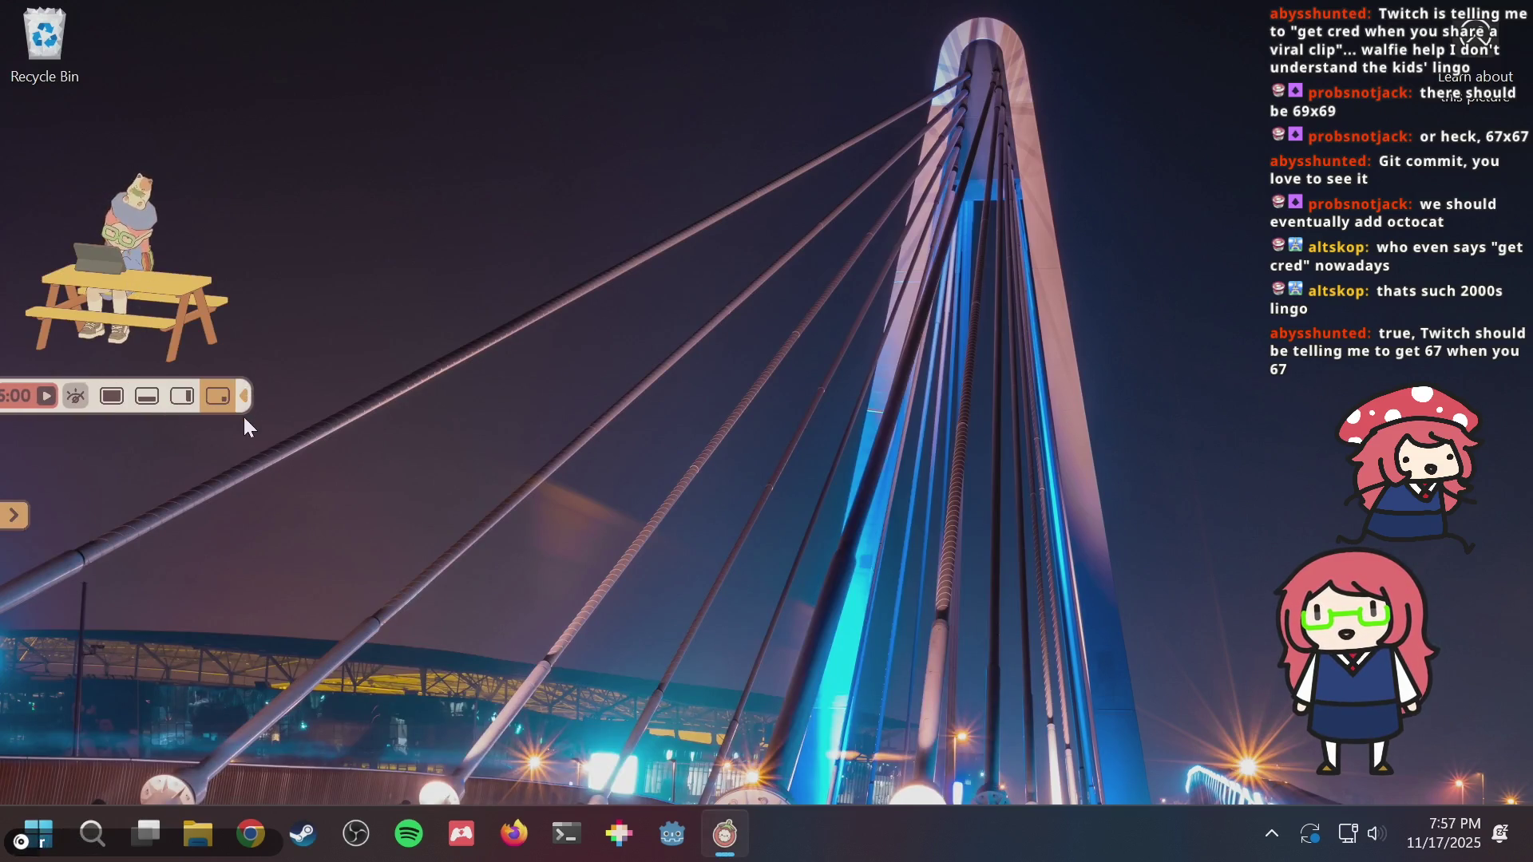
pyautogui.click(112, 397)
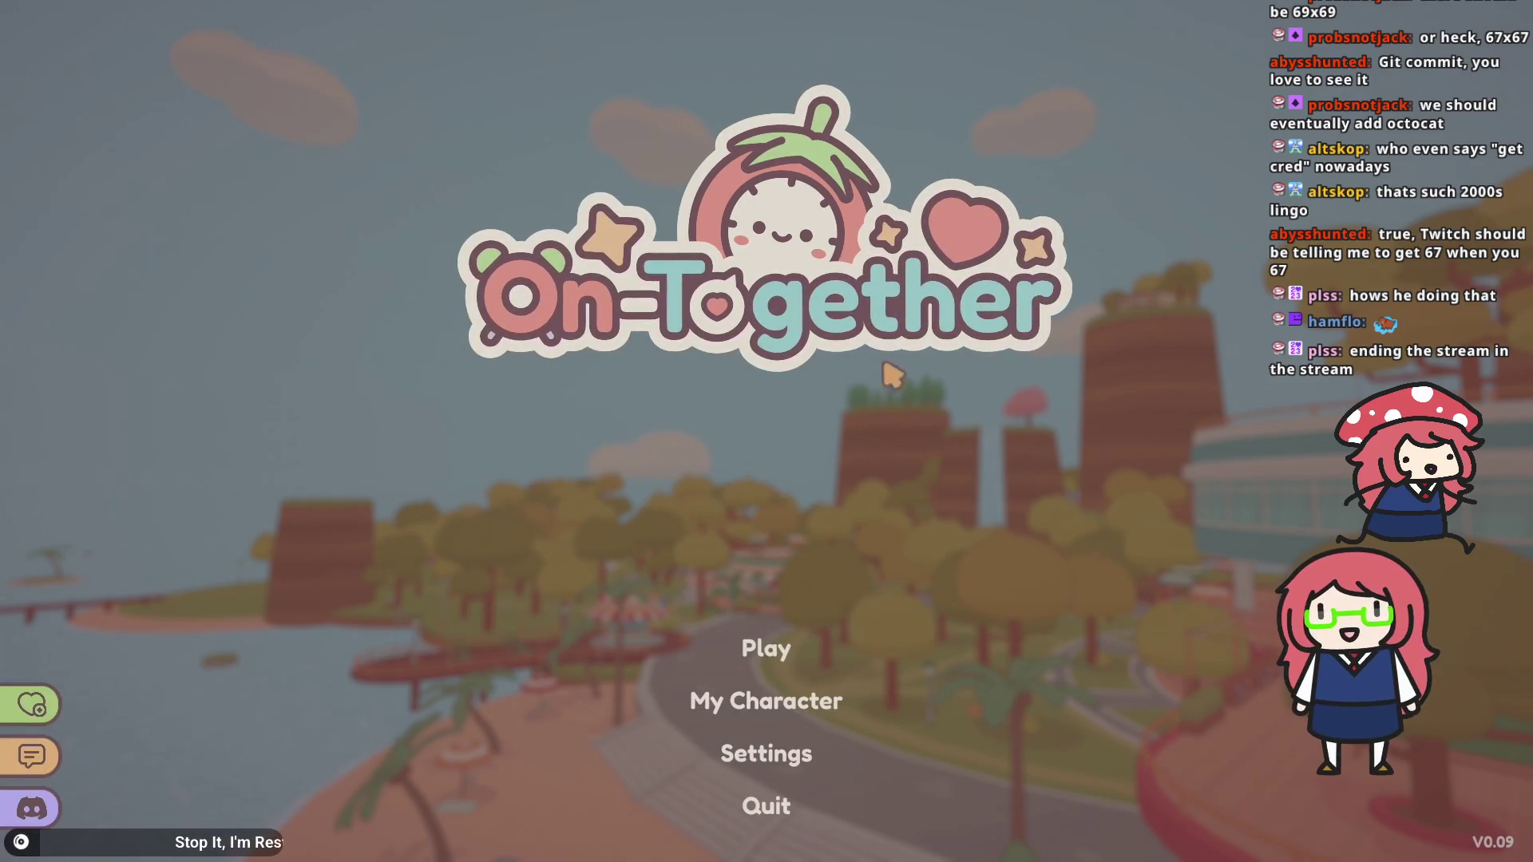
# - Choose Quit on the On-Together title screen to exit to the desktop
pyautogui.click(766, 805)
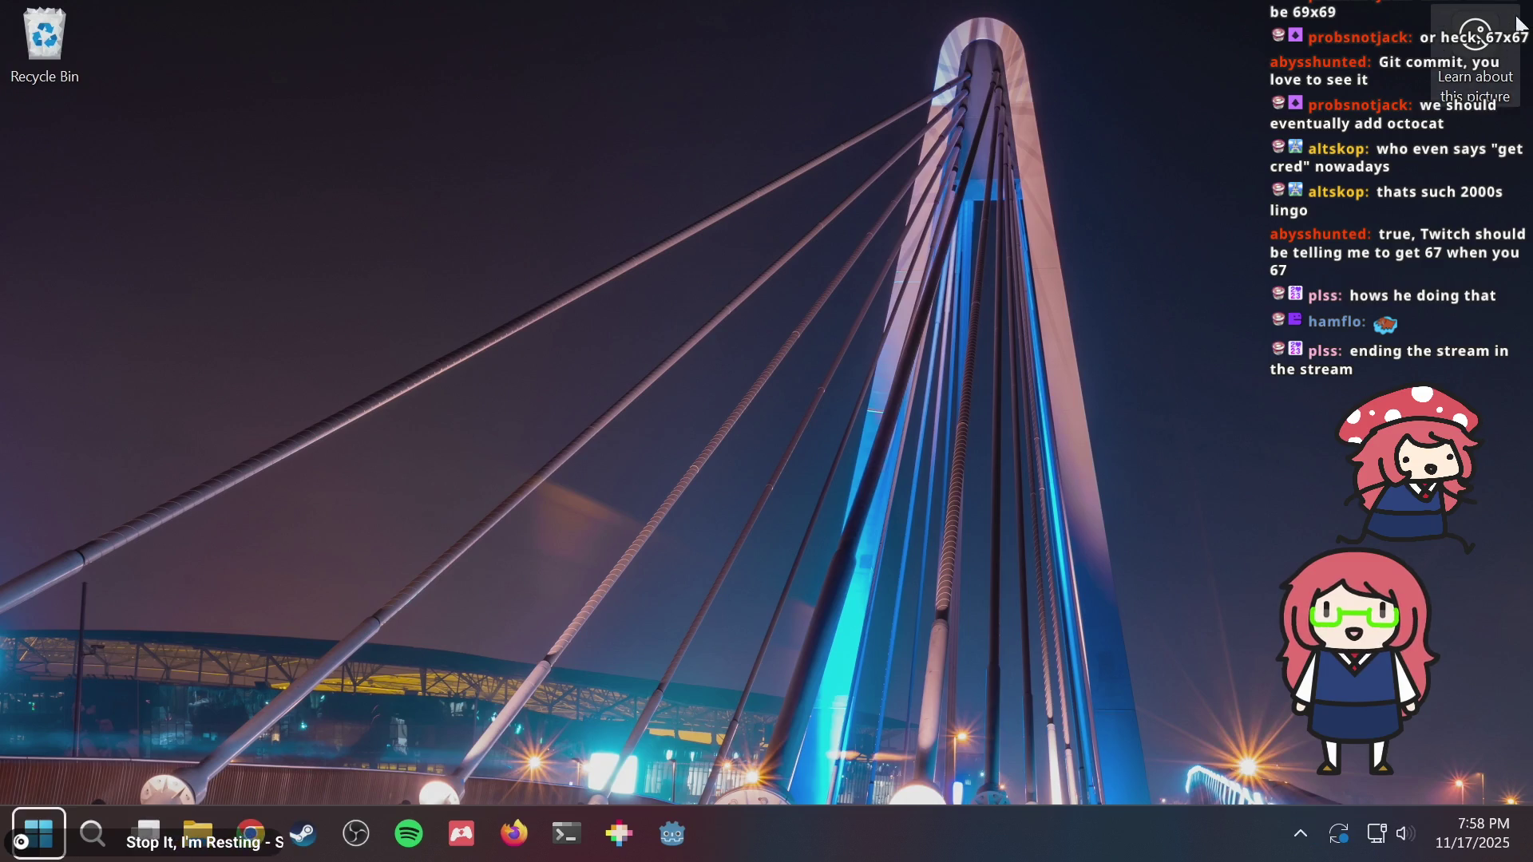
# - Shut down Windows through the Start menu's power options
pyautogui.click(32, 820)
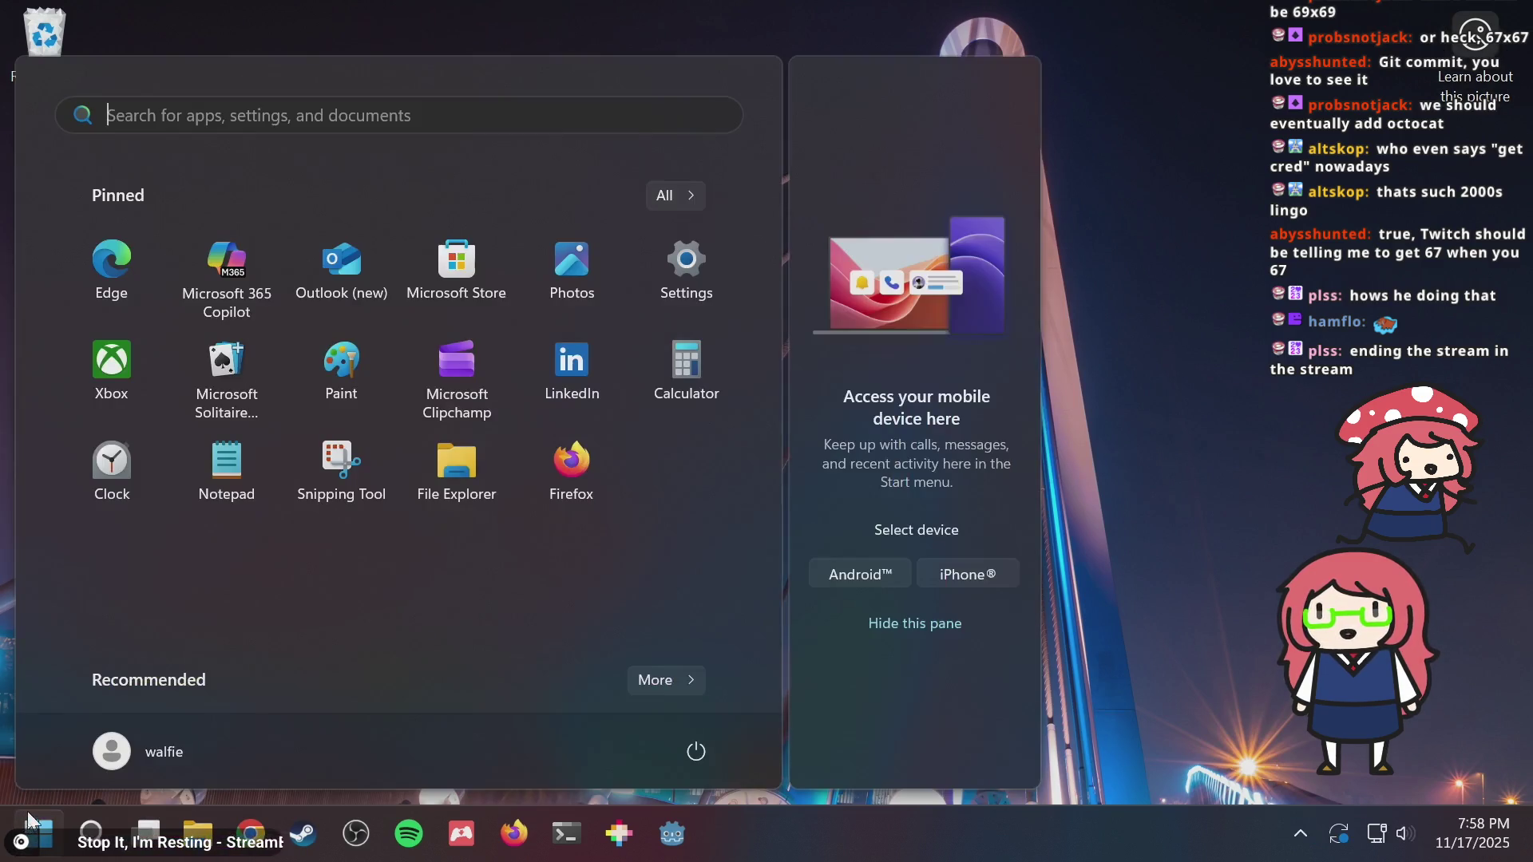
pyautogui.click(698, 740)
pyautogui.click(726, 669)
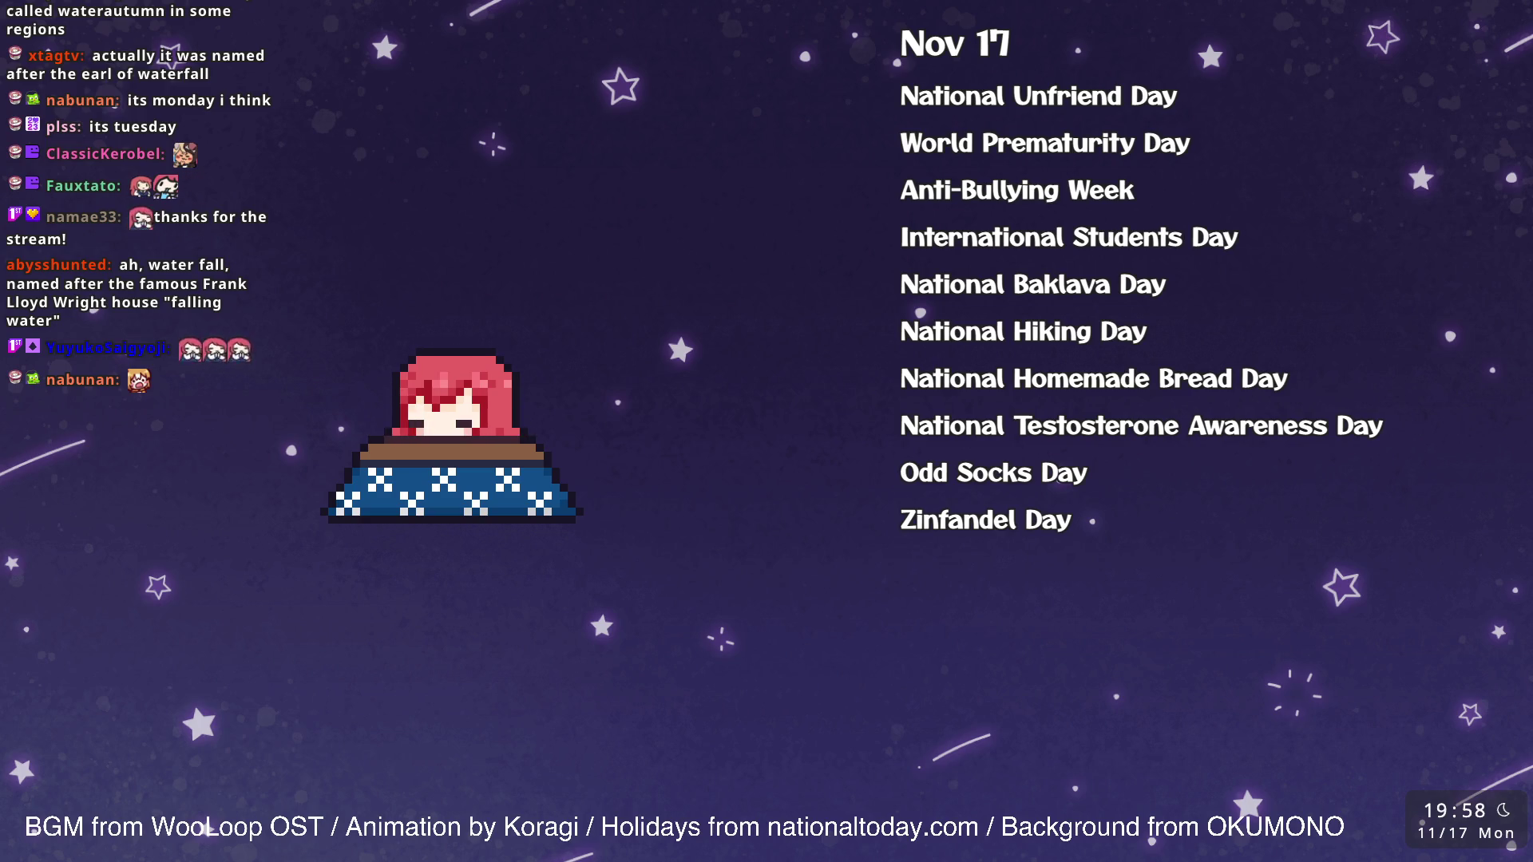
# - Select the entire 'National Homemade Bread Day' line in the overlay's Nov 17 holiday list
pyautogui.moveTo(1032, 377); pyautogui.dragTo(1242, 378)
pyautogui.moveTo(1032, 378); pyautogui.dragTo(901, 377)
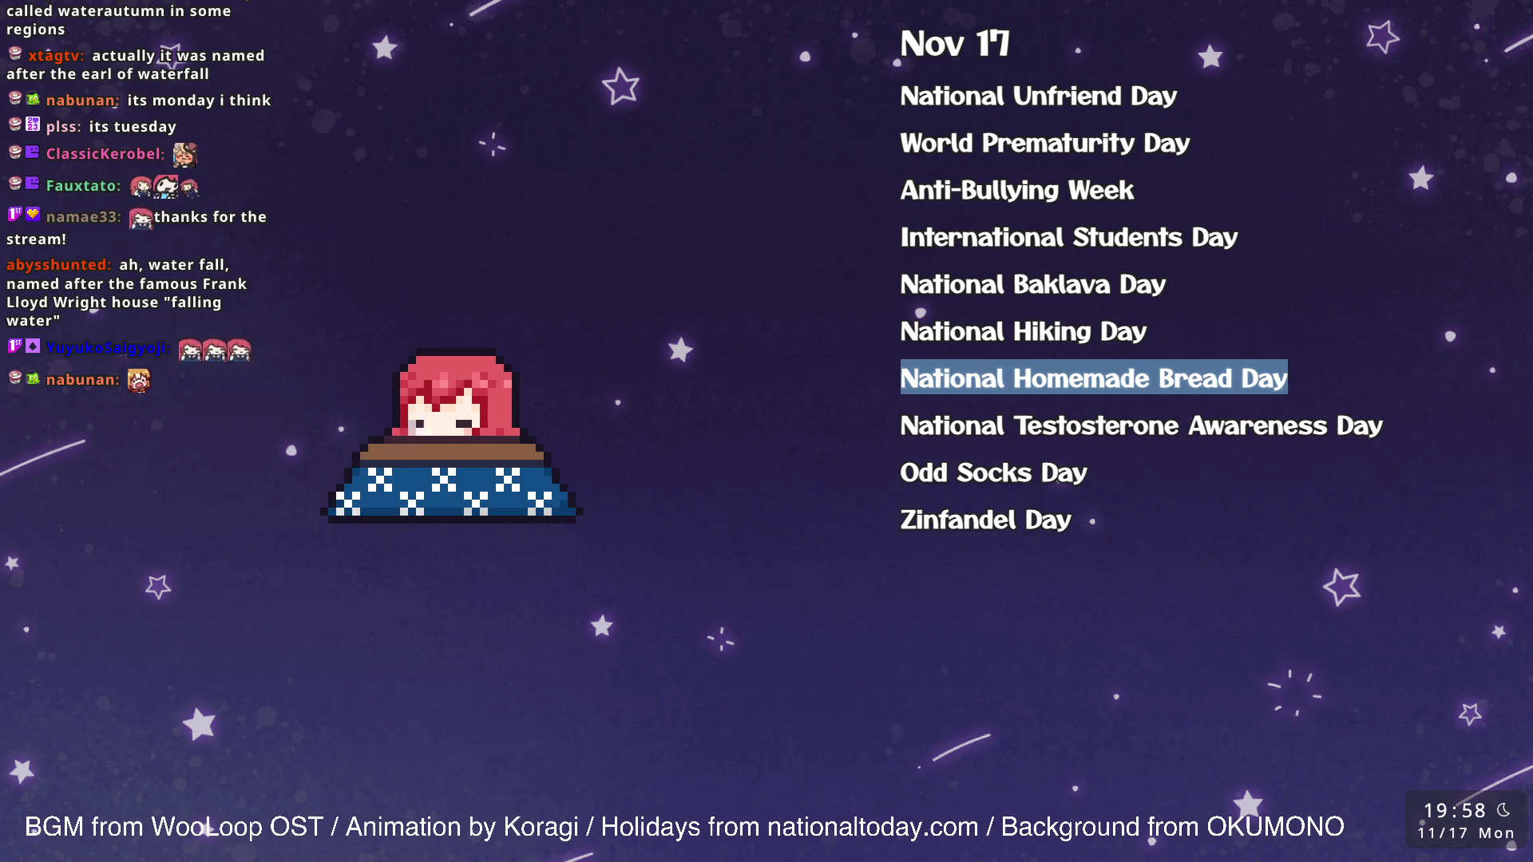
pyautogui.hotkey('alt', 'Tab')
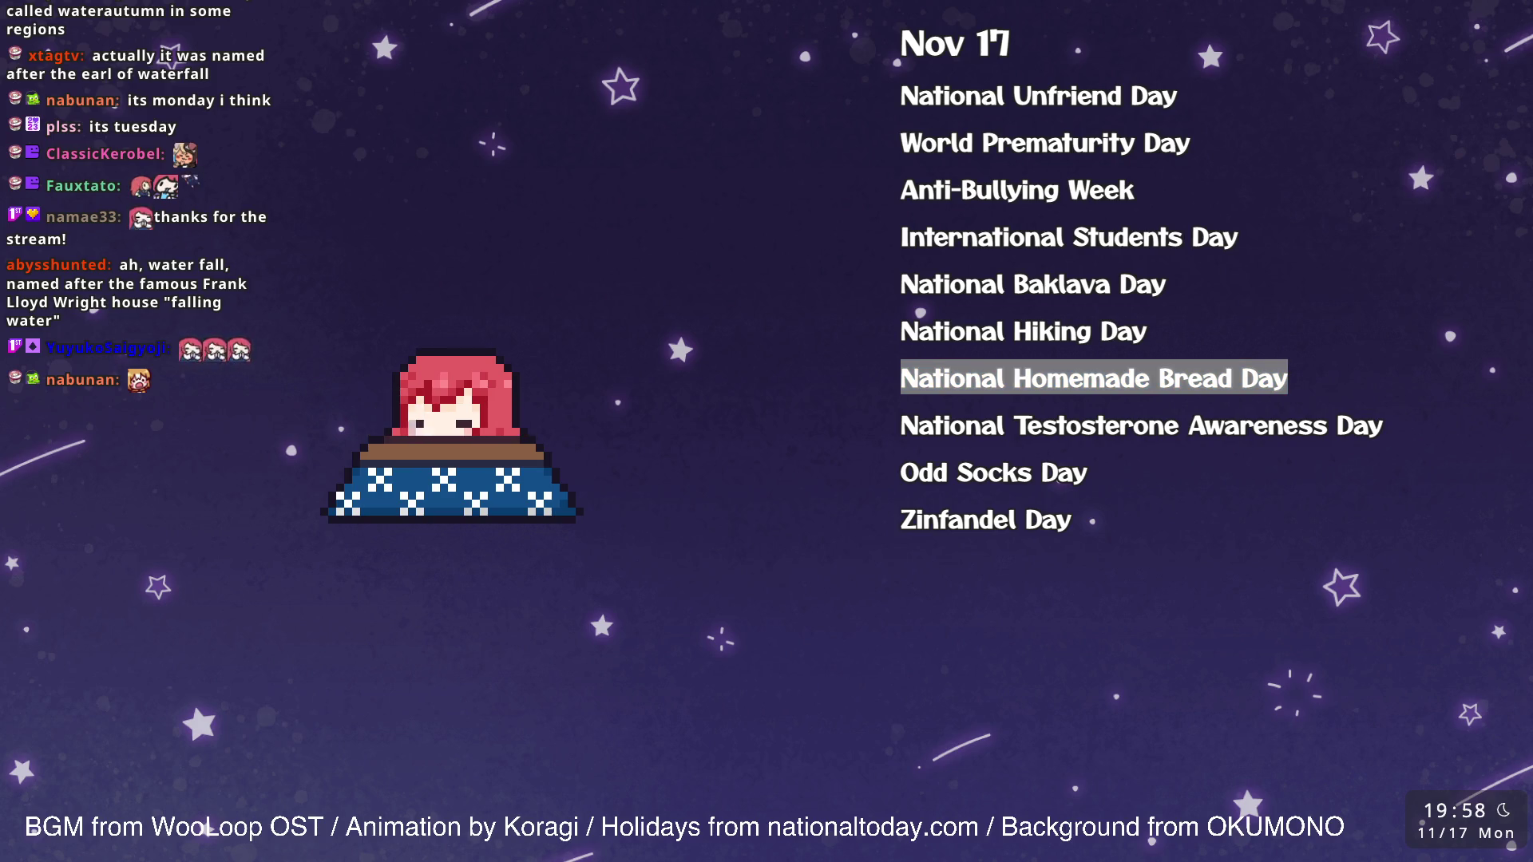